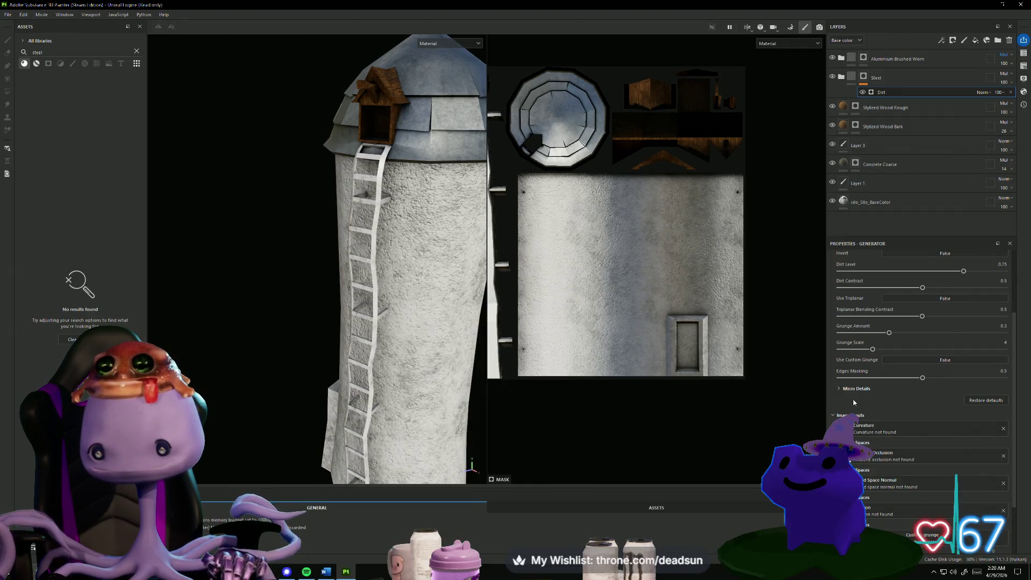
Turn on triplanar projection for the Dirt generator, raise blending contrast, randomize the seed and invert it.
{"action": "scroll", "coordinate": [880, 403], "scroll_direction": "up", "scroll_amount": 2}
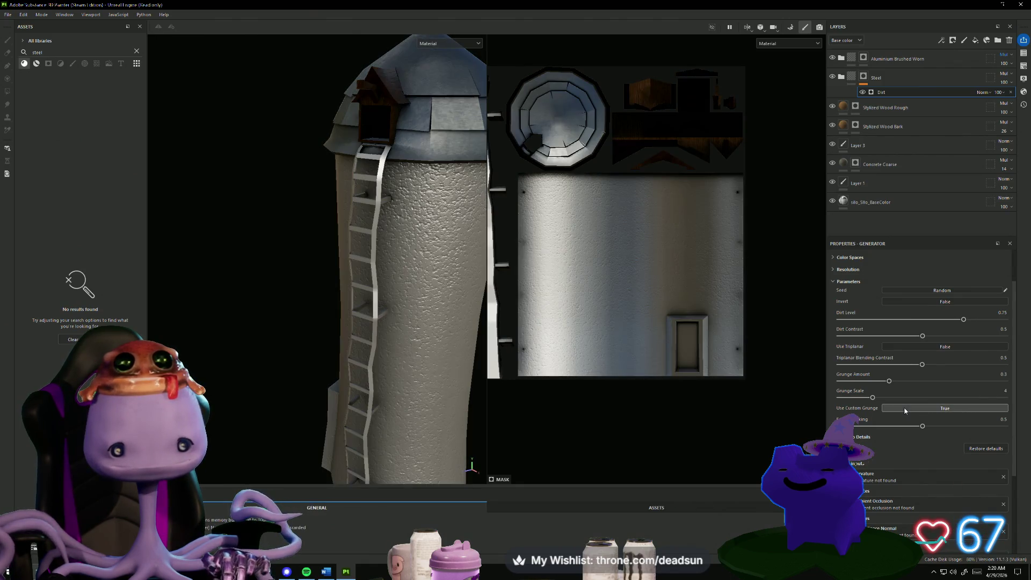
{"action": "left_click", "coordinate": [922, 348]}
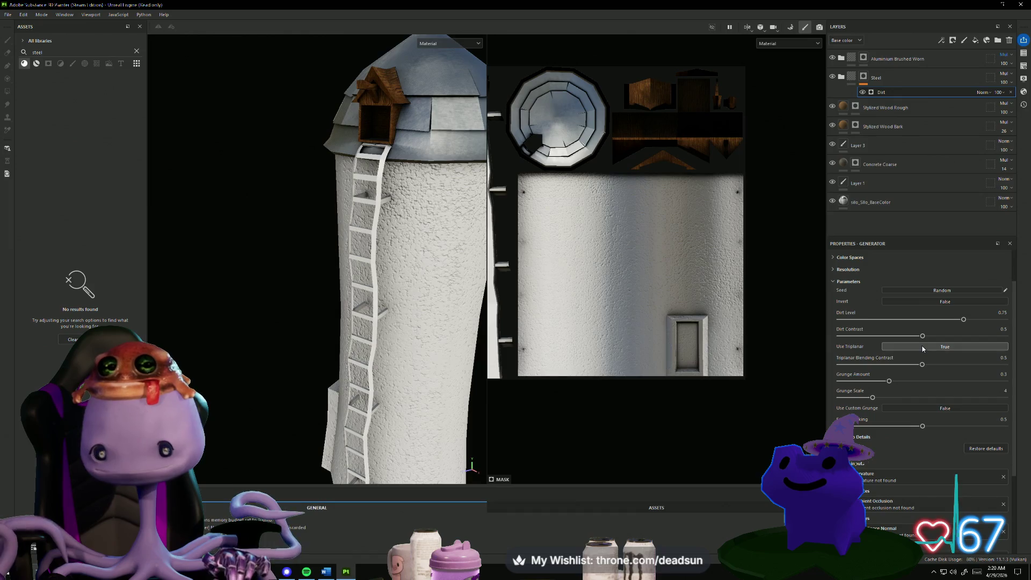
{"action": "mouse_move", "coordinate": [878, 369]}
{"action": "left_mouse_down"}
{"action": "mouse_move", "coordinate": [861, 368]}
{"action": "mouse_move", "coordinate": [949, 367]}
{"action": "mouse_move", "coordinate": [937, 366]}
{"action": "left_mouse_up"}
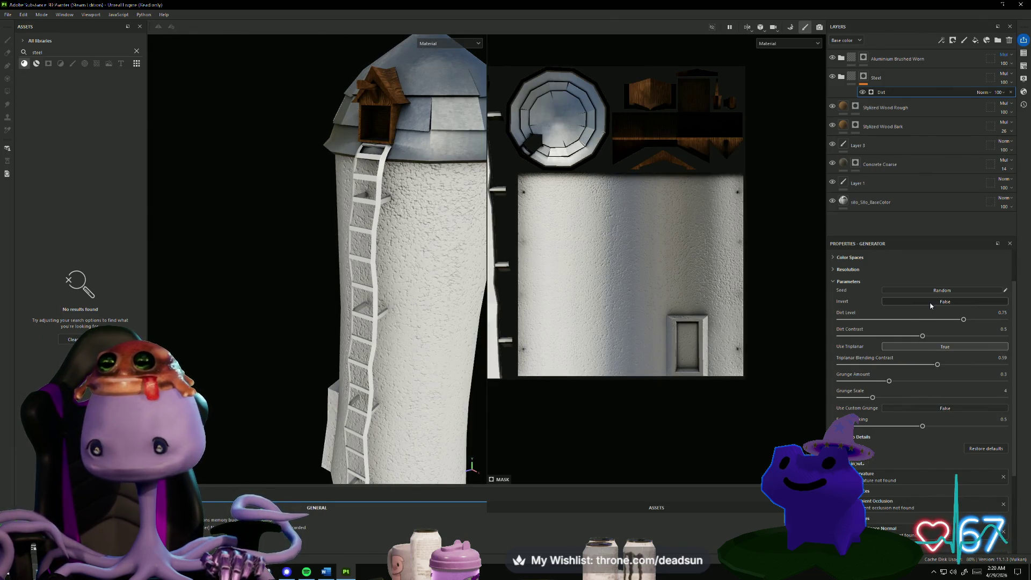
{"action": "left_click", "coordinate": [938, 291]}
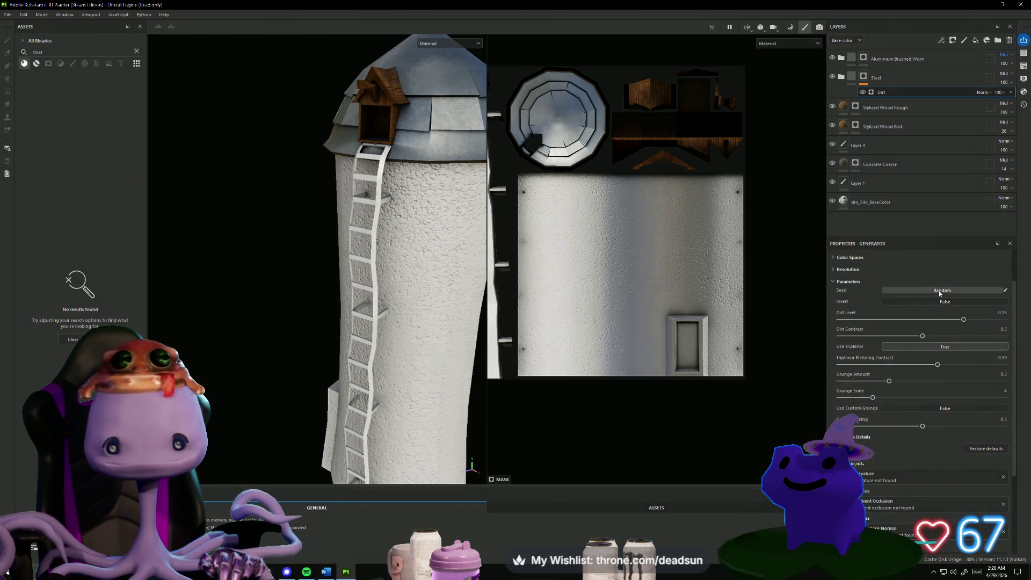
{"action": "left_click", "coordinate": [937, 301]}
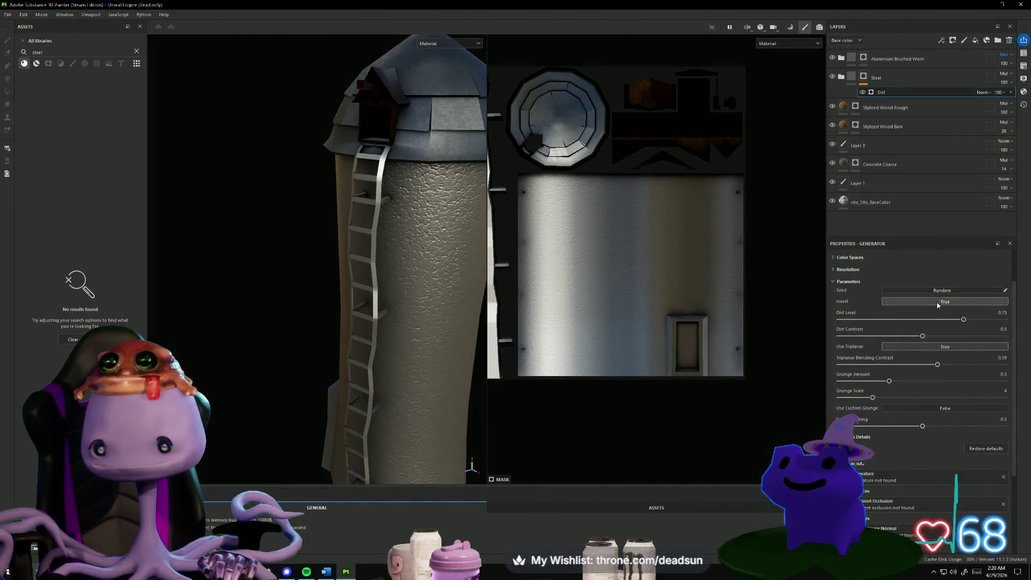
Review the generator's Resolution, Color Spaces and Attributes sections, then delete the Dirt generator.
{"action": "mouse_move", "coordinate": [618, 343]}
{"action": "left_mouse_down", "text": "alt"}
{"action": "mouse_move", "coordinate": [568, 415]}
{"action": "mouse_move", "coordinate": [595, 408]}
{"action": "left_mouse_up", "text": "alt"}
{"action": "scroll", "coordinate": [898, 330], "scroll_direction": "up", "scroll_amount": 3}
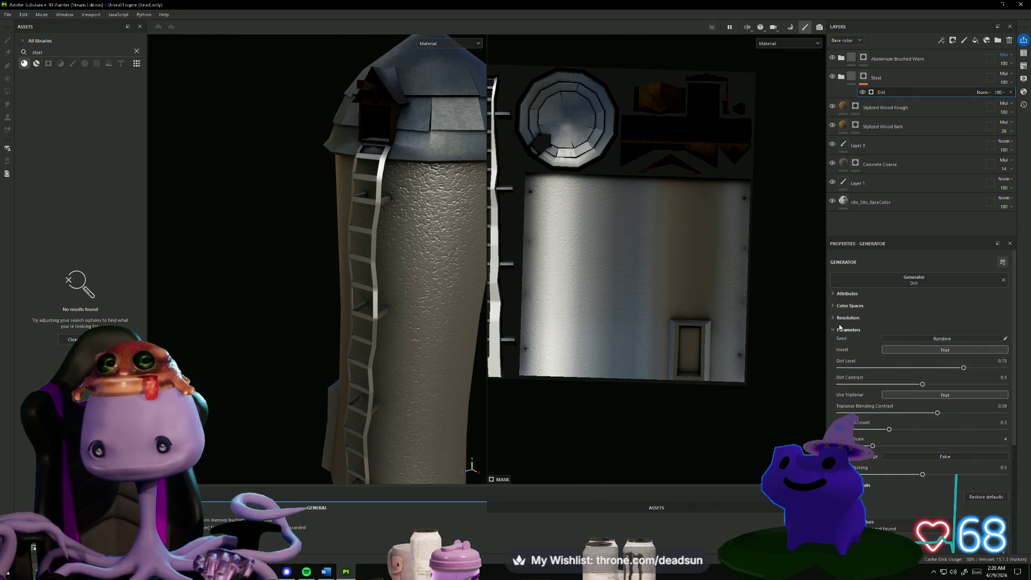
{"action": "left_click", "coordinate": [833, 330]}
{"action": "left_click", "coordinate": [833, 318]}
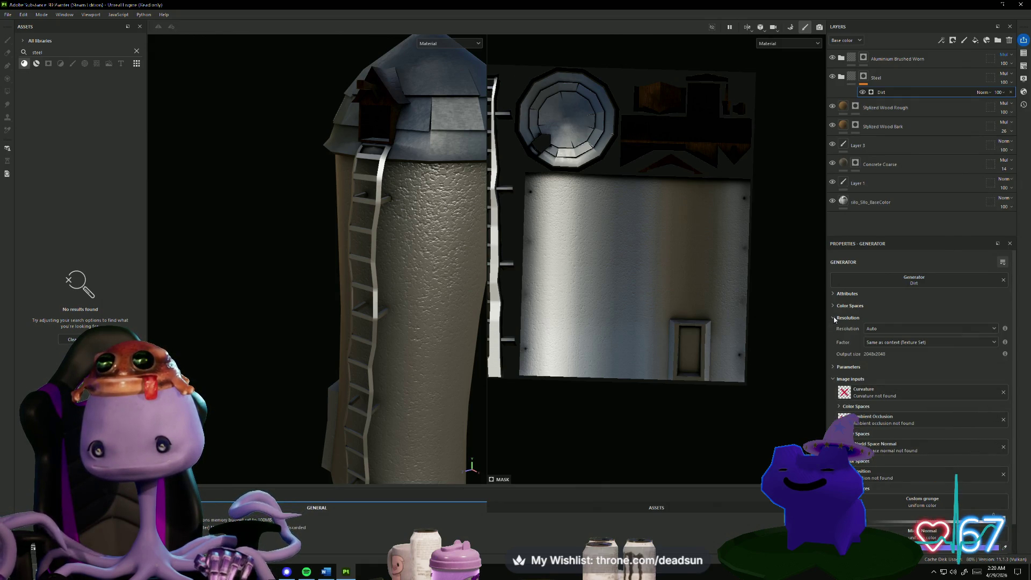
{"action": "left_click", "coordinate": [834, 306]}
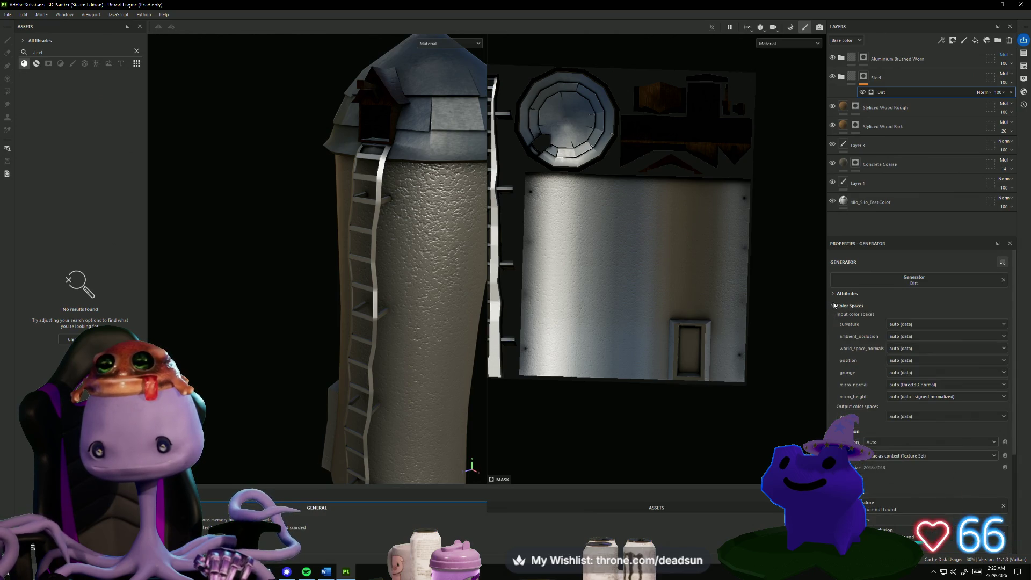
{"action": "left_click", "coordinate": [833, 294]}
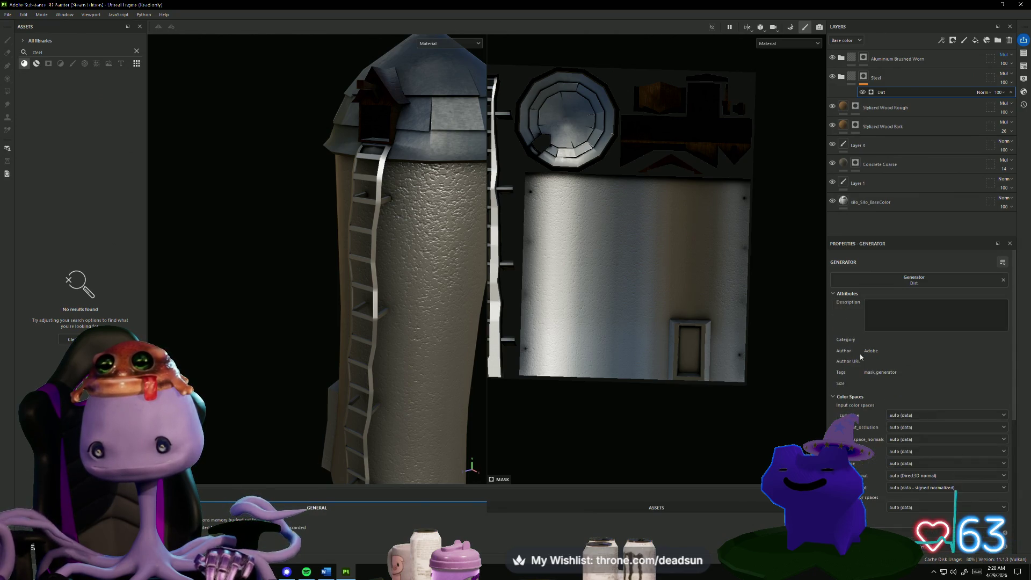
{"action": "scroll", "coordinate": [861, 357], "scroll_direction": "down", "scroll_amount": 3}
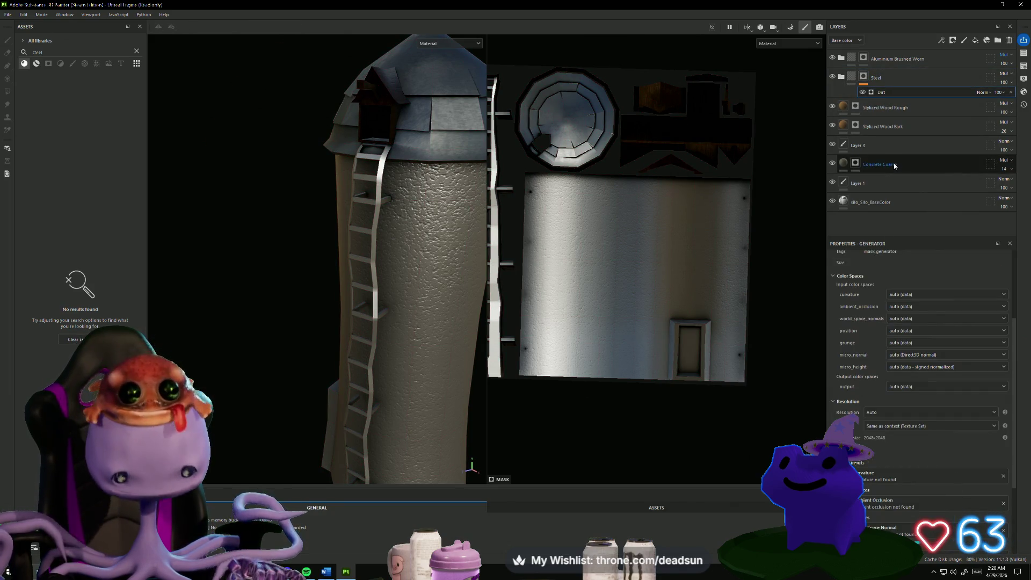
{"action": "key", "text": "Delete"}
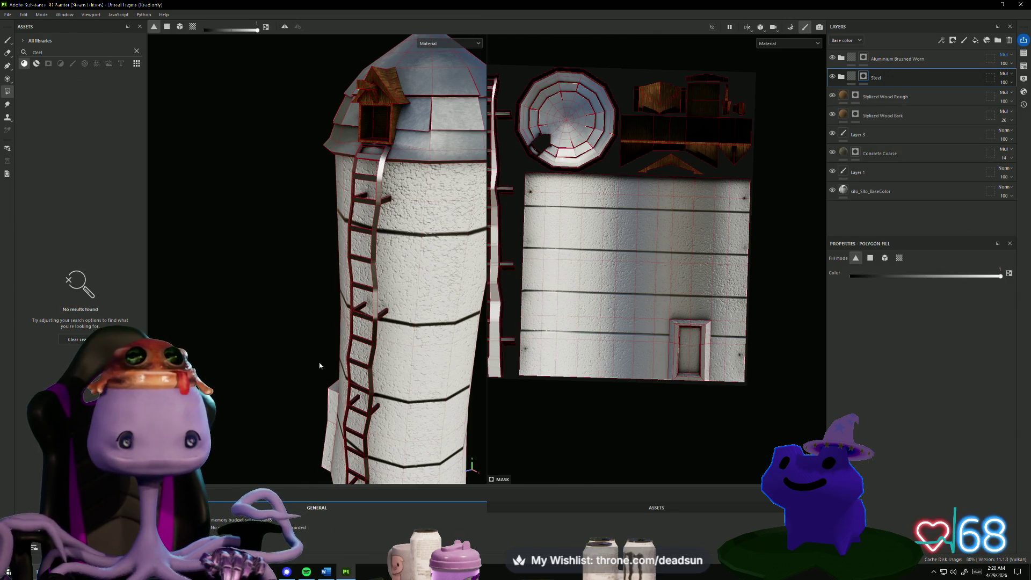
Orbit the silo so the ladder sits on the left and frame the whole UV layout.
{"action": "mouse_move", "coordinate": [319, 366]}
{"action": "left_mouse_down", "text": "alt"}
{"action": "mouse_move", "coordinate": [302, 352]}
{"action": "mouse_move", "coordinate": [483, 333]}
{"action": "mouse_move", "coordinate": [311, 349]}
{"action": "left_mouse_up", "text": "alt"}
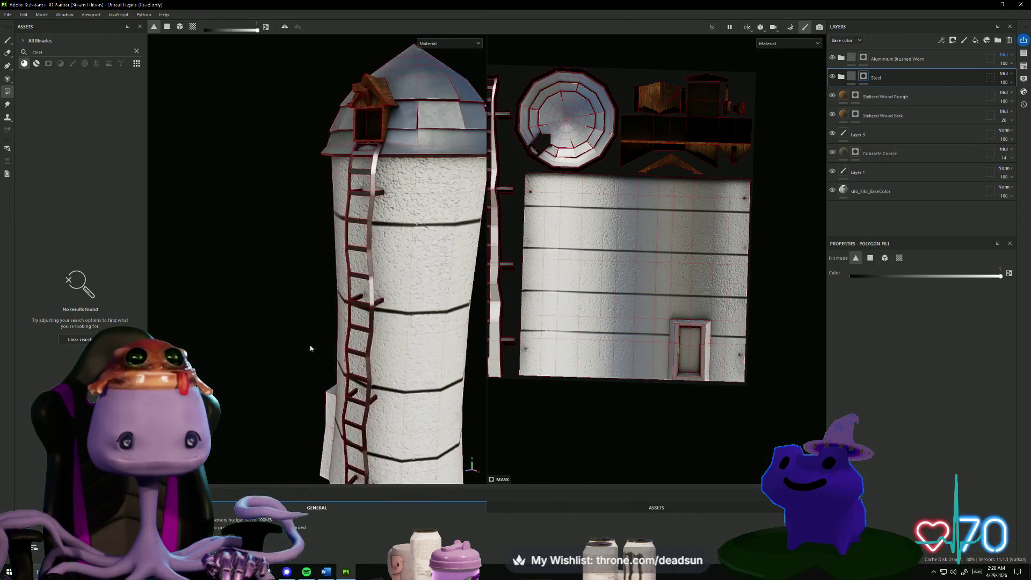
{"action": "scroll", "coordinate": [310, 348], "scroll_direction": "down", "scroll_amount": 5}
{"action": "left_click_drag", "start_coordinate": [276, 292], "coordinate": [304, 287], "text": "alt"}
{"action": "key", "text": "f"}
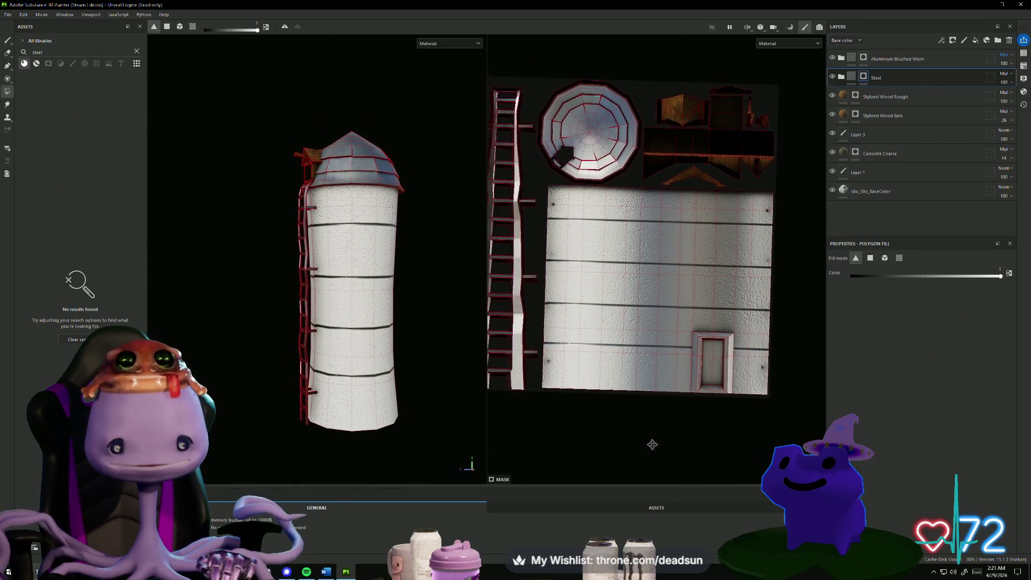
{"action": "scroll", "coordinate": [667, 437], "scroll_direction": "up", "scroll_amount": 1}
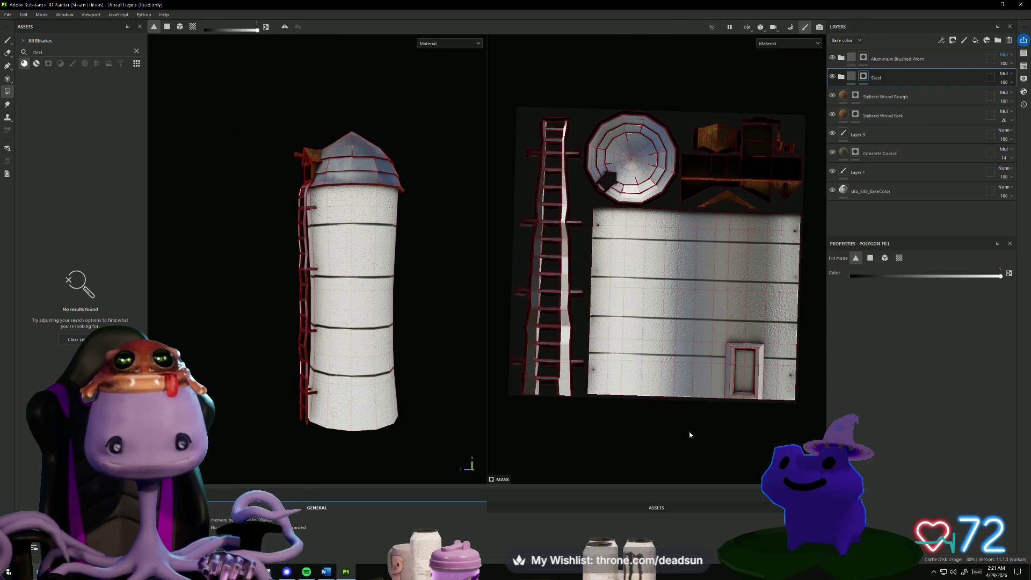
{"action": "scroll", "coordinate": [671, 434], "scroll_direction": "down", "scroll_amount": 1}
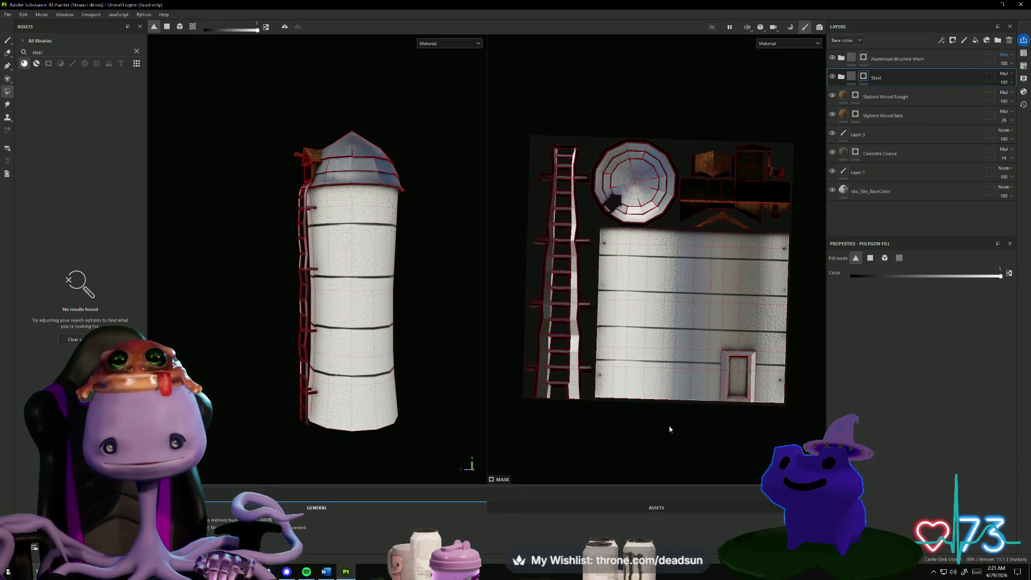
{"action": "scroll", "coordinate": [670, 429], "scroll_direction": "up", "scroll_amount": 1}
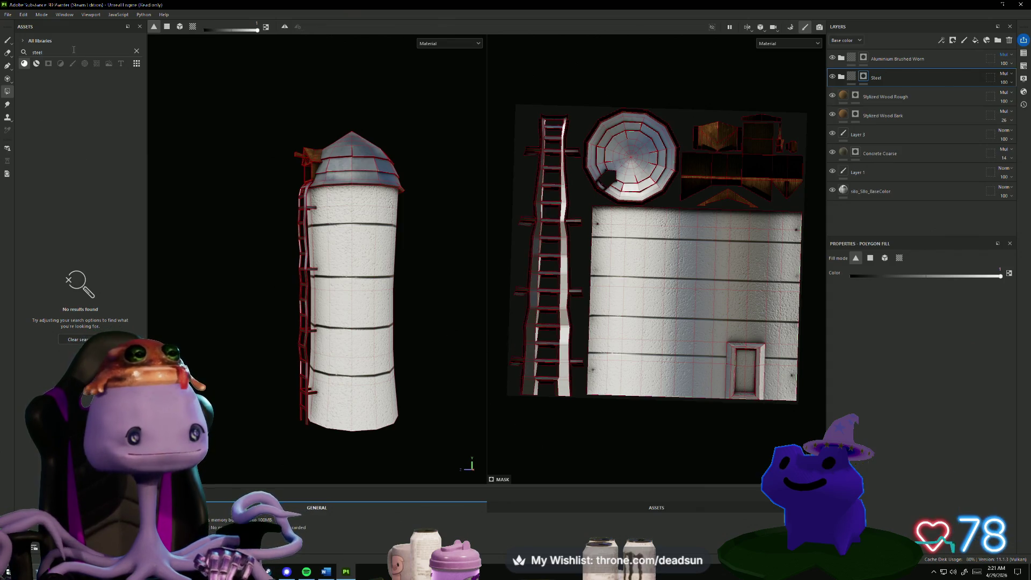
Search the assets for 'rust' and add Metal Rust as a layer above Steel.
{"action": "type", "text": "rust"}
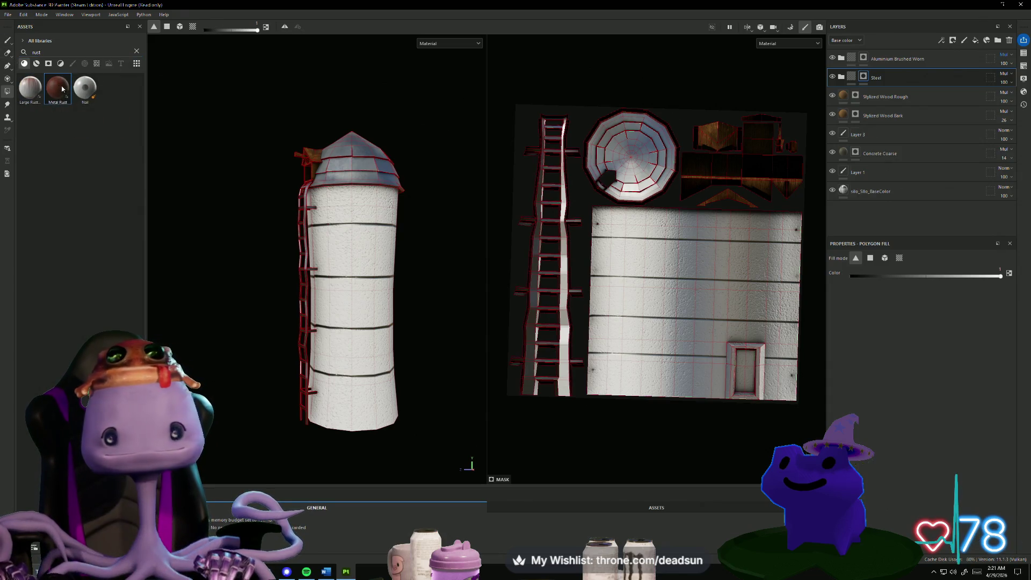
{"action": "mouse_move", "coordinate": [59, 88]}
{"action": "left_mouse_down"}
{"action": "mouse_move", "coordinate": [123, 108]}
{"action": "mouse_move", "coordinate": [501, 120]}
{"action": "mouse_move", "coordinate": [846, 101]}
{"action": "mouse_move", "coordinate": [894, 67]}
{"action": "mouse_move", "coordinate": [891, 82]}
{"action": "left_mouse_up"}
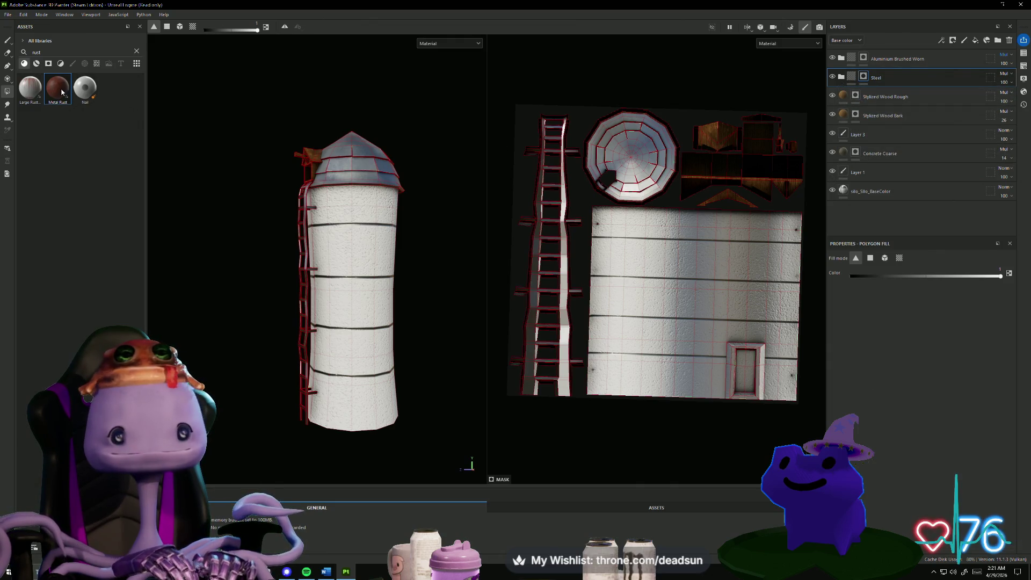
{"action": "left_click_drag", "start_coordinate": [62, 92], "coordinate": [884, 67]}
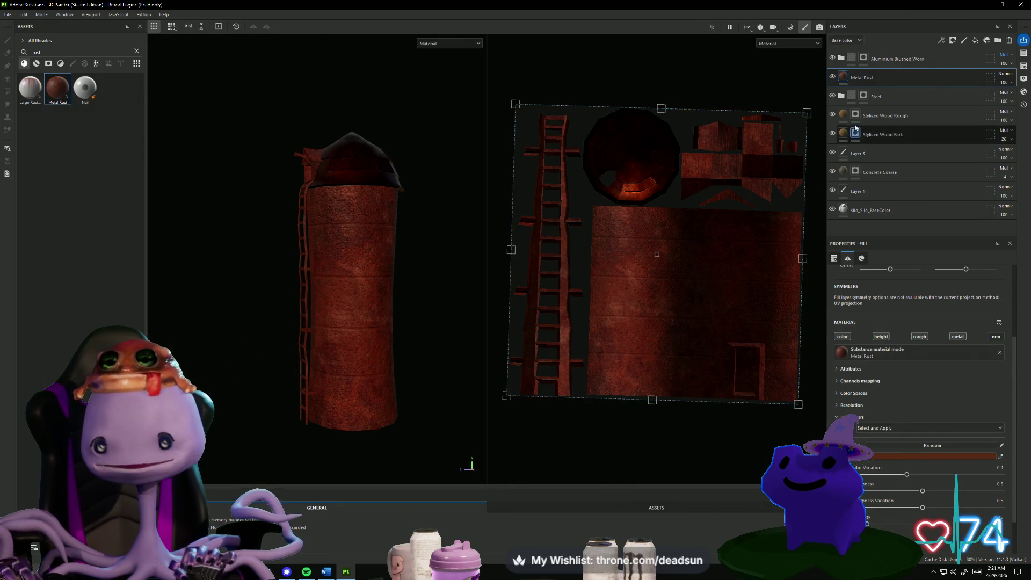
Give the Metal Rust layer a black mask and reveal the rust only on the ladder faces.
{"action": "right_click", "coordinate": [860, 79]}
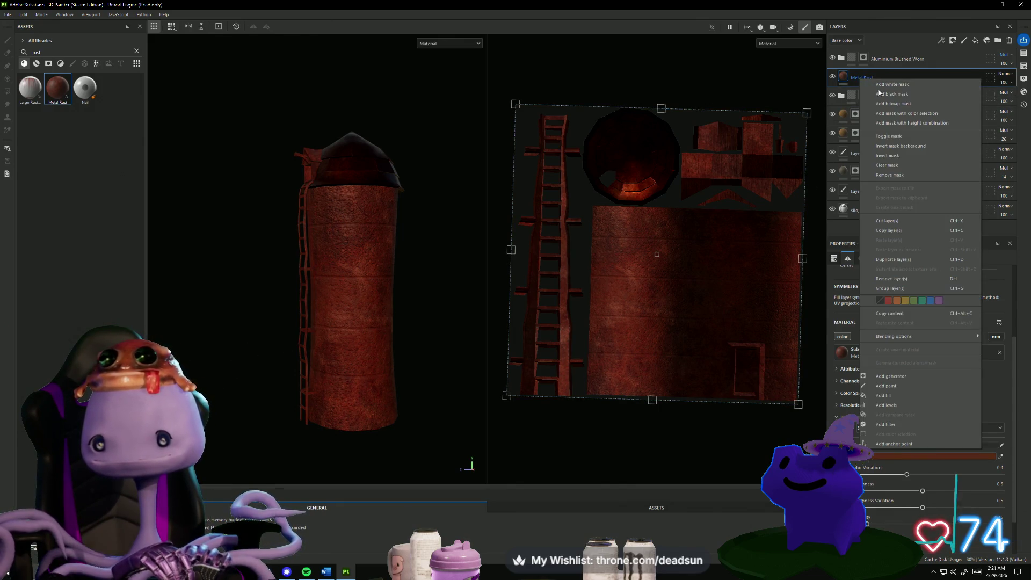
{"action": "left_click", "coordinate": [891, 94]}
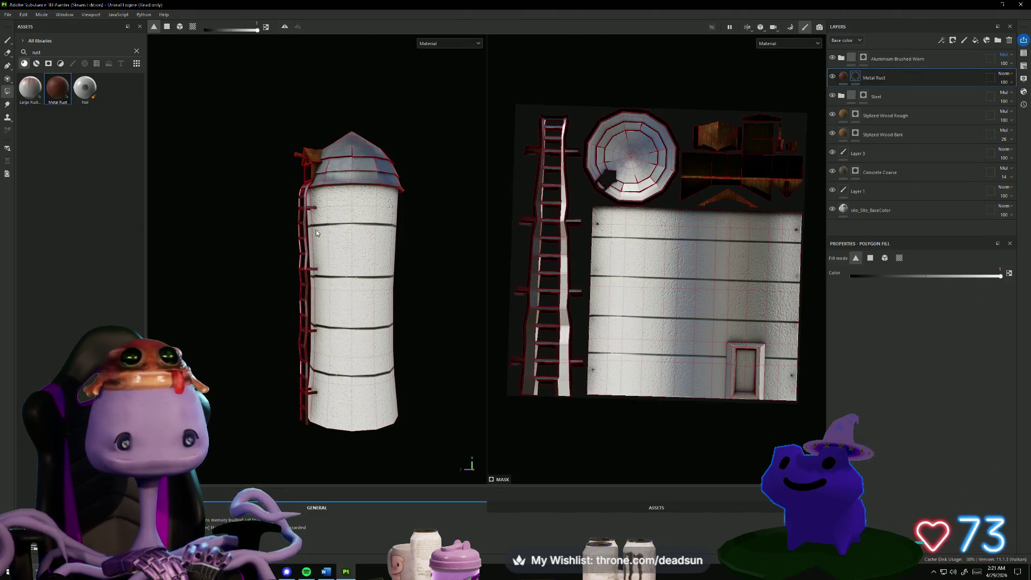
{"action": "mouse_move", "coordinate": [507, 114]}
{"action": "left_mouse_down"}
{"action": "mouse_move", "coordinate": [570, 376]}
{"action": "mouse_move", "coordinate": [566, 414]}
{"action": "mouse_move", "coordinate": [575, 414]}
{"action": "left_mouse_up"}
{"action": "mouse_move", "coordinate": [414, 368]}
{"action": "left_mouse_down", "text": "alt"}
{"action": "mouse_move", "coordinate": [239, 430]}
{"action": "mouse_move", "coordinate": [290, 453]}
{"action": "mouse_move", "coordinate": [273, 449]}
{"action": "left_mouse_up", "text": "alt"}
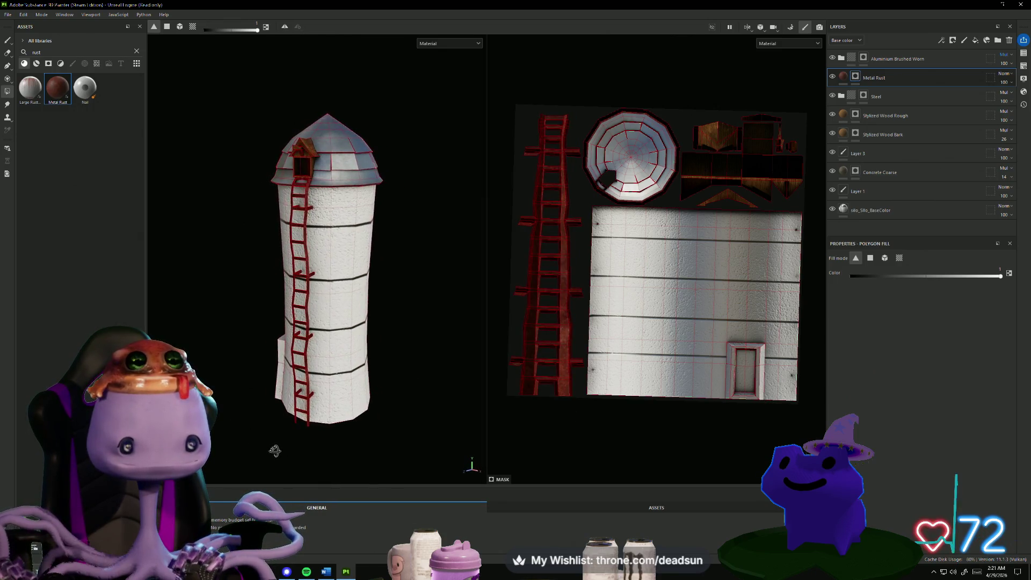
Try the Metal Rust opacity at 65, then return it to 100.
{"action": "left_click", "coordinate": [1008, 89]}
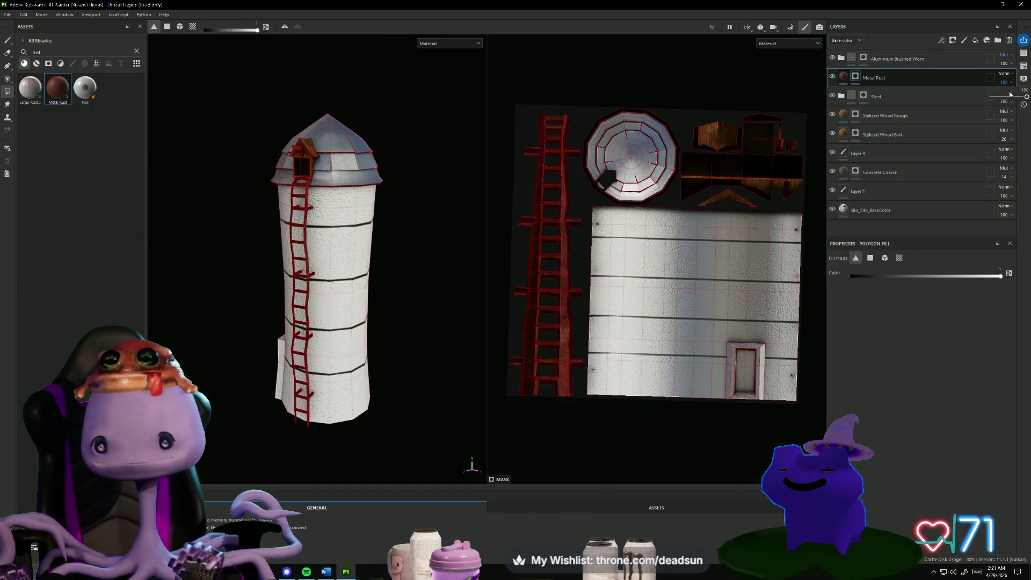
{"action": "left_click_drag", "start_coordinate": [1010, 95], "coordinate": [1016, 98]}
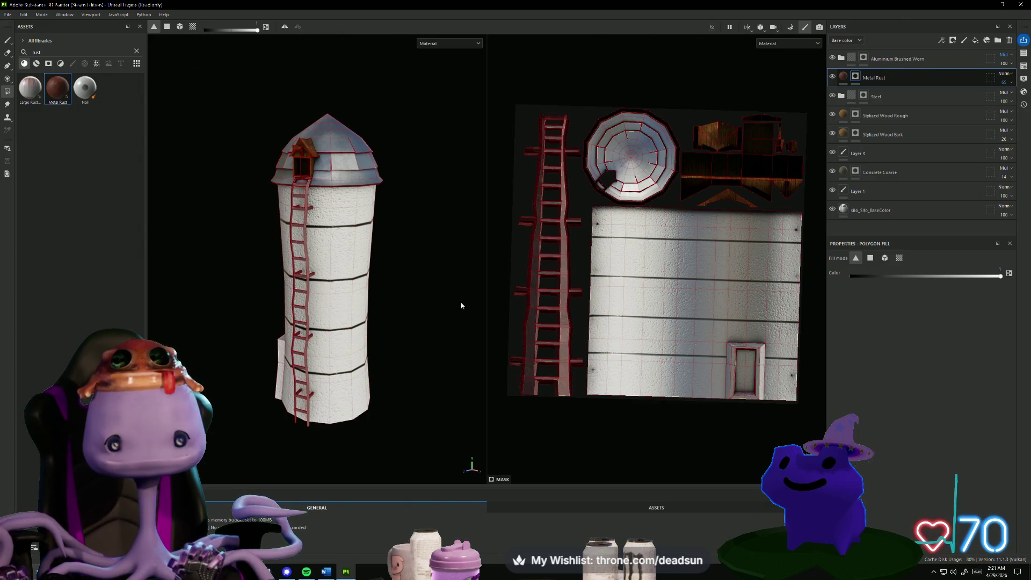
{"action": "key", "text": "shift"}
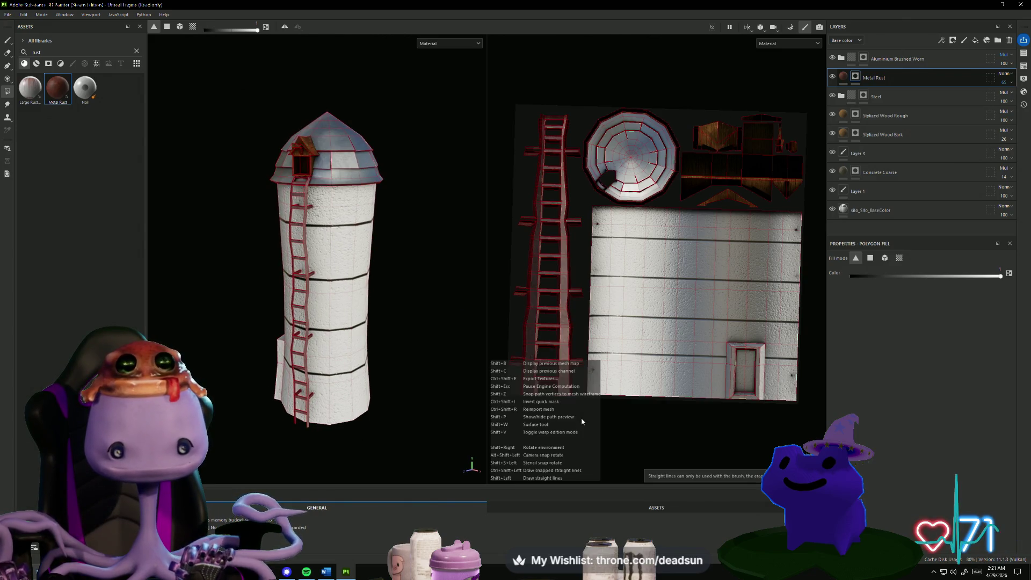
{"action": "key", "text": "shift"}
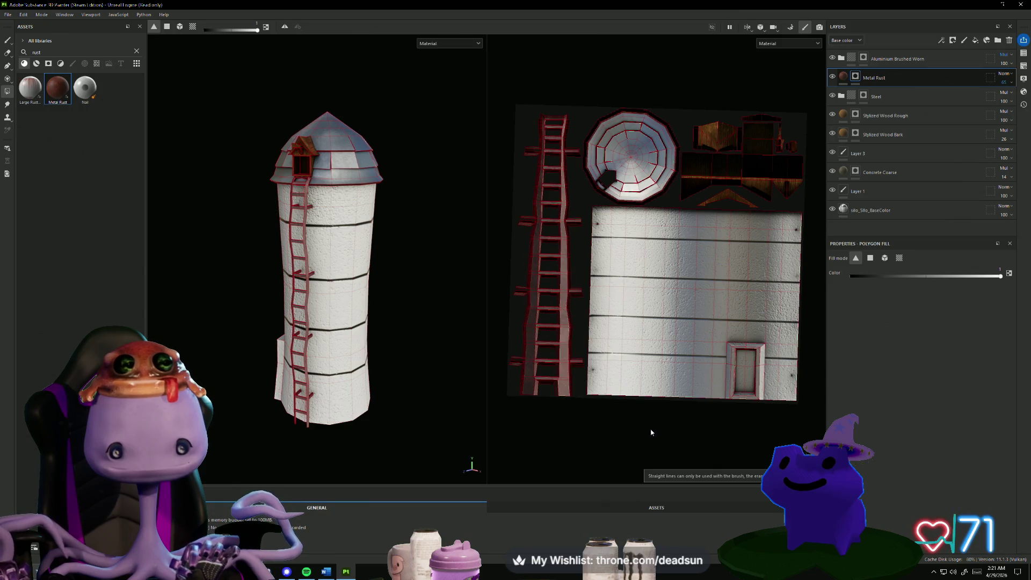
{"action": "mouse_move", "coordinate": [650, 430]}
{"action": "left_mouse_down", "text": "alt"}
{"action": "mouse_move", "coordinate": [626, 421]}
{"action": "mouse_move", "coordinate": [645, 428]}
{"action": "left_mouse_up", "text": "alt"}
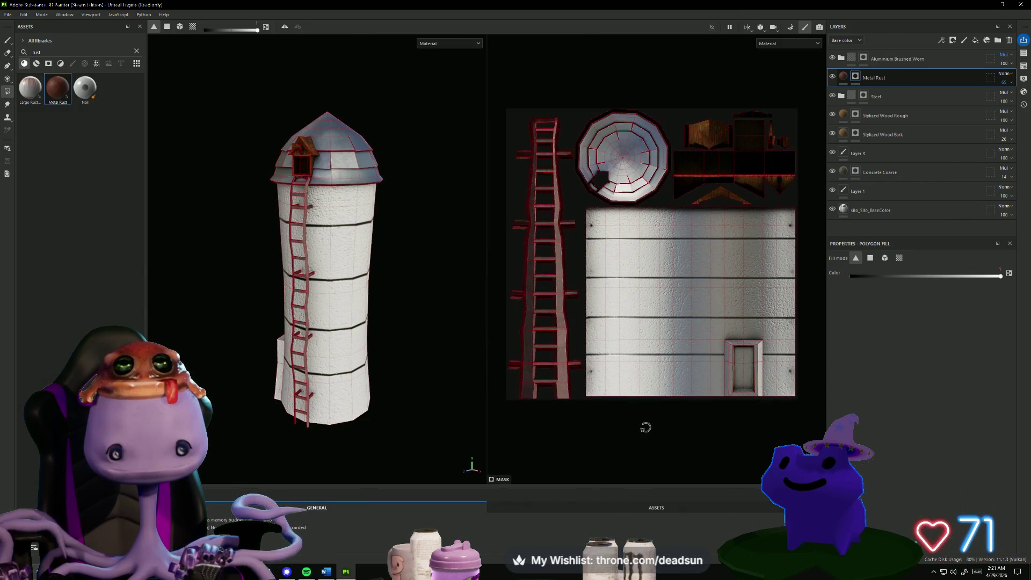
{"action": "scroll", "coordinate": [585, 428], "scroll_direction": "up", "scroll_amount": 5}
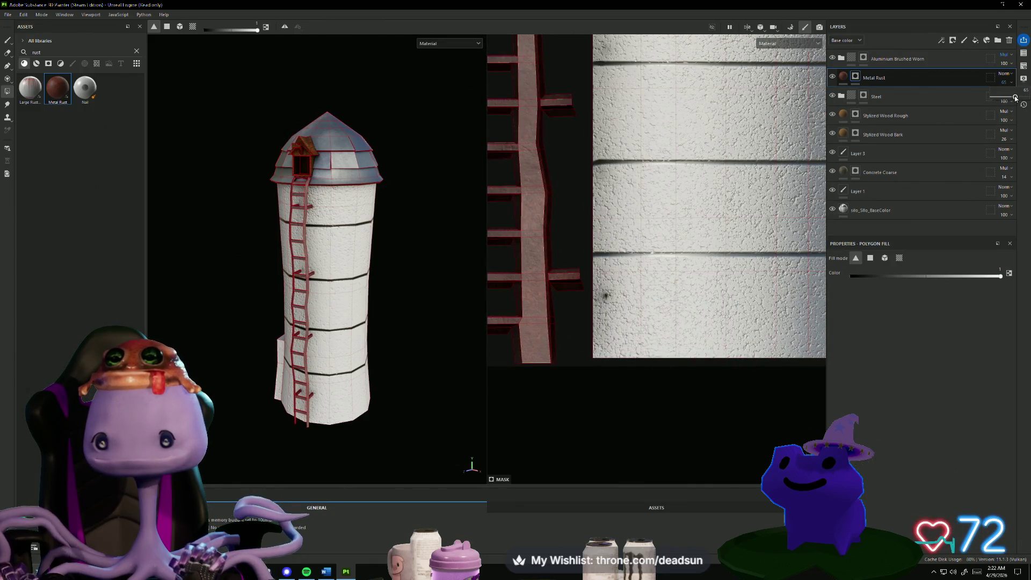
{"action": "left_click_drag", "start_coordinate": [1015, 98], "coordinate": [1026, 97]}
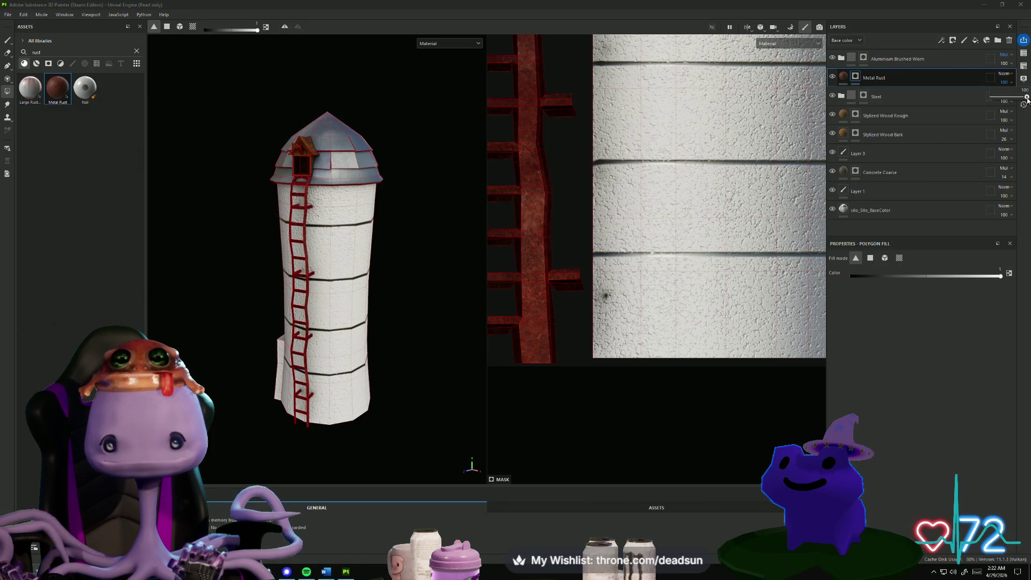
Set Metal Rust to Multiply blending, then add a fill layer above Aluminium Brushed Worn.
{"action": "left_click", "coordinate": [1004, 73]}
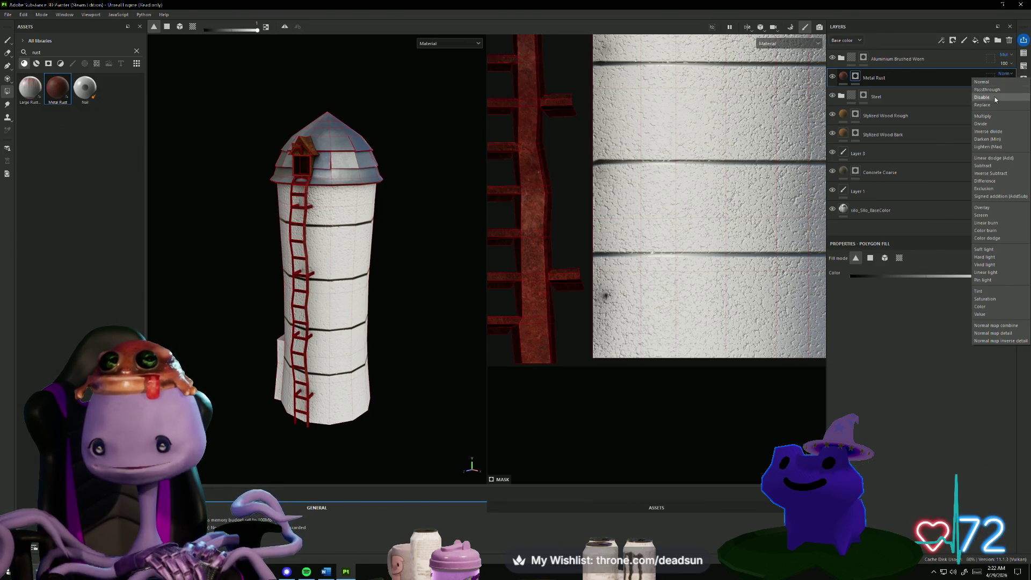
{"action": "left_click", "coordinate": [994, 117]}
{"action": "mouse_move", "coordinate": [580, 384]}
{"action": "middle_mouse_down"}
{"action": "mouse_move", "coordinate": [548, 417]}
{"action": "mouse_move", "coordinate": [564, 456]}
{"action": "middle_mouse_up"}
{"action": "middle_click_drag", "start_coordinate": [555, 385], "coordinate": [567, 426]}
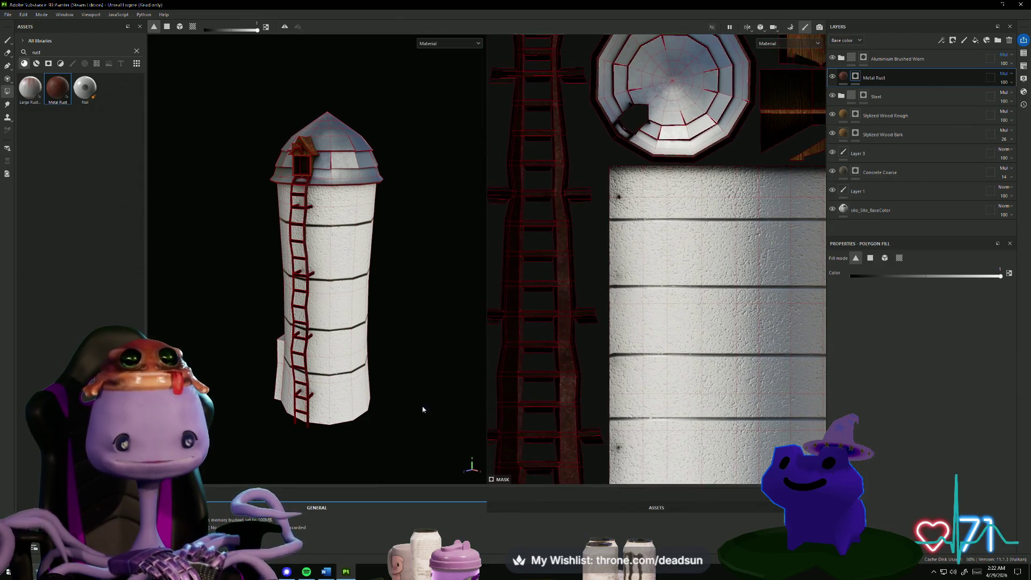
{"action": "mouse_move", "coordinate": [392, 416]}
{"action": "left_mouse_down", "text": "alt"}
{"action": "mouse_move", "coordinate": [337, 420]}
{"action": "mouse_move", "coordinate": [423, 410]}
{"action": "mouse_move", "coordinate": [406, 402]}
{"action": "left_mouse_up", "text": "alt"}
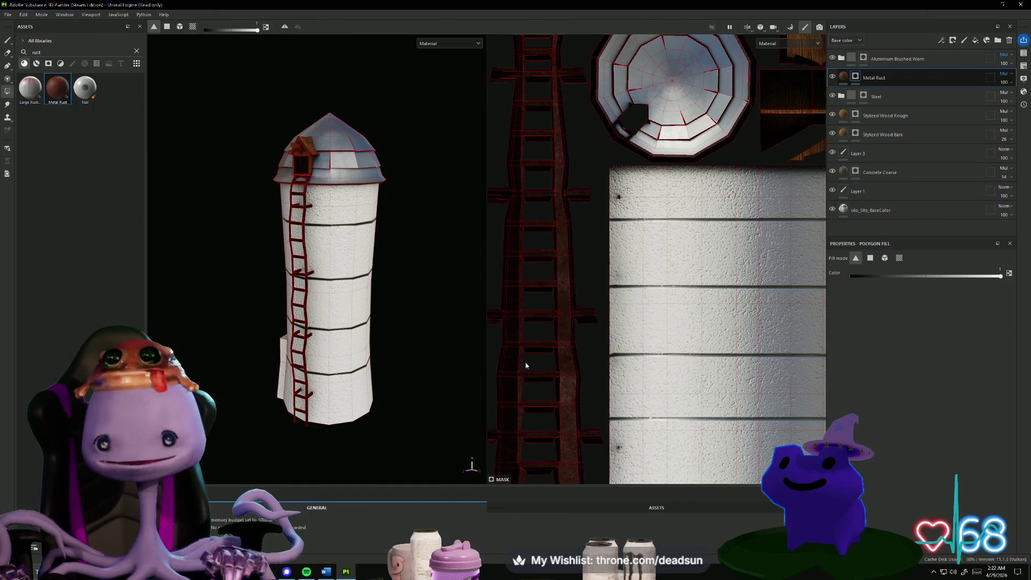
{"action": "left_click", "coordinate": [906, 58]}
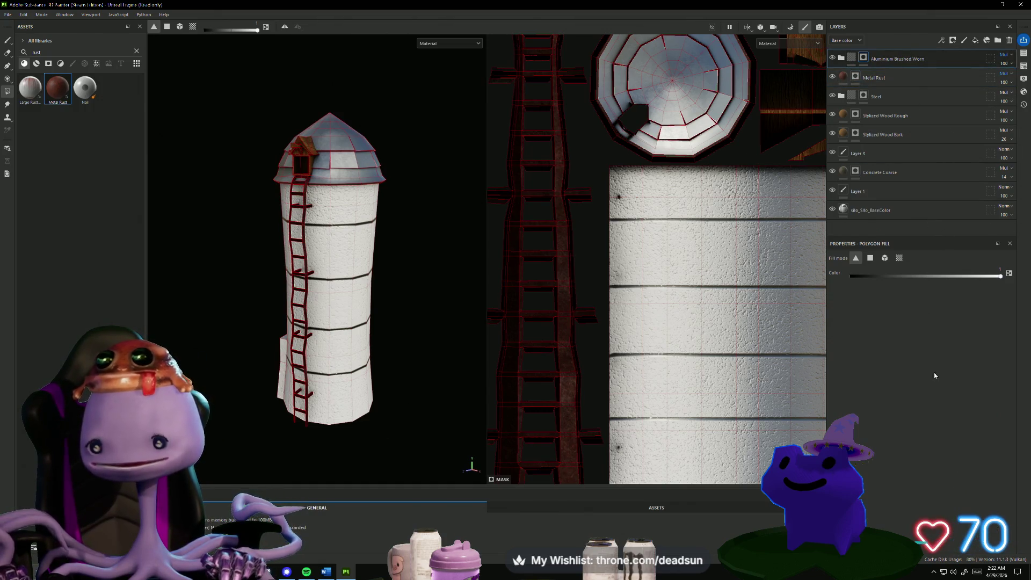
{"action": "left_click", "coordinate": [978, 41]}
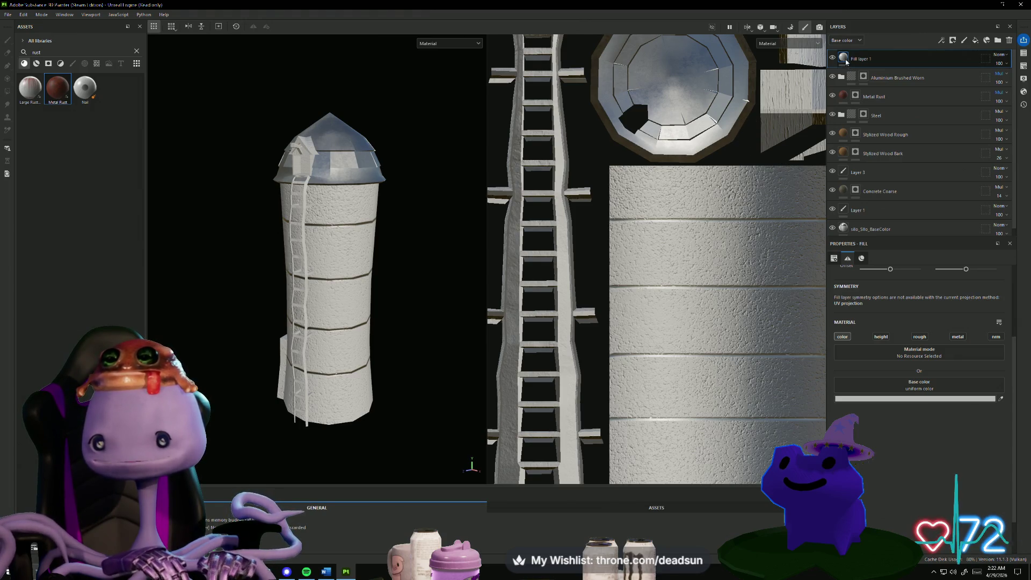
Add a black mask to Fill layer 1 and start shifting its base colour toward green.
{"action": "right_click", "coordinate": [846, 58]}
{"action": "left_click", "coordinate": [873, 68]}
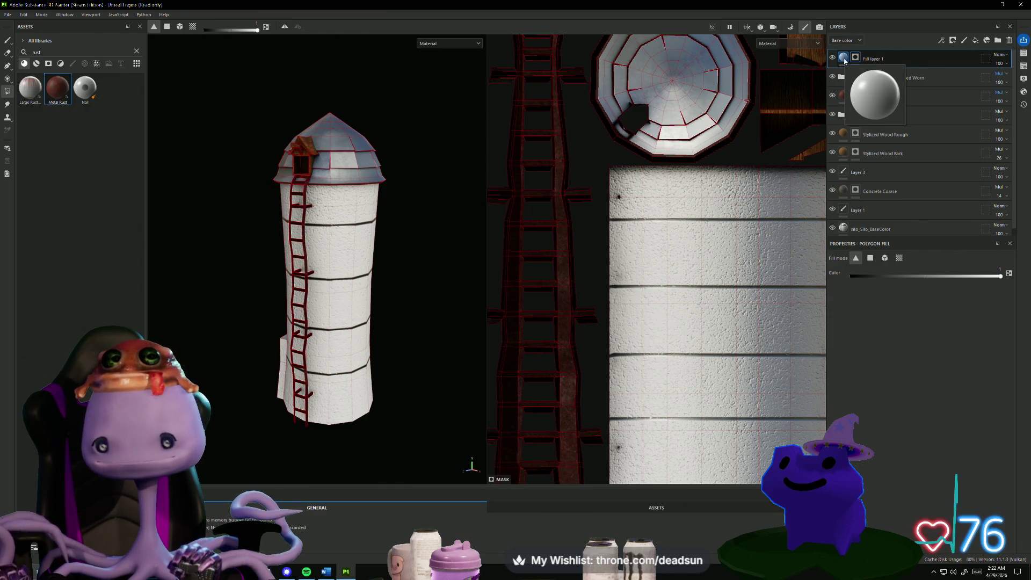
{"action": "left_click", "coordinate": [844, 59]}
{"action": "left_click", "coordinate": [916, 398]}
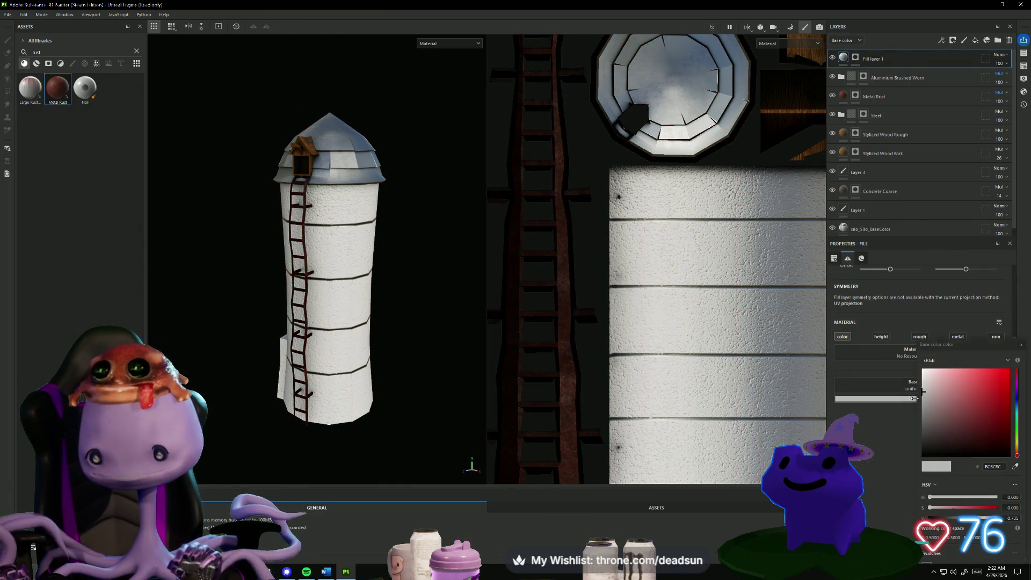
{"action": "left_click_drag", "start_coordinate": [938, 411], "coordinate": [925, 409]}
{"action": "left_click", "coordinate": [1017, 423]}
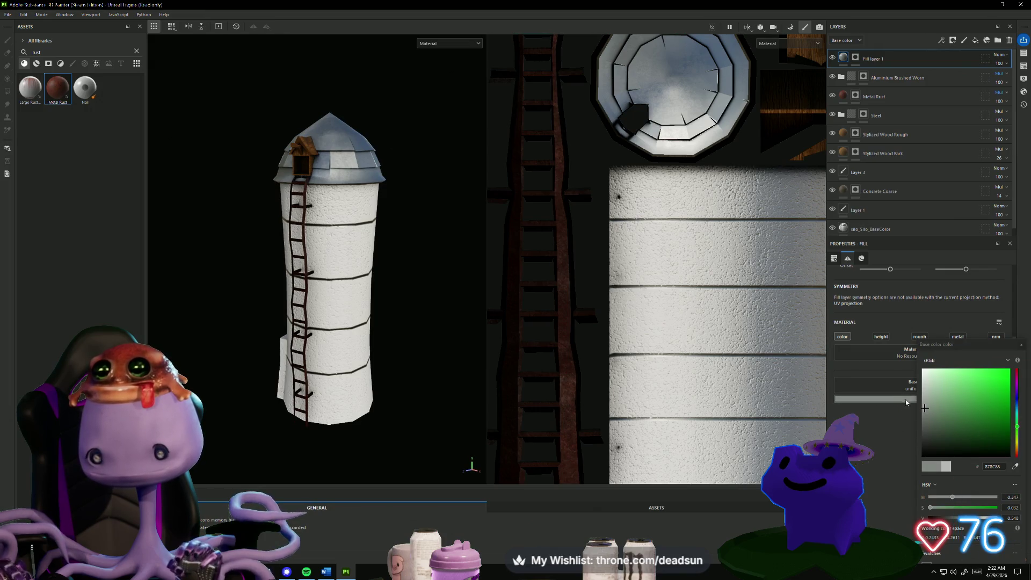
{"action": "left_click", "coordinate": [905, 399]}
Refine Fill layer 1's base colour to the muted grey-teal 768884.
{"action": "left_click", "coordinate": [888, 398]}
{"action": "left_click", "coordinate": [889, 398]}
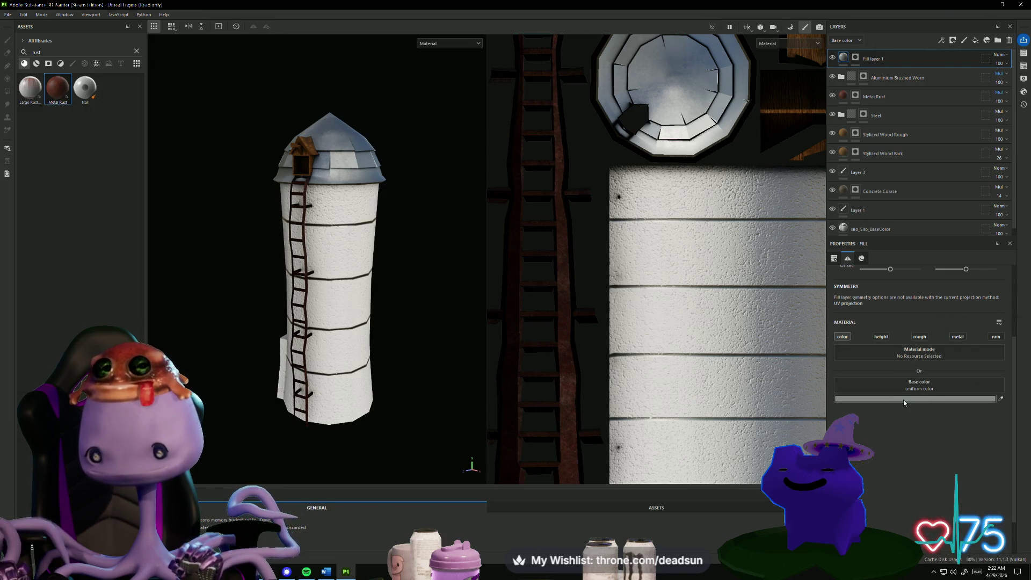
{"action": "left_click", "coordinate": [904, 399]}
{"action": "left_click", "coordinate": [933, 393]}
{"action": "left_click_drag", "start_coordinate": [934, 393], "coordinate": [926, 389]}
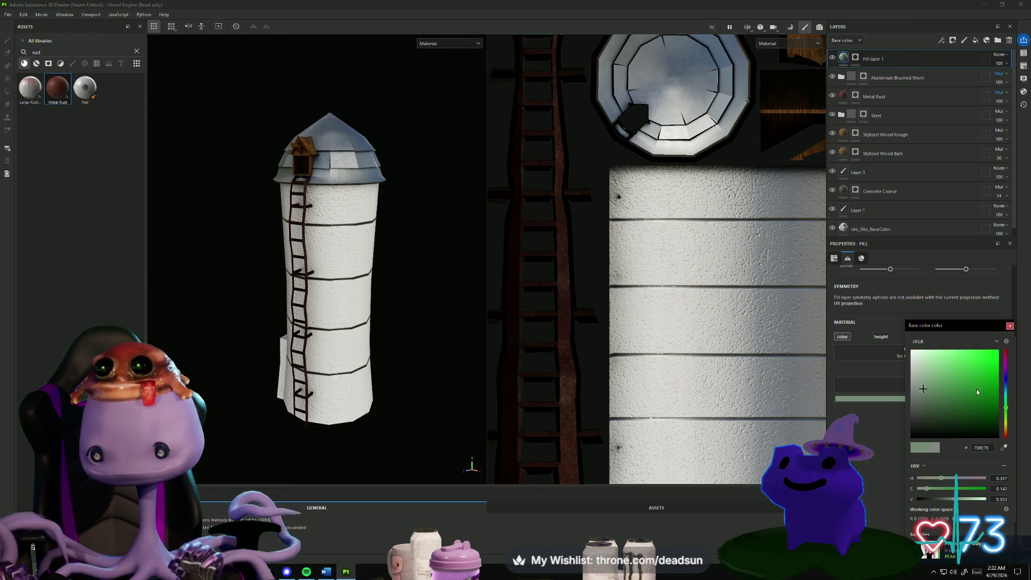
{"action": "left_click", "coordinate": [1006, 399]}
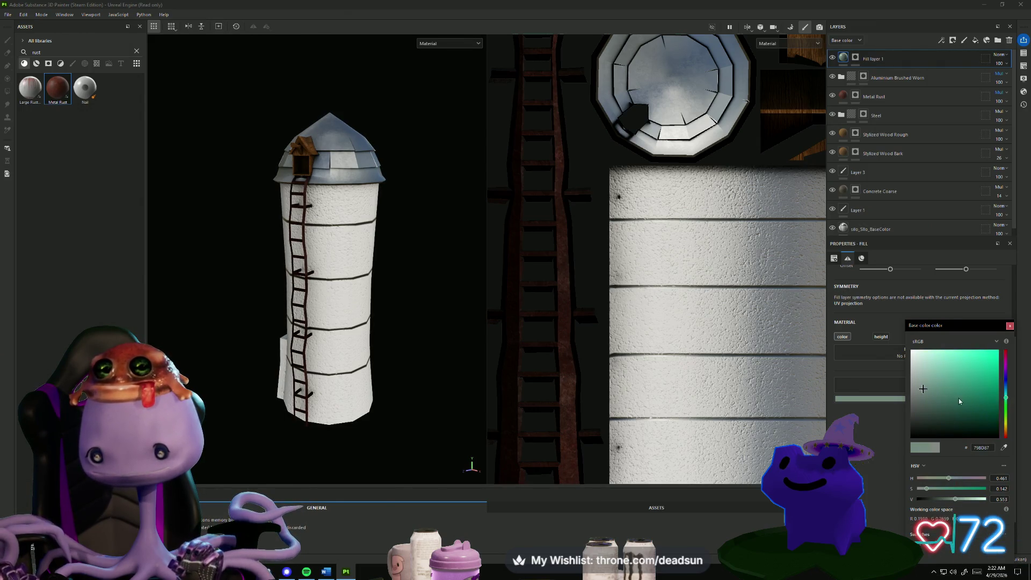
{"action": "left_click", "coordinate": [923, 391]}
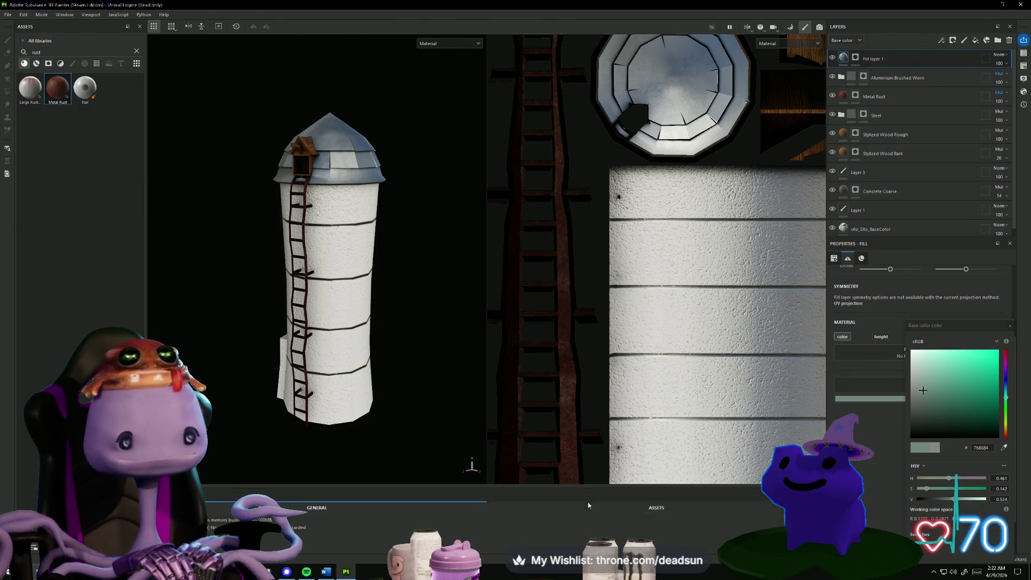
{"action": "scroll", "coordinate": [691, 353], "scroll_direction": "down", "scroll_amount": 1}
{"action": "scroll", "coordinate": [691, 353], "scroll_direction": "down", "scroll_amount": 1}
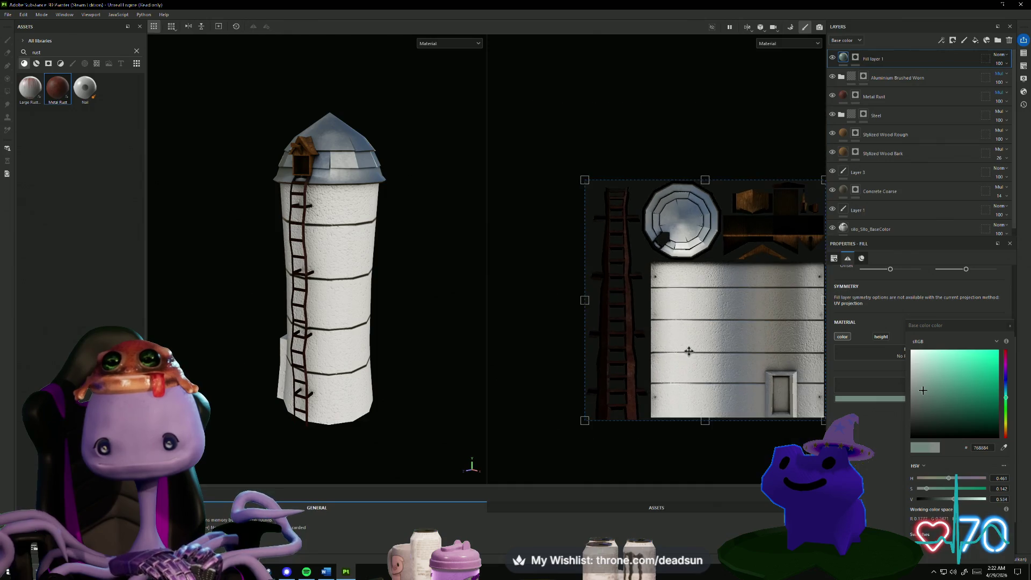
{"action": "middle_click_drag", "start_coordinate": [691, 350], "coordinate": [688, 338]}
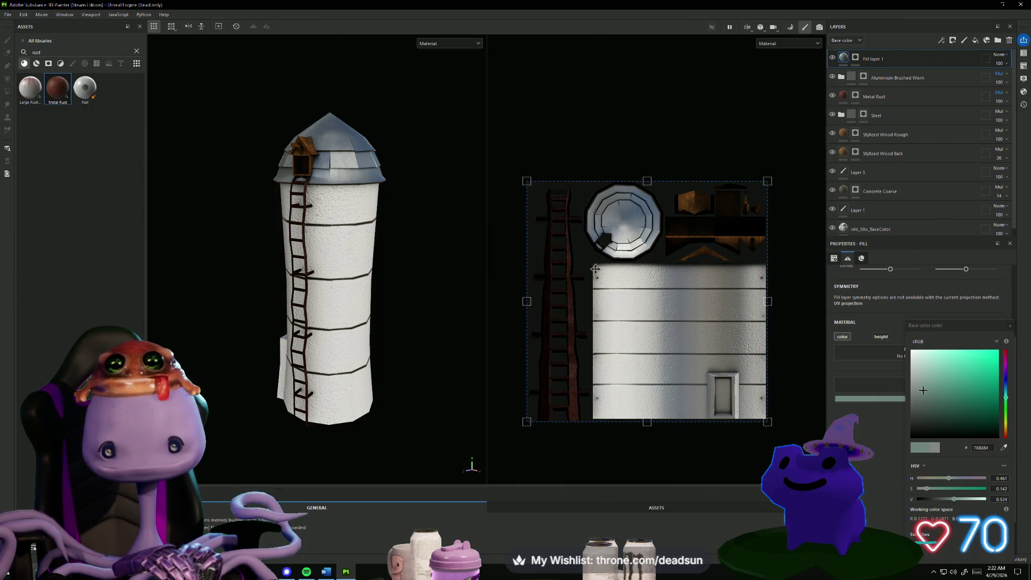
{"action": "left_click", "coordinate": [849, 61]}
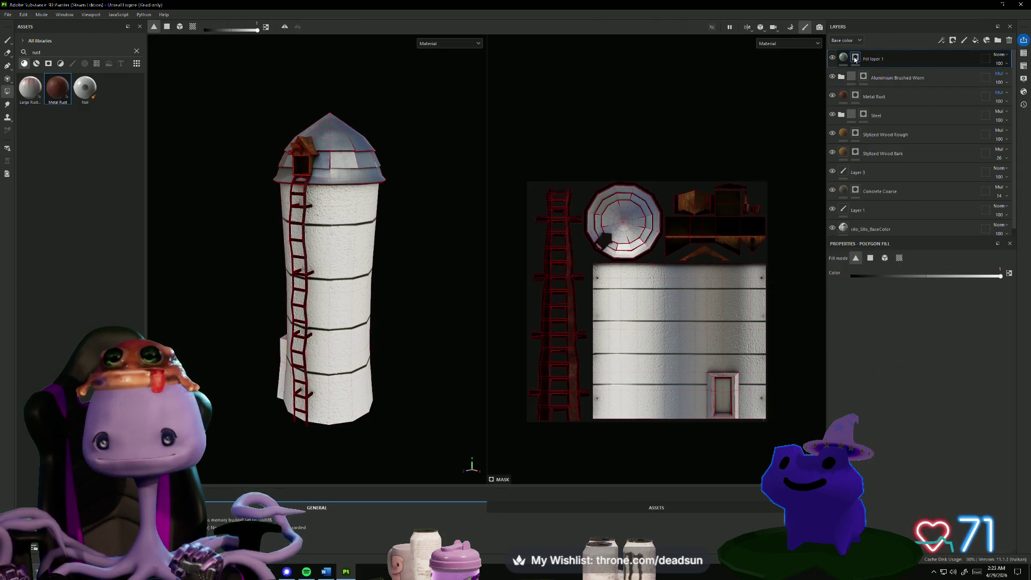
Polygon-fill the silo body UV island on the mask so only the walls are tinted.
{"action": "left_click", "coordinate": [855, 60]}
{"action": "key", "text": "4"}
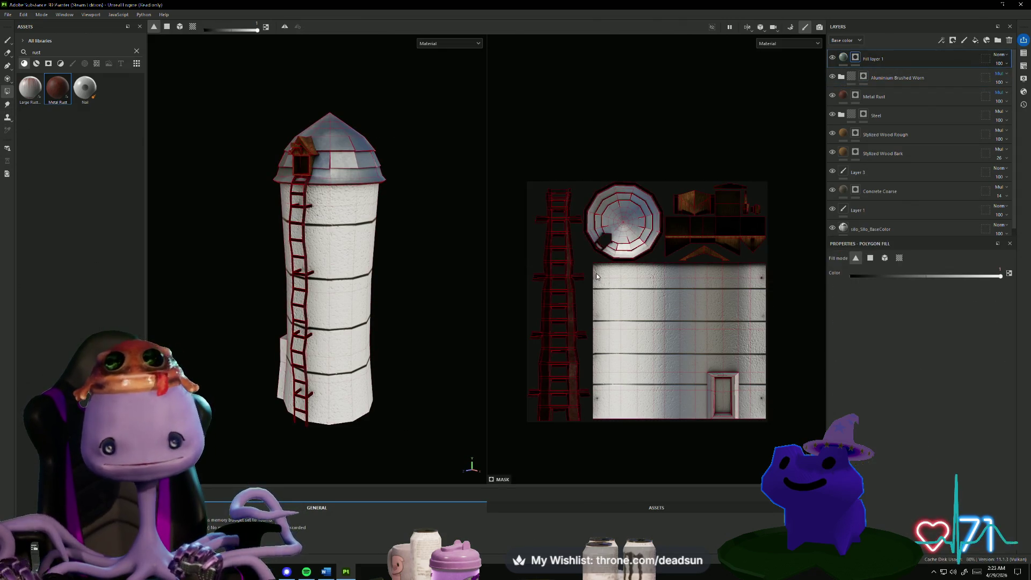
{"action": "left_click_drag", "start_coordinate": [597, 277], "coordinate": [769, 423]}
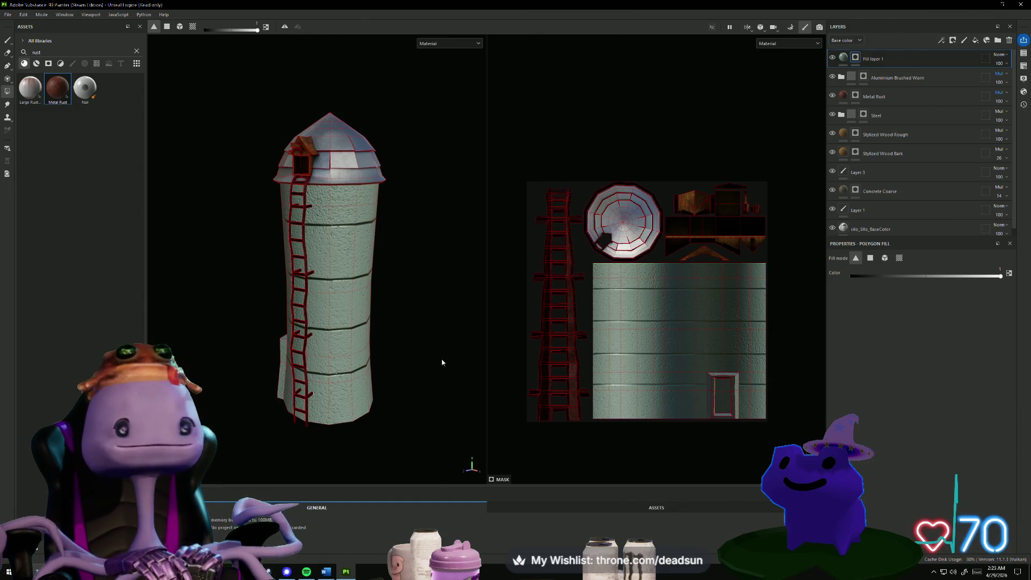
Filter the rust assets to smart masks and drop Cavity Rust onto the silo as a new layer.
{"action": "mouse_move", "coordinate": [441, 362]}
{"action": "left_mouse_down", "text": "alt"}
{"action": "mouse_move", "coordinate": [410, 353]}
{"action": "mouse_move", "coordinate": [576, 337]}
{"action": "mouse_move", "coordinate": [433, 351]}
{"action": "left_mouse_up", "text": "alt"}
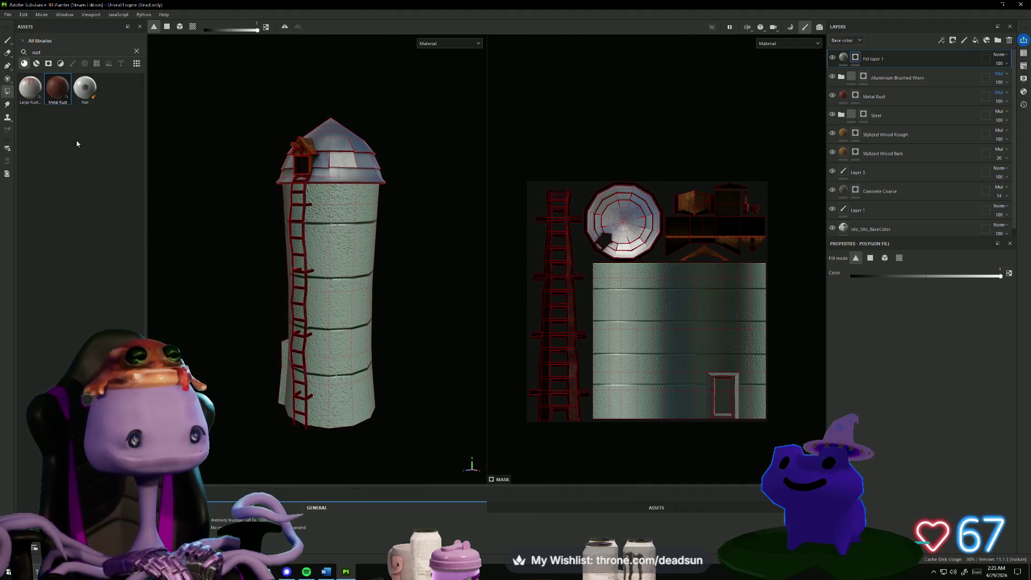
{"action": "mouse_move", "coordinate": [30, 87]}
{"action": "left_mouse_down"}
{"action": "mouse_move", "coordinate": [321, 212]}
{"action": "mouse_move", "coordinate": [24, 87]}
{"action": "left_mouse_up"}
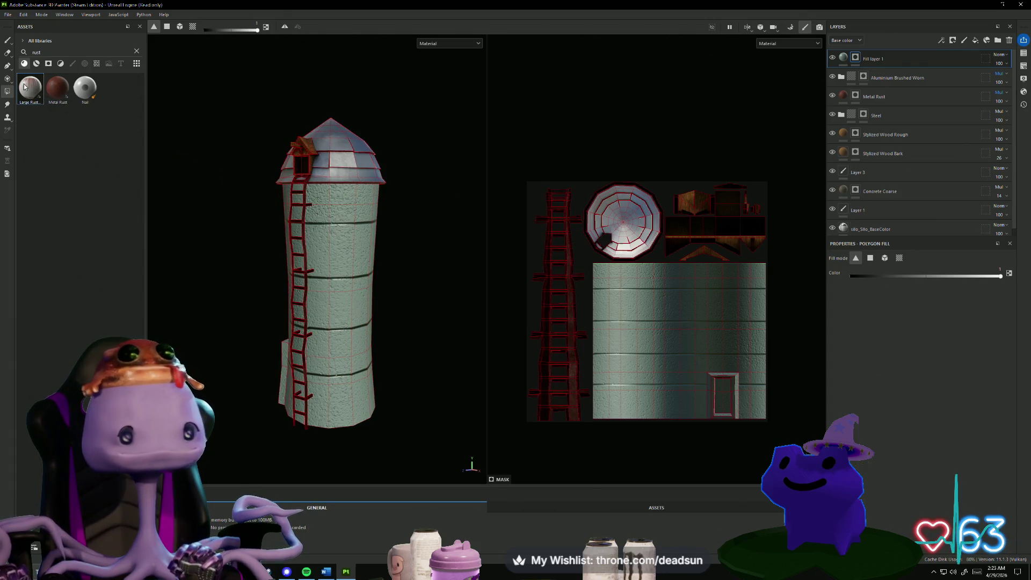
{"action": "mouse_move", "coordinate": [23, 86]}
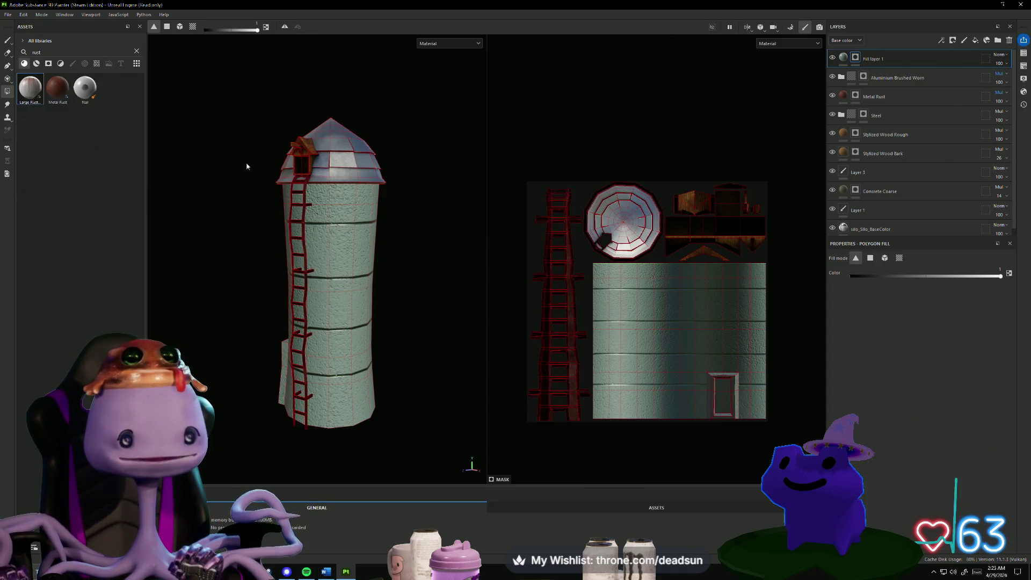
{"action": "mouse_move", "coordinate": [246, 163]}
{"action": "left_mouse_down", "text": "alt"}
{"action": "mouse_move", "coordinate": [235, 159]}
{"action": "mouse_move", "coordinate": [227, 211]}
{"action": "mouse_move", "coordinate": [264, 201]}
{"action": "left_mouse_up", "text": "alt"}
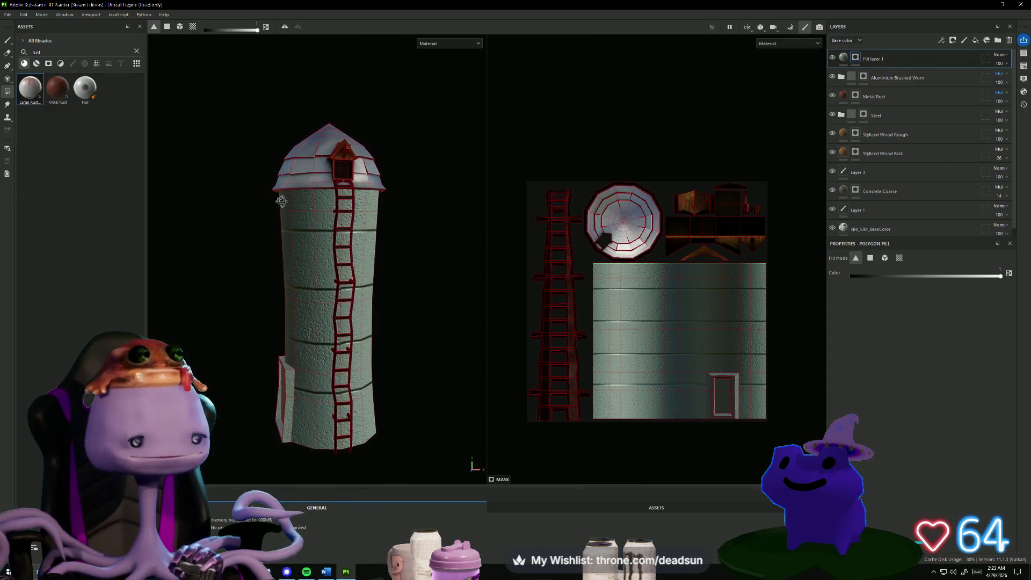
{"action": "left_click", "coordinate": [53, 66]}
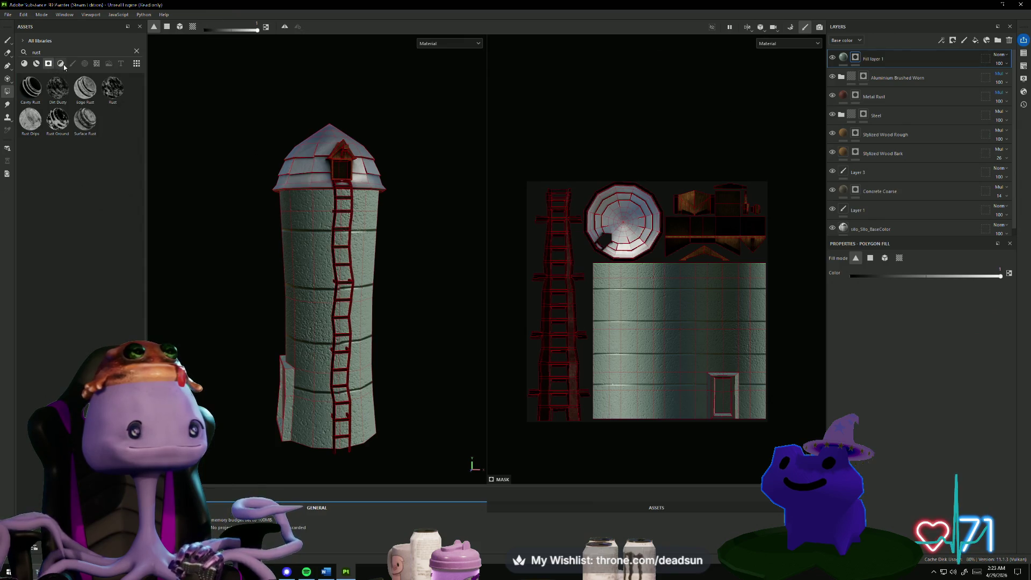
{"action": "left_click", "coordinate": [62, 65]}
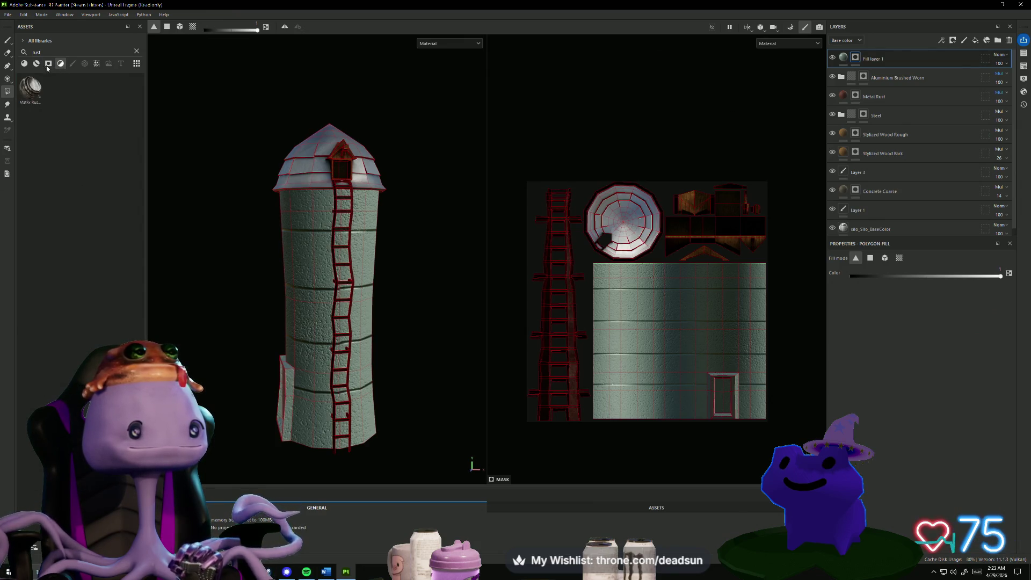
{"action": "left_click", "coordinate": [48, 65]}
{"action": "mouse_move", "coordinate": [40, 84]}
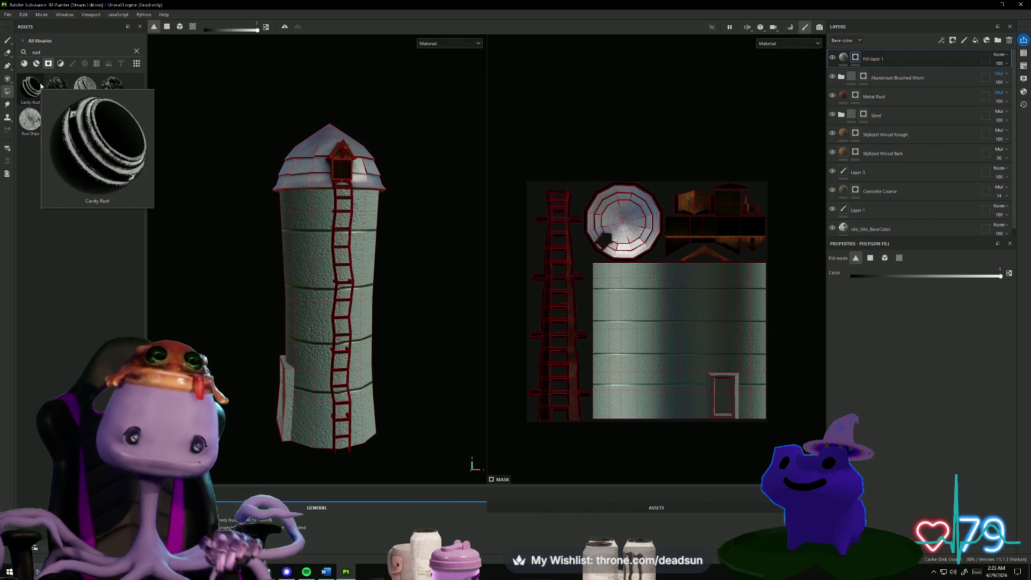
{"action": "mouse_move", "coordinate": [41, 85]}
{"action": "left_mouse_down"}
{"action": "mouse_move", "coordinate": [316, 203]}
{"action": "mouse_move", "coordinate": [311, 191]}
{"action": "mouse_move", "coordinate": [303, 200]}
{"action": "left_mouse_up"}
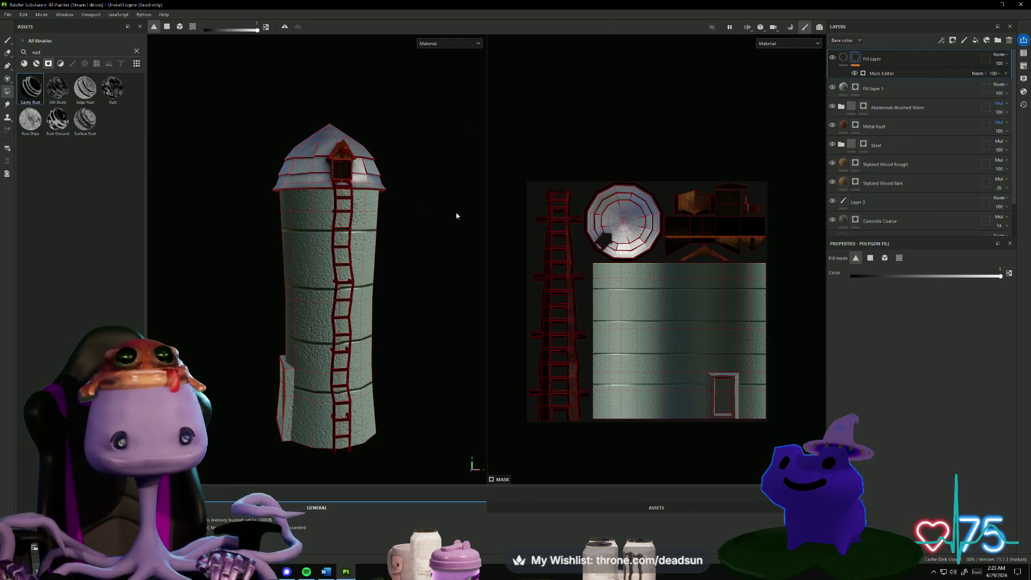
{"action": "left_click_drag", "start_coordinate": [435, 247], "coordinate": [419, 245], "text": "alt"}
Shrink the new fill layer's UV projection to cover just the silo wall area.
{"action": "left_click_drag", "start_coordinate": [378, 156], "coordinate": [376, 185], "text": "alt"}
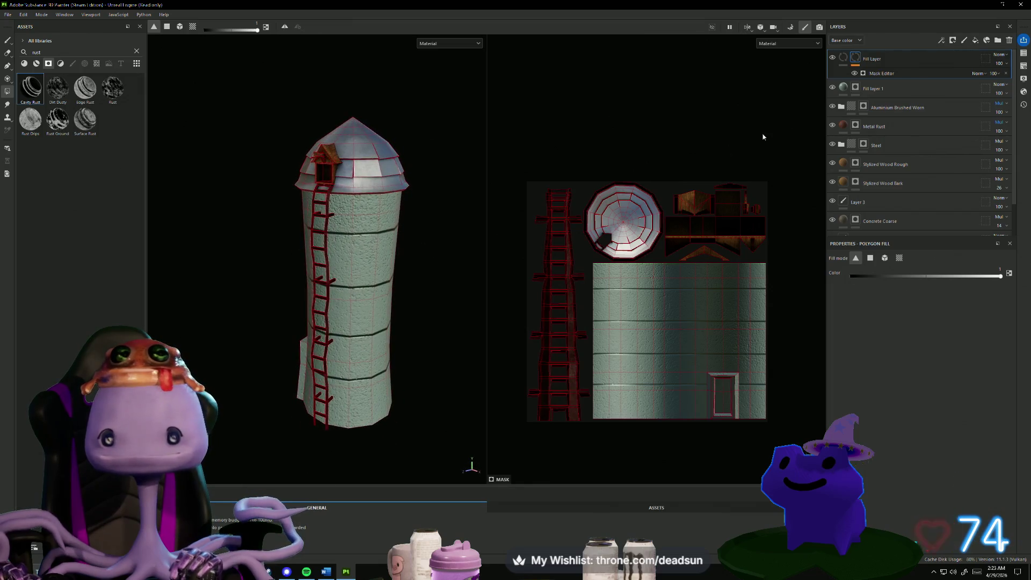
{"action": "left_click", "coordinate": [847, 62]}
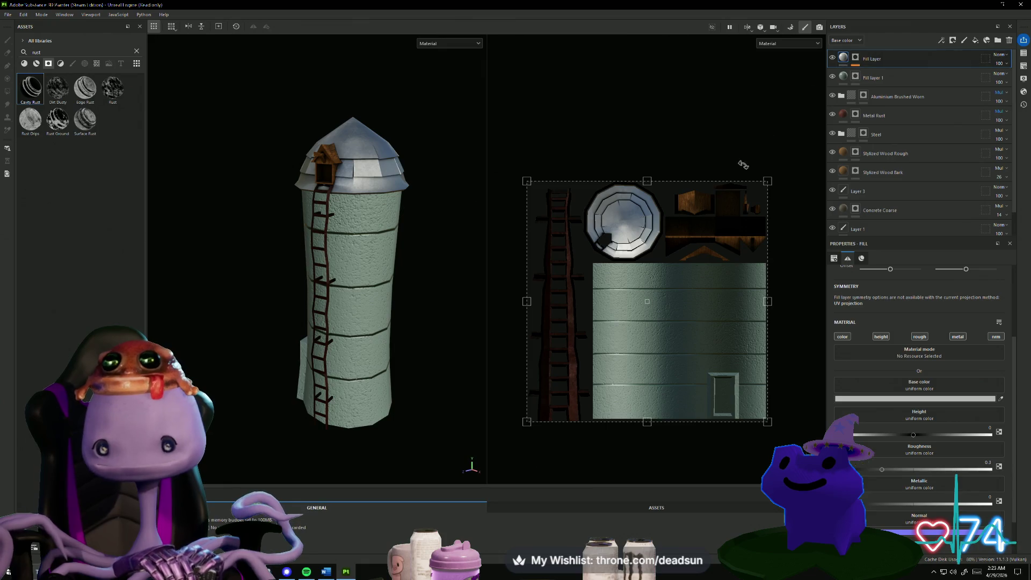
{"action": "left_click_drag", "start_coordinate": [600, 269], "coordinate": [599, 267]}
{"action": "left_click_drag", "start_coordinate": [527, 181], "coordinate": [605, 257]}
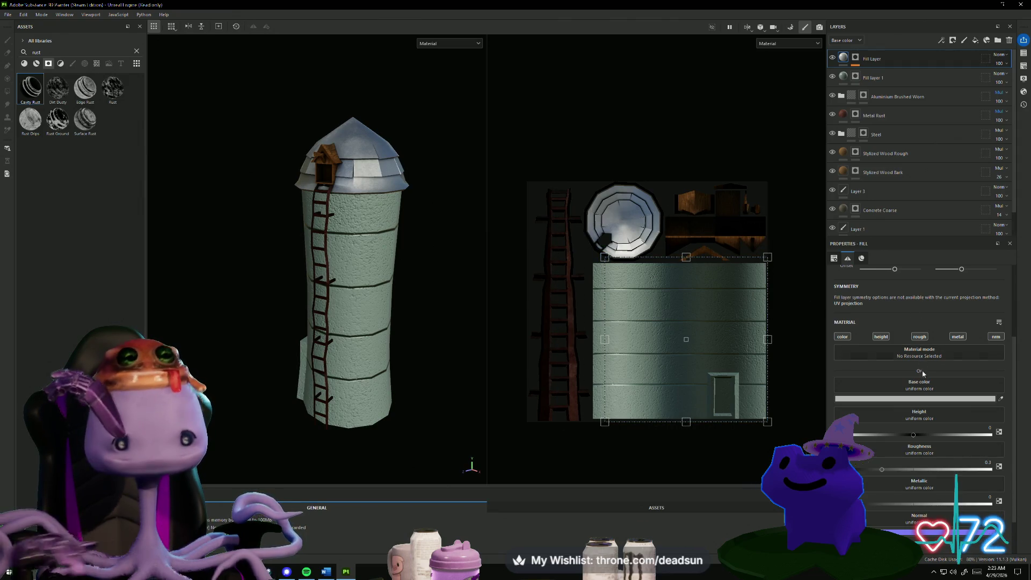
Set the fill layer's base colour to dusty pink C88C8C.
{"action": "left_click", "coordinate": [920, 400]}
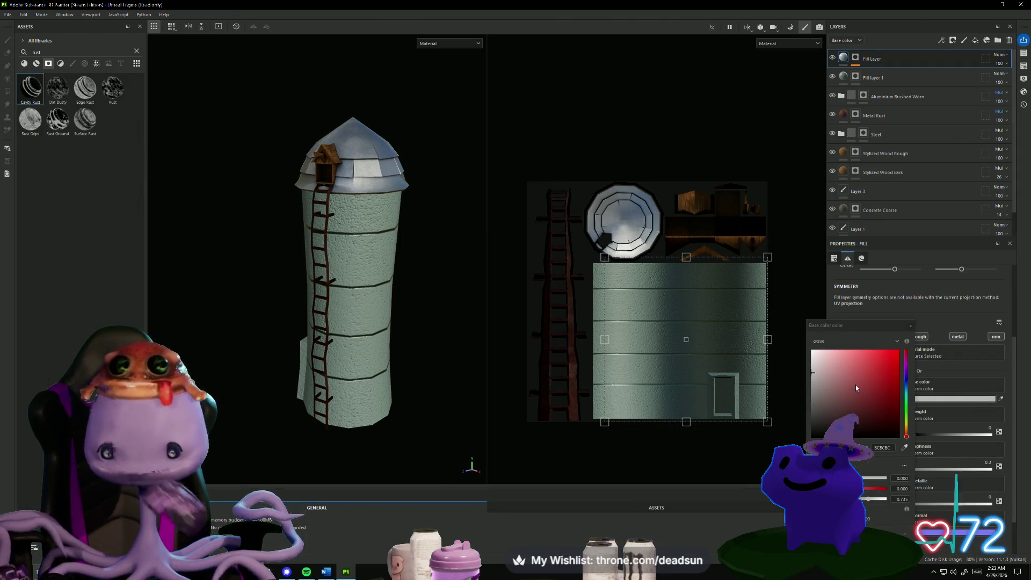
{"action": "left_click_drag", "start_coordinate": [855, 385], "coordinate": [839, 370]}
{"action": "left_click", "coordinate": [911, 326]}
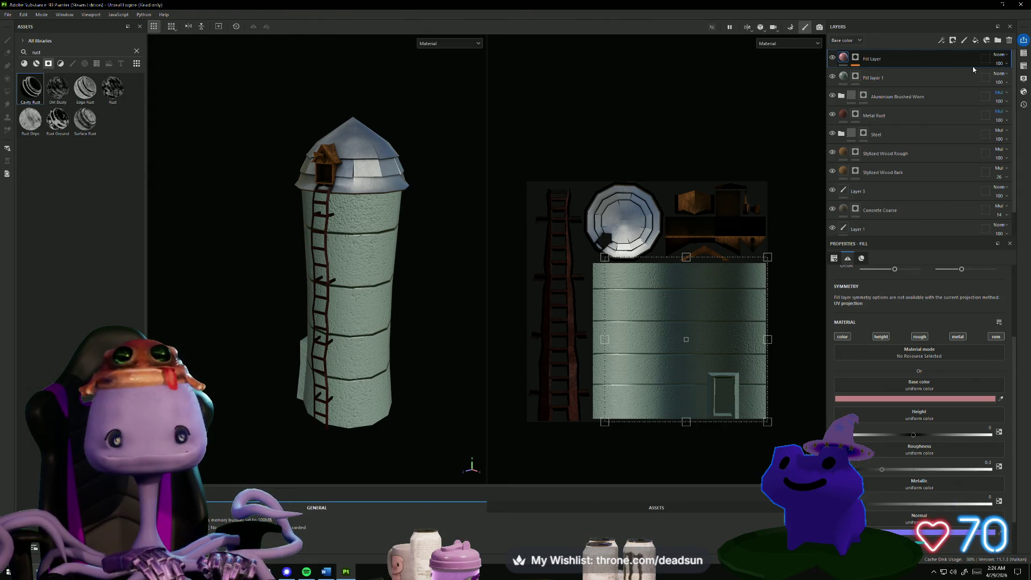
{"action": "scroll", "coordinate": [353, 265], "scroll_direction": "up", "scroll_amount": 5}
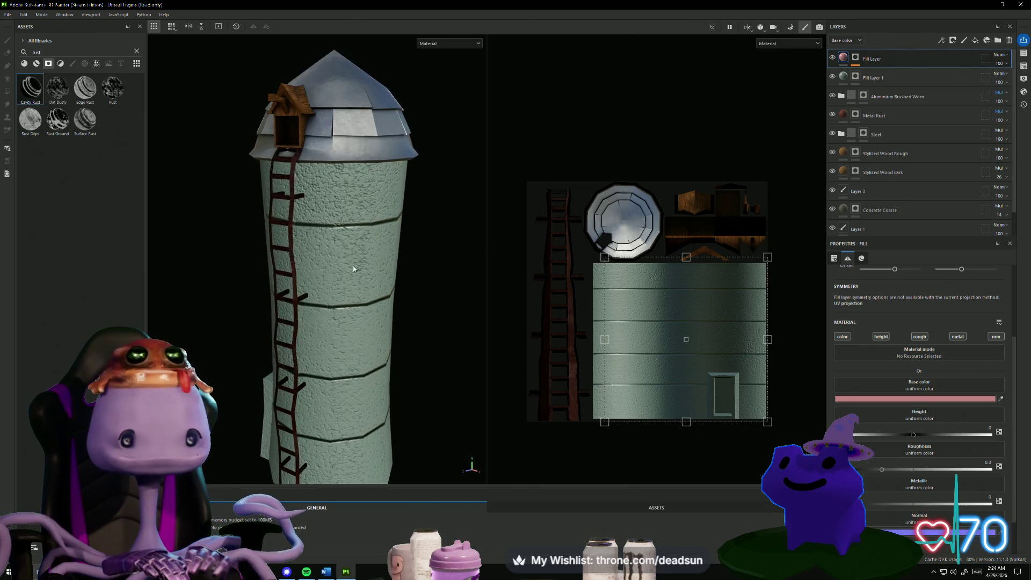
{"action": "mouse_move", "coordinate": [262, 301]}
{"action": "left_mouse_down", "text": "alt"}
{"action": "mouse_move", "coordinate": [440, 292]}
{"action": "mouse_move", "coordinate": [271, 314]}
{"action": "left_mouse_up", "text": "alt"}
{"action": "scroll", "coordinate": [269, 310], "scroll_direction": "down", "scroll_amount": 5}
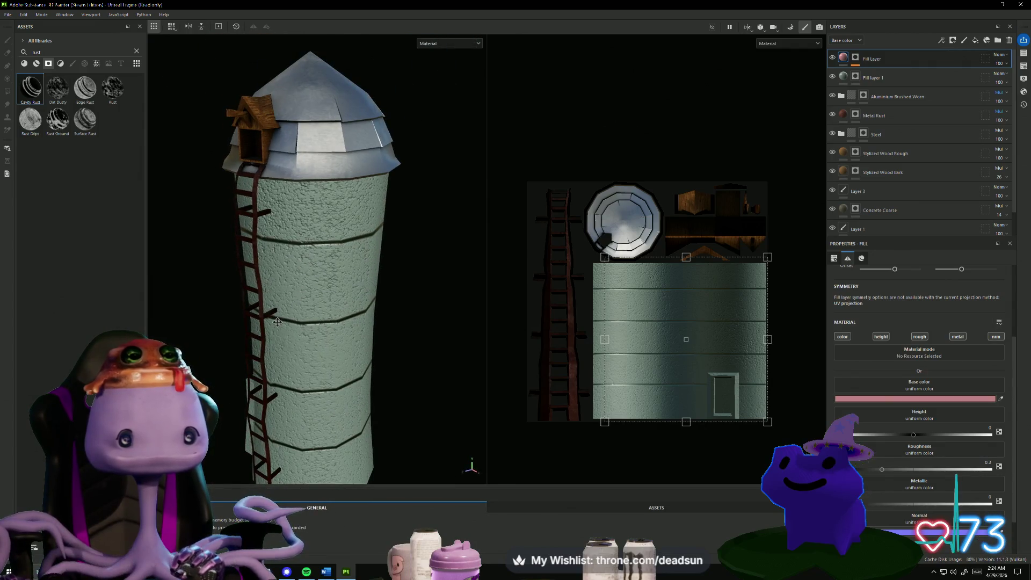
{"action": "scroll", "coordinate": [277, 321], "scroll_direction": "down", "scroll_amount": 3}
{"action": "mouse_move", "coordinate": [282, 313]}
{"action": "left_mouse_down", "text": "alt"}
{"action": "mouse_move", "coordinate": [314, 338]}
{"action": "mouse_move", "coordinate": [271, 282]}
{"action": "mouse_move", "coordinate": [301, 440]}
{"action": "mouse_move", "coordinate": [359, 368]}
{"action": "mouse_move", "coordinate": [492, 359]}
{"action": "mouse_move", "coordinate": [524, 343]}
{"action": "mouse_move", "coordinate": [527, 330]}
{"action": "mouse_move", "coordinate": [361, 313]}
{"action": "mouse_move", "coordinate": [495, 296]}
{"action": "mouse_move", "coordinate": [258, 306]}
{"action": "mouse_move", "coordinate": [278, 324]}
{"action": "mouse_move", "coordinate": [353, 319]}
{"action": "mouse_move", "coordinate": [355, 264]}
{"action": "left_mouse_up", "text": "alt"}
{"action": "scroll", "coordinate": [370, 264], "scroll_direction": "up", "scroll_amount": 5}
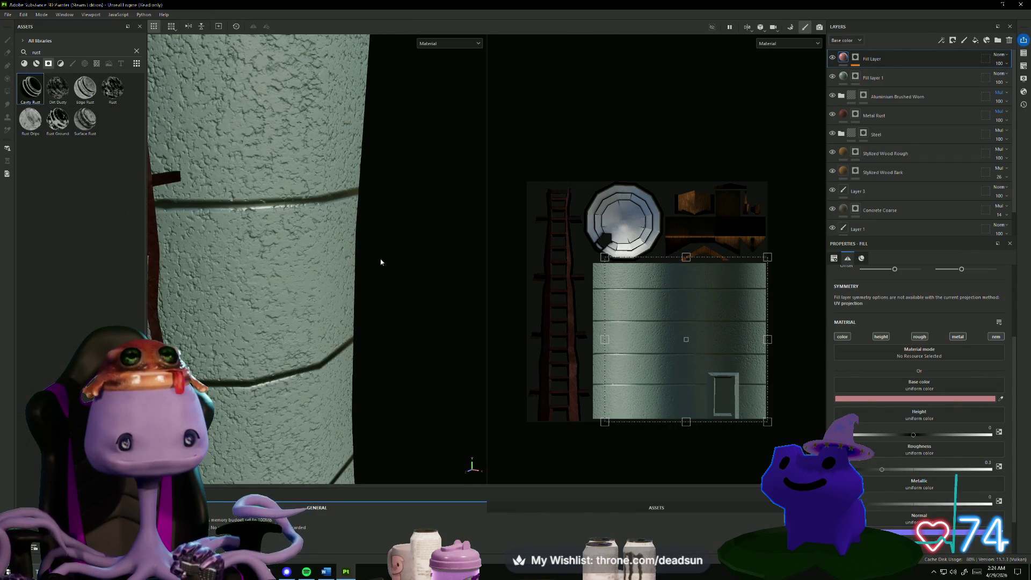
{"action": "scroll", "coordinate": [381, 262], "scroll_direction": "down", "scroll_amount": 5}
{"action": "scroll", "coordinate": [456, 324], "scroll_direction": "up", "scroll_amount": 7}
{"action": "scroll", "coordinate": [462, 318], "scroll_direction": "down", "scroll_amount": 7}
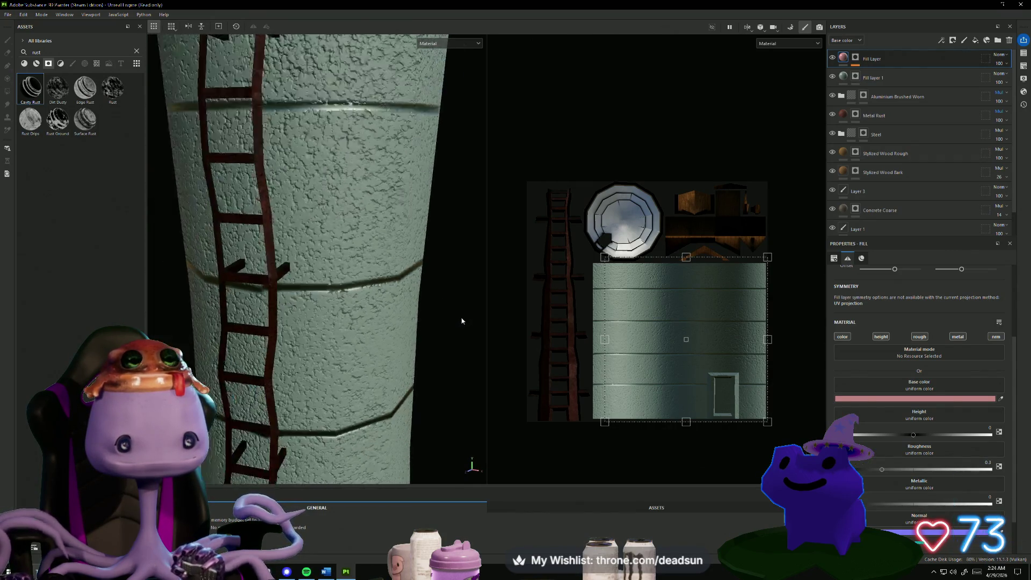
{"action": "scroll", "coordinate": [448, 375], "scroll_direction": "down", "scroll_amount": 1}
{"action": "middle_click_drag", "start_coordinate": [447, 375], "coordinate": [396, 316], "text": "alt"}
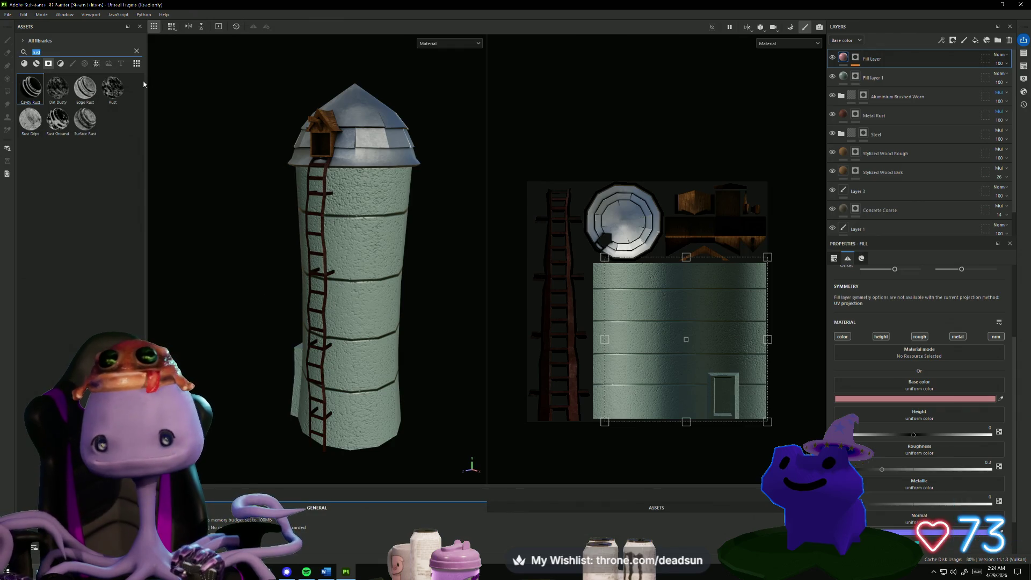
Switch the asset filter from Brushes to Alphas and scroll down to the Drips alphas.
{"action": "left_click", "coordinate": [72, 63]}
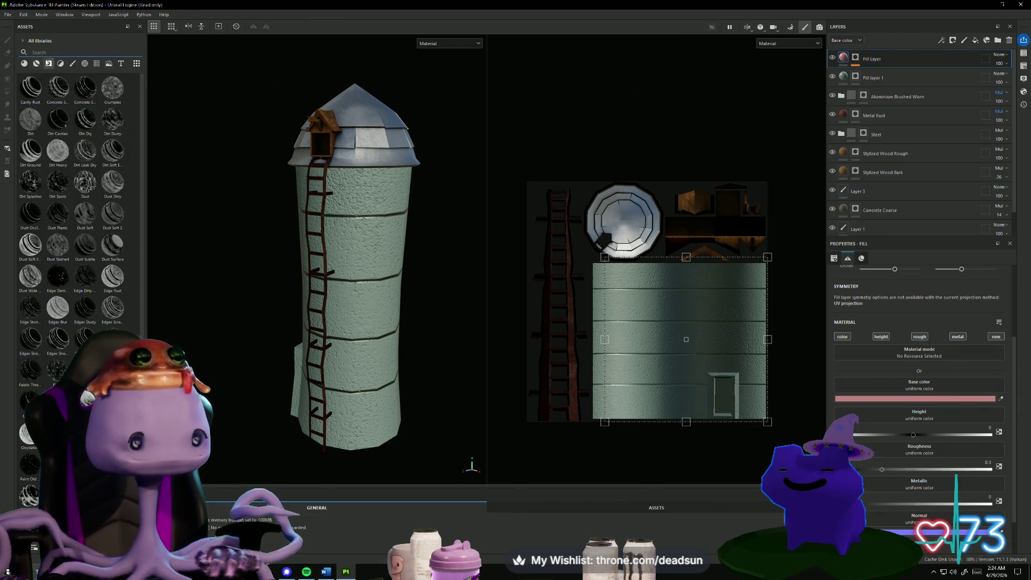
{"action": "left_click", "coordinate": [85, 64]}
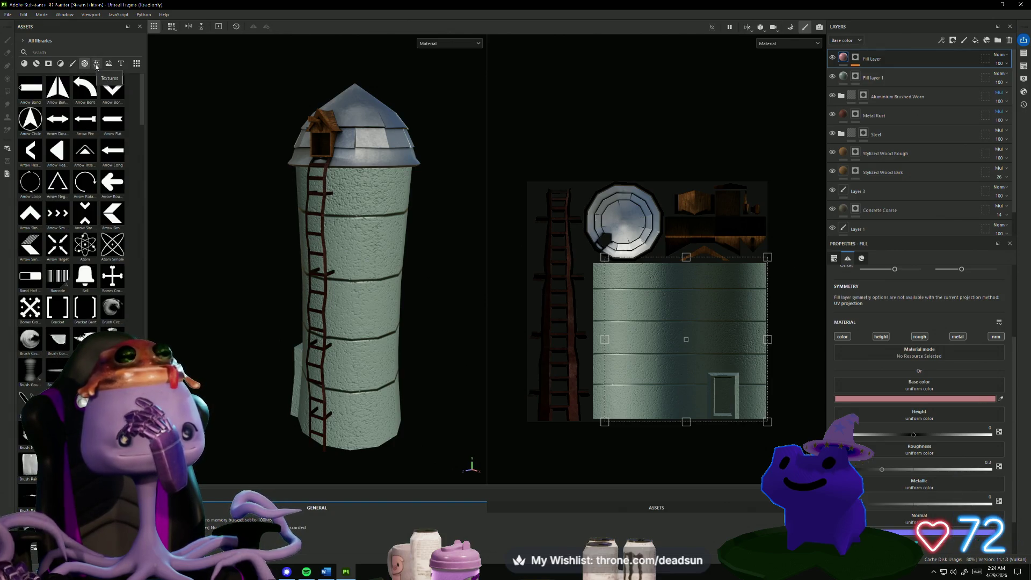
{"action": "scroll", "coordinate": [81, 205], "scroll_direction": "down", "scroll_amount": 10}
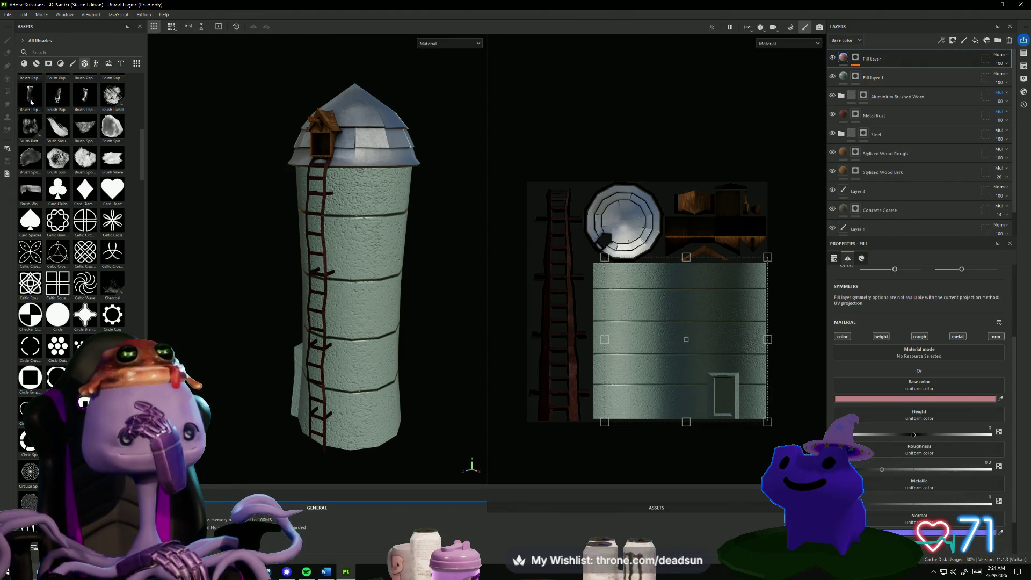
{"action": "scroll", "coordinate": [63, 104], "scroll_direction": "down", "scroll_amount": 10}
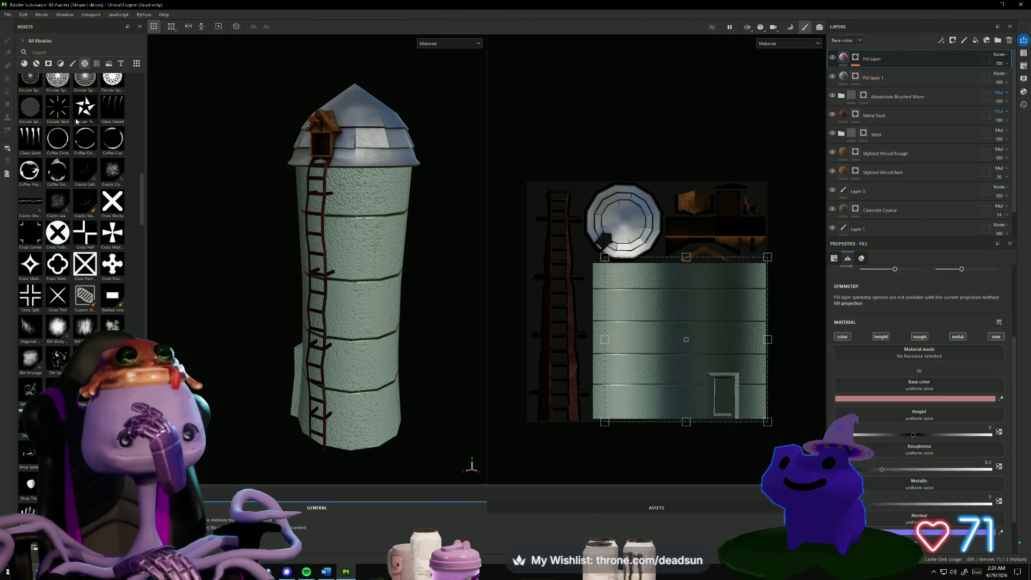
{"action": "scroll", "coordinate": [77, 122], "scroll_direction": "down", "scroll_amount": 6}
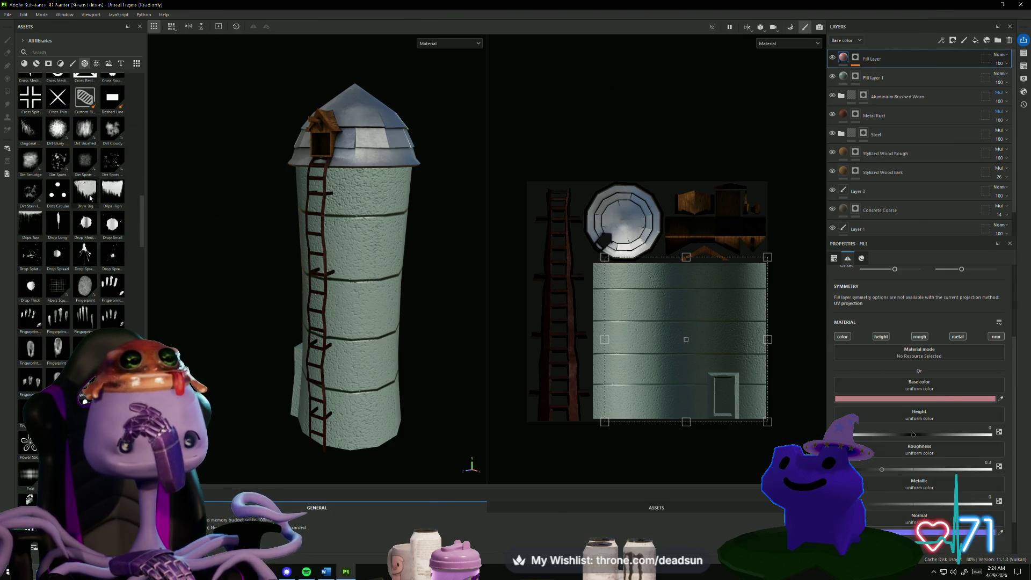
{"action": "left_click", "coordinate": [186, 207]}
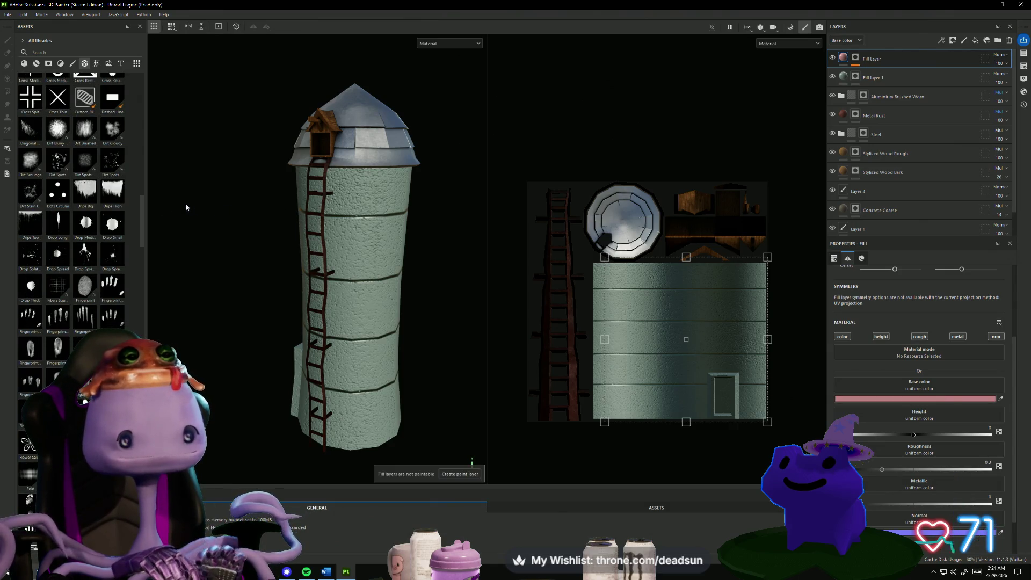
{"action": "left_click_drag", "start_coordinate": [235, 215], "coordinate": [193, 195], "text": "alt"}
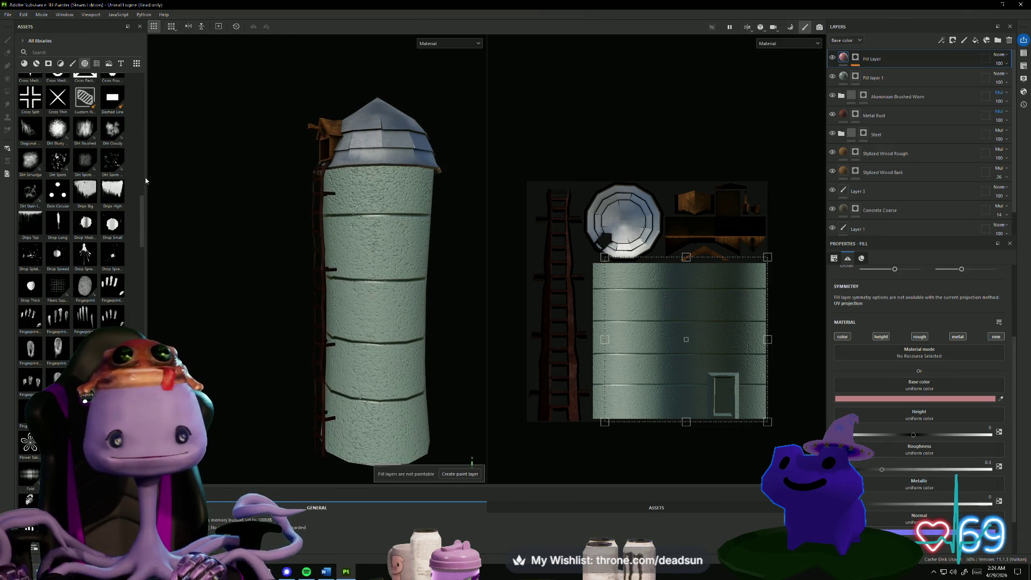
Try dropping Drips Big onto the silo's base color, then undo it.
{"action": "left_click", "coordinate": [856, 58]}
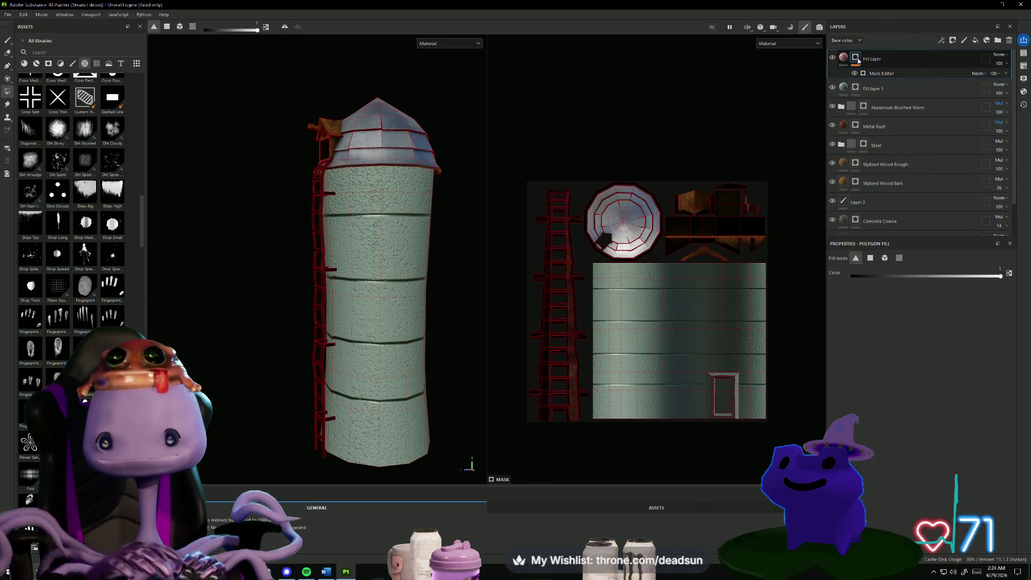
{"action": "left_click", "coordinate": [8, 40]}
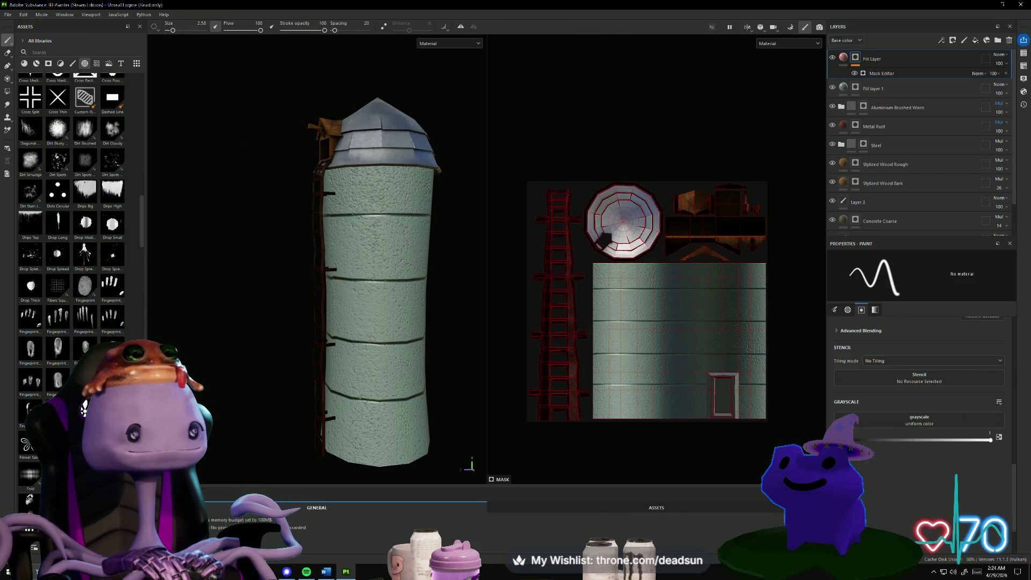
{"action": "left_click_drag", "start_coordinate": [85, 191], "coordinate": [378, 183]}
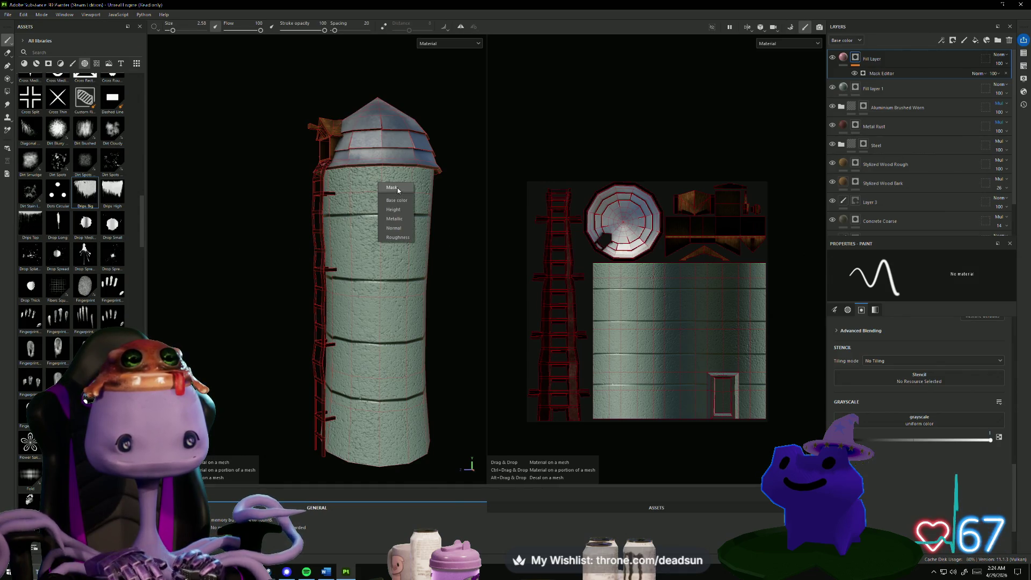
{"action": "left_click", "coordinate": [404, 199]}
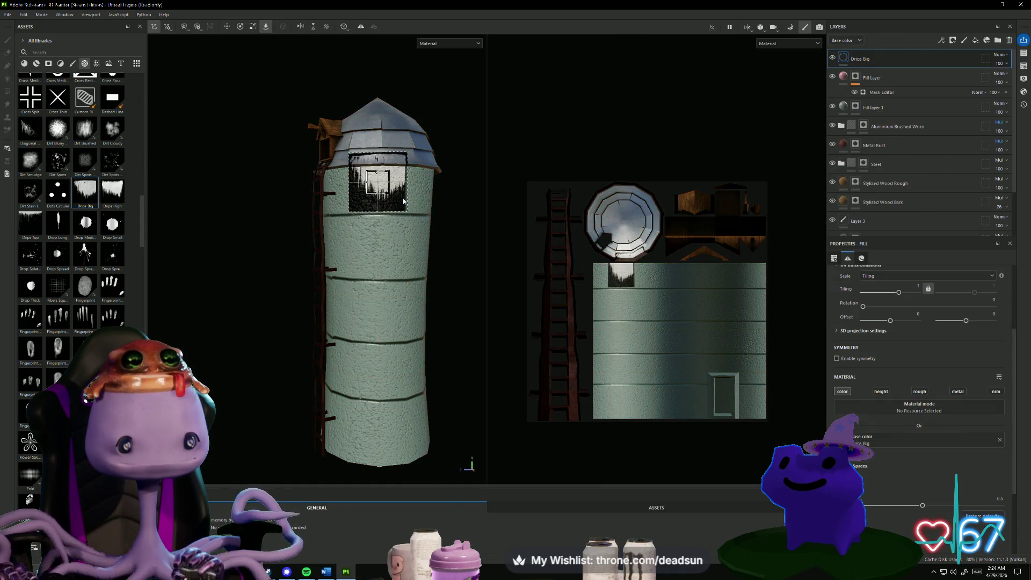
{"action": "left_click", "coordinate": [396, 186]}
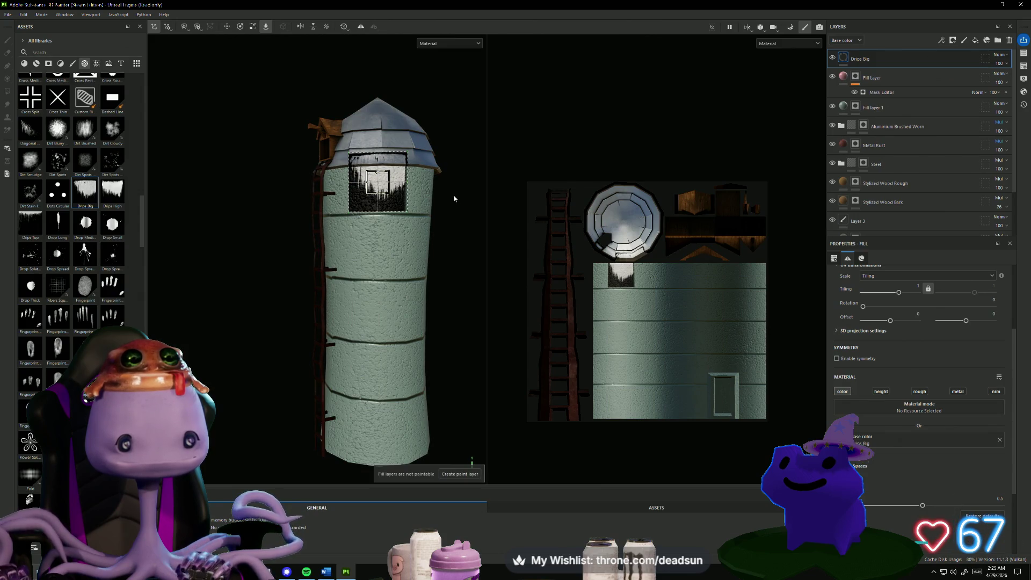
{"action": "scroll", "coordinate": [454, 199], "scroll_direction": "up", "scroll_amount": 2}
{"action": "key", "text": "ctrl+z"}
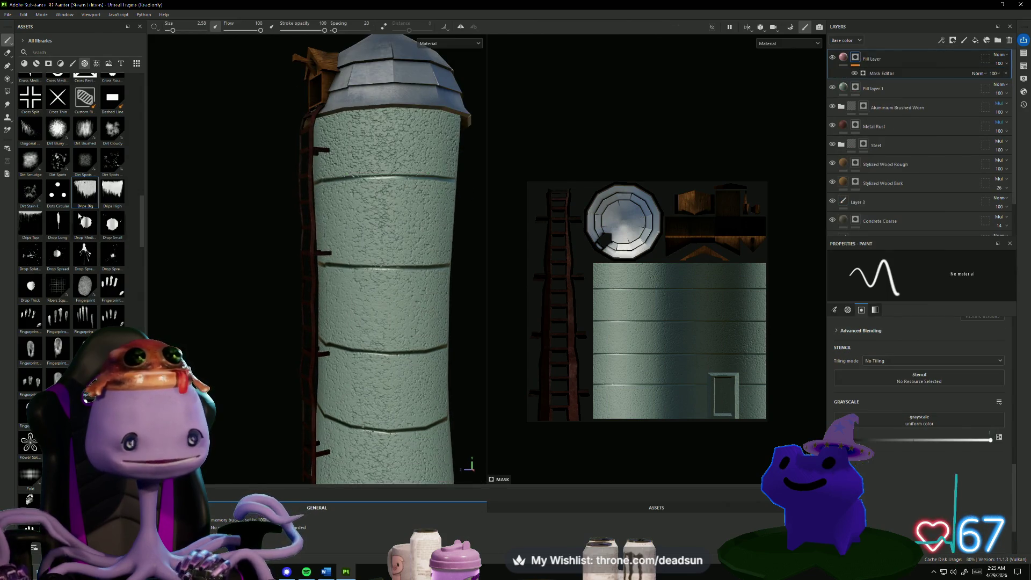
Add Drips High as a mask on the silo and position its projection just below the dome.
{"action": "mouse_move", "coordinate": [112, 191]}
{"action": "left_mouse_down"}
{"action": "mouse_move", "coordinate": [365, 140]}
{"action": "mouse_move", "coordinate": [390, 148]}
{"action": "left_mouse_up"}
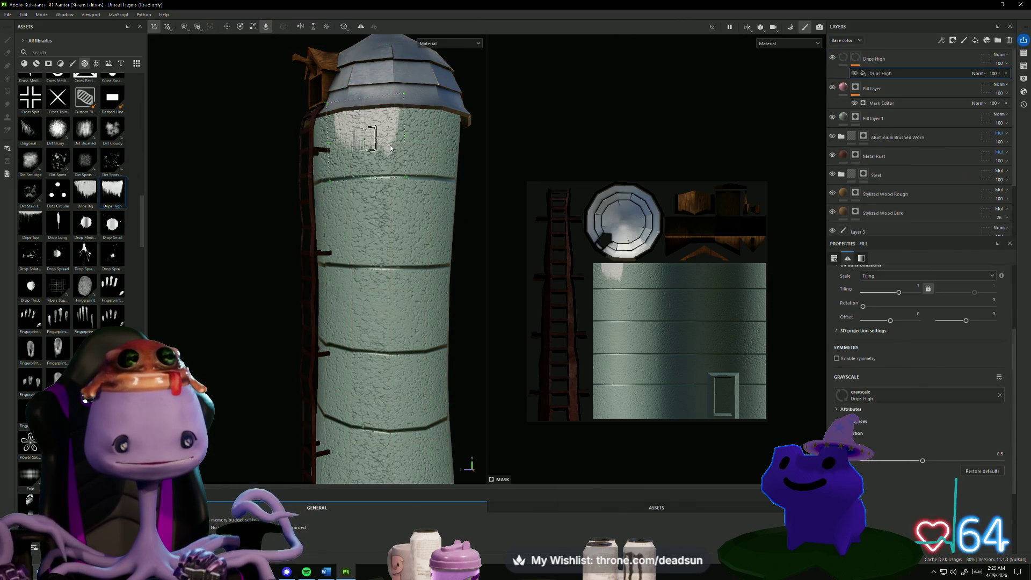
{"action": "left_click_drag", "start_coordinate": [272, 184], "coordinate": [303, 204], "text": "alt"}
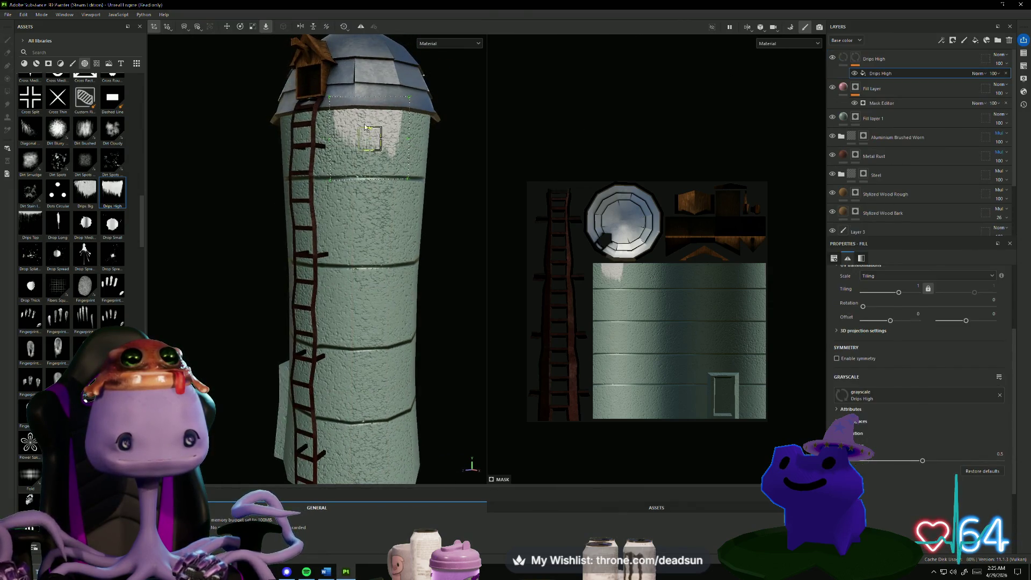
{"action": "left_click_drag", "start_coordinate": [374, 130], "coordinate": [358, 142]}
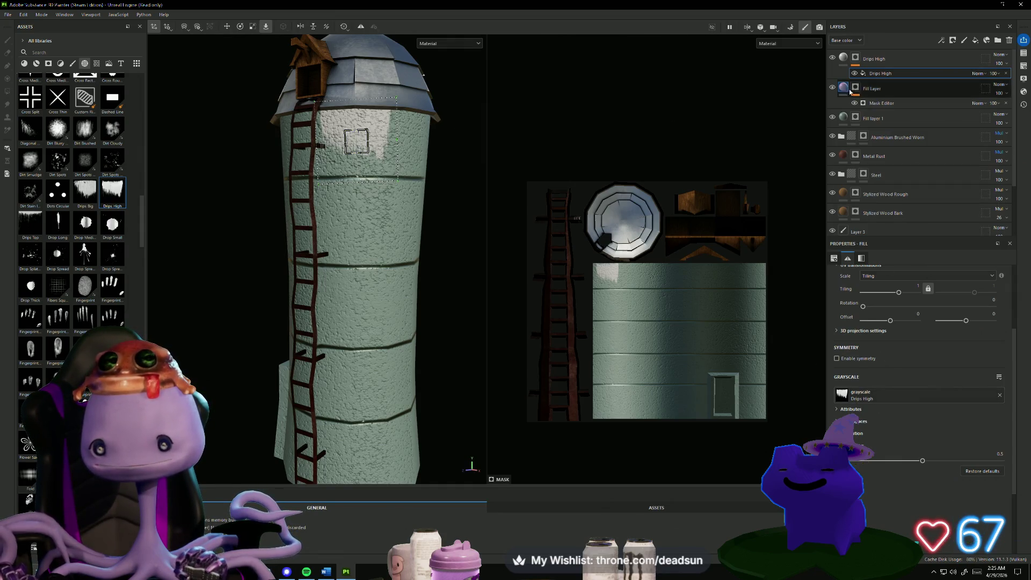
{"action": "left_click", "coordinate": [844, 59]}
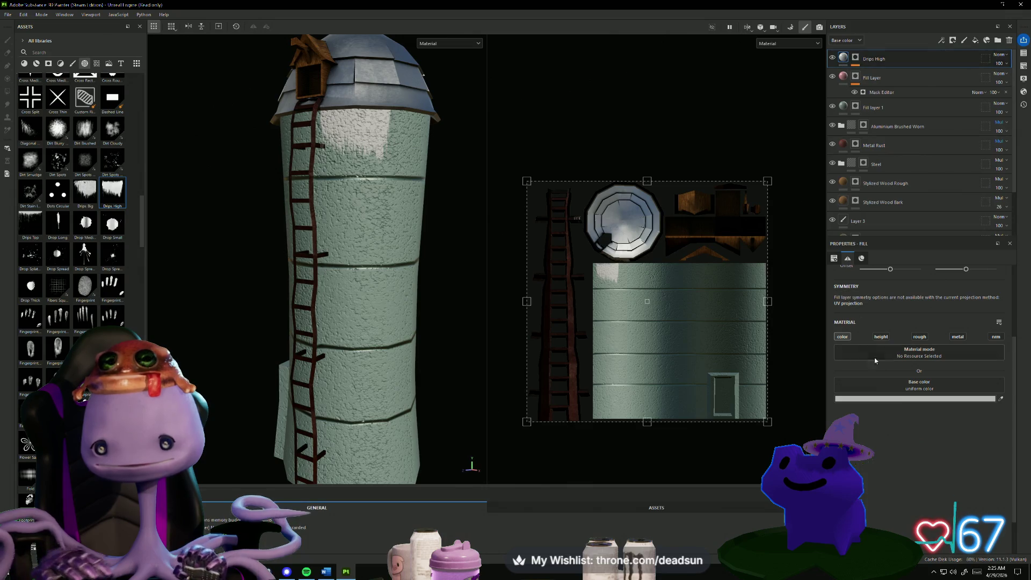
Give the Drips High layer a dark maroon, rusty red-brown base colour.
{"action": "left_click", "coordinate": [898, 399]}
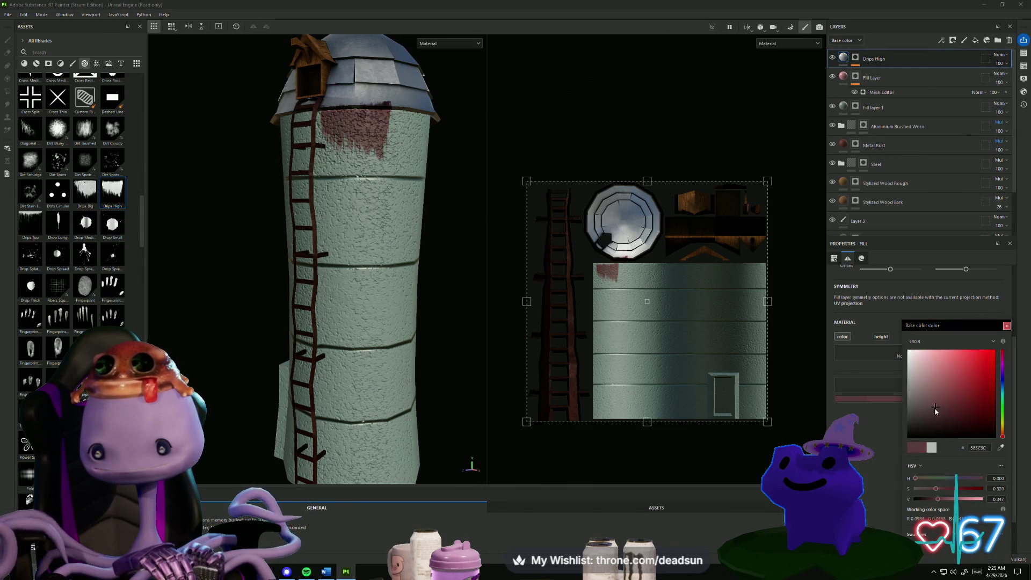
{"action": "mouse_move", "coordinate": [929, 411]}
{"action": "left_mouse_down"}
{"action": "mouse_move", "coordinate": [923, 397]}
{"action": "mouse_move", "coordinate": [957, 414]}
{"action": "left_mouse_up"}
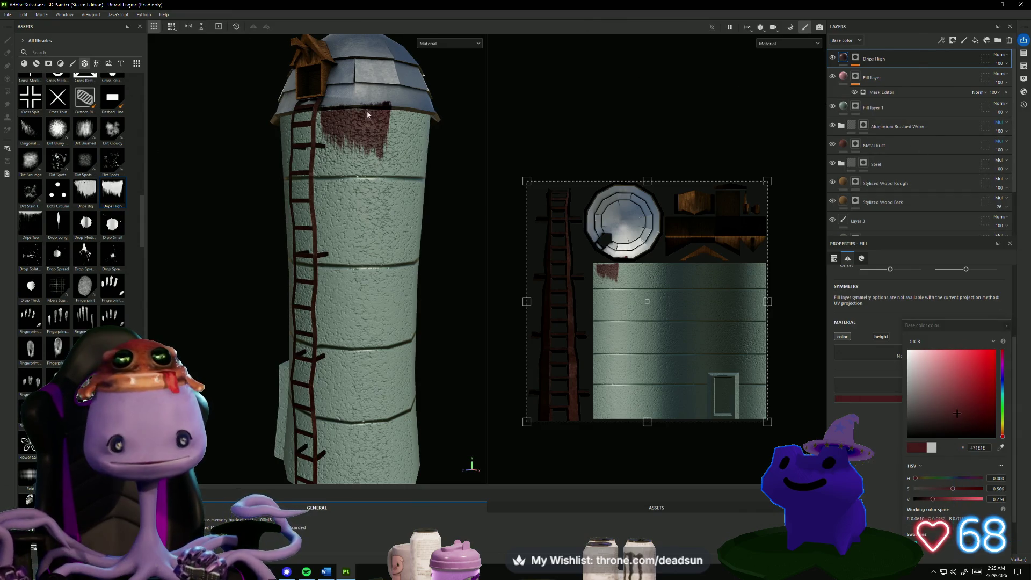
{"action": "left_click", "coordinate": [356, 123]}
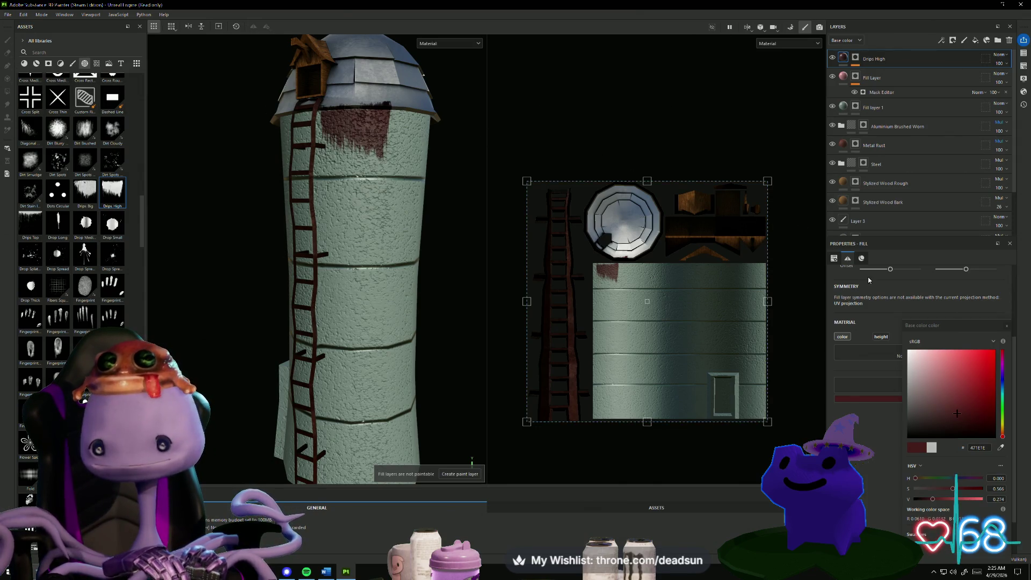
{"action": "left_click", "coordinate": [843, 59]}
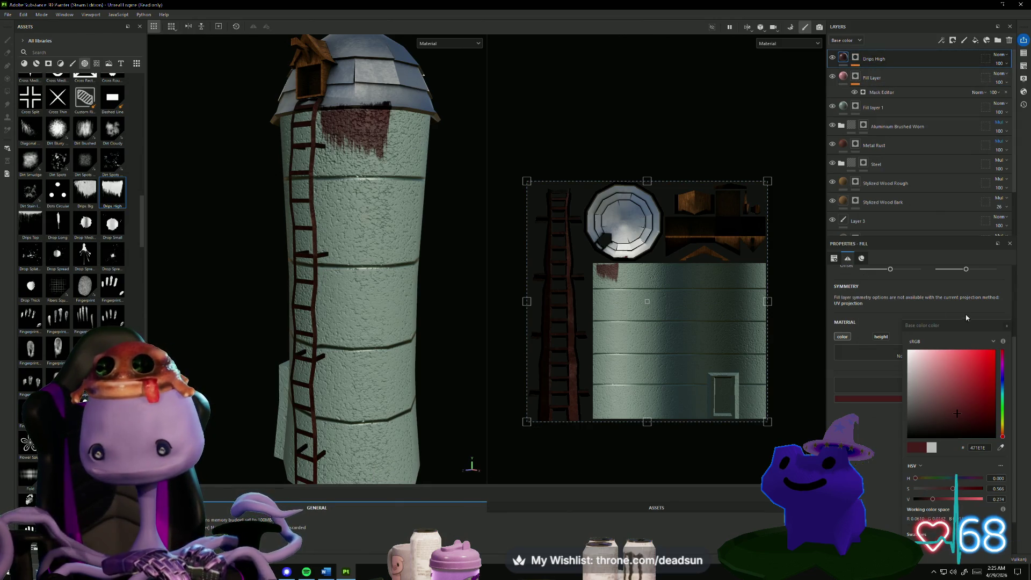
{"action": "left_click", "coordinate": [1007, 326]}
{"action": "left_click", "coordinate": [834, 258]}
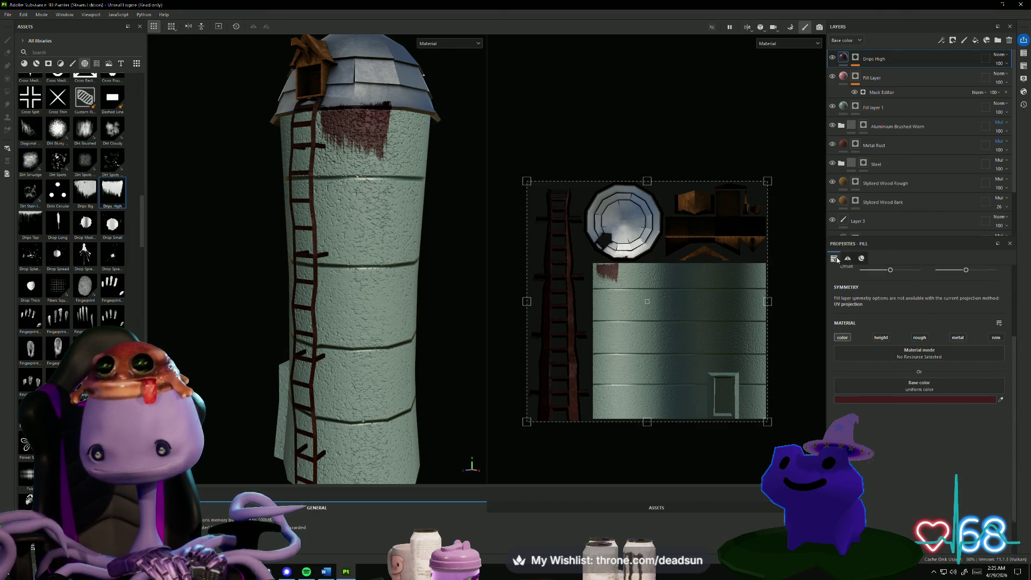
Orbit around the silo to inspect the drips and the roof from new angles.
{"action": "left_click", "coordinate": [359, 123]}
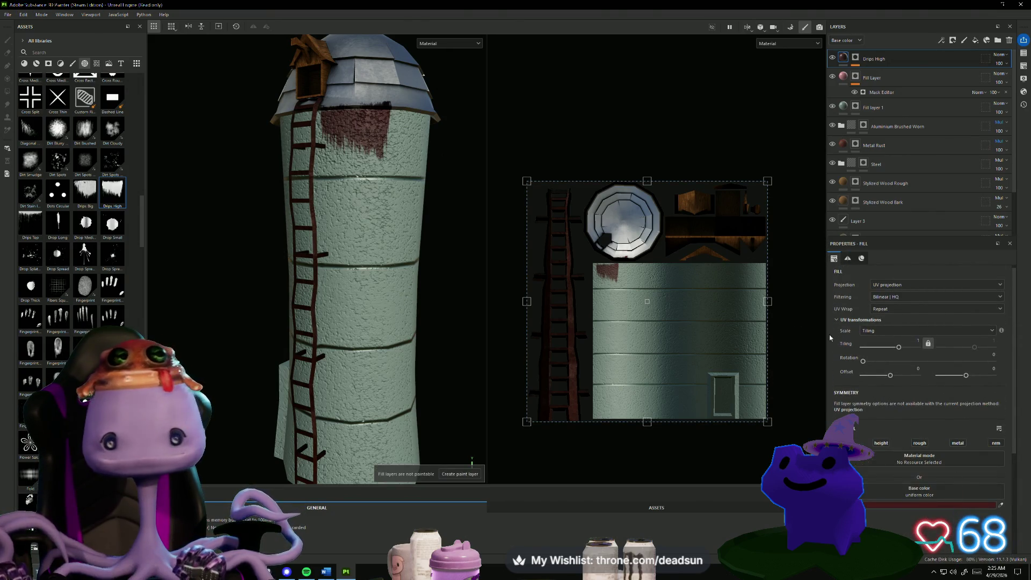
{"action": "mouse_move", "coordinate": [480, 199]}
{"action": "left_mouse_down", "text": "alt"}
{"action": "mouse_move", "coordinate": [456, 124]}
{"action": "mouse_move", "coordinate": [461, 136]}
{"action": "left_mouse_up", "text": "alt"}
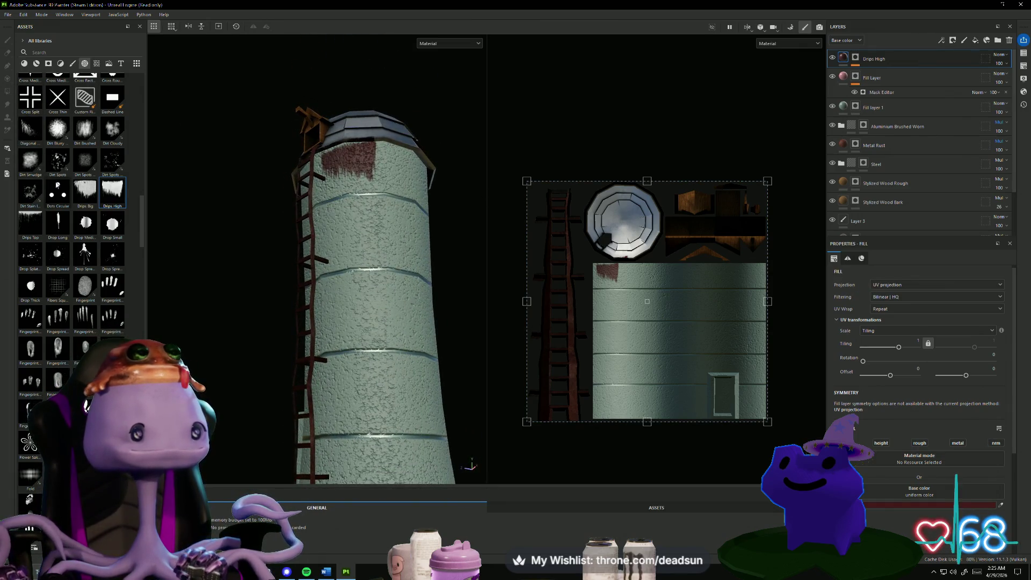
{"action": "left_click", "coordinate": [355, 159]}
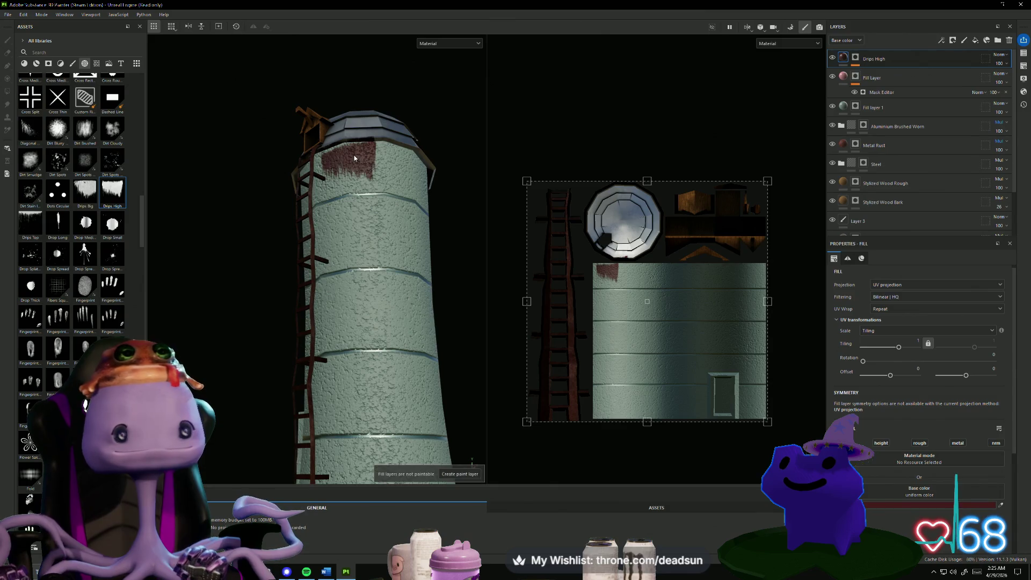
{"action": "right_click", "coordinate": [842, 60]}
{"action": "key", "text": "Escape"}
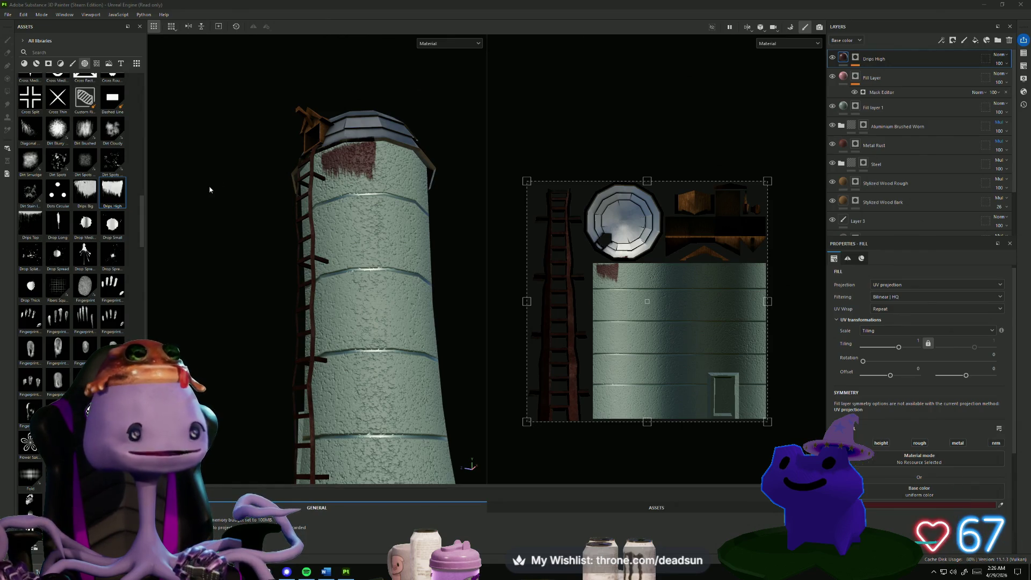
{"action": "mouse_move", "coordinate": [210, 188]}
{"action": "left_mouse_down", "text": "alt"}
{"action": "mouse_move", "coordinate": [228, 230]}
{"action": "mouse_move", "coordinate": [355, 177]}
{"action": "left_mouse_up", "text": "alt"}
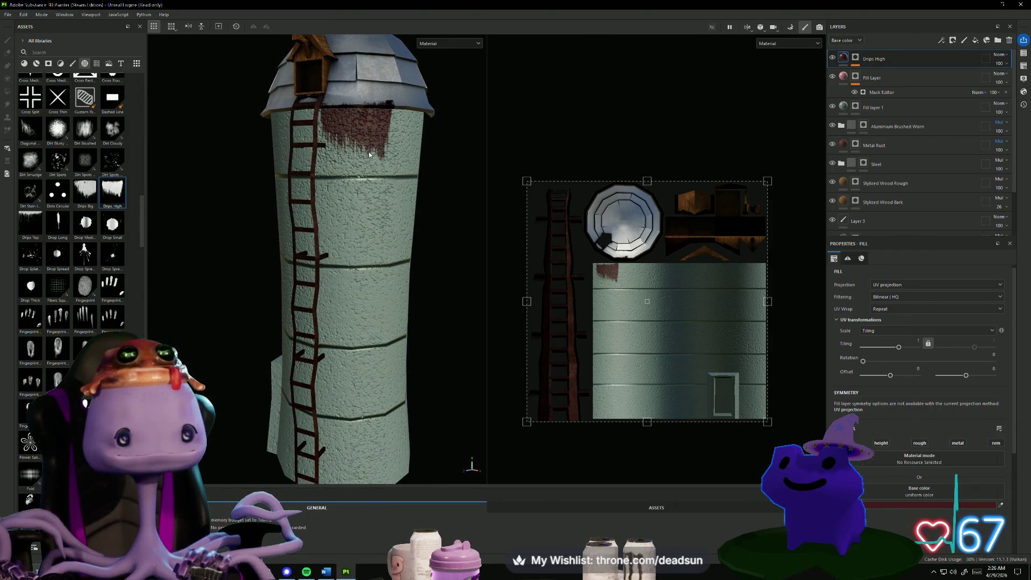
{"action": "mouse_move", "coordinate": [410, 159]}
{"action": "left_mouse_down", "text": "alt"}
{"action": "mouse_move", "coordinate": [397, 172]}
{"action": "mouse_move", "coordinate": [408, 161]}
{"action": "left_mouse_up", "text": "alt"}
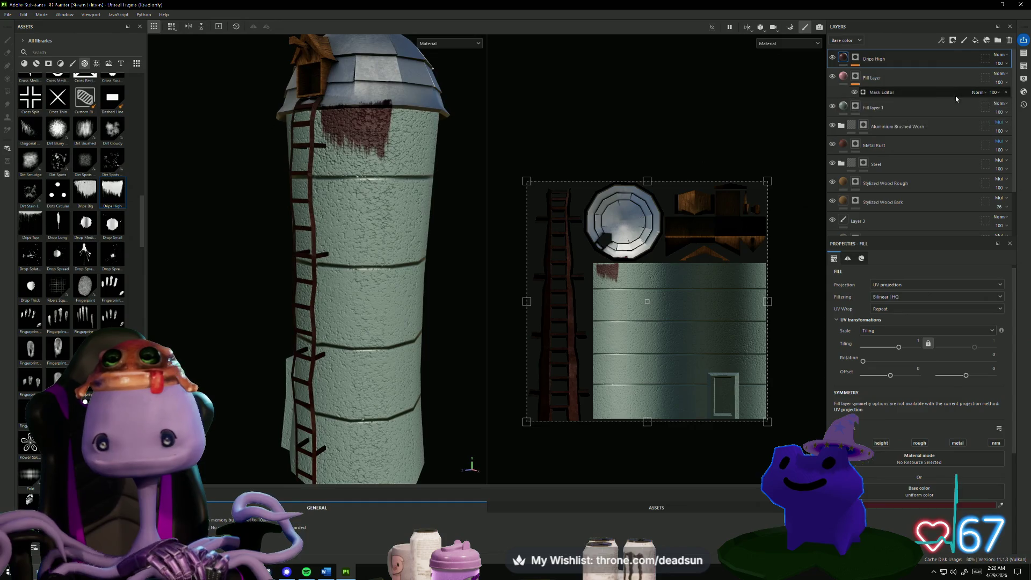
Raise the Drips High layer opacity from 50 to 79 and zoom the 2D view onto the wall.
{"action": "left_click", "coordinate": [1000, 63]}
{"action": "mouse_move", "coordinate": [1017, 78]}
{"action": "left_mouse_down"}
{"action": "mouse_move", "coordinate": [1004, 79]}
{"action": "mouse_move", "coordinate": [1015, 86]}
{"action": "left_mouse_up"}
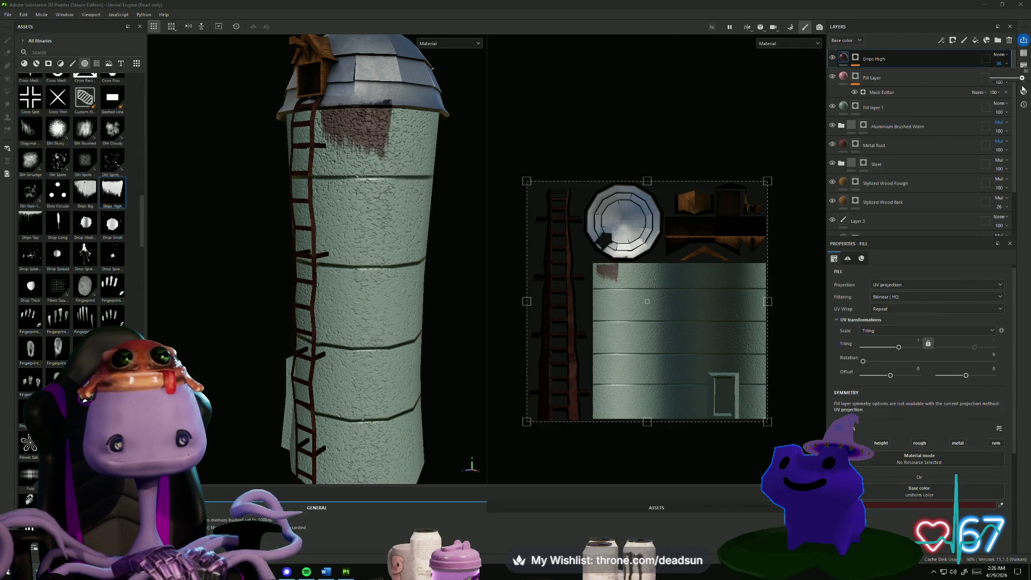
{"action": "mouse_move", "coordinate": [596, 129]}
{"action": "left_mouse_down"}
{"action": "mouse_move", "coordinate": [529, 160]}
{"action": "mouse_move", "coordinate": [557, 167]}
{"action": "mouse_move", "coordinate": [537, 172]}
{"action": "left_mouse_up"}
{"action": "scroll", "coordinate": [589, 285], "scroll_direction": "up", "scroll_amount": 4}
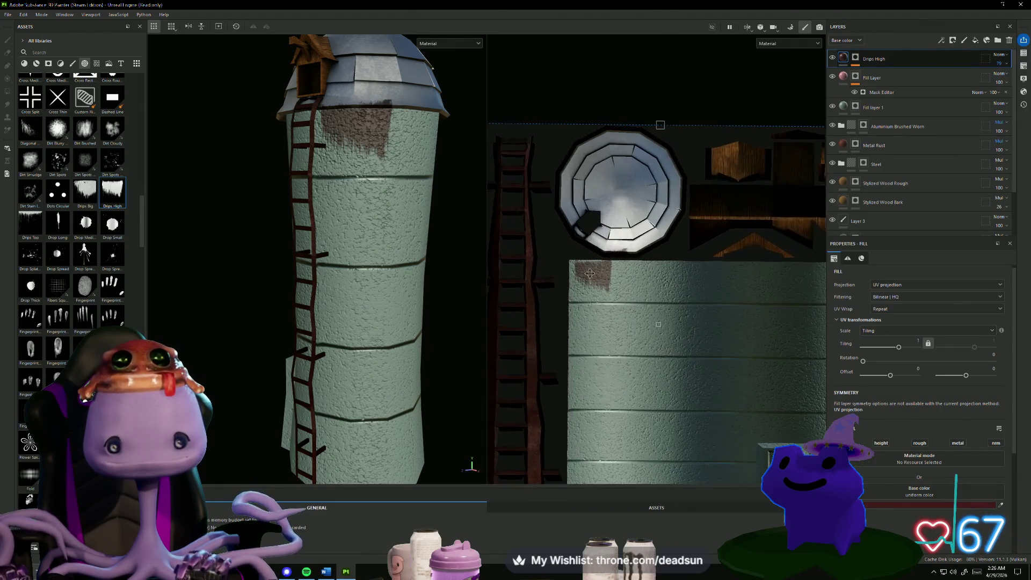
{"action": "scroll", "coordinate": [589, 284], "scroll_direction": "up", "scroll_amount": 1}
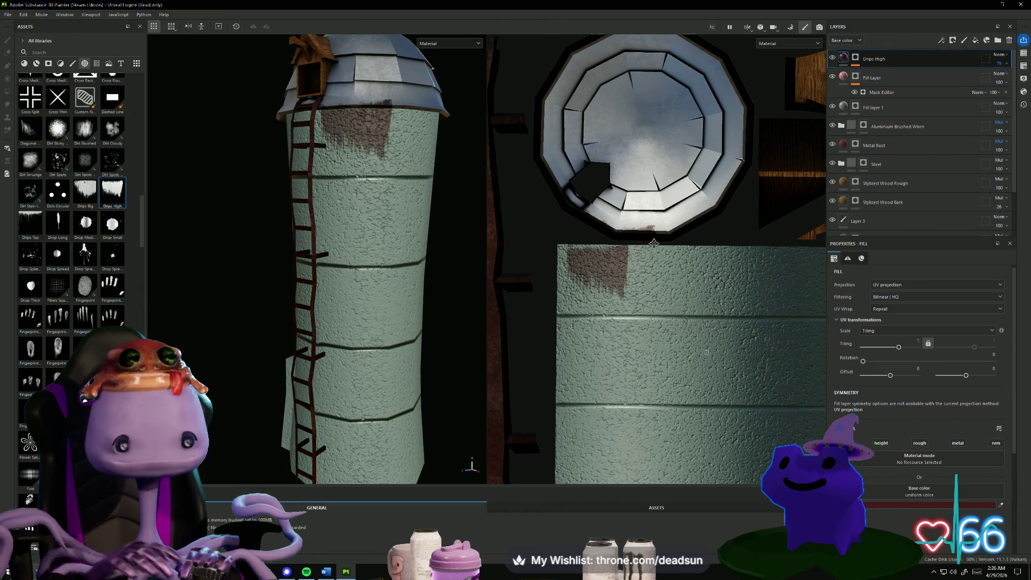
{"action": "scroll", "coordinate": [645, 239], "scroll_direction": "up", "scroll_amount": 2}
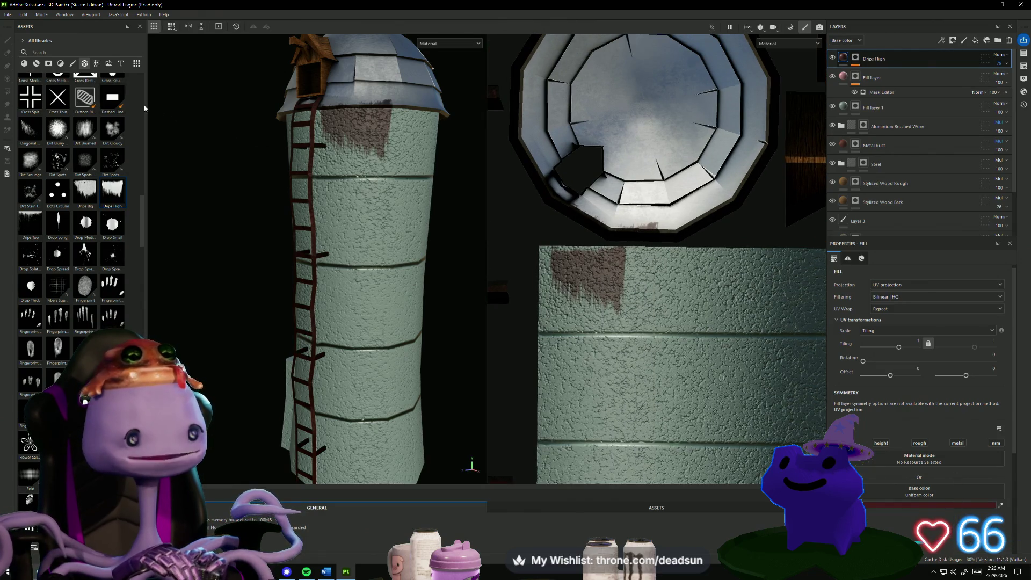
{"action": "mouse_move", "coordinate": [111, 196]}
{"action": "left_mouse_down"}
{"action": "mouse_move", "coordinate": [649, 276]}
{"action": "mouse_move", "coordinate": [103, 176]}
{"action": "mouse_move", "coordinate": [105, 192]}
{"action": "left_mouse_up"}
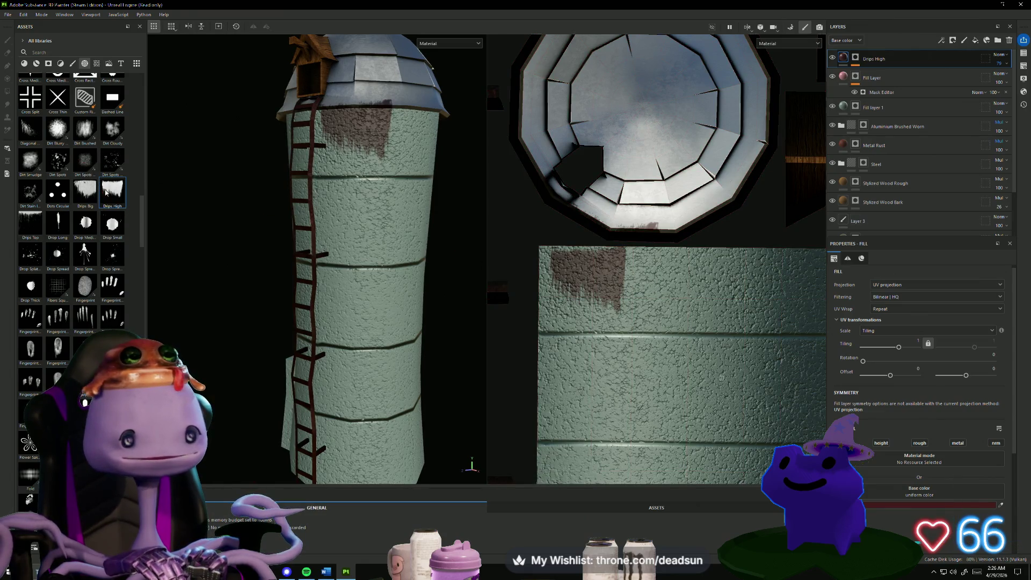
Duplicate the Drips High layer, creating a Drips High 1 copy.
{"action": "right_click", "coordinate": [845, 59]}
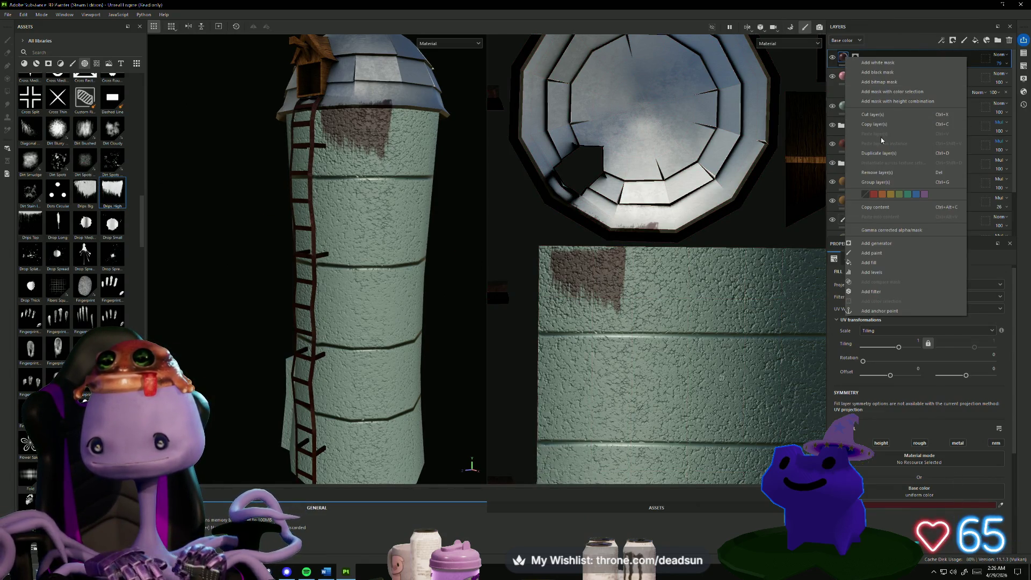
{"action": "left_click", "coordinate": [876, 153]}
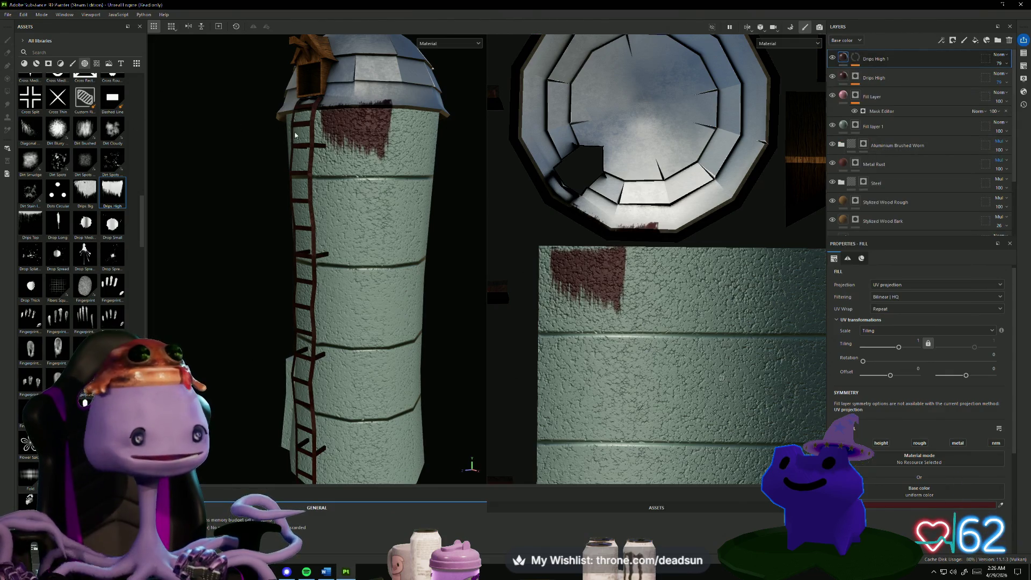
{"action": "left_click", "coordinate": [362, 139]}
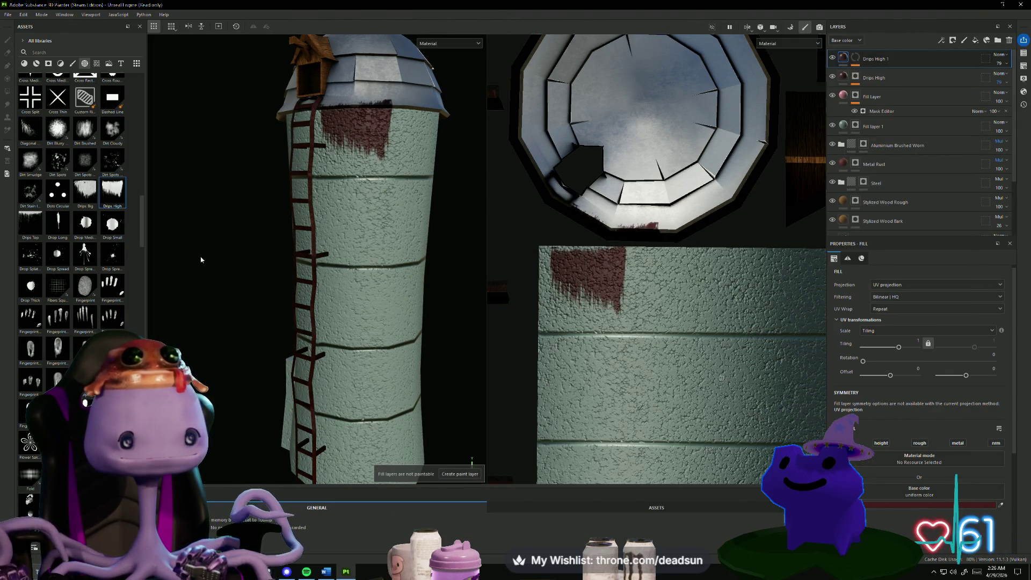
{"action": "mouse_move", "coordinate": [201, 260]}
{"action": "left_mouse_down", "text": "alt"}
{"action": "mouse_move", "coordinate": [221, 246]}
{"action": "mouse_move", "coordinate": [226, 260]}
{"action": "mouse_move", "coordinate": [291, 241]}
{"action": "mouse_move", "coordinate": [369, 249]}
{"action": "mouse_move", "coordinate": [295, 237]}
{"action": "mouse_move", "coordinate": [194, 245]}
{"action": "mouse_move", "coordinate": [230, 143]}
{"action": "mouse_move", "coordinate": [200, 224]}
{"action": "mouse_move", "coordinate": [239, 252]}
{"action": "mouse_move", "coordinate": [229, 248]}
{"action": "left_mouse_up", "text": "alt"}
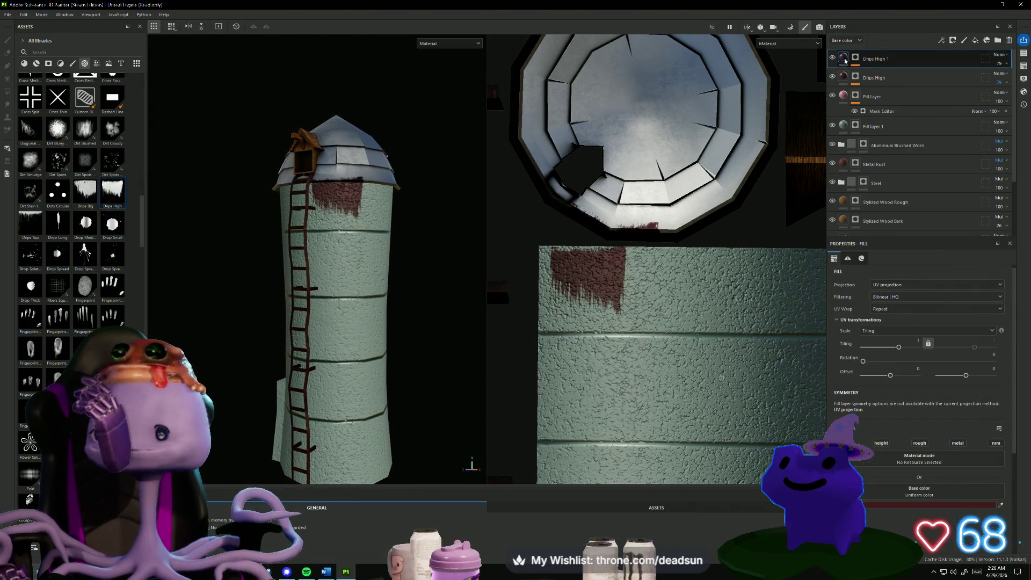
Remove the Drips High 1 copy from the layer stack.
{"action": "mouse_move", "coordinate": [845, 61]}
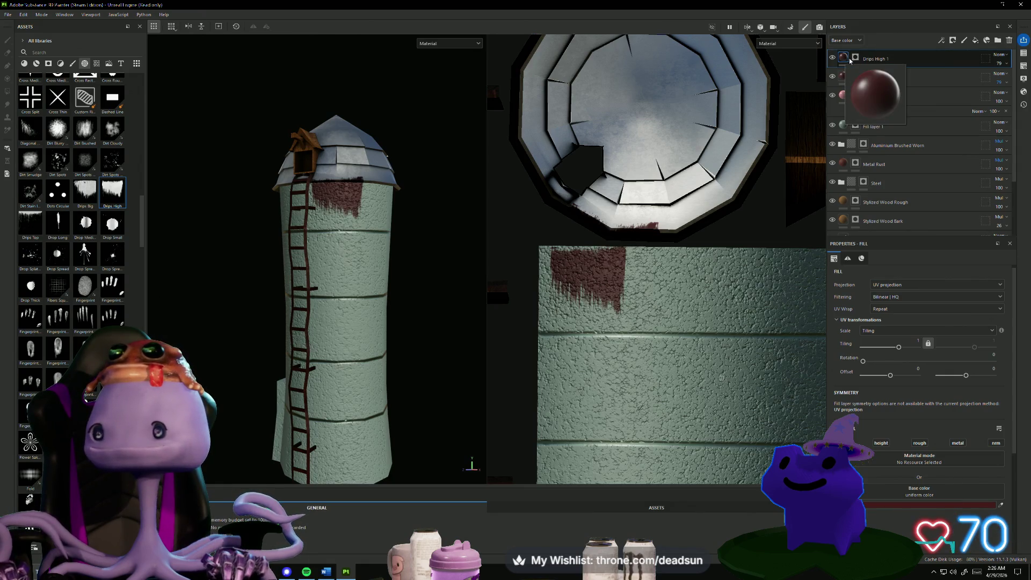
{"action": "left_click", "coordinate": [882, 63]}
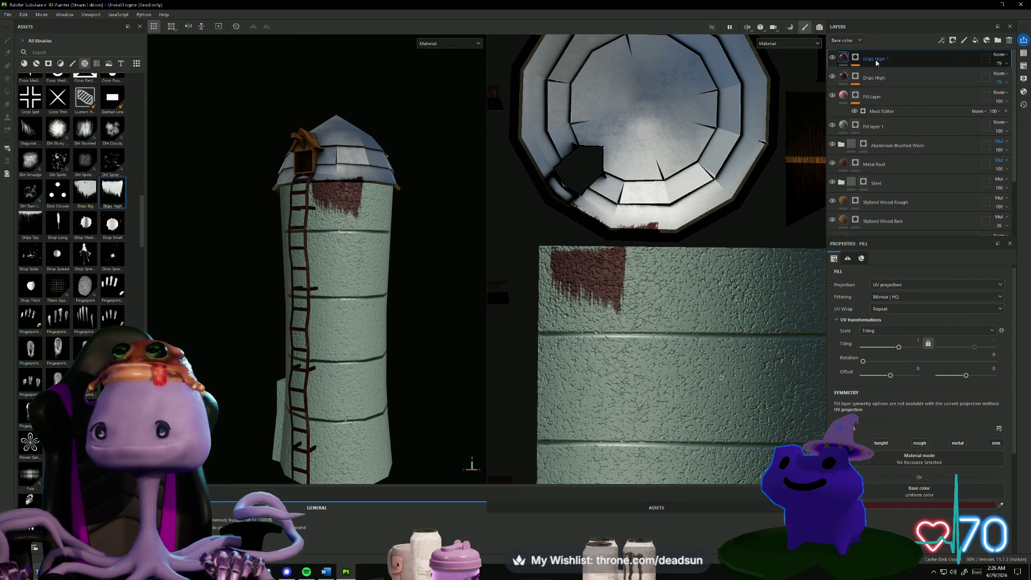
{"action": "right_click", "coordinate": [875, 61]}
{"action": "left_click", "coordinate": [848, 59]}
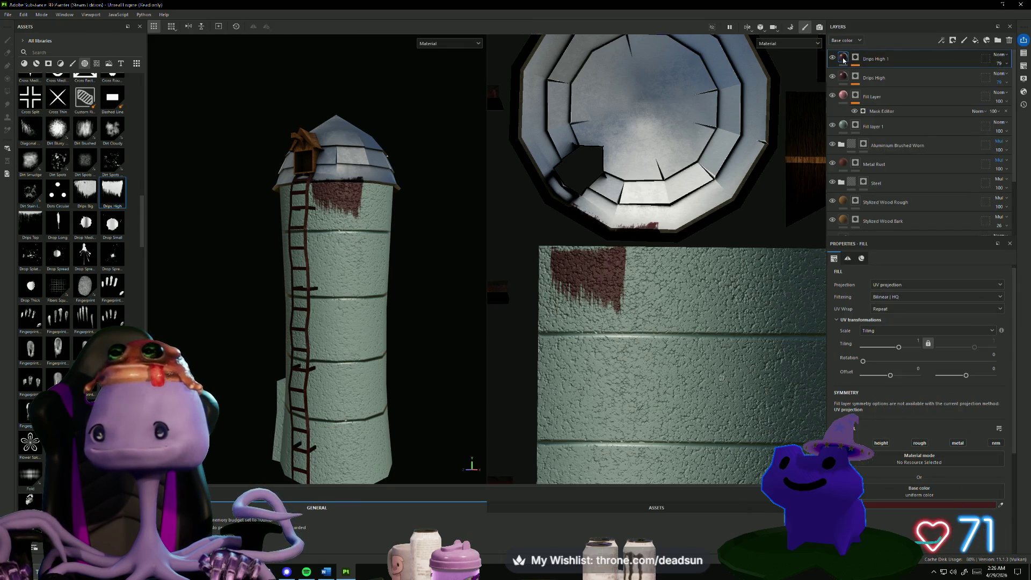
{"action": "right_click", "coordinate": [845, 60]}
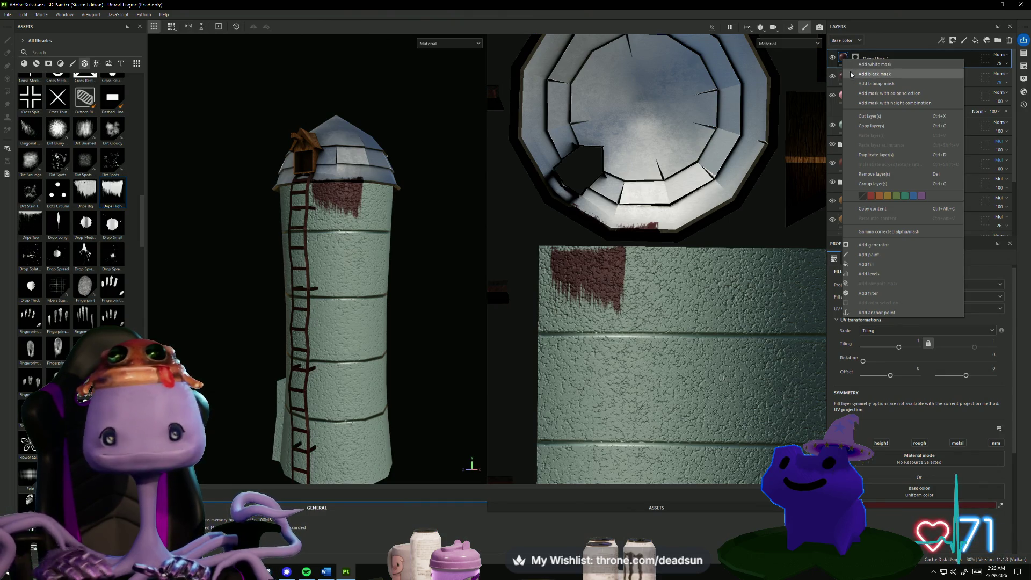
{"action": "left_click", "coordinate": [874, 174]}
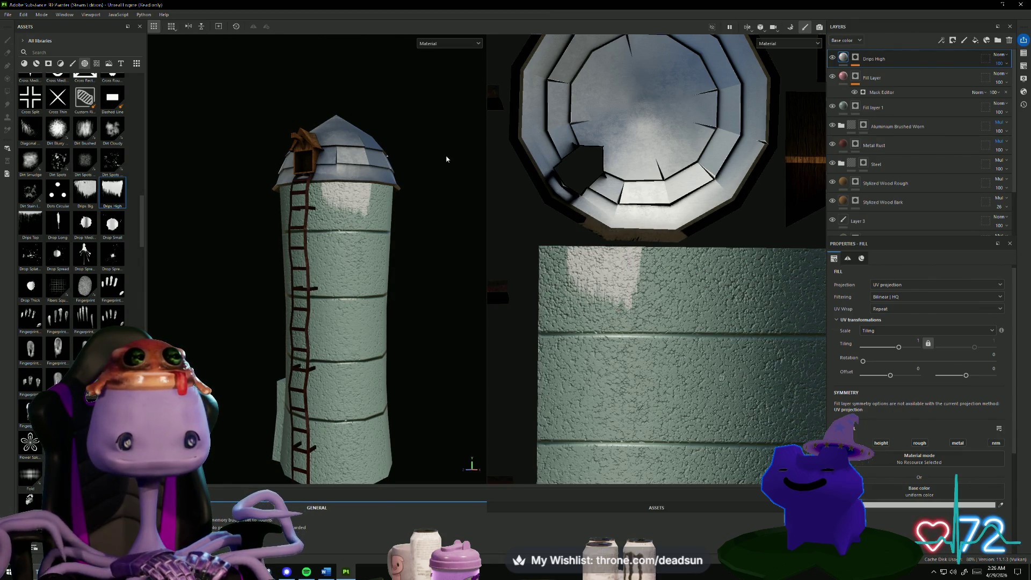
{"action": "left_click_drag", "start_coordinate": [449, 202], "coordinate": [428, 203], "text": "alt"}
Delete the old Drips High layer and project the Drips High texture onto the silo wall as base color.
{"action": "key", "text": "Delete"}
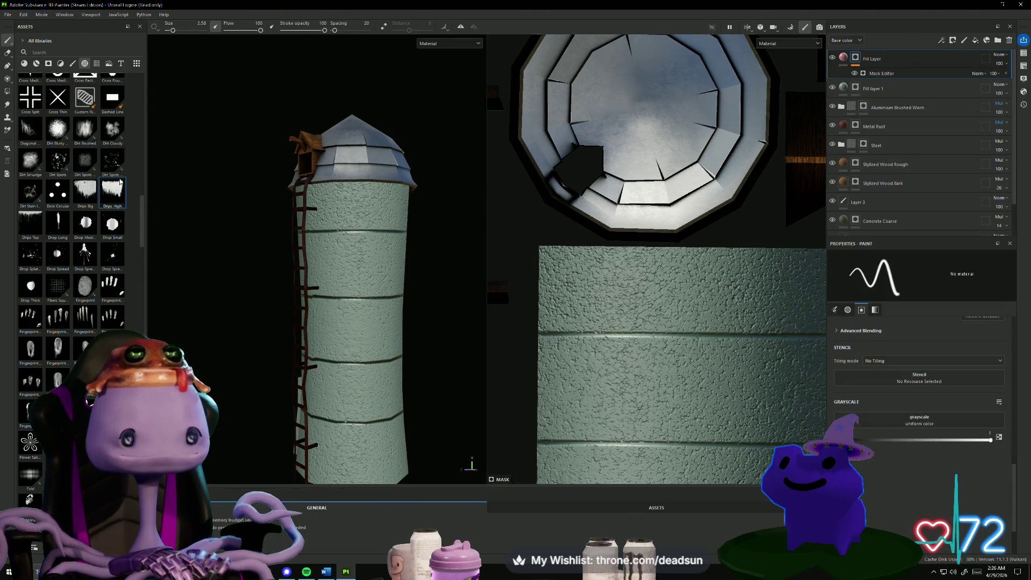
{"action": "mouse_move", "coordinate": [85, 192]}
{"action": "left_mouse_down"}
{"action": "mouse_move", "coordinate": [162, 210]}
{"action": "mouse_move", "coordinate": [339, 206]}
{"action": "left_mouse_up"}
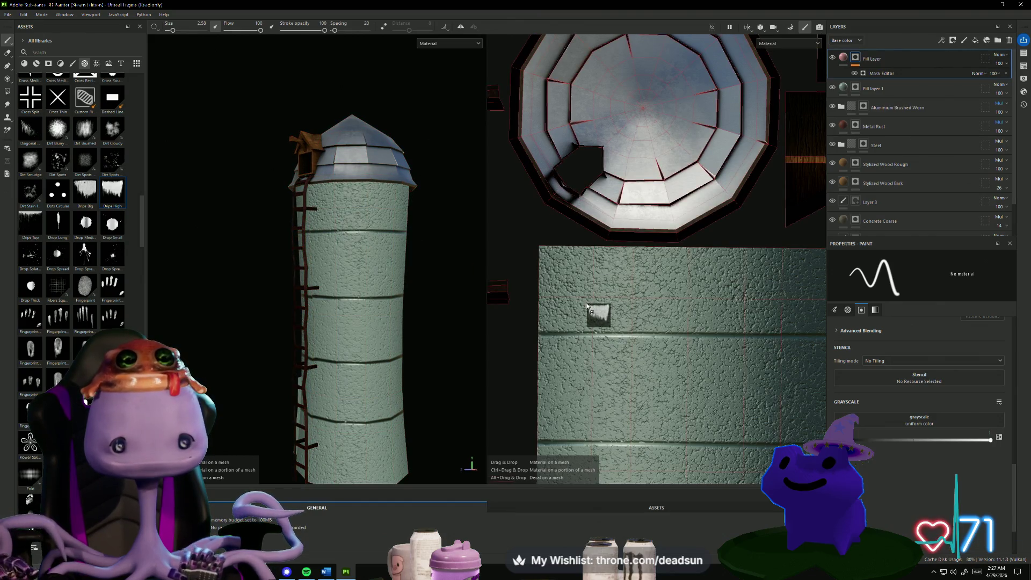
{"action": "right_click", "coordinate": [594, 294]}
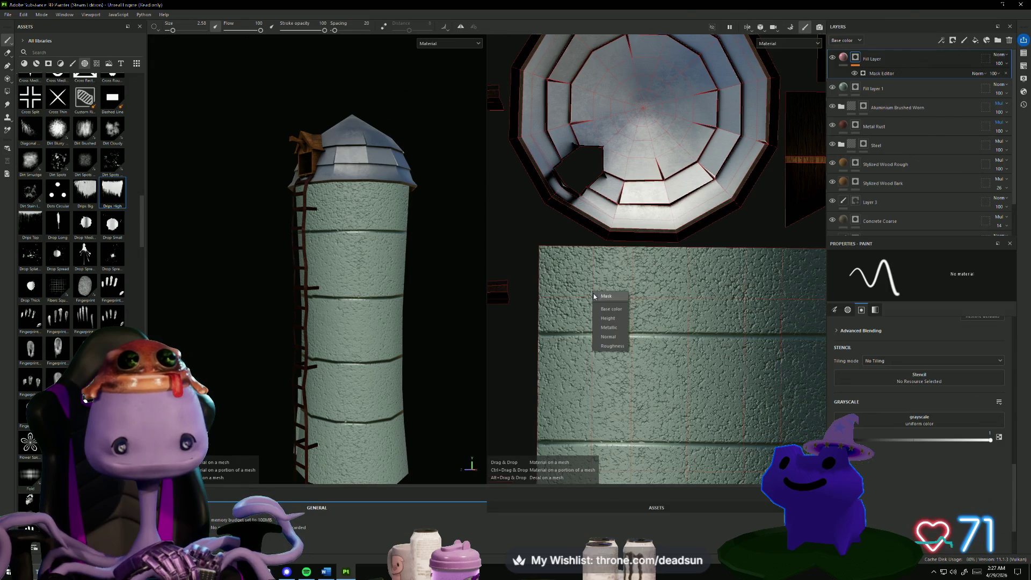
{"action": "left_click", "coordinate": [621, 309]}
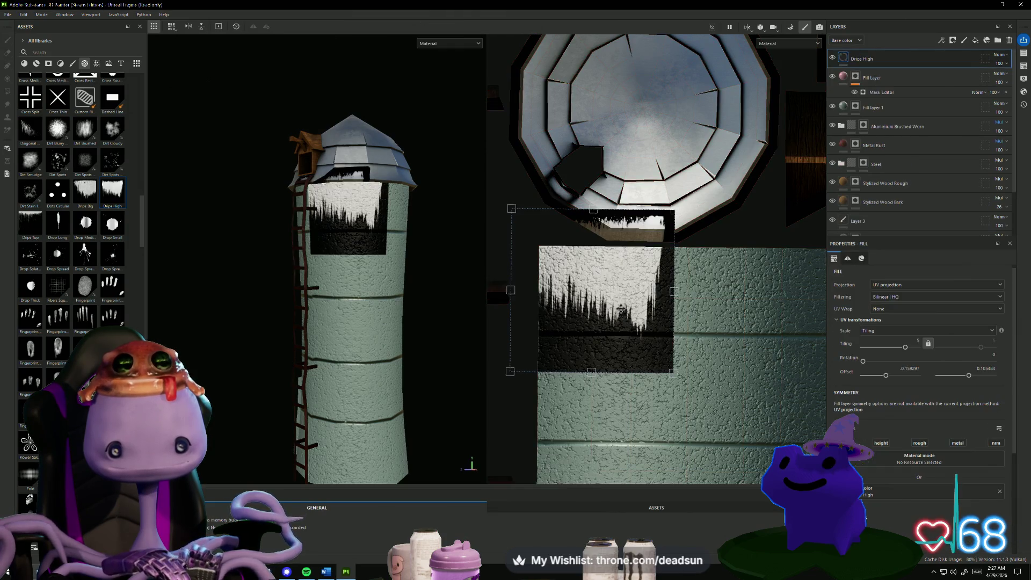
Shift the drips projection right and down, then widen it horizontally across the wall.
{"action": "left_click_drag", "start_coordinate": [603, 255], "coordinate": [624, 296]}
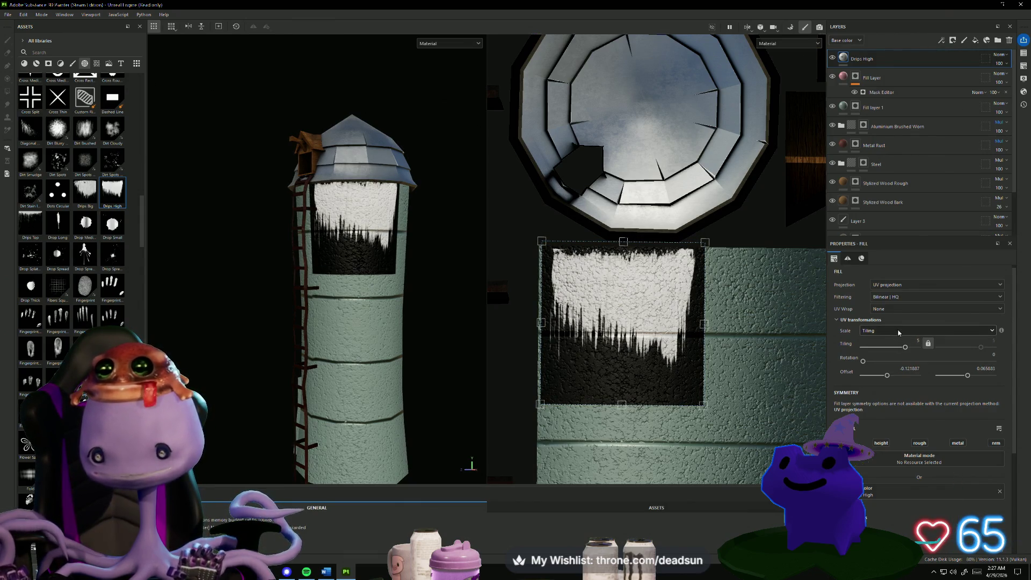
{"action": "scroll", "coordinate": [897, 363], "scroll_direction": "down", "scroll_amount": 3}
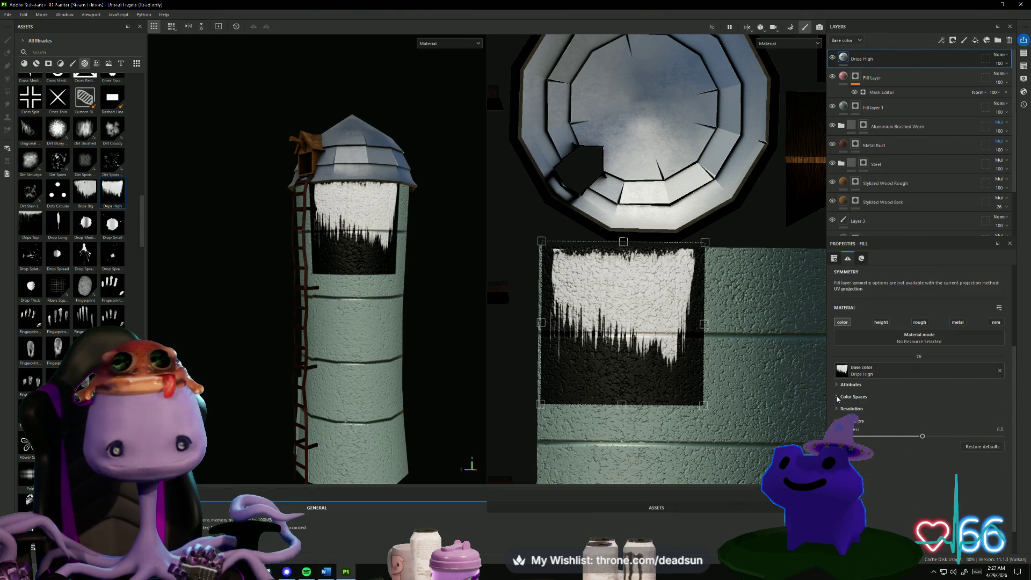
{"action": "left_click_drag", "start_coordinate": [704, 324], "coordinate": [954, 331]}
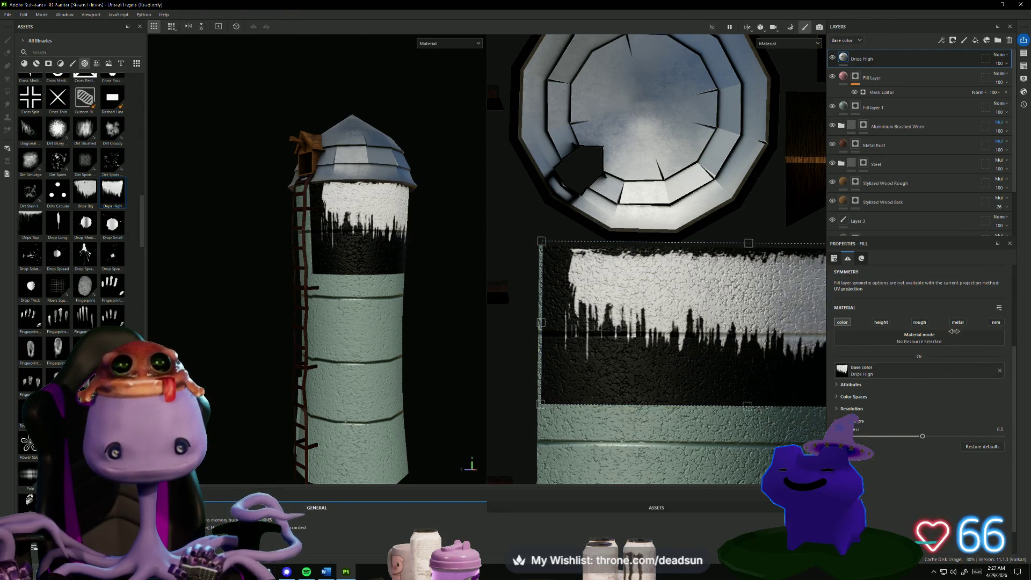
{"action": "scroll", "coordinate": [672, 343], "scroll_direction": "down", "scroll_amount": 5}
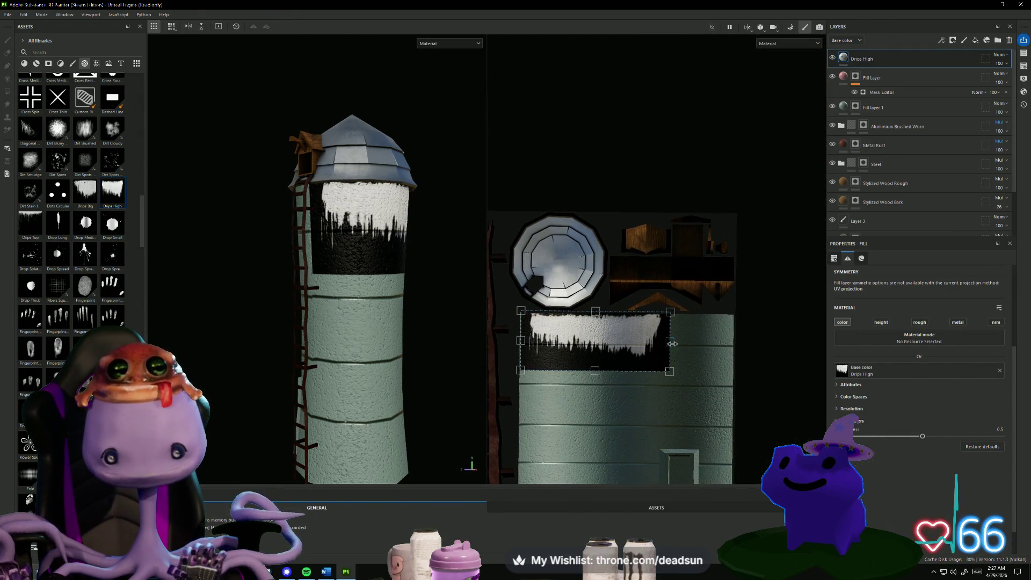
{"action": "mouse_move", "coordinate": [672, 343]}
{"action": "left_mouse_down"}
{"action": "mouse_move", "coordinate": [742, 344]}
{"action": "mouse_move", "coordinate": [685, 329]}
{"action": "mouse_move", "coordinate": [787, 347]}
{"action": "left_mouse_up"}
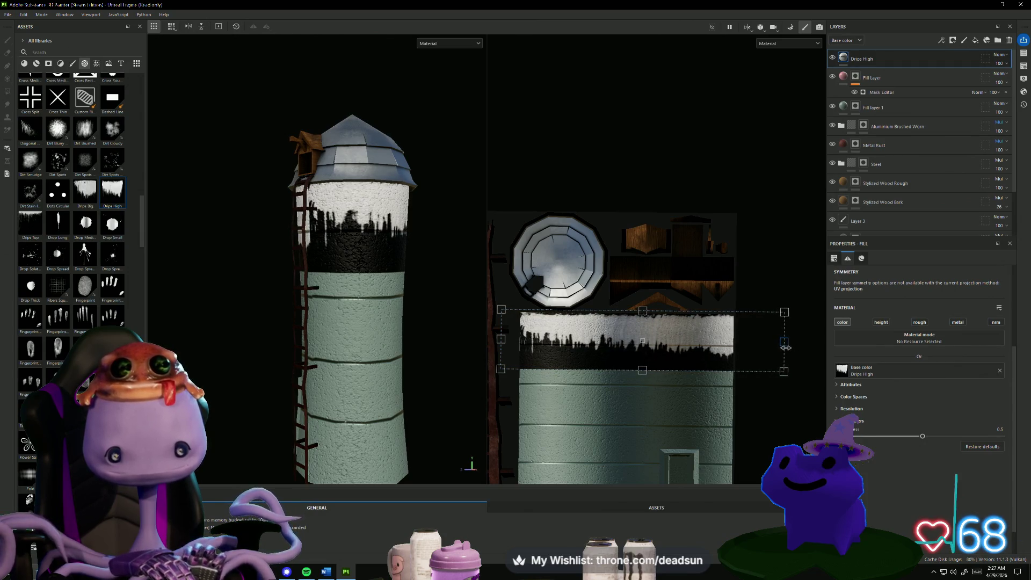
Adjust the band's top and bottom edges so the drips stretch down to mid-wall.
{"action": "mouse_move", "coordinate": [363, 323]}
{"action": "left_mouse_down", "text": "alt"}
{"action": "mouse_move", "coordinate": [472, 344]}
{"action": "mouse_move", "coordinate": [641, 329]}
{"action": "left_mouse_up", "text": "alt"}
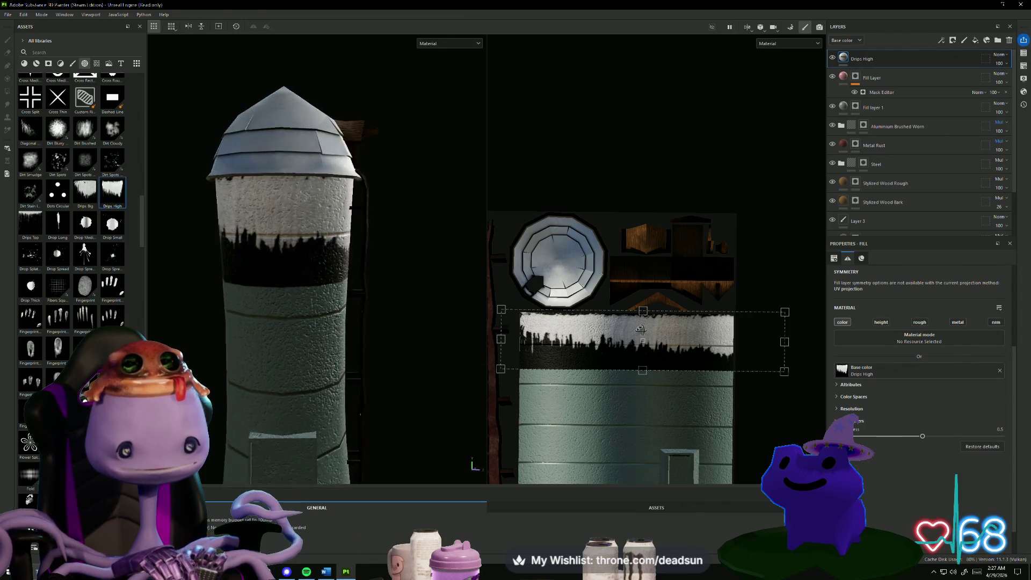
{"action": "mouse_move", "coordinate": [643, 371]}
{"action": "left_mouse_down"}
{"action": "mouse_move", "coordinate": [648, 341]}
{"action": "mouse_move", "coordinate": [647, 352]}
{"action": "left_mouse_up"}
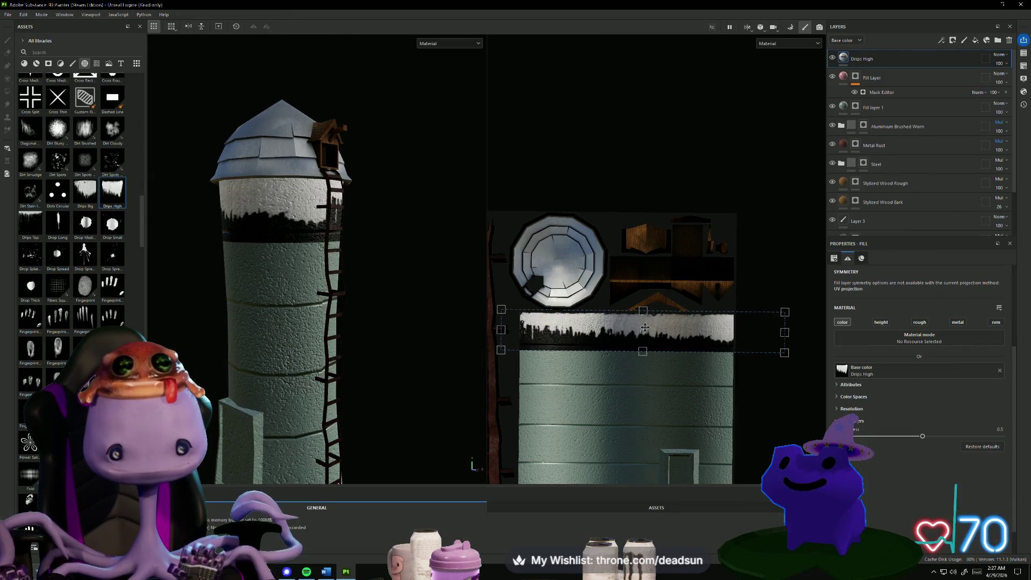
{"action": "left_click_drag", "start_coordinate": [644, 311], "coordinate": [644, 310]}
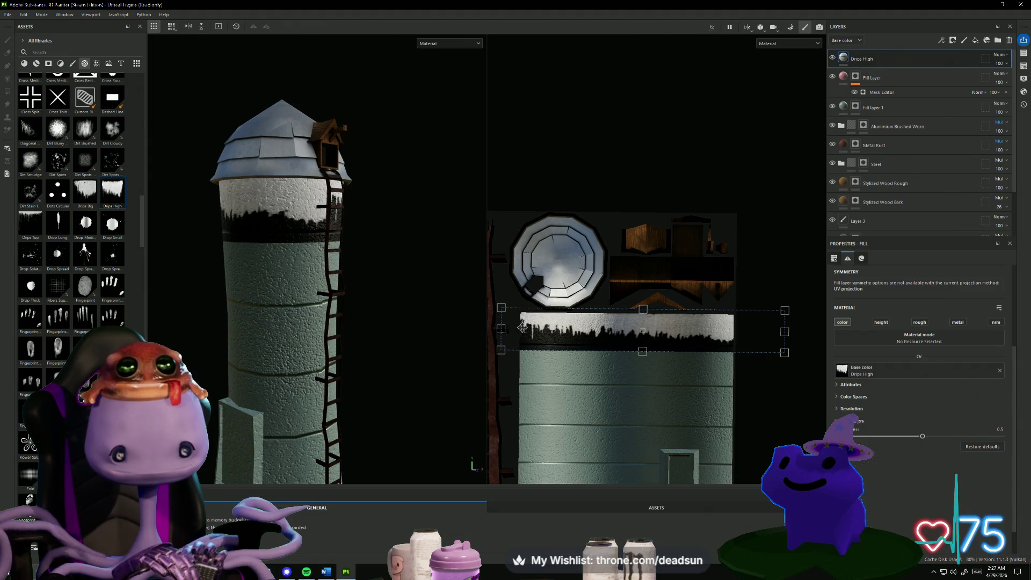
{"action": "mouse_move", "coordinate": [473, 331]}
{"action": "left_mouse_down", "text": "alt"}
{"action": "mouse_move", "coordinate": [216, 339]}
{"action": "mouse_move", "coordinate": [232, 299]}
{"action": "mouse_move", "coordinate": [365, 312]}
{"action": "left_mouse_up", "text": "alt"}
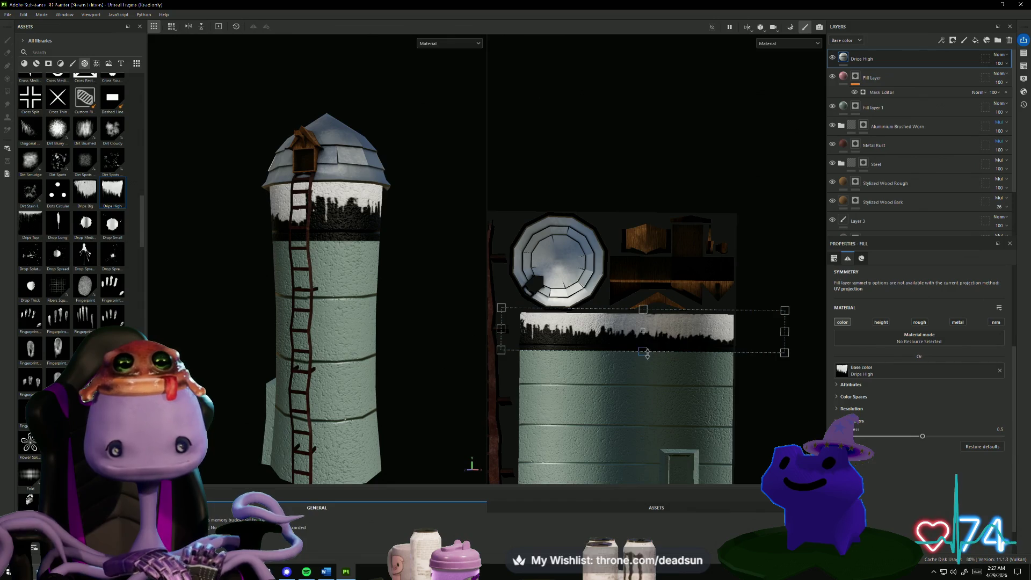
{"action": "left_click_drag", "start_coordinate": [647, 353], "coordinate": [644, 418]}
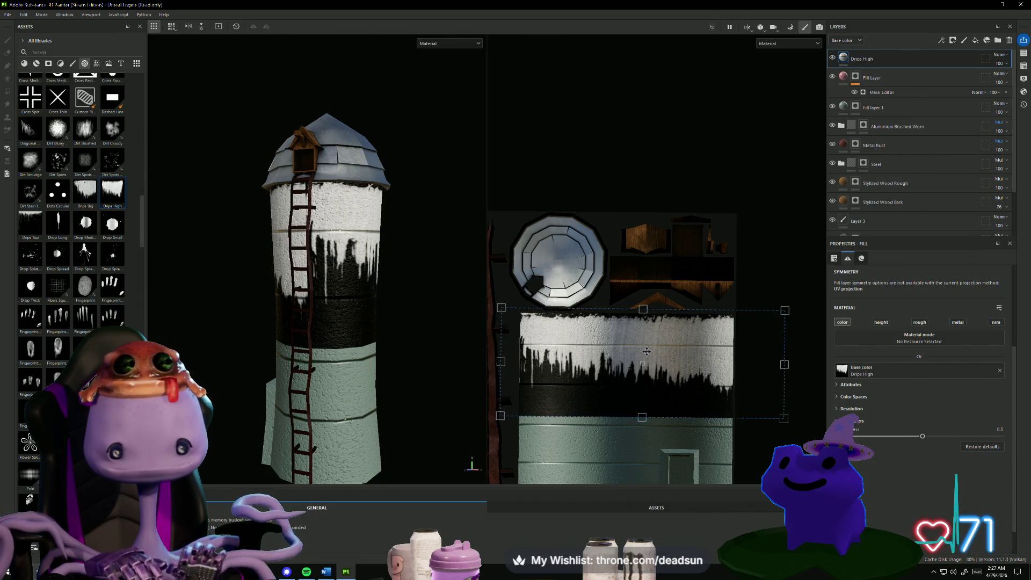
{"action": "left_click_drag", "start_coordinate": [643, 310], "coordinate": [643, 303]}
{"action": "left_click_drag", "start_coordinate": [454, 327], "coordinate": [425, 340], "text": "alt"}
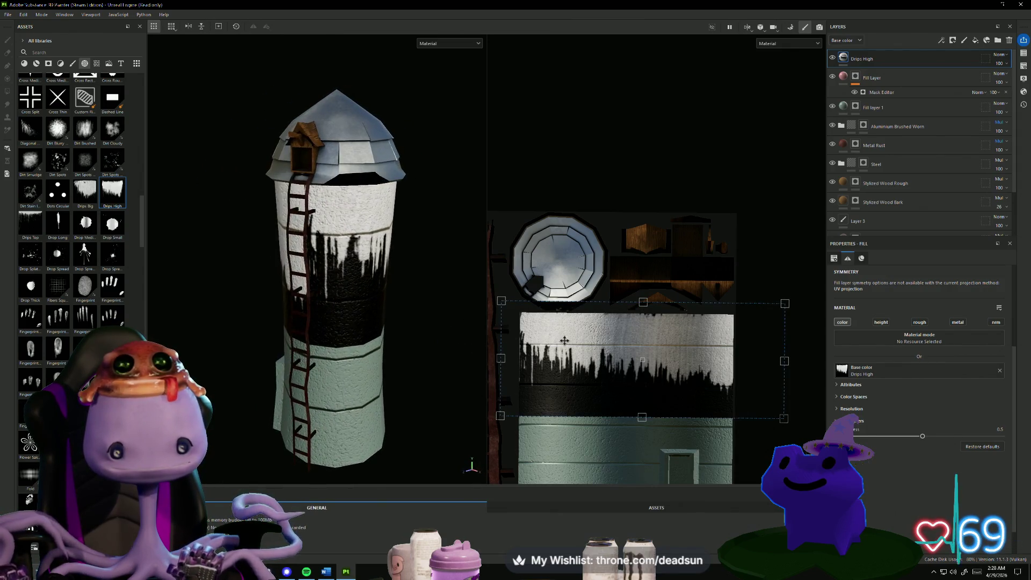
{"action": "scroll", "coordinate": [561, 318], "scroll_direction": "up", "scroll_amount": 3}
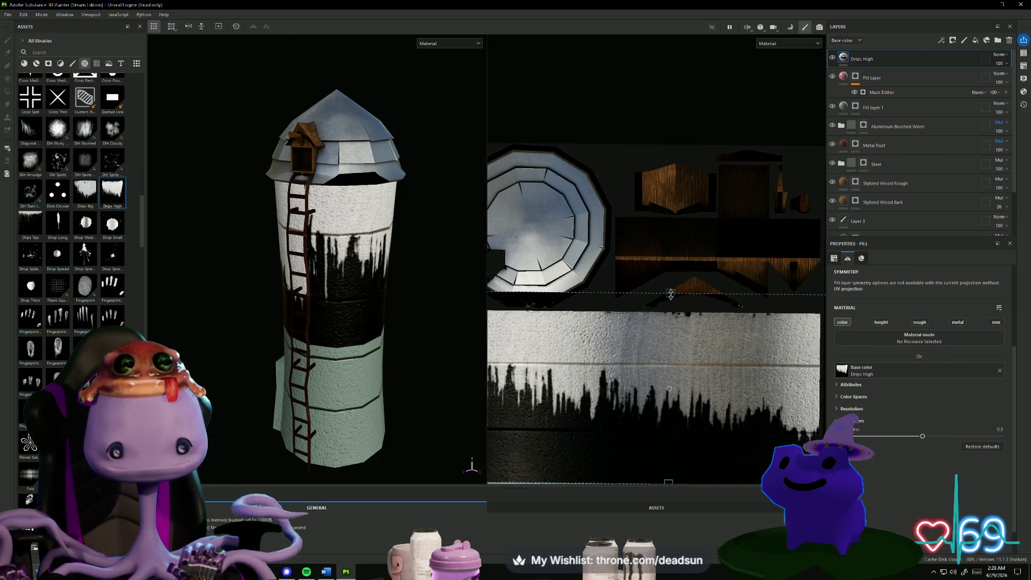
Lower the top edge of the Drips High band slightly.
{"action": "mouse_move", "coordinate": [670, 293]}
{"action": "left_mouse_down"}
{"action": "mouse_move", "coordinate": [672, 308]}
{"action": "mouse_move", "coordinate": [678, 292]}
{"action": "left_mouse_up"}
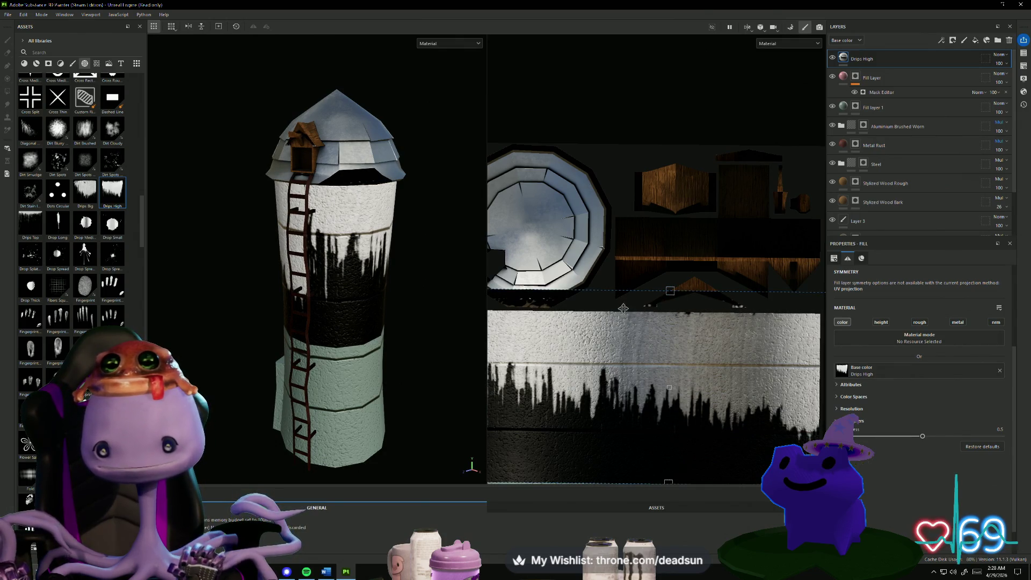
{"action": "scroll", "coordinate": [643, 348], "scroll_direction": "down", "scroll_amount": 2}
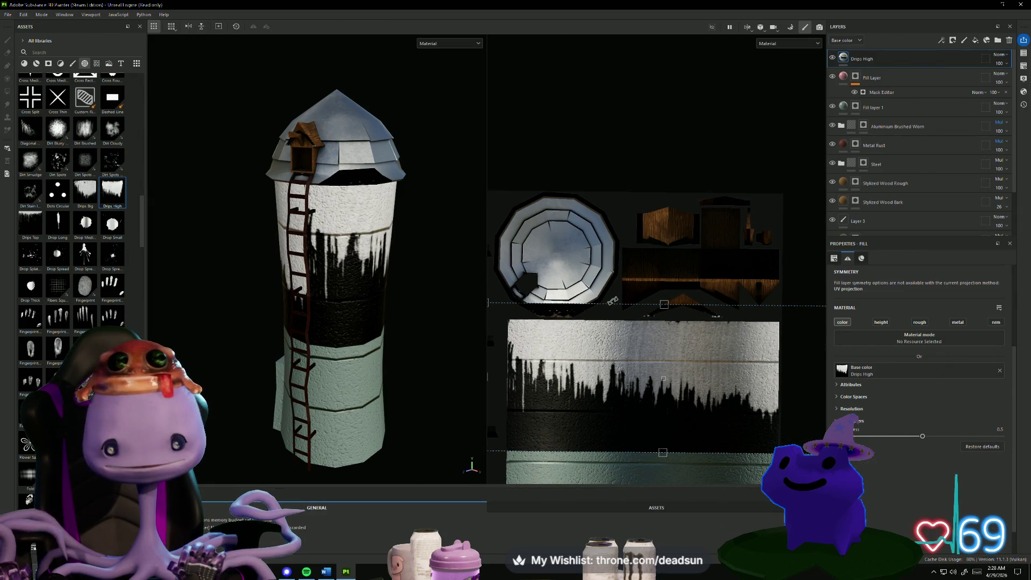
{"action": "scroll", "coordinate": [586, 334], "scroll_direction": "up", "scroll_amount": 1}
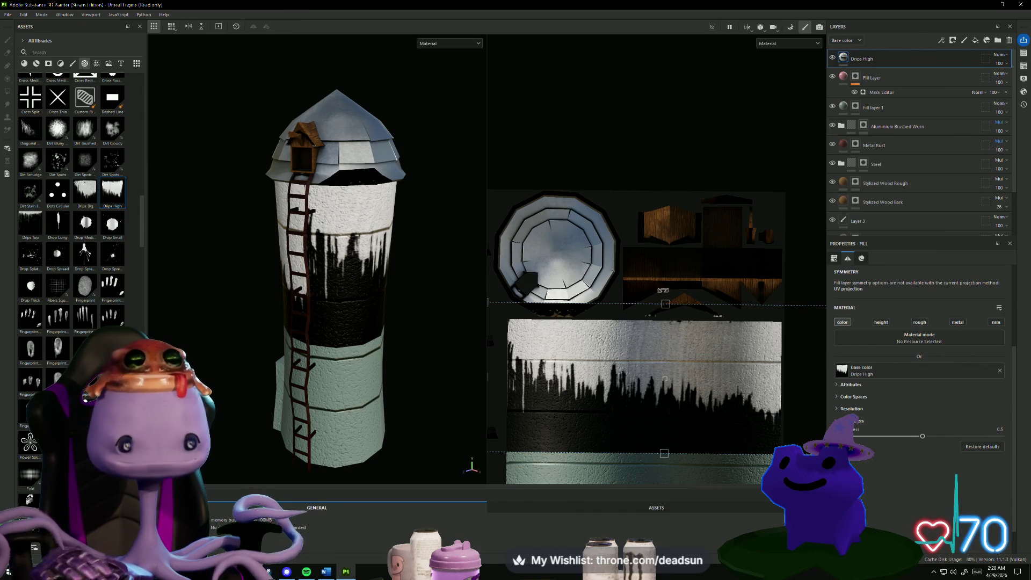
{"action": "scroll", "coordinate": [620, 279], "scroll_direction": "down", "scroll_amount": 2}
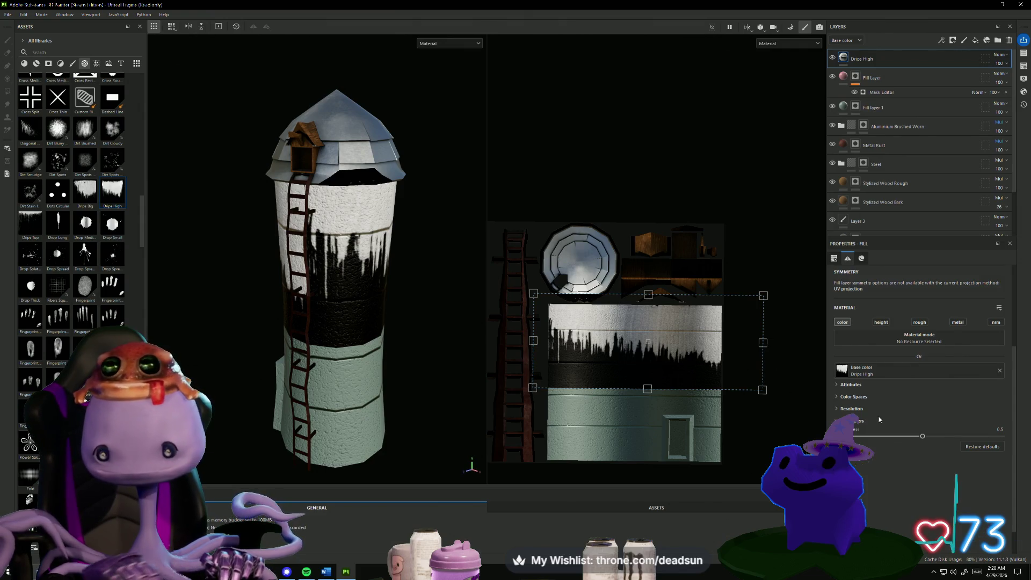
Turn off the Drips High fill's color channel so the black drips disappear.
{"action": "left_click", "coordinate": [871, 377]}
{"action": "left_click", "coordinate": [865, 362]}
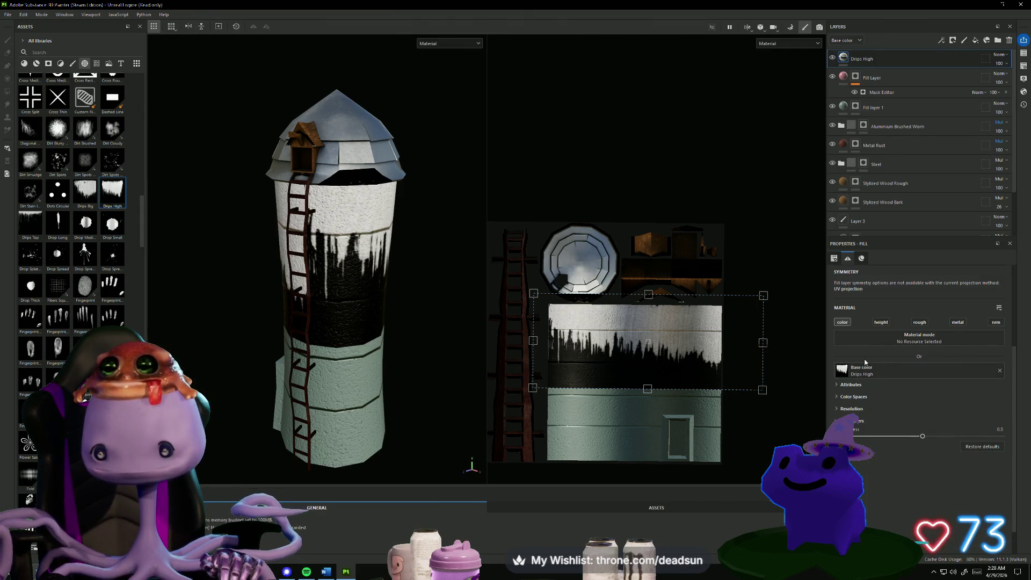
{"action": "left_click", "coordinate": [843, 323]}
{"action": "left_click", "coordinate": [843, 322]}
{"action": "left_click", "coordinate": [843, 322]}
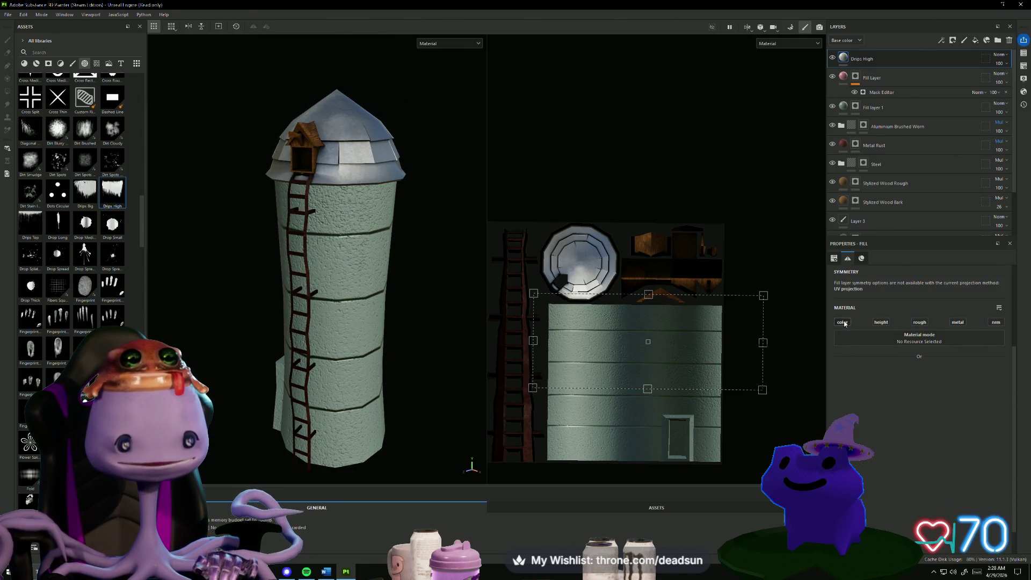
Delete the existing Drips High layer.
{"action": "left_click", "coordinate": [843, 322]}
{"action": "left_click", "coordinate": [843, 322]}
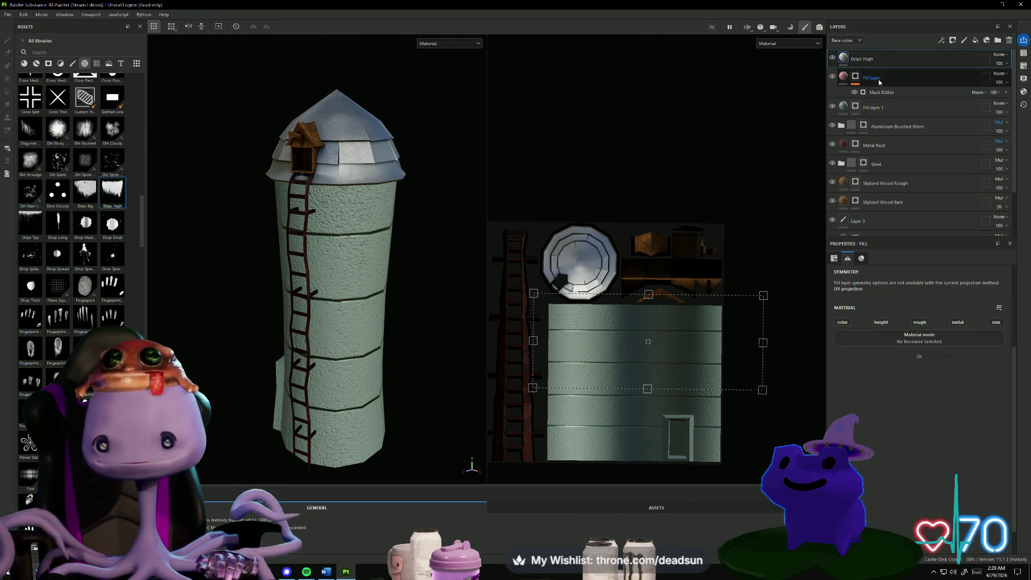
{"action": "left_click", "coordinate": [881, 61]}
{"action": "right_click", "coordinate": [881, 61]}
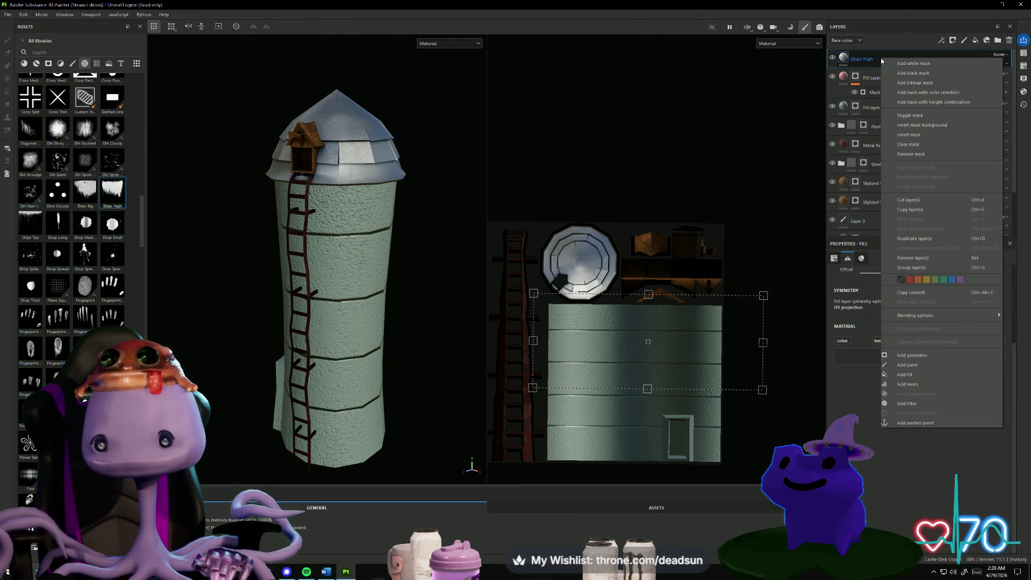
{"action": "left_click", "coordinate": [874, 61]}
{"action": "key", "text": "Delete"}
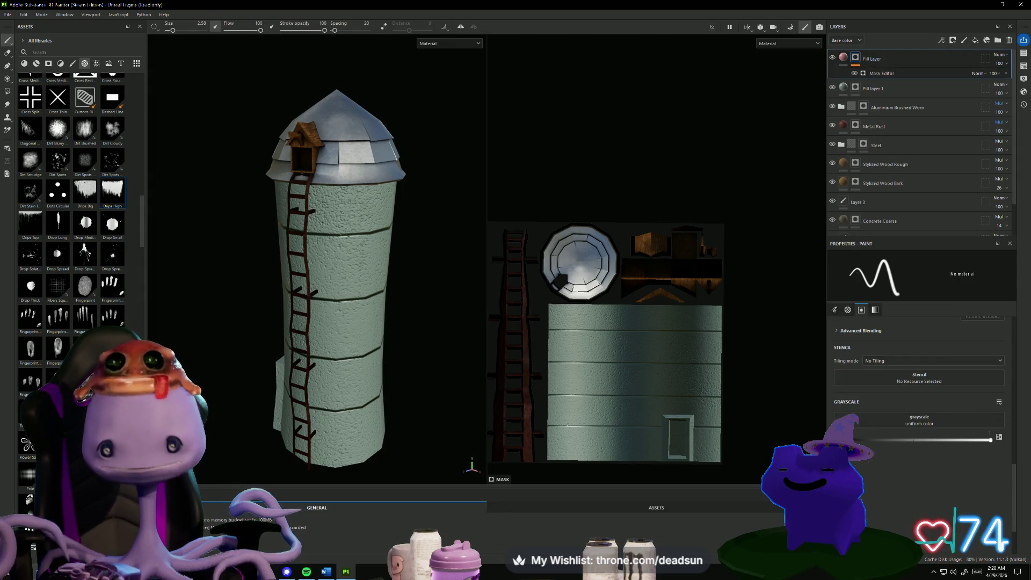
Add Drips High as a mask layer and stretch its band wider and lower over the upper walls.
{"action": "mouse_move", "coordinate": [113, 188]}
{"action": "left_mouse_down"}
{"action": "mouse_move", "coordinate": [598, 328]}
{"action": "mouse_move", "coordinate": [620, 318]}
{"action": "left_mouse_up"}
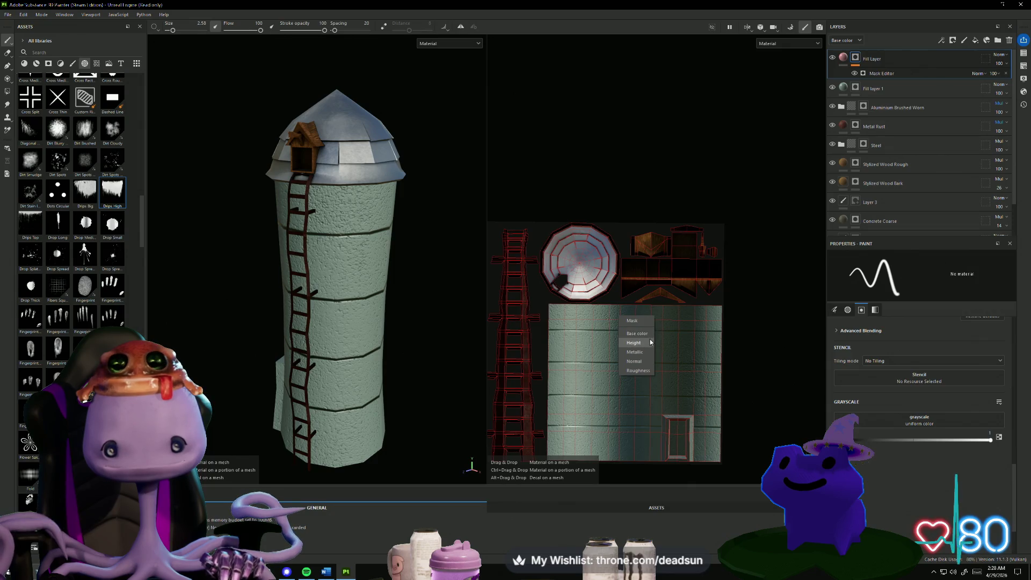
{"action": "left_click", "coordinate": [639, 321]}
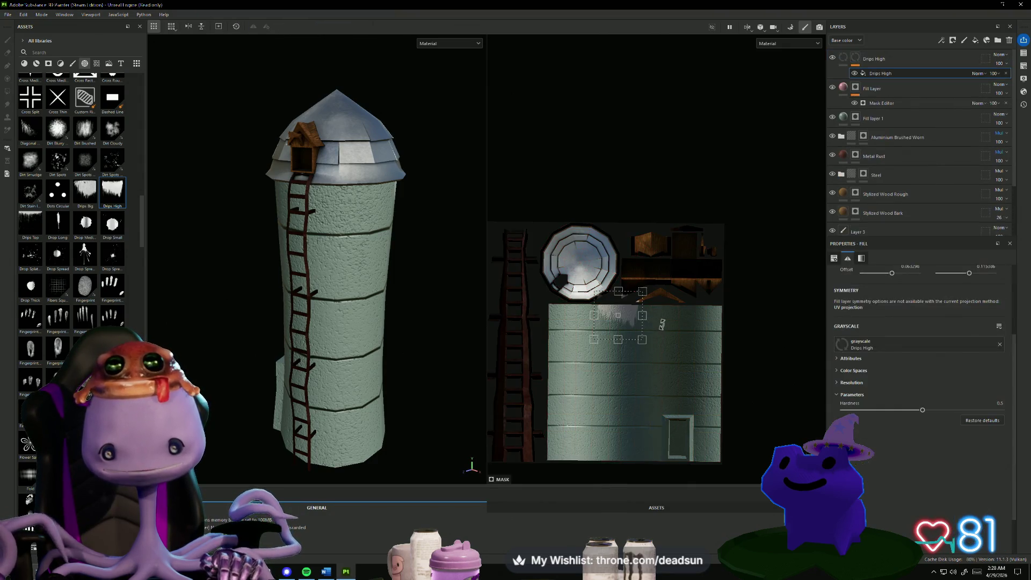
{"action": "left_click_drag", "start_coordinate": [645, 318], "coordinate": [752, 317]}
{"action": "left_click_drag", "start_coordinate": [596, 319], "coordinate": [526, 315]}
{"action": "left_click_drag", "start_coordinate": [638, 339], "coordinate": [638, 353]}
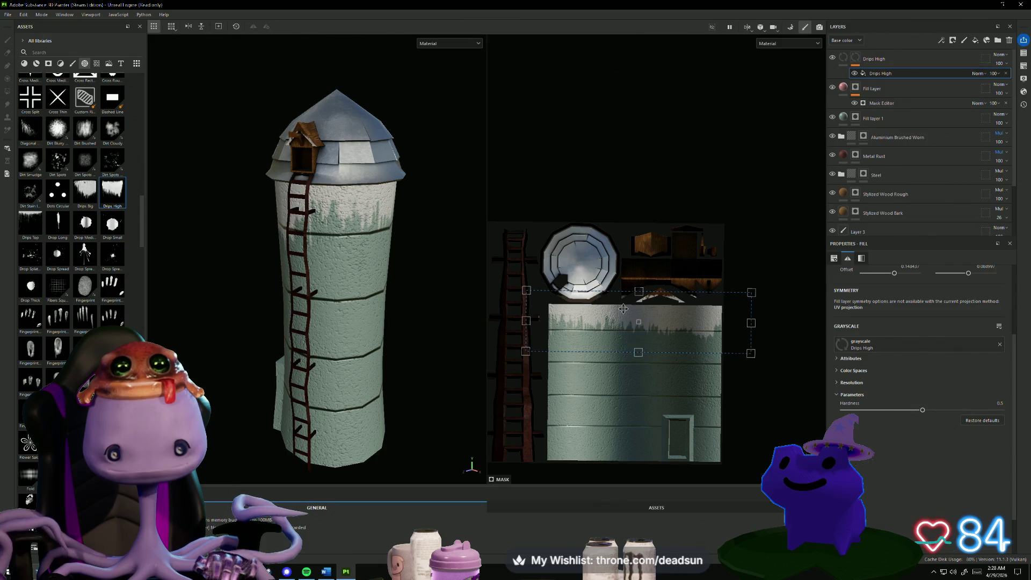
{"action": "left_click_drag", "start_coordinate": [623, 310], "coordinate": [624, 320]}
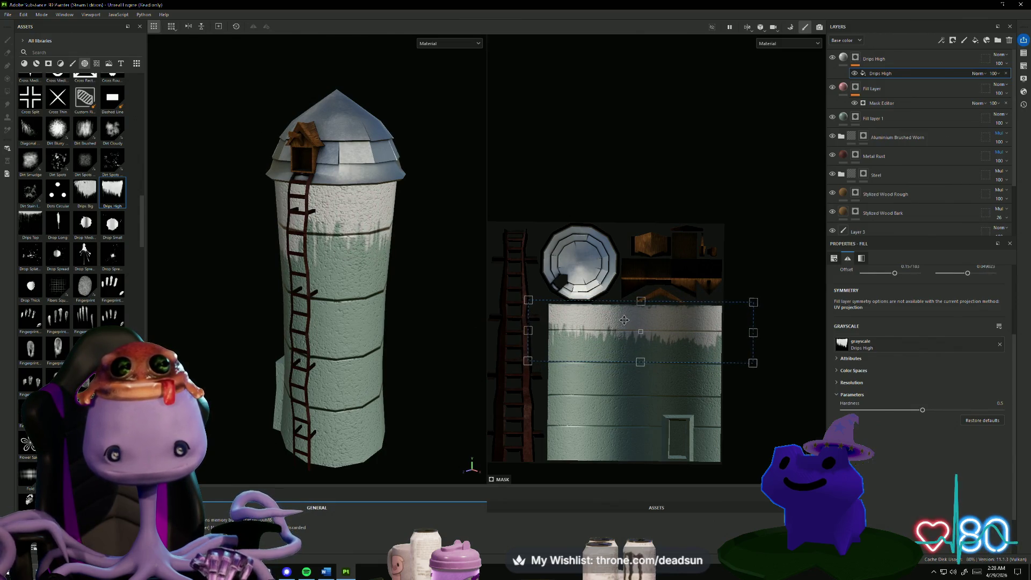
{"action": "mouse_move", "coordinate": [640, 361]}
{"action": "left_mouse_down"}
{"action": "mouse_move", "coordinate": [637, 398]}
{"action": "mouse_move", "coordinate": [636, 369]}
{"action": "left_mouse_up"}
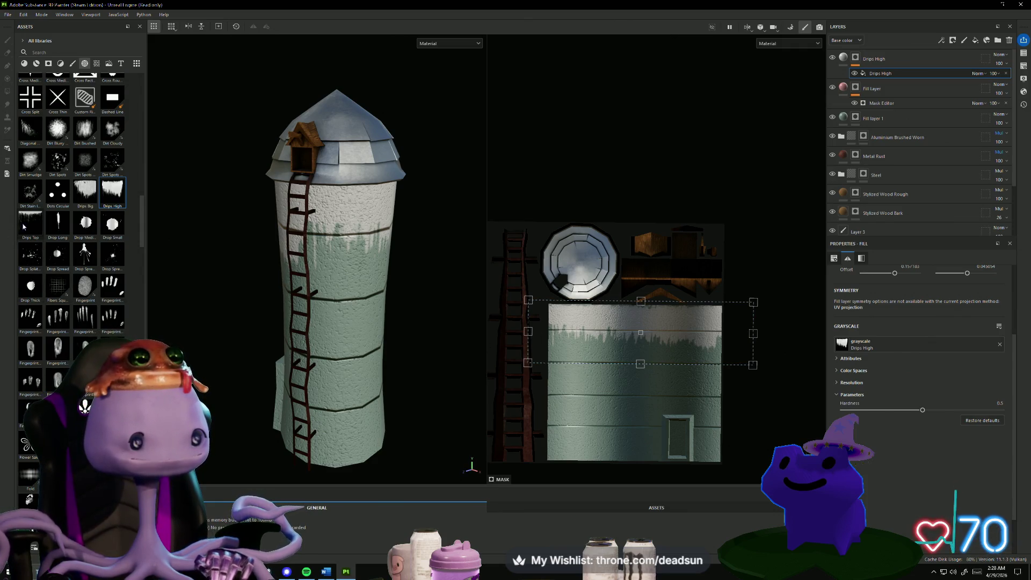
{"action": "mouse_move", "coordinate": [38, 224]}
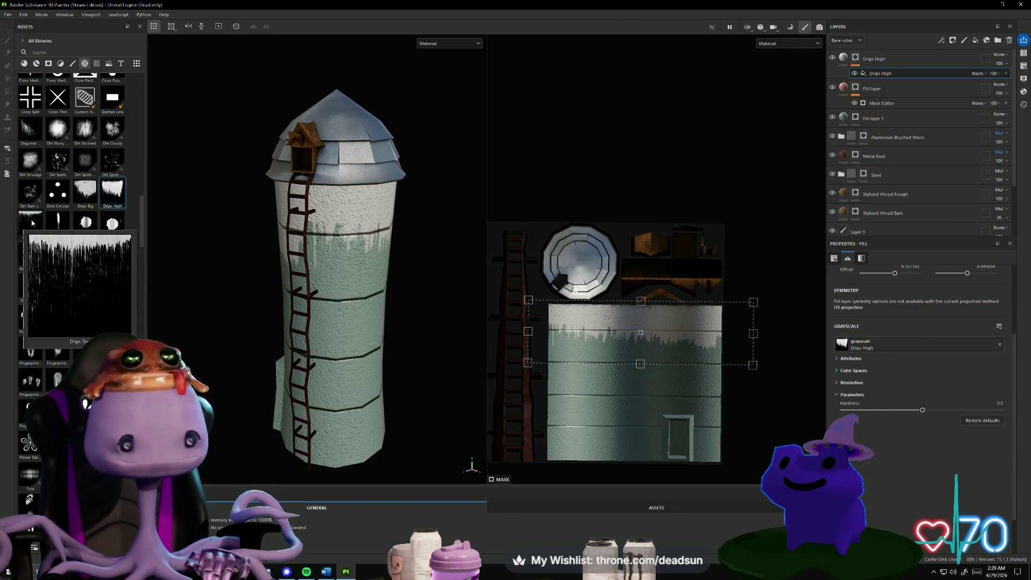
{"action": "left_click", "coordinate": [846, 61]}
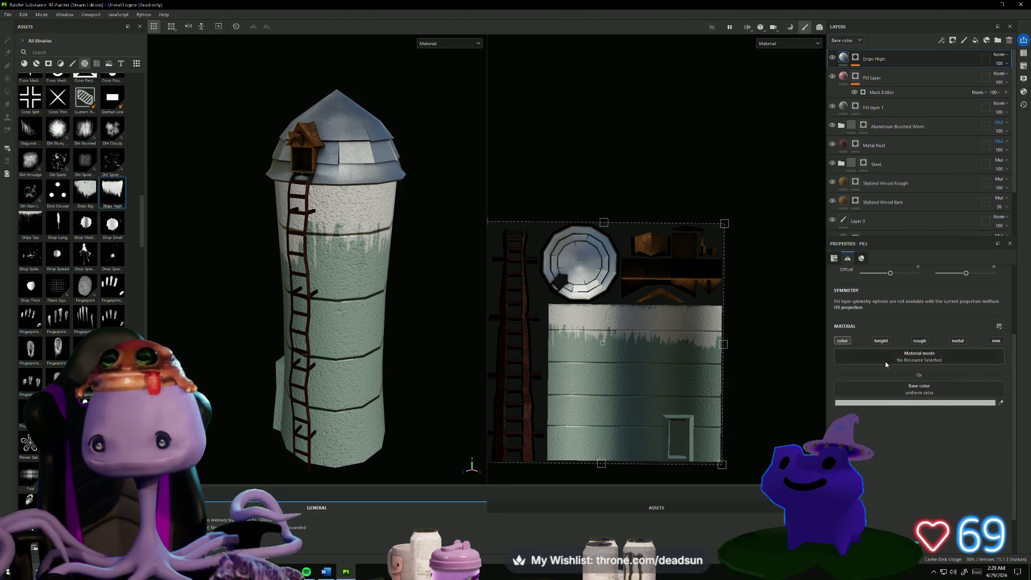
Set the Drips High base color to a dark red-brown in the color picker.
{"action": "left_click", "coordinate": [928, 404]}
{"action": "mouse_move", "coordinate": [881, 402]}
{"action": "left_mouse_down"}
{"action": "mouse_move", "coordinate": [868, 400]}
{"action": "mouse_move", "coordinate": [878, 376]}
{"action": "mouse_move", "coordinate": [875, 403]}
{"action": "mouse_move", "coordinate": [832, 400]}
{"action": "mouse_move", "coordinate": [836, 391]}
{"action": "mouse_move", "coordinate": [846, 404]}
{"action": "mouse_move", "coordinate": [826, 414]}
{"action": "mouse_move", "coordinate": [826, 403]}
{"action": "left_mouse_up"}
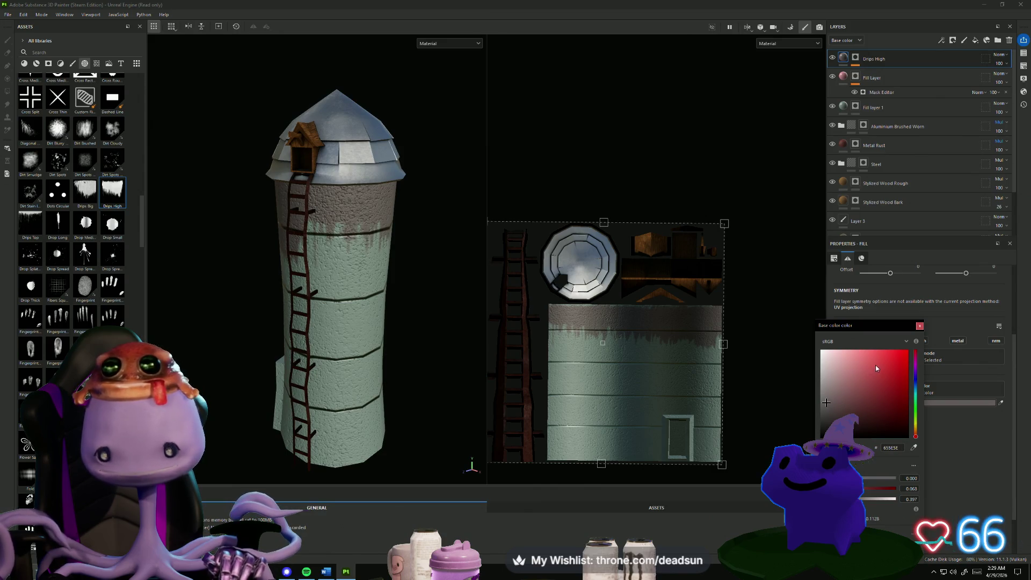
{"action": "left_click", "coordinate": [916, 326]}
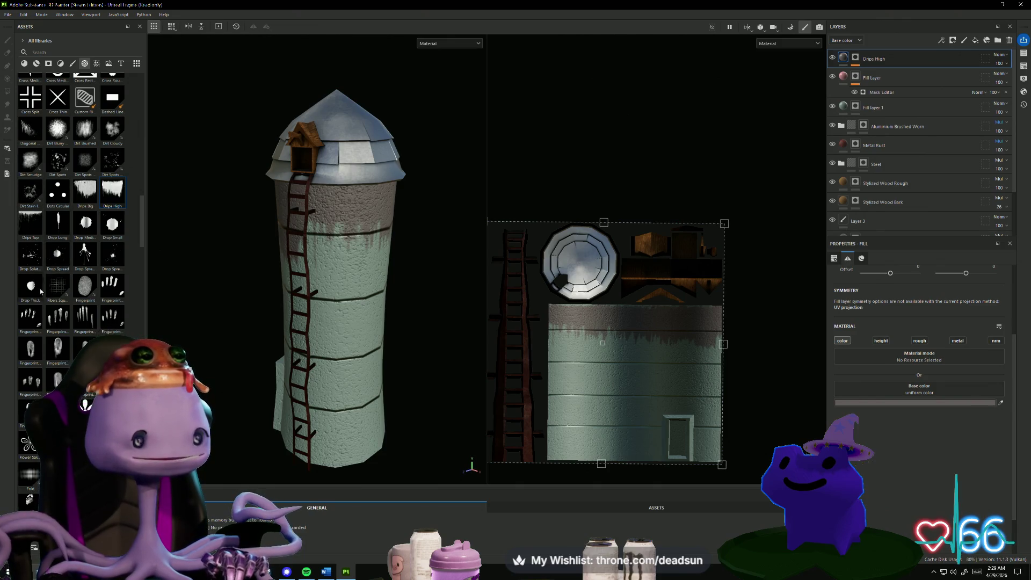
{"action": "scroll", "coordinate": [576, 383], "scroll_direction": "down", "scroll_amount": 2}
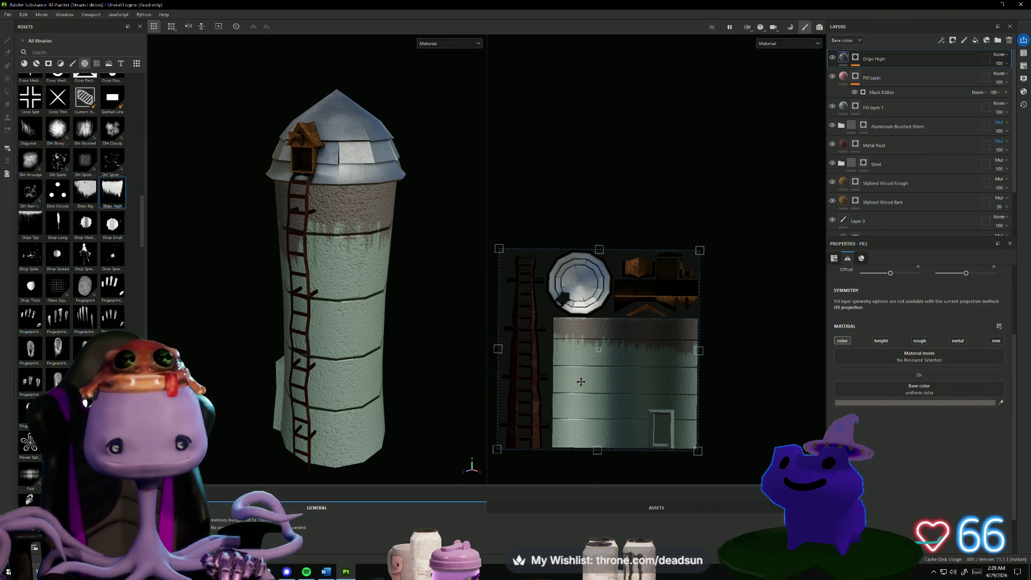
{"action": "mouse_move", "coordinate": [423, 363]}
{"action": "left_mouse_down", "text": "alt"}
{"action": "mouse_move", "coordinate": [426, 334]}
{"action": "mouse_move", "coordinate": [433, 338]}
{"action": "left_mouse_up", "text": "alt"}
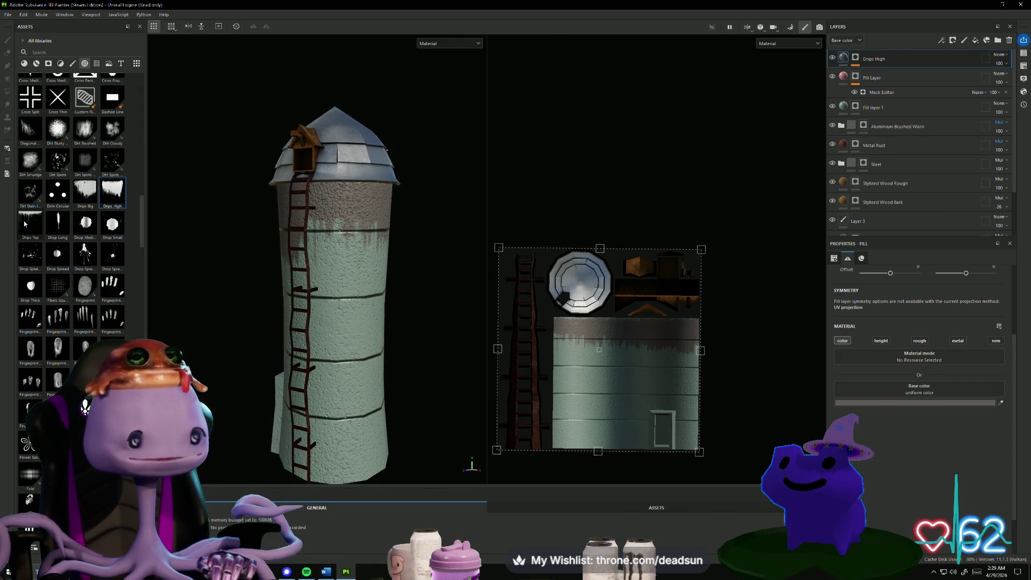
{"action": "mouse_move", "coordinate": [24, 221]}
{"action": "left_mouse_down"}
{"action": "mouse_move", "coordinate": [566, 381]}
{"action": "mouse_move", "coordinate": [559, 348]}
{"action": "left_mouse_up"}
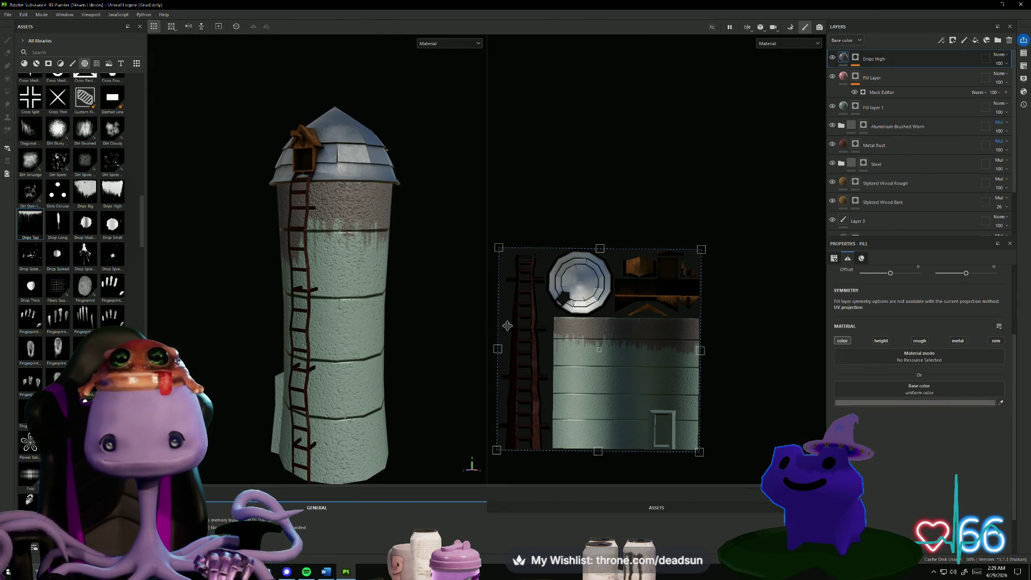
{"action": "mouse_move", "coordinate": [27, 224]}
{"action": "left_mouse_down"}
{"action": "mouse_move", "coordinate": [542, 470]}
{"action": "mouse_move", "coordinate": [572, 395]}
{"action": "mouse_move", "coordinate": [805, 185]}
{"action": "mouse_move", "coordinate": [835, 102]}
{"action": "mouse_move", "coordinate": [782, 138]}
{"action": "mouse_move", "coordinate": [586, 353]}
{"action": "mouse_move", "coordinate": [555, 367]}
{"action": "left_mouse_up"}
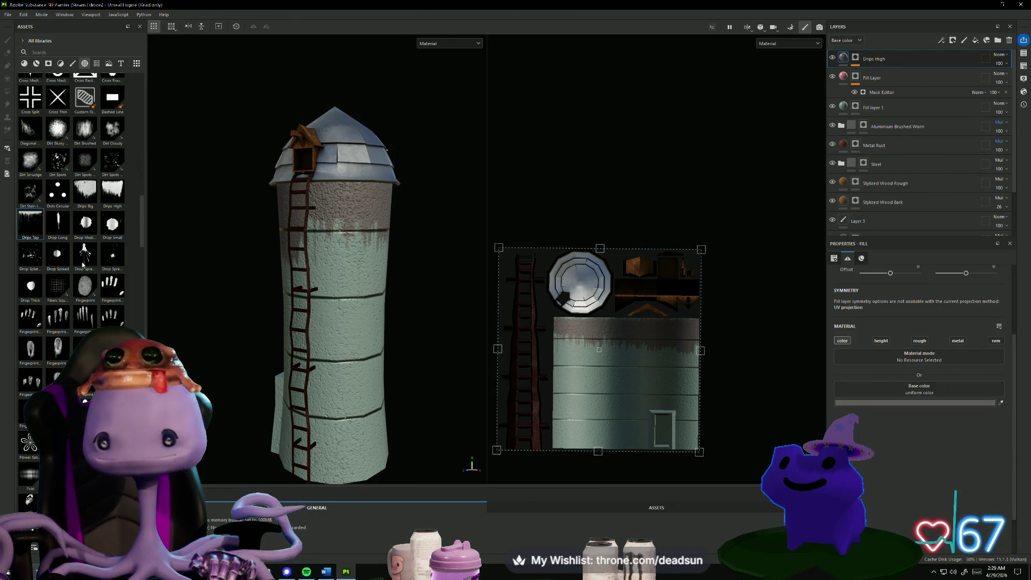
{"action": "mouse_move", "coordinate": [37, 248]}
{"action": "left_mouse_down"}
{"action": "mouse_move", "coordinate": [591, 242]}
{"action": "mouse_move", "coordinate": [881, 71]}
{"action": "mouse_move", "coordinate": [895, 79]}
{"action": "mouse_move", "coordinate": [906, 46]}
{"action": "mouse_move", "coordinate": [885, 103]}
{"action": "left_mouse_up"}
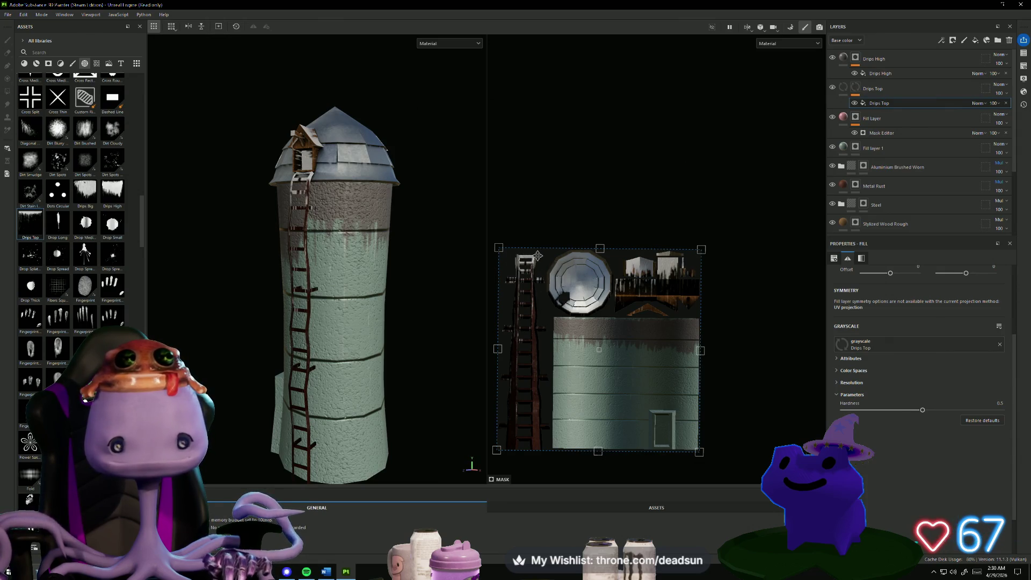
{"action": "mouse_move", "coordinate": [539, 258]}
{"action": "left_mouse_down"}
{"action": "mouse_move", "coordinate": [600, 339]}
{"action": "mouse_move", "coordinate": [535, 220]}
{"action": "mouse_move", "coordinate": [586, 295]}
{"action": "mouse_move", "coordinate": [721, 370]}
{"action": "left_mouse_up"}
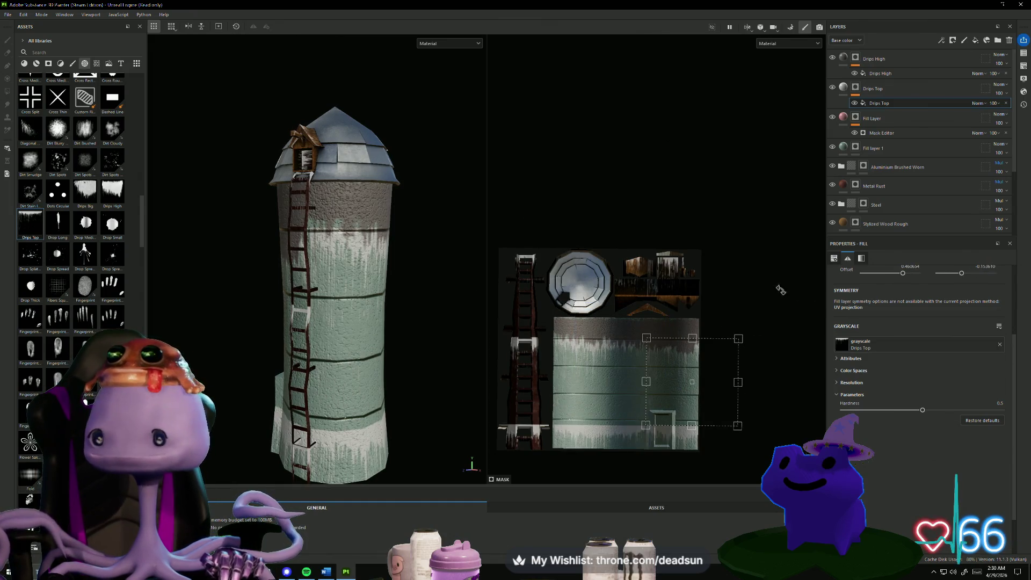
{"action": "key", "text": "ctrl+z"}
{"action": "key", "text": "ctrl+z"}
{"action": "key", "text": "ctrl+z"}
{"action": "key", "text": "ctrl+z"}
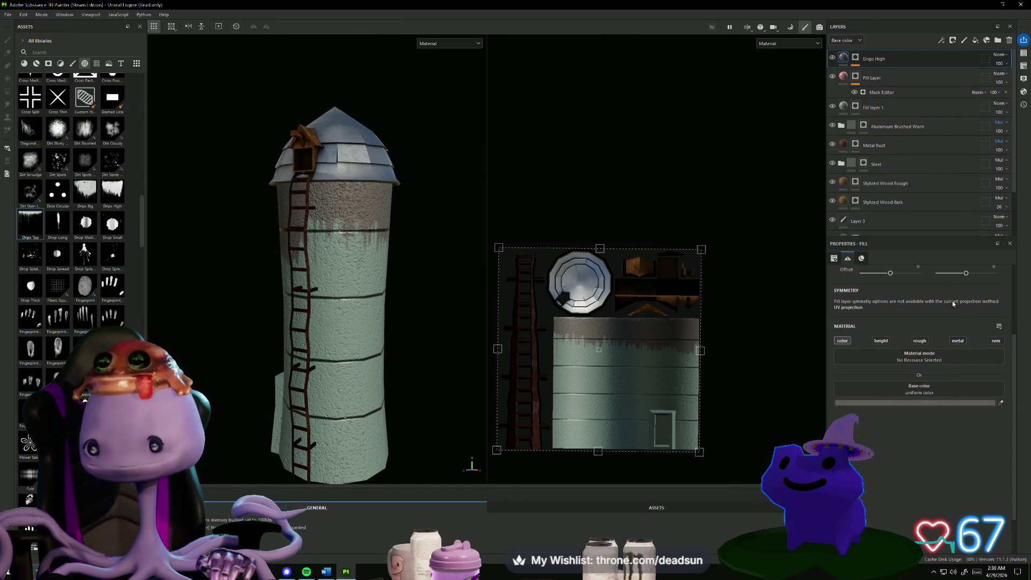
{"action": "left_click", "coordinate": [965, 41]}
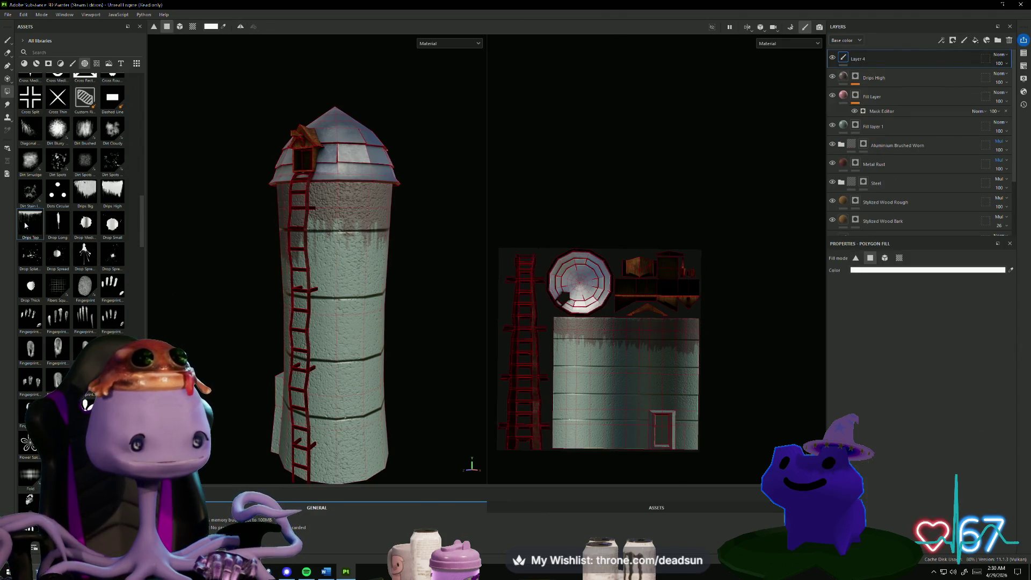
Add Drips Top as a masked fill layer on the upper wall, nudged slightly left.
{"action": "left_click_drag", "start_coordinate": [25, 225], "coordinate": [52, 230]}
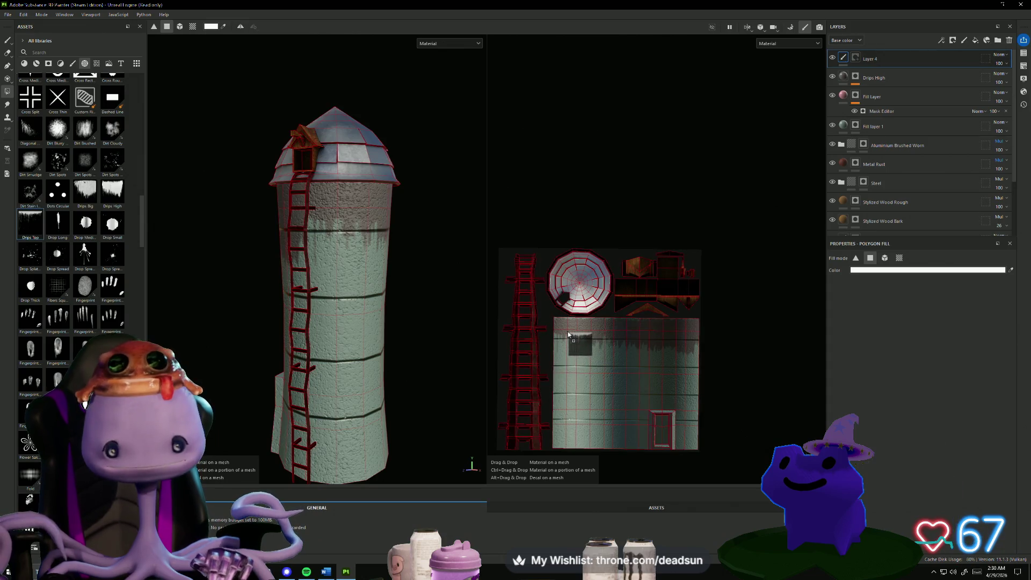
{"action": "mouse_move", "coordinate": [568, 334]}
{"action": "left_mouse_down"}
{"action": "mouse_move", "coordinate": [584, 354]}
{"action": "mouse_move", "coordinate": [589, 340]}
{"action": "mouse_move", "coordinate": [712, 331]}
{"action": "left_mouse_up"}
{"action": "left_click_drag", "start_coordinate": [604, 326], "coordinate": [603, 327]}
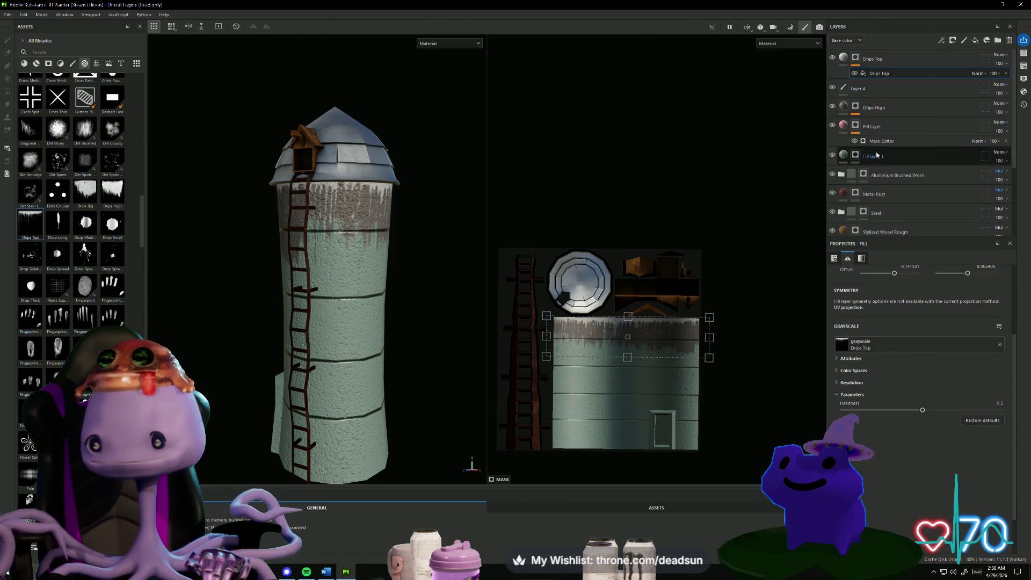
Tint the Drips Top layer's base color a dark rust red.
{"action": "left_click", "coordinate": [843, 59]}
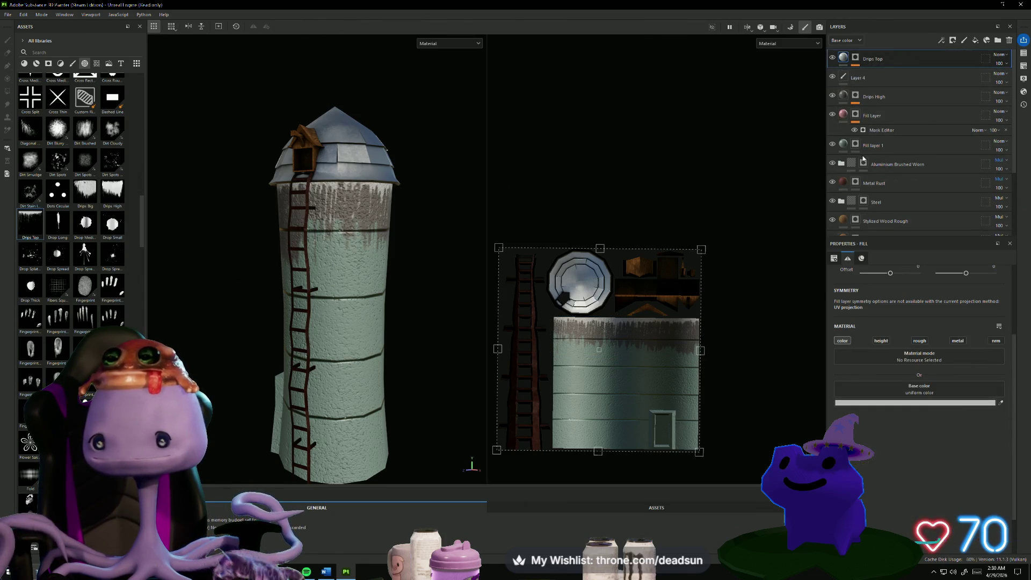
{"action": "left_click", "coordinate": [921, 402]}
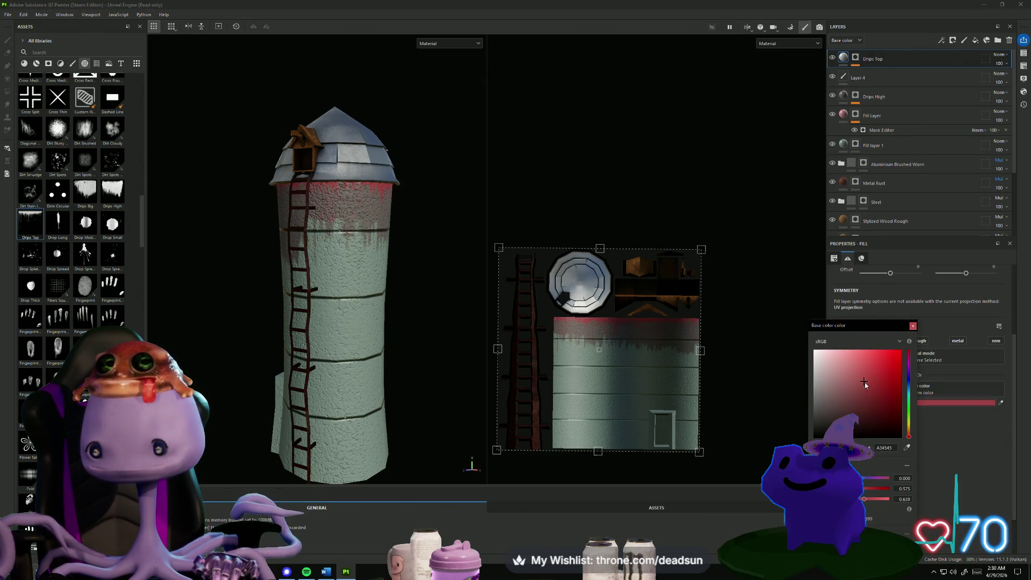
{"action": "left_click_drag", "start_coordinate": [864, 382], "coordinate": [859, 397]}
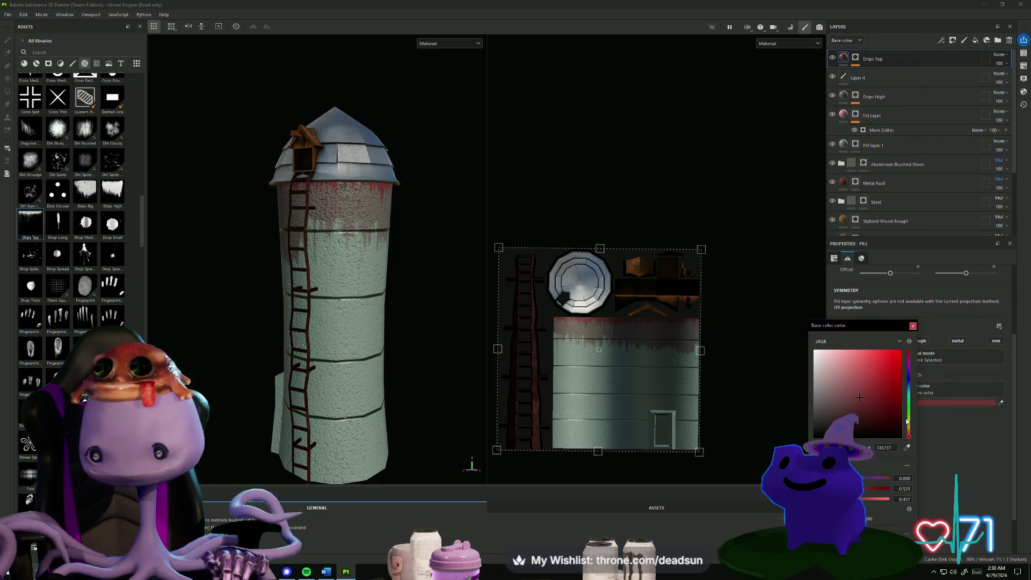
{"action": "left_click_drag", "start_coordinate": [907, 422], "coordinate": [910, 436]}
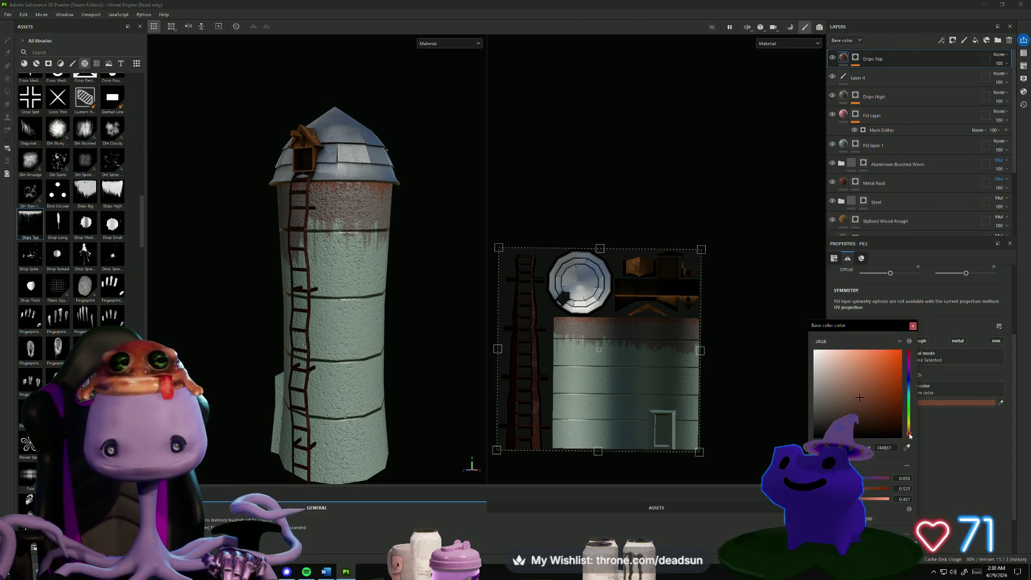
{"action": "left_click", "coordinate": [722, 409]}
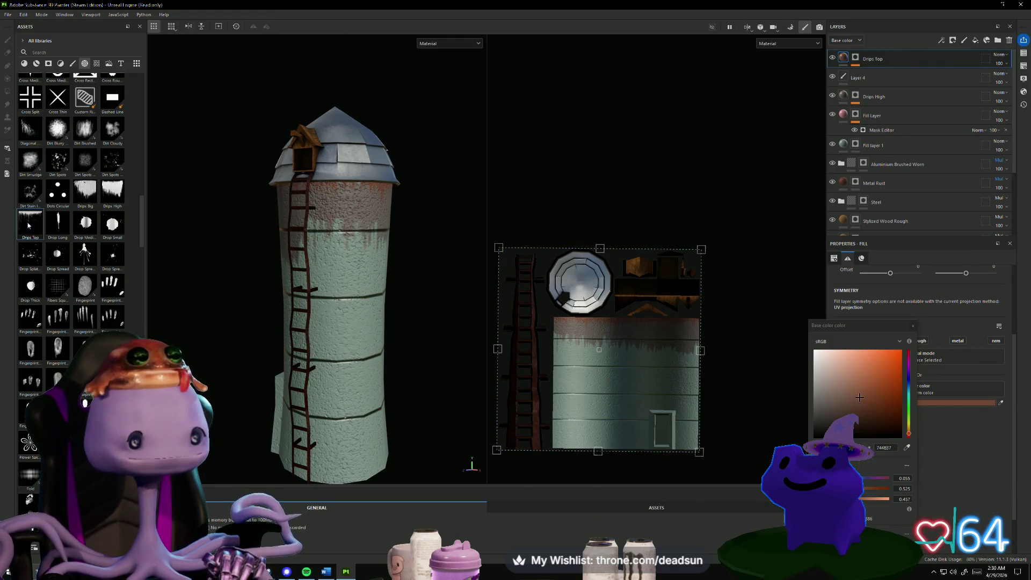
{"action": "mouse_move", "coordinate": [29, 226]}
{"action": "left_mouse_down"}
{"action": "mouse_move", "coordinate": [303, 215]}
{"action": "mouse_move", "coordinate": [587, 371]}
{"action": "mouse_move", "coordinate": [585, 343]}
{"action": "left_mouse_up"}
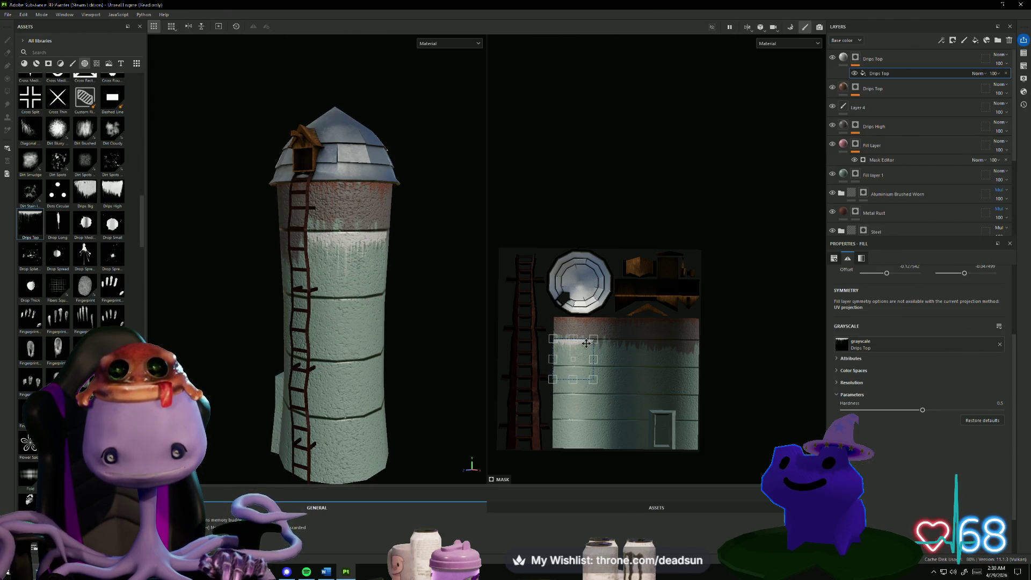
Stretch the Drips Top mask wider across the silo wall.
{"action": "scroll", "coordinate": [586, 343], "scroll_direction": "up", "scroll_amount": 3}
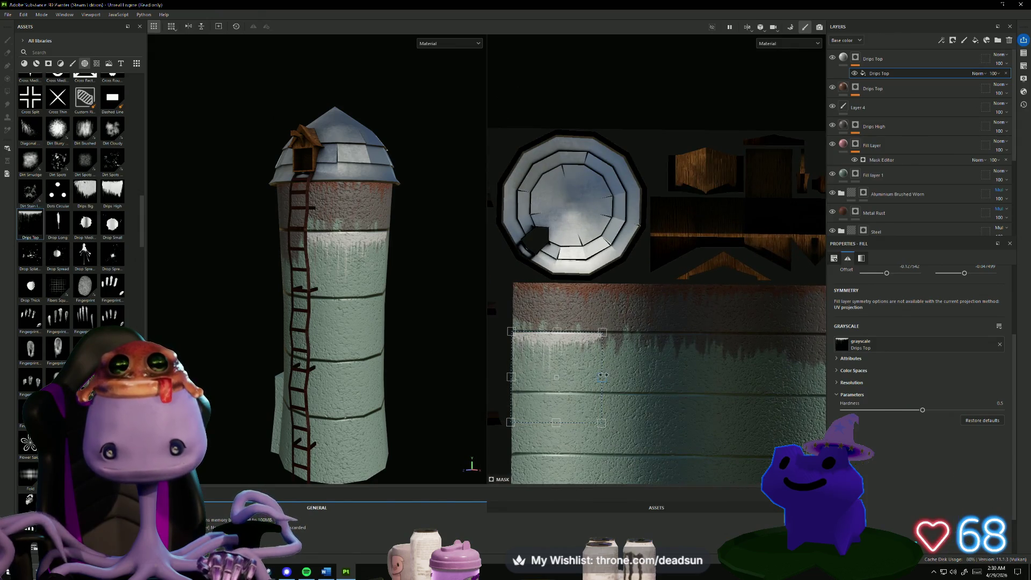
{"action": "left_click_drag", "start_coordinate": [603, 375], "coordinate": [827, 369]}
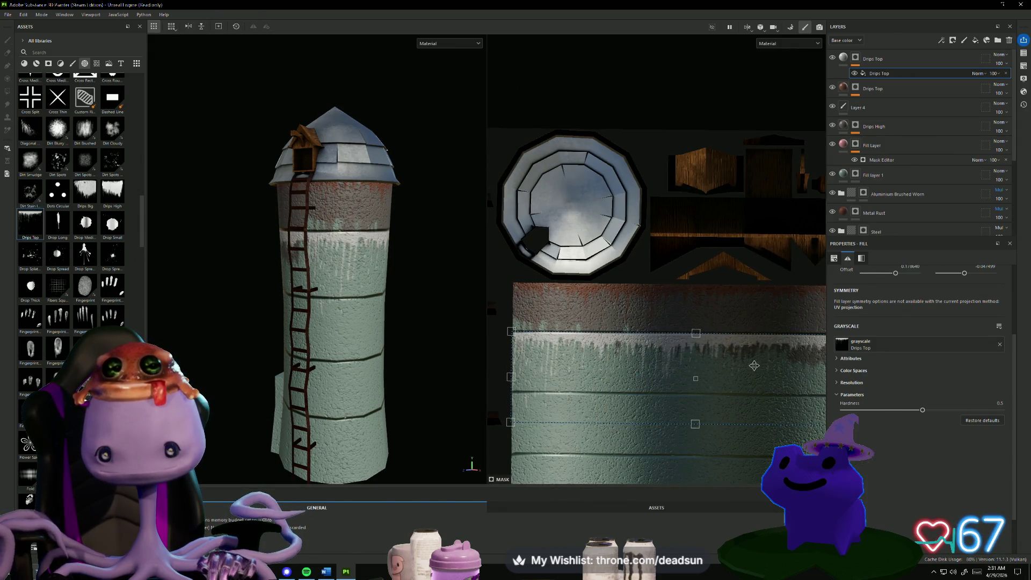
{"action": "scroll", "coordinate": [754, 365], "scroll_direction": "down", "scroll_amount": 2}
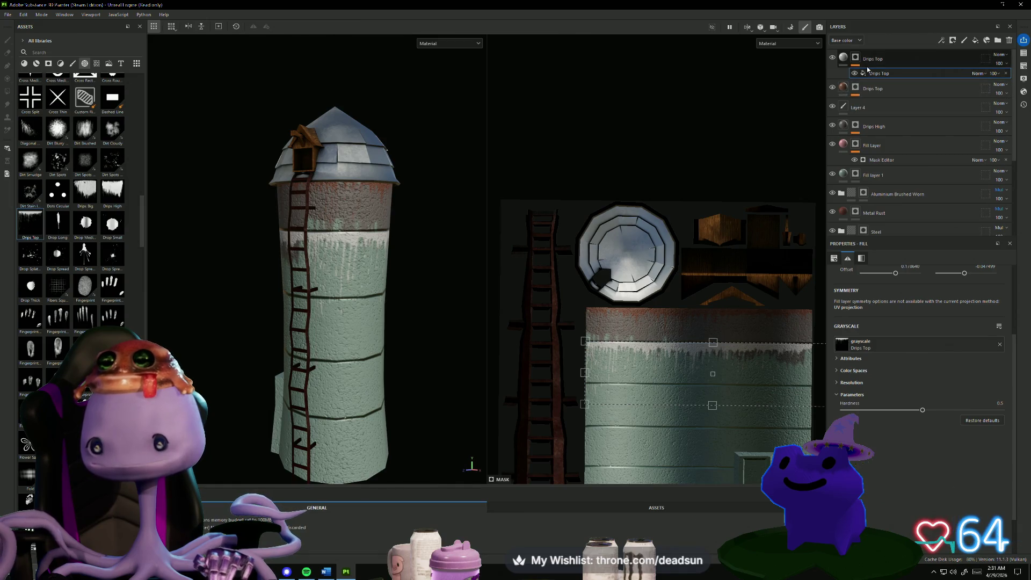
Give the Drips Top base color a dark orange-brown rust tint.
{"action": "left_click", "coordinate": [842, 57]}
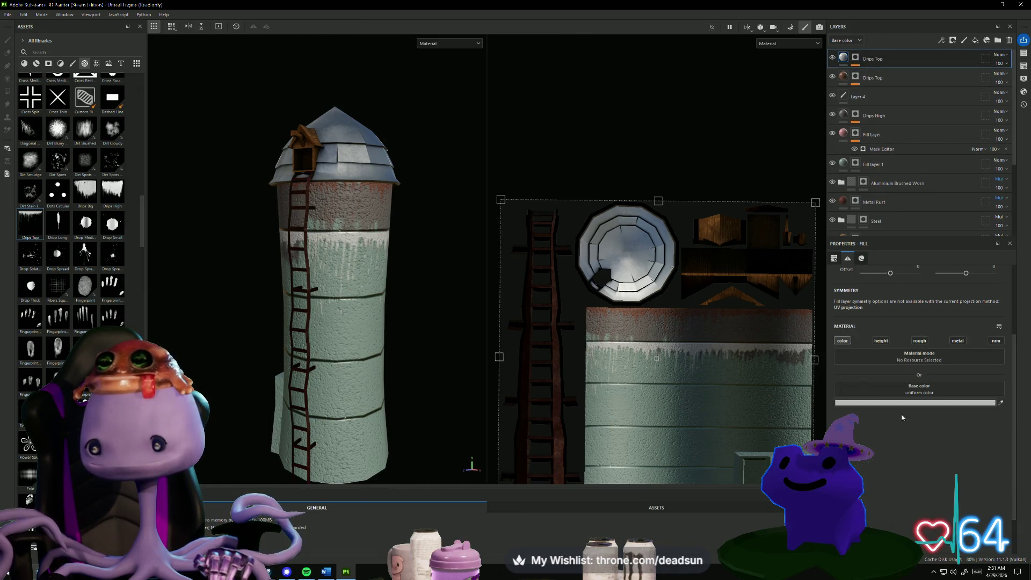
{"action": "left_click", "coordinate": [923, 403]}
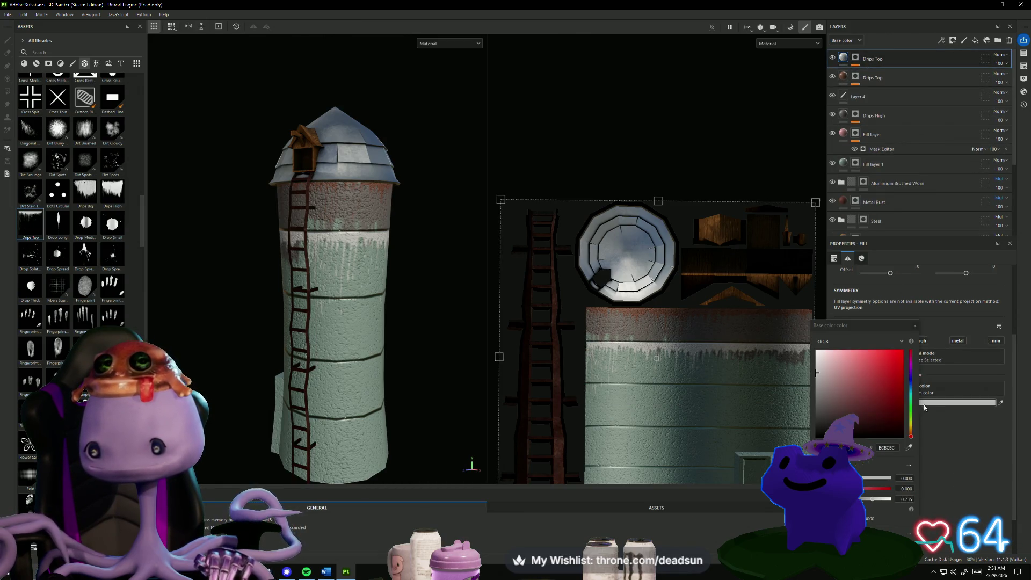
{"action": "left_click", "coordinate": [848, 380]}
{"action": "mouse_move", "coordinate": [848, 388]}
{"action": "left_mouse_down"}
{"action": "mouse_move", "coordinate": [839, 396]}
{"action": "mouse_move", "coordinate": [854, 398]}
{"action": "left_mouse_up"}
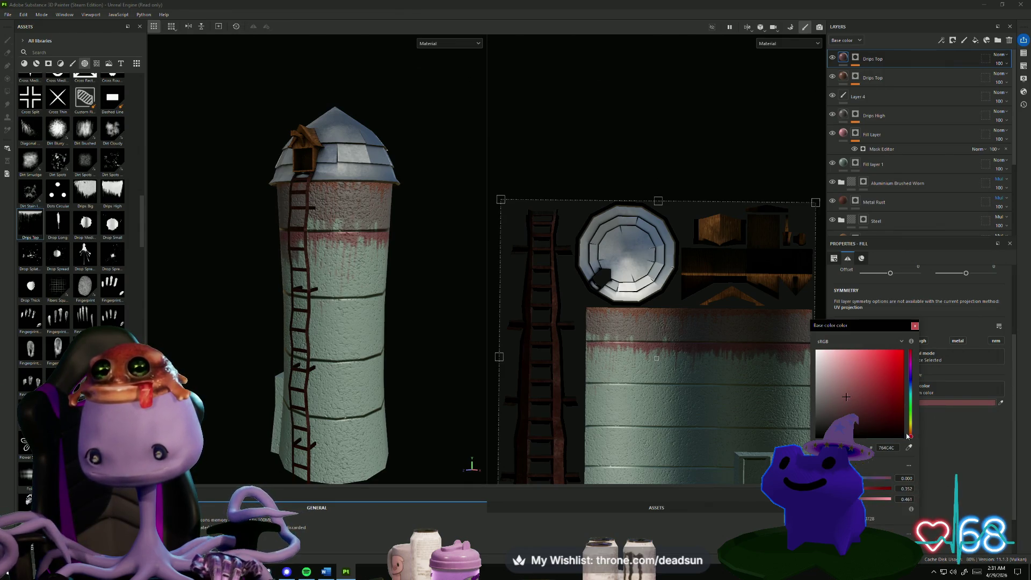
{"action": "left_click_drag", "start_coordinate": [907, 436], "coordinate": [915, 436]}
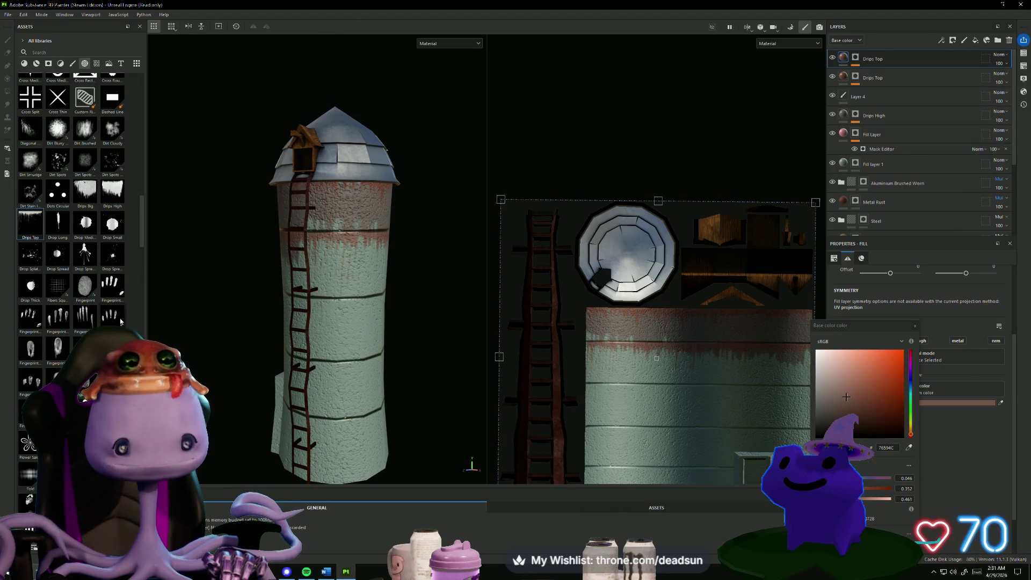
{"action": "scroll", "coordinate": [430, 371], "scroll_direction": "down", "scroll_amount": 2}
{"action": "mouse_move", "coordinate": [412, 389]}
{"action": "left_mouse_down", "text": "alt"}
{"action": "mouse_move", "coordinate": [279, 372]}
{"action": "mouse_move", "coordinate": [469, 387]}
{"action": "mouse_move", "coordinate": [406, 386]}
{"action": "left_mouse_up", "text": "alt"}
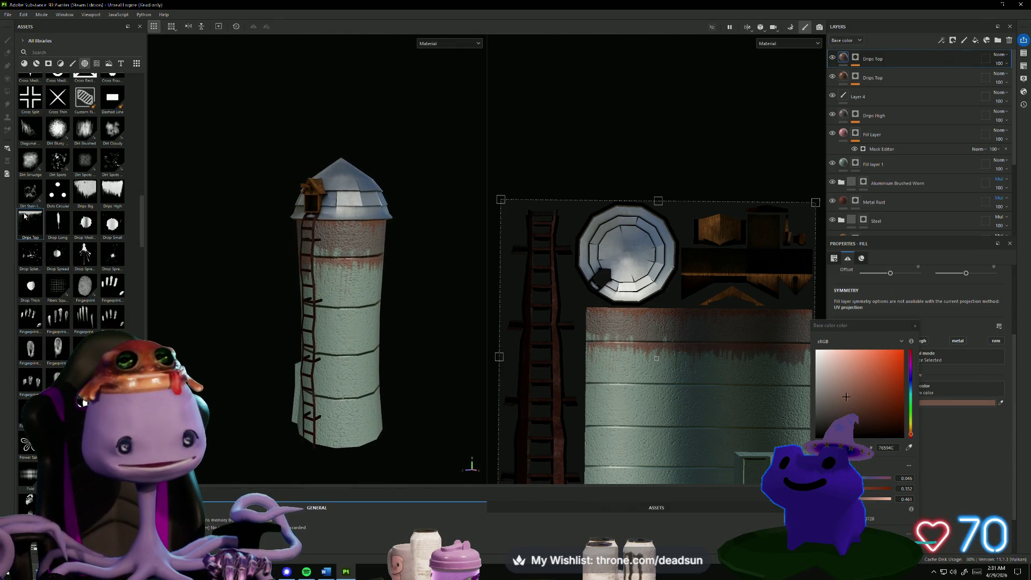
{"action": "mouse_move", "coordinate": [24, 216]}
{"action": "left_mouse_down"}
{"action": "mouse_move", "coordinate": [647, 386]}
{"action": "mouse_move", "coordinate": [769, 397]}
{"action": "left_mouse_up"}
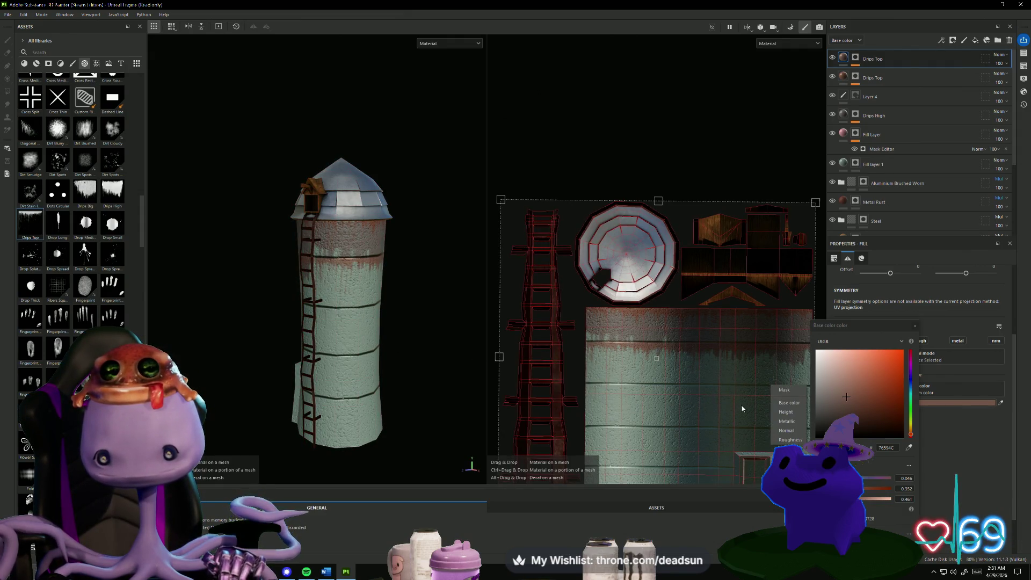
Add Drips Top as a mask on a new layer, moved lower and widened across the wall.
{"action": "left_click", "coordinate": [781, 390]}
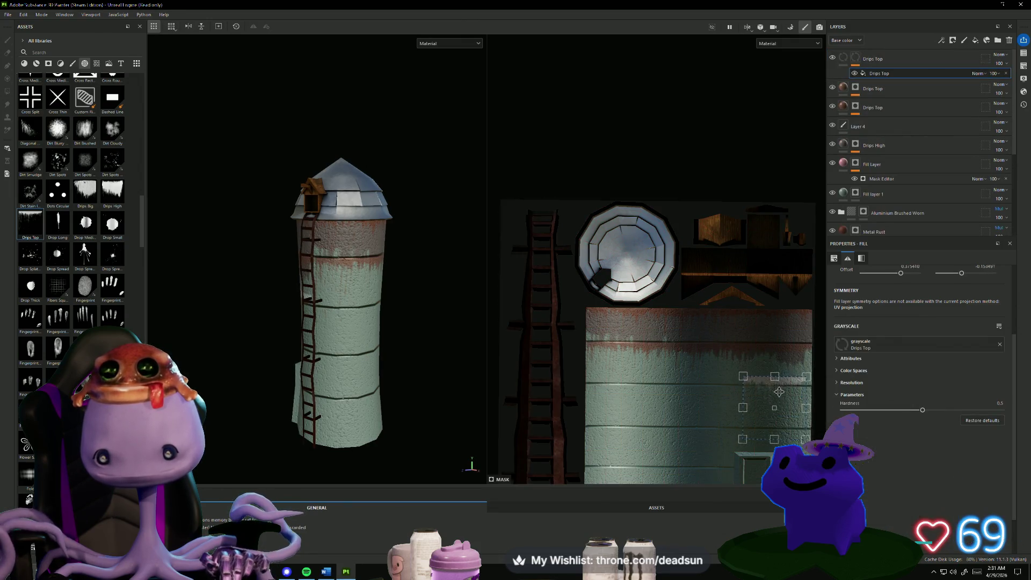
{"action": "mouse_move", "coordinate": [779, 392]}
{"action": "left_mouse_down"}
{"action": "mouse_move", "coordinate": [787, 400]}
{"action": "mouse_move", "coordinate": [584, 418]}
{"action": "left_mouse_up"}
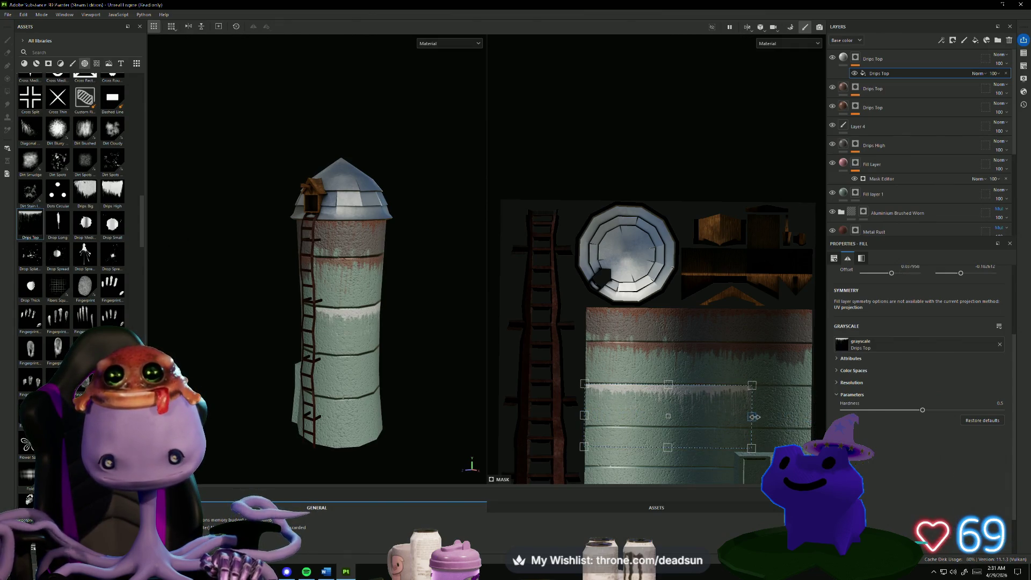
{"action": "left_click_drag", "start_coordinate": [751, 416], "coordinate": [817, 417]}
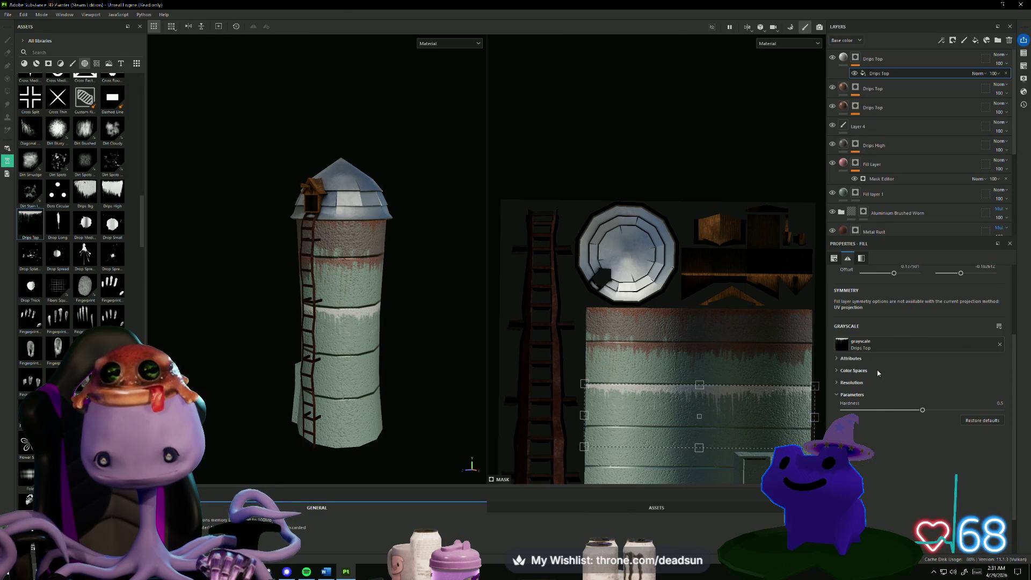
Copy the rust hex value 76584C from the earlier drip layer's base color.
{"action": "left_click", "coordinate": [843, 87]}
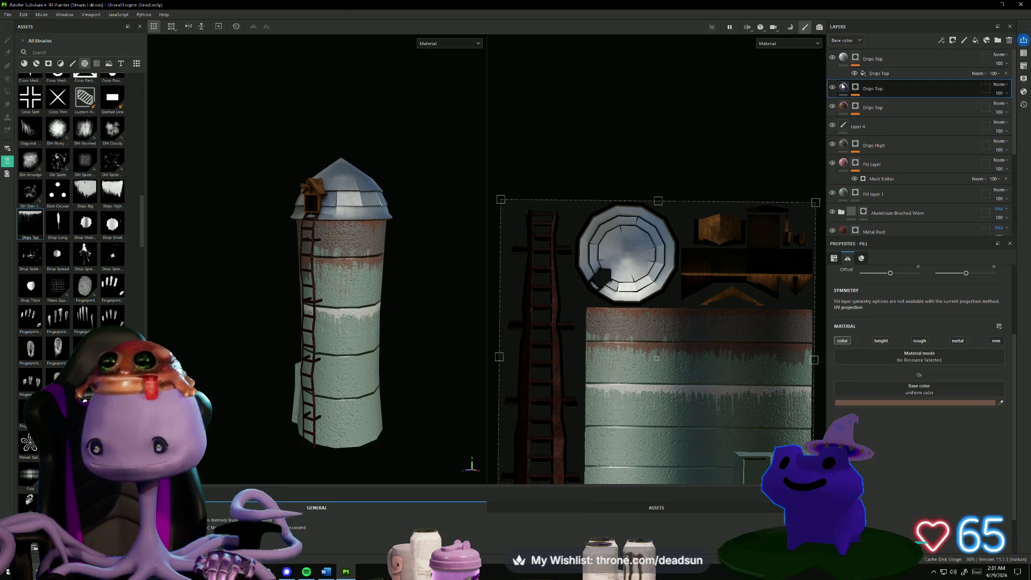
{"action": "left_click", "coordinate": [1002, 403]}
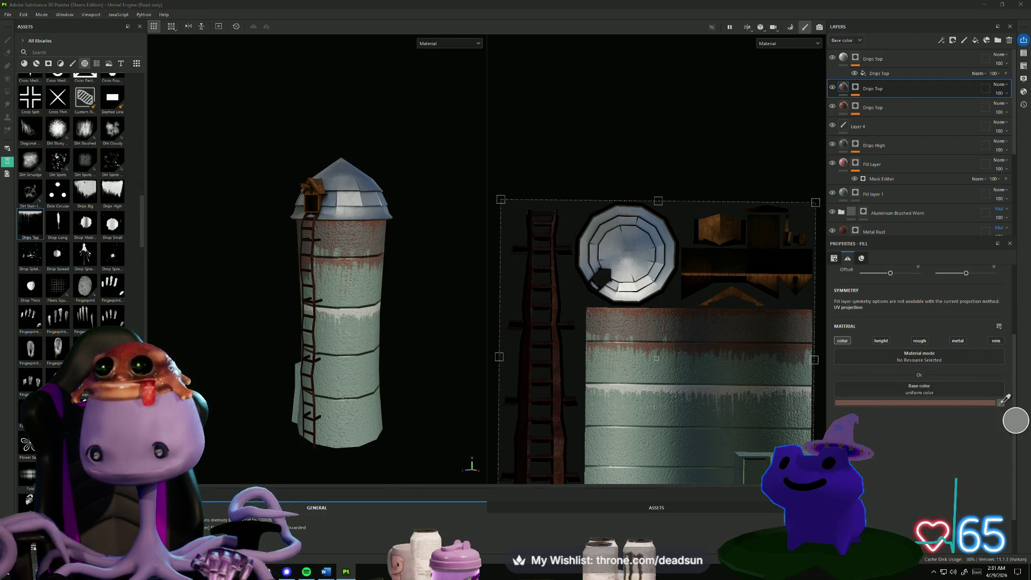
{"action": "left_click", "coordinate": [1016, 421]}
{"action": "key", "text": "ctrl+z"}
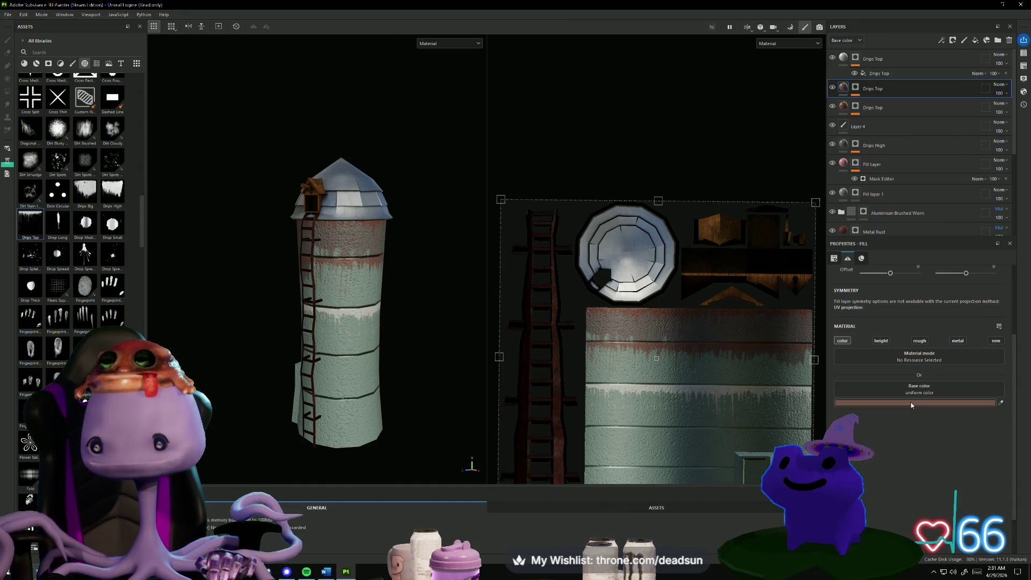
{"action": "left_click", "coordinate": [911, 403]}
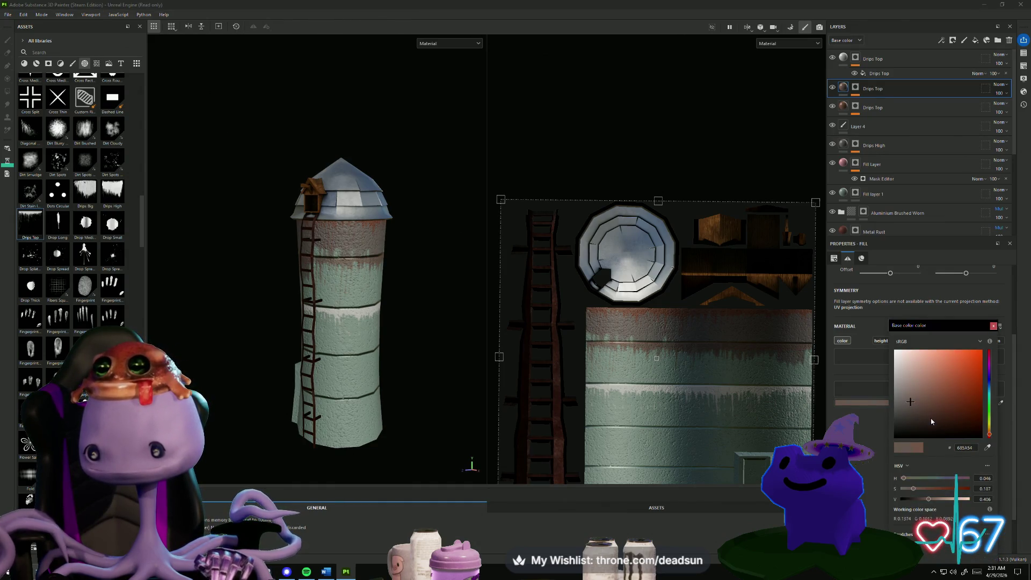
{"action": "left_click_drag", "start_coordinate": [932, 422], "coordinate": [944, 436]}
{"action": "left_click", "coordinate": [961, 447]}
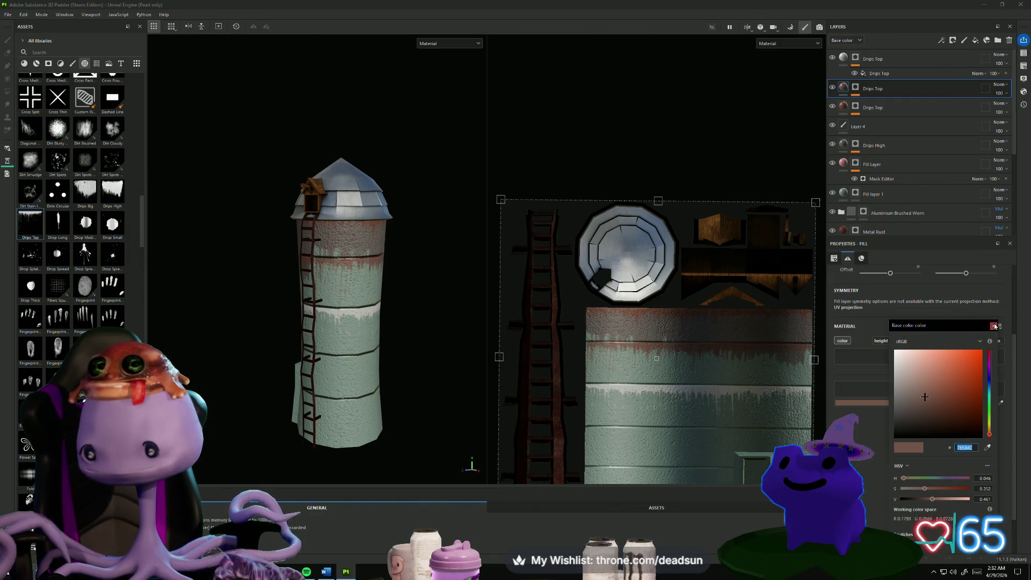
{"action": "key", "text": "Escape"}
Paste 76584C as the new drip layer's base color.
{"action": "left_click", "coordinate": [843, 61]}
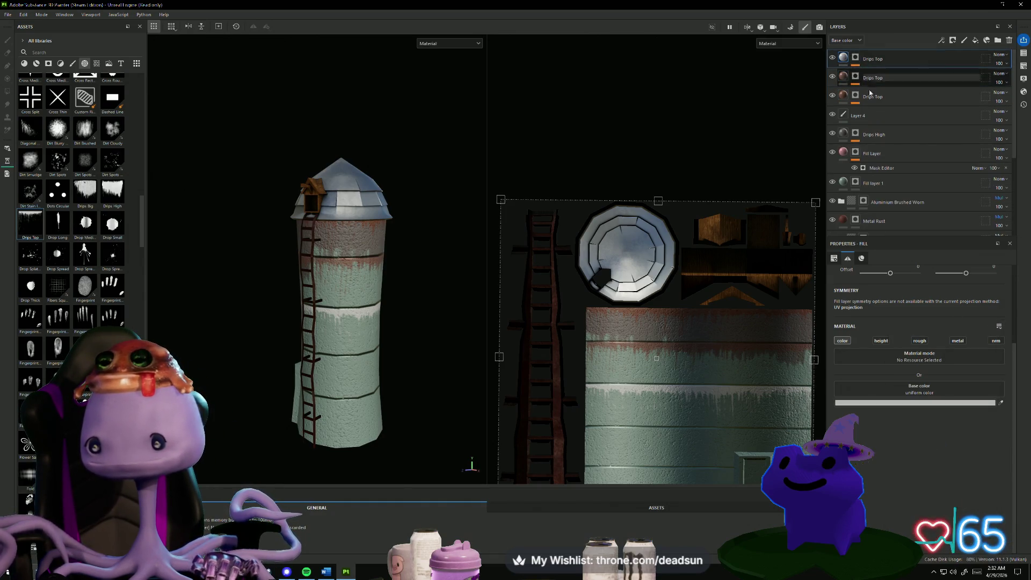
{"action": "left_click", "coordinate": [940, 405]}
{"action": "left_click", "coordinate": [965, 447]}
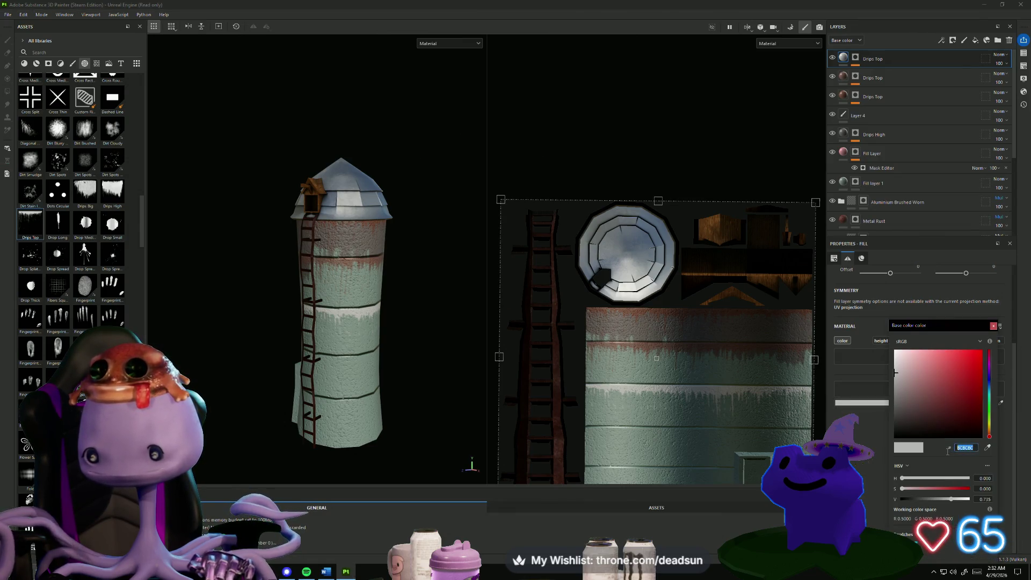
{"action": "type", "text": "76584C"}
{"action": "key", "text": "Return"}
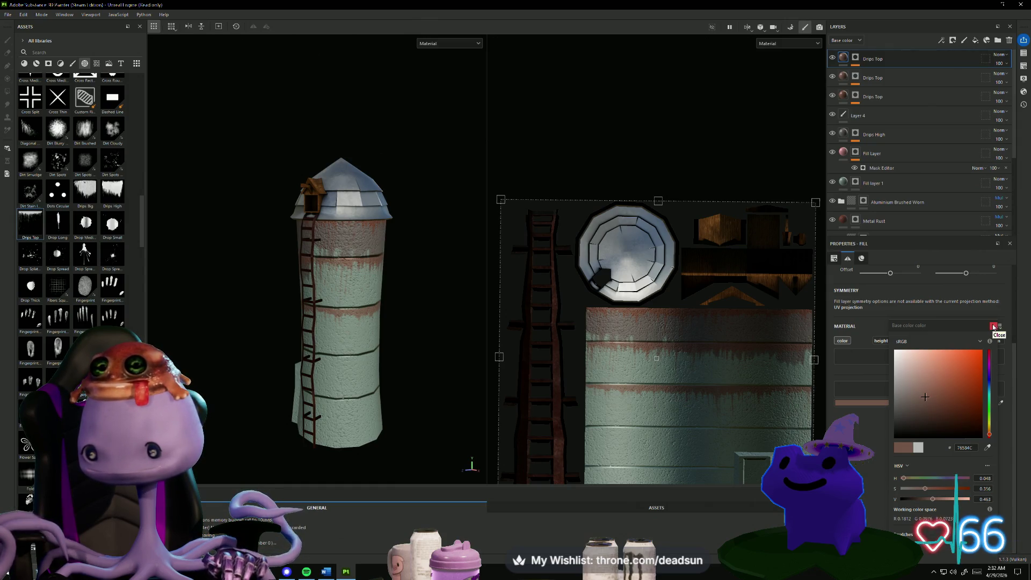
{"action": "left_click", "coordinate": [994, 326]}
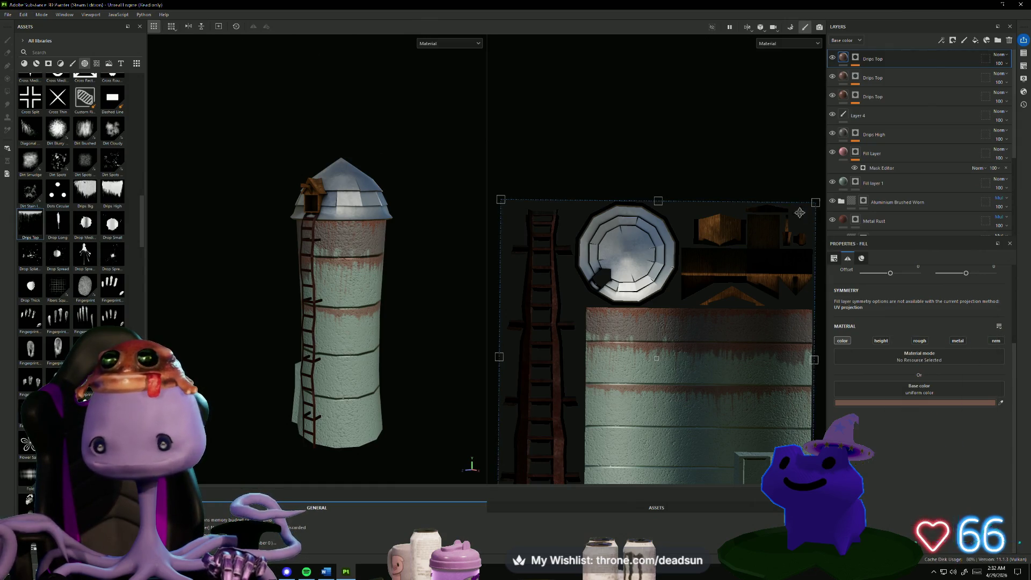
{"action": "scroll", "coordinate": [683, 390], "scroll_direction": "down", "scroll_amount": 2}
{"action": "scroll", "coordinate": [684, 391], "scroll_direction": "up", "scroll_amount": 2}
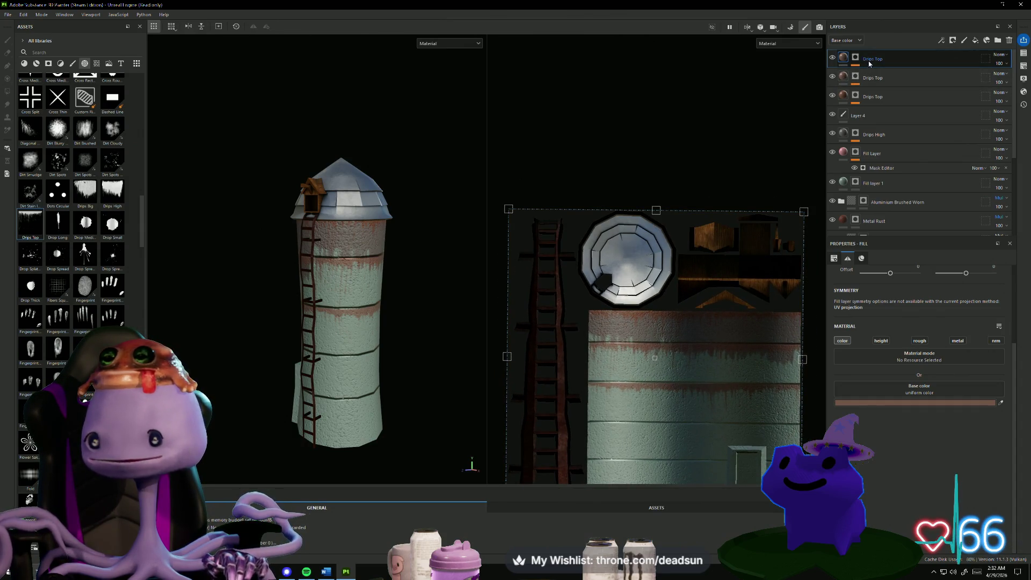
Add Drips Top as a mask on a new layer over the lower silo wall.
{"action": "right_click", "coordinate": [924, 62]}
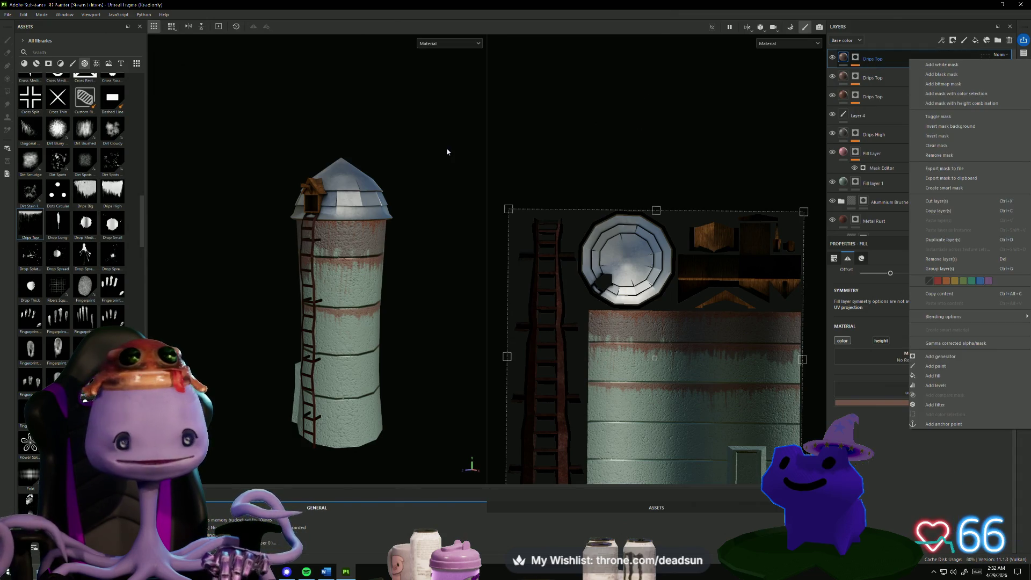
{"action": "left_click", "coordinate": [447, 152]}
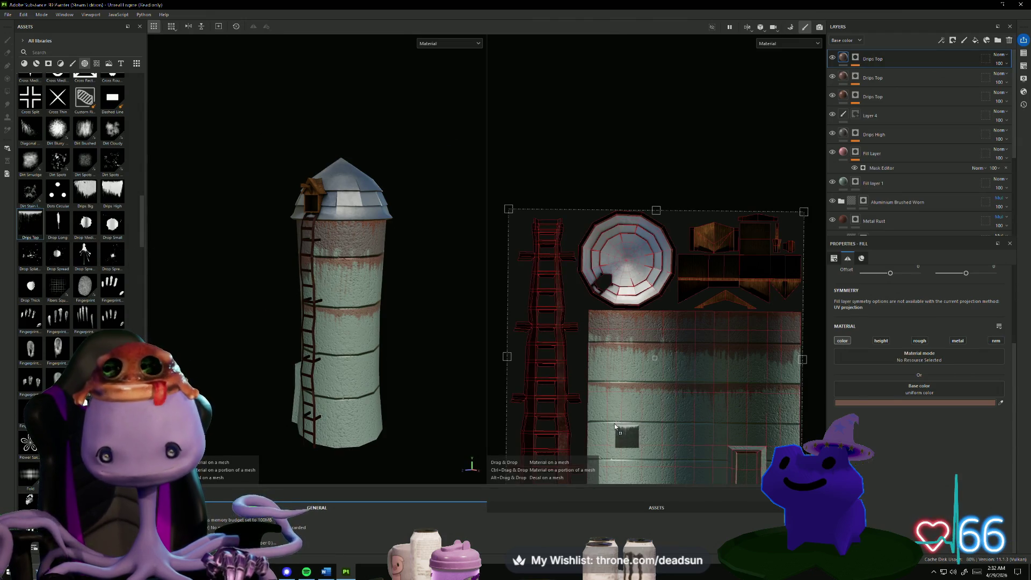
{"action": "mouse_move", "coordinate": [632, 424]}
{"action": "left_mouse_down"}
{"action": "mouse_move", "coordinate": [650, 428]}
{"action": "mouse_move", "coordinate": [621, 438]}
{"action": "mouse_move", "coordinate": [671, 447]}
{"action": "mouse_move", "coordinate": [843, 449]}
{"action": "left_mouse_up"}
{"action": "left_click", "coordinate": [651, 428]}
Nudge the new white drips into place along the lowest wall band.
{"action": "scroll", "coordinate": [703, 400], "scroll_direction": "down", "scroll_amount": 2}
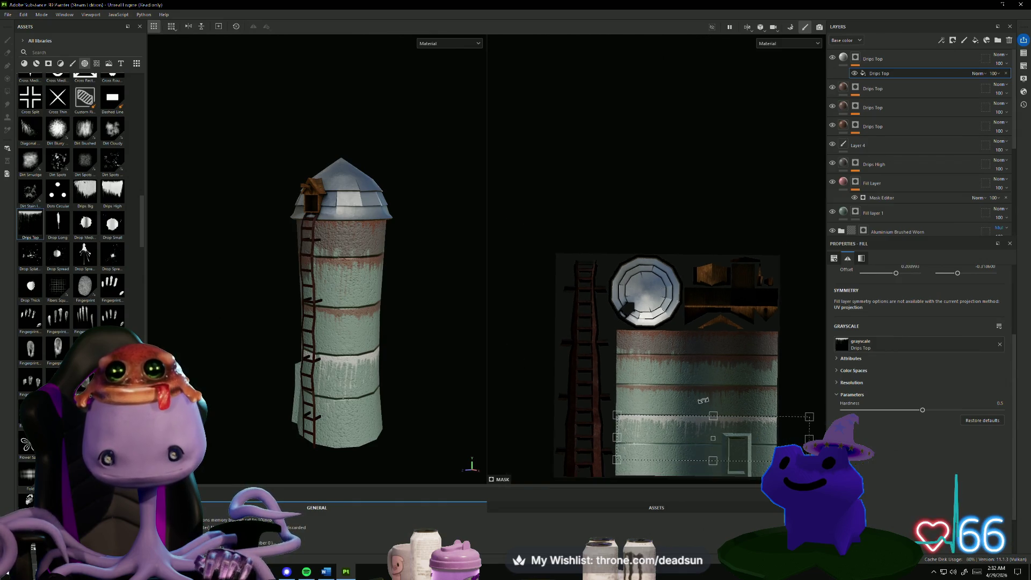
{"action": "scroll", "coordinate": [696, 435], "scroll_direction": "up", "scroll_amount": 2}
{"action": "scroll", "coordinate": [650, 443], "scroll_direction": "up", "scroll_amount": 2}
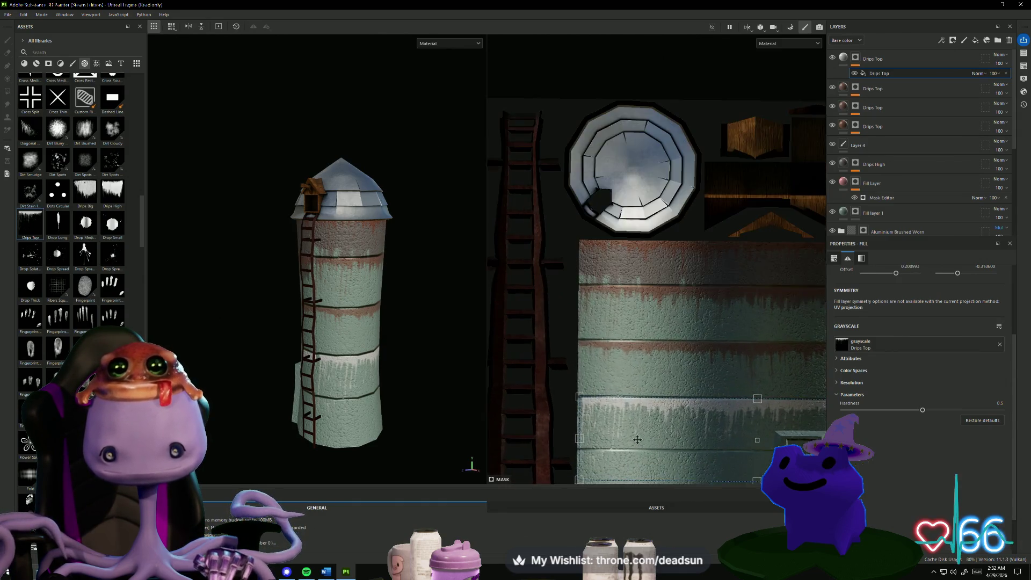
{"action": "left_click_drag", "start_coordinate": [660, 423], "coordinate": [652, 420]}
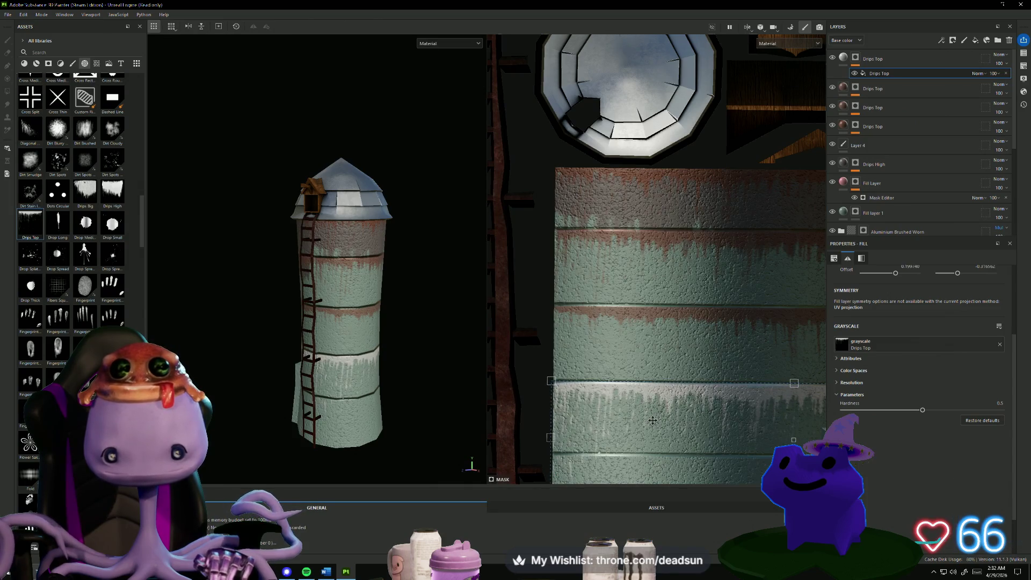
{"action": "scroll", "coordinate": [653, 420], "scroll_direction": "down", "scroll_amount": 2}
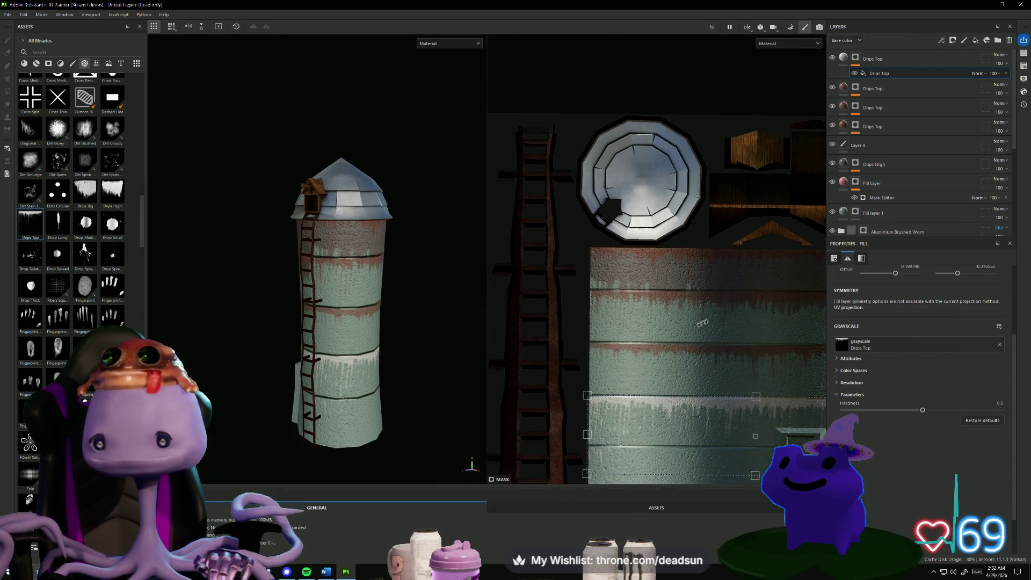
Set the newest Drips Top layer's base colour to rust brown 76584C and orbit the silo to inspect it.
{"action": "left_click", "coordinate": [843, 59]}
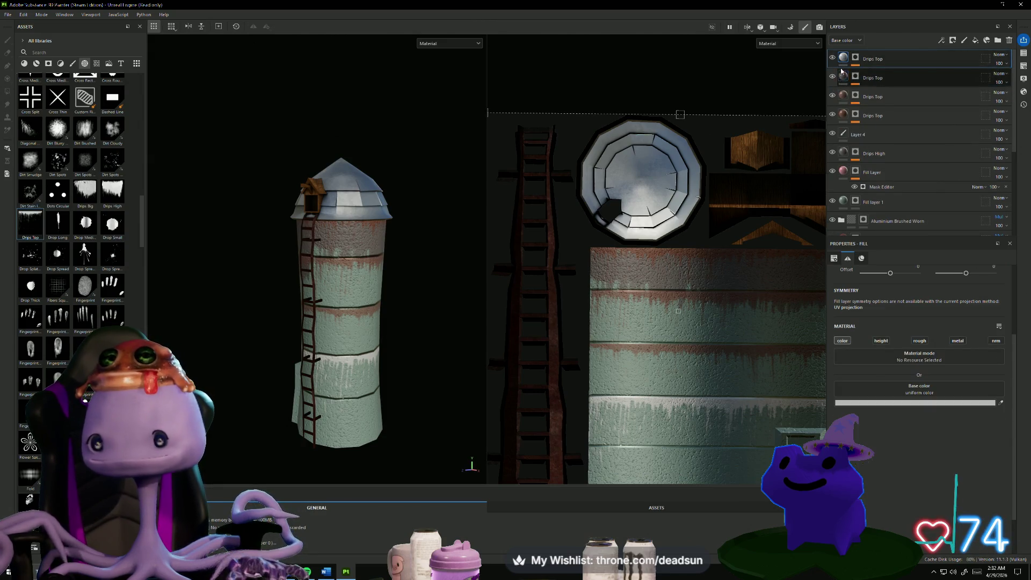
{"action": "left_click", "coordinate": [921, 402]}
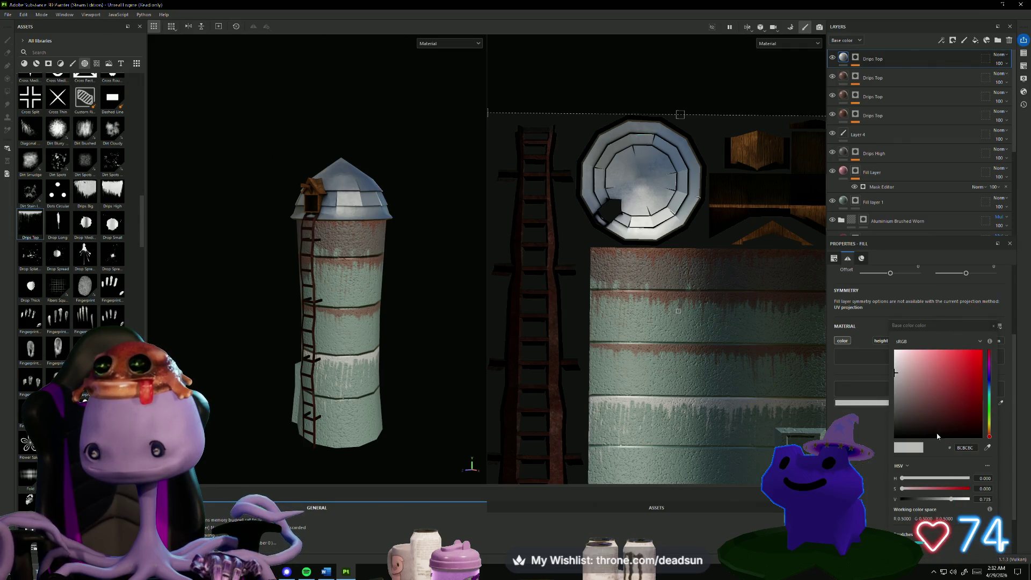
{"action": "left_click", "coordinate": [942, 460]}
{"action": "type", "text": "76584C"}
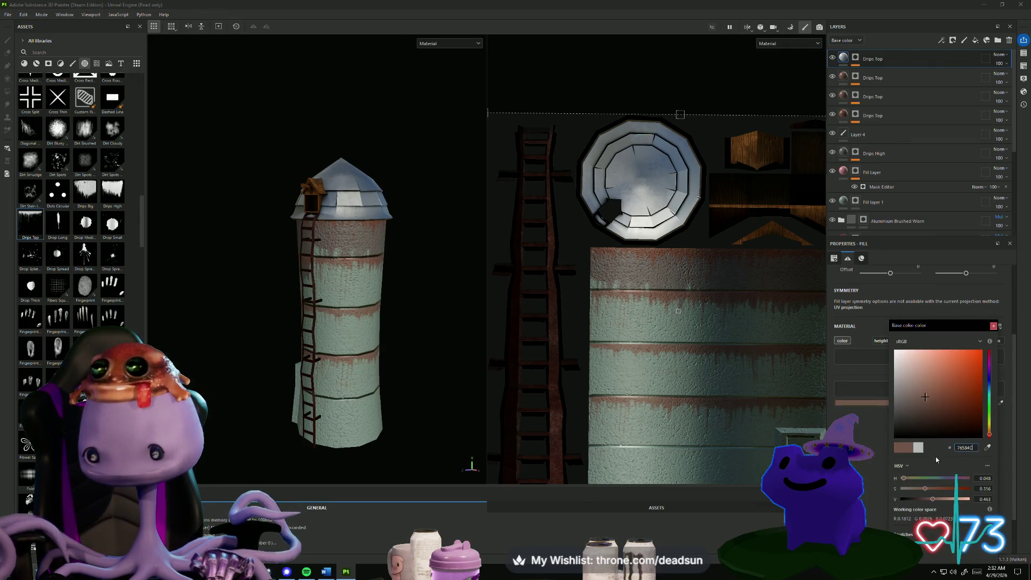
{"action": "scroll", "coordinate": [686, 433], "scroll_direction": "down", "scroll_amount": 3}
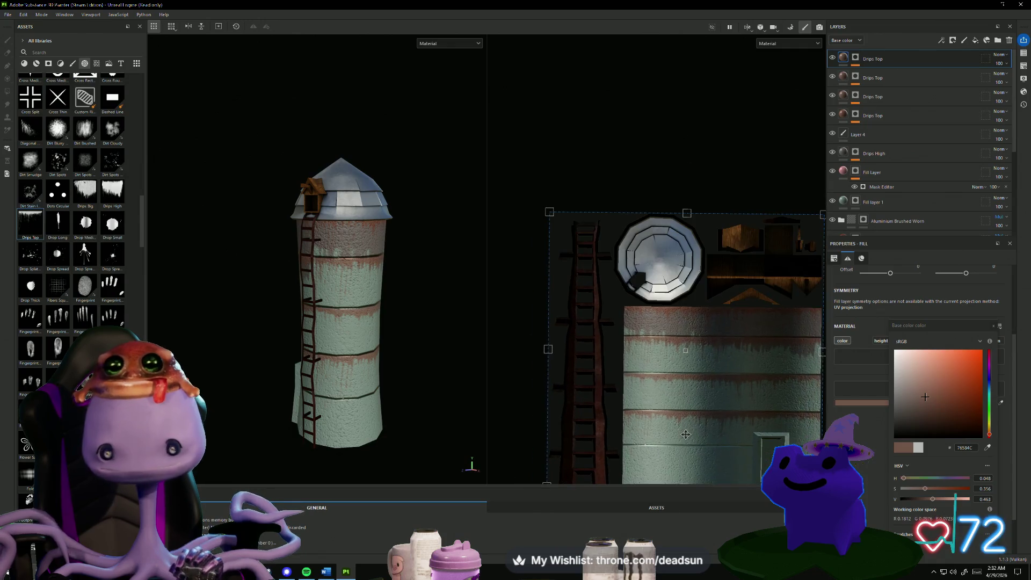
{"action": "mouse_move", "coordinate": [411, 382]}
{"action": "left_mouse_down", "text": "alt"}
{"action": "mouse_move", "coordinate": [509, 348]}
{"action": "mouse_move", "coordinate": [578, 340]}
{"action": "mouse_move", "coordinate": [491, 361]}
{"action": "mouse_move", "coordinate": [507, 357]}
{"action": "mouse_move", "coordinate": [540, 378]}
{"action": "left_mouse_up", "text": "alt"}
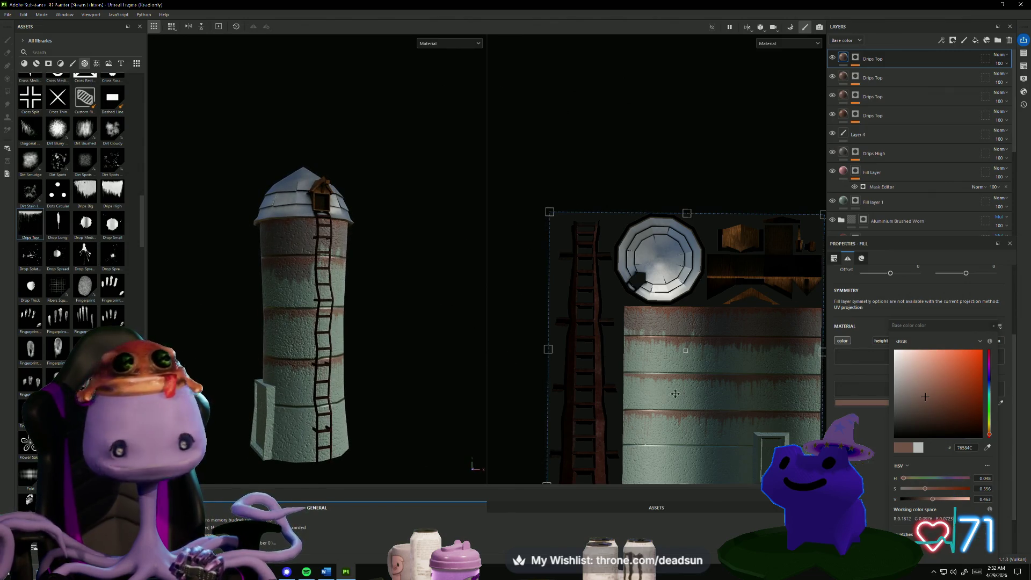
{"action": "scroll", "coordinate": [691, 413], "scroll_direction": "up", "scroll_amount": 1}
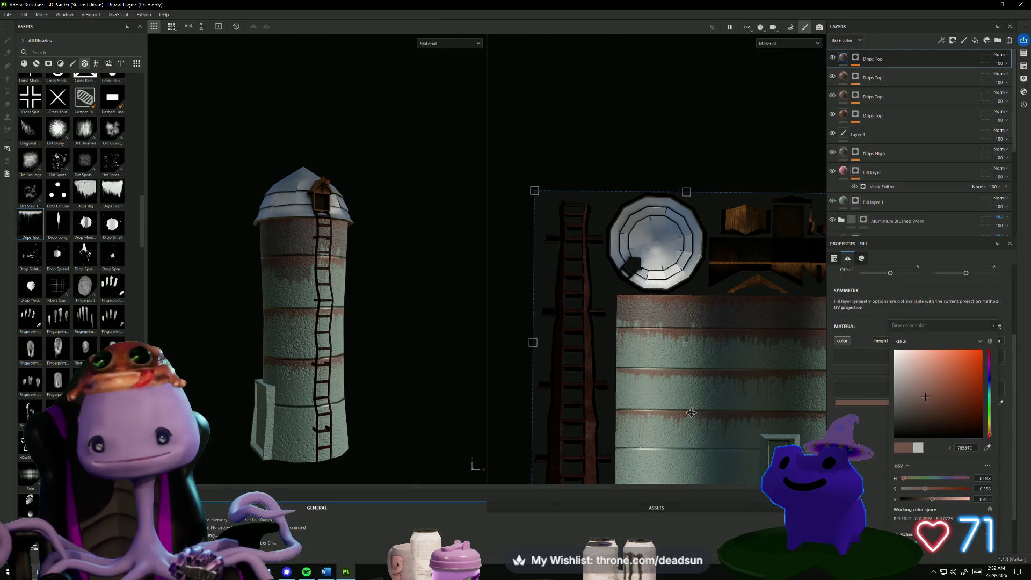
{"action": "mouse_move", "coordinate": [482, 401]}
{"action": "left_mouse_down", "text": "alt"}
{"action": "mouse_move", "coordinate": [419, 350]}
{"action": "mouse_move", "coordinate": [424, 375]}
{"action": "mouse_move", "coordinate": [553, 384]}
{"action": "mouse_move", "coordinate": [385, 389]}
{"action": "mouse_move", "coordinate": [613, 357]}
{"action": "left_mouse_up", "text": "alt"}
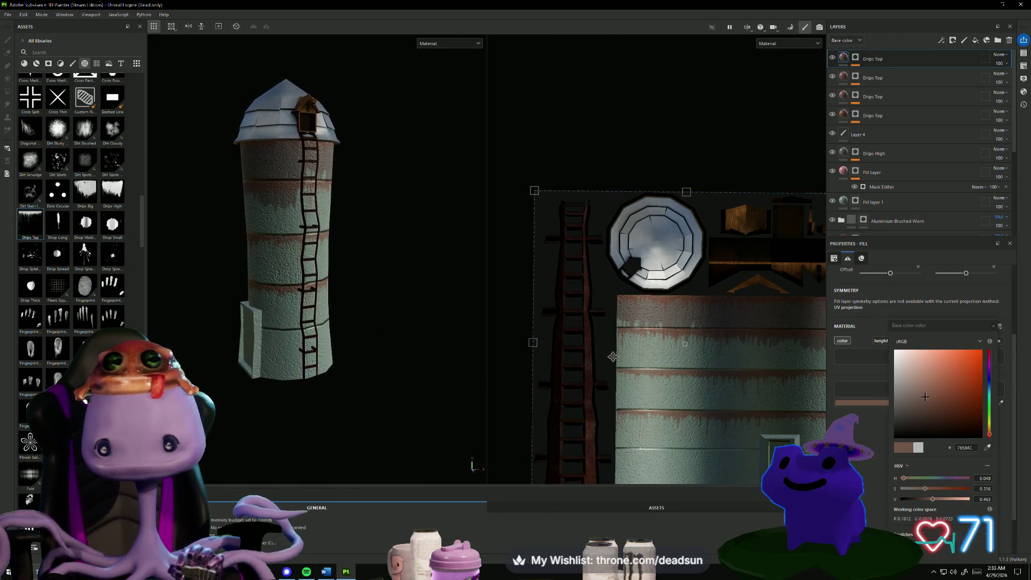
{"action": "left_click", "coordinate": [881, 173]}
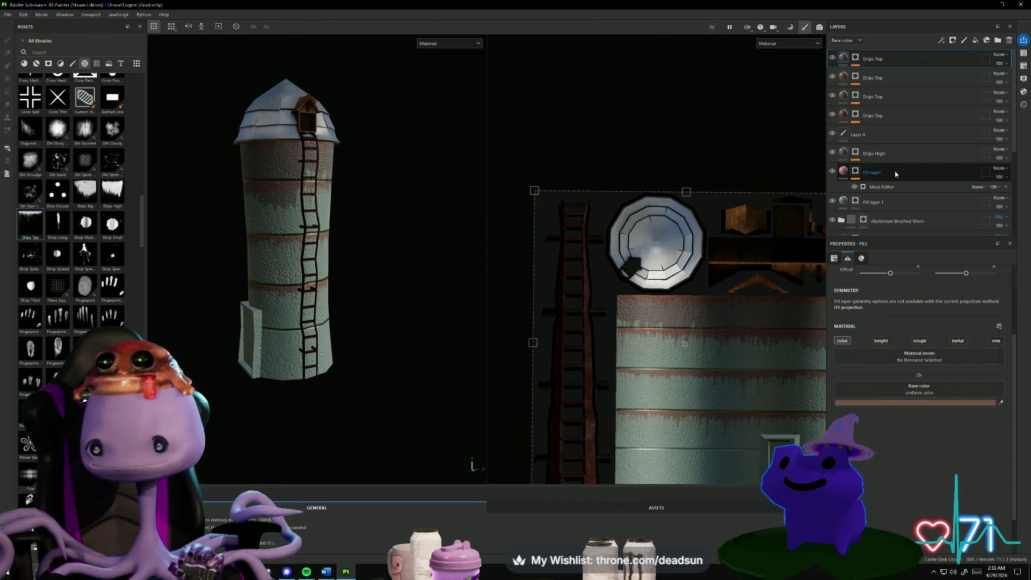
Toggle the Drips High layer's visibility off and on to compare the streaks.
{"action": "key", "text": "1"}
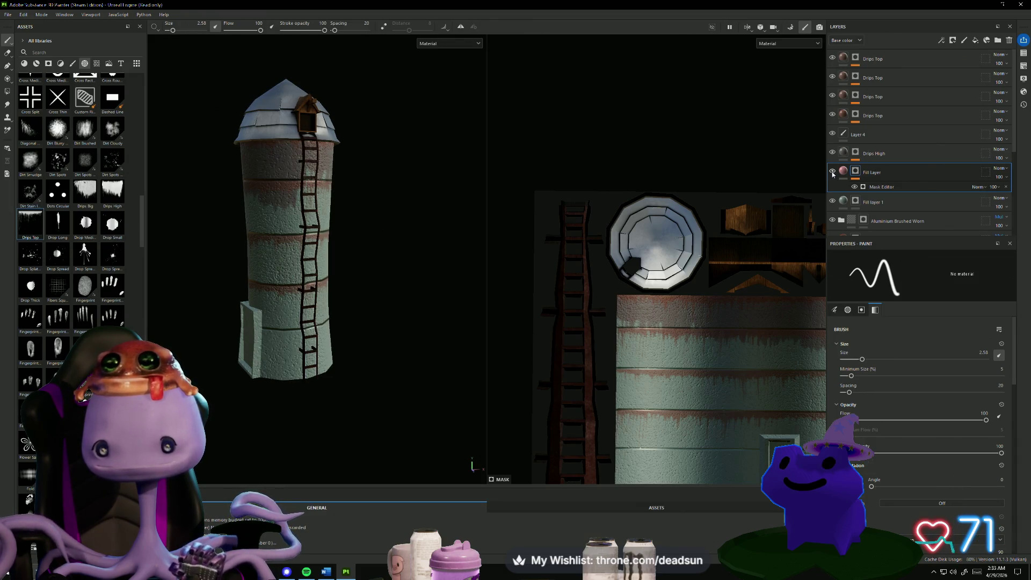
{"action": "left_click", "coordinate": [833, 153]}
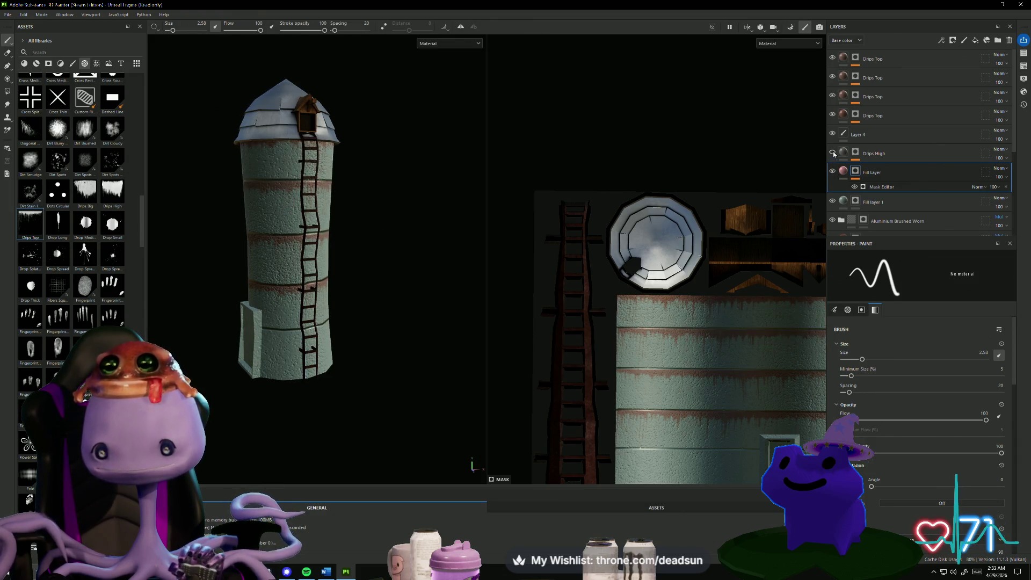
{"action": "left_click", "coordinate": [833, 153]}
{"action": "left_click", "coordinate": [833, 153]}
{"action": "left_click", "coordinate": [833, 153]}
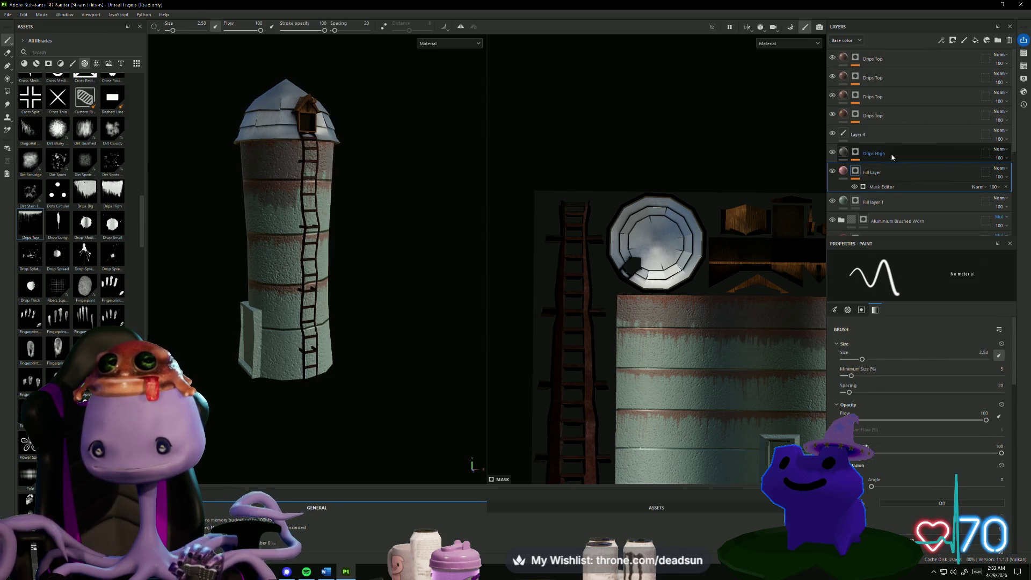
Lower the Drips High layer's opacity to 35 and orbit to bring the ladder front.
{"action": "left_click", "coordinate": [880, 156]}
{"action": "left_click", "coordinate": [1008, 159]}
{"action": "left_click_drag", "start_coordinate": [1020, 173], "coordinate": [1016, 173]}
{"action": "mouse_move", "coordinate": [322, 301]}
{"action": "left_mouse_down", "text": "alt"}
{"action": "mouse_move", "coordinate": [285, 299]}
{"action": "mouse_move", "coordinate": [374, 308]}
{"action": "mouse_move", "coordinate": [274, 281]}
{"action": "mouse_move", "coordinate": [329, 303]}
{"action": "mouse_move", "coordinate": [414, 296]}
{"action": "left_mouse_up", "text": "alt"}
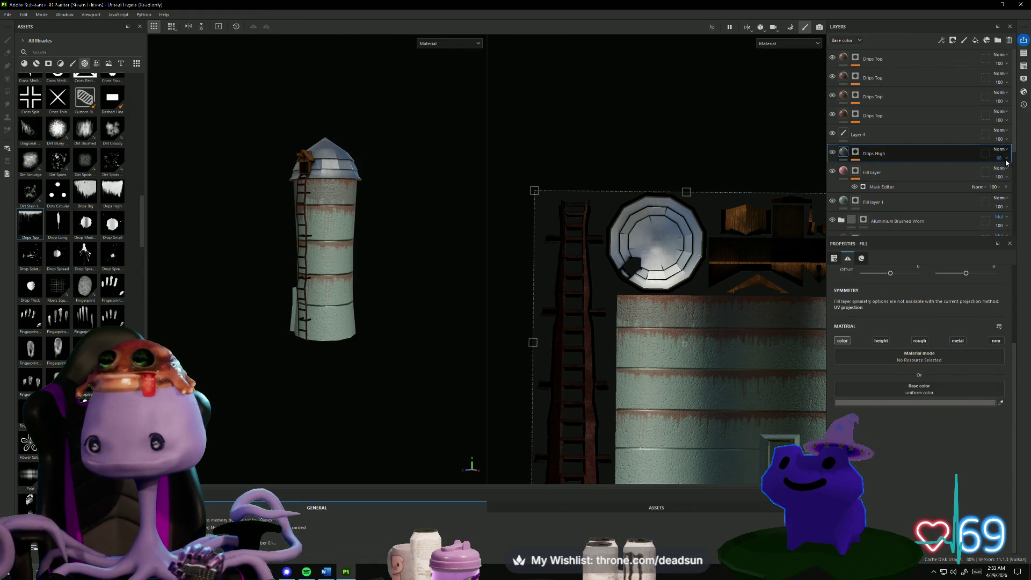
{"action": "left_click_drag", "start_coordinate": [1010, 173], "coordinate": [1004, 173]}
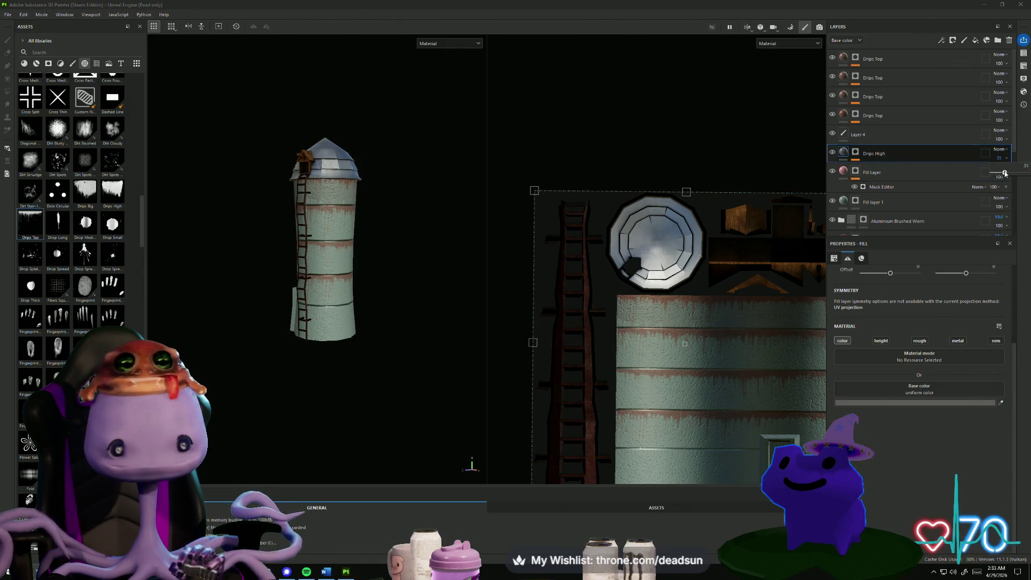
{"action": "mouse_move", "coordinate": [470, 320]}
{"action": "left_mouse_down", "text": "alt"}
{"action": "mouse_move", "coordinate": [472, 340]}
{"action": "mouse_move", "coordinate": [418, 344]}
{"action": "mouse_move", "coordinate": [350, 382]}
{"action": "mouse_move", "coordinate": [373, 348]}
{"action": "left_mouse_up", "text": "alt"}
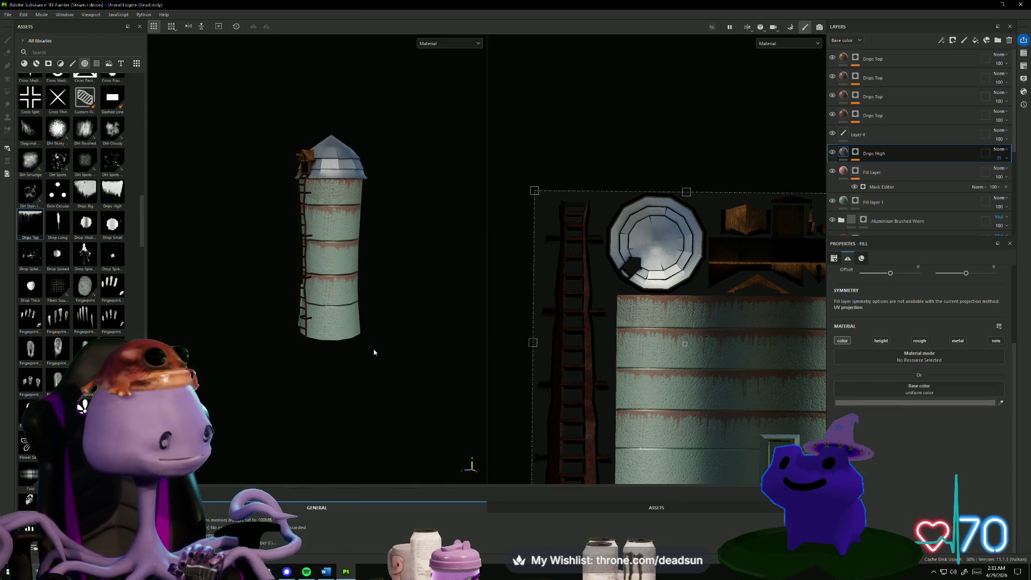
{"action": "scroll", "coordinate": [374, 352], "scroll_direction": "up", "scroll_amount": 3}
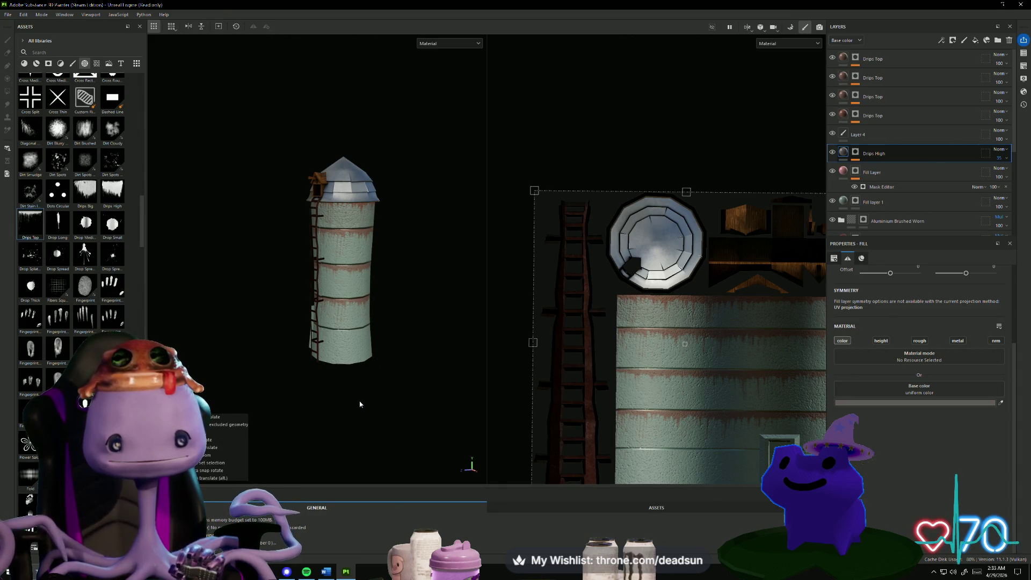
{"action": "scroll", "coordinate": [349, 419], "scroll_direction": "up", "scroll_amount": 3}
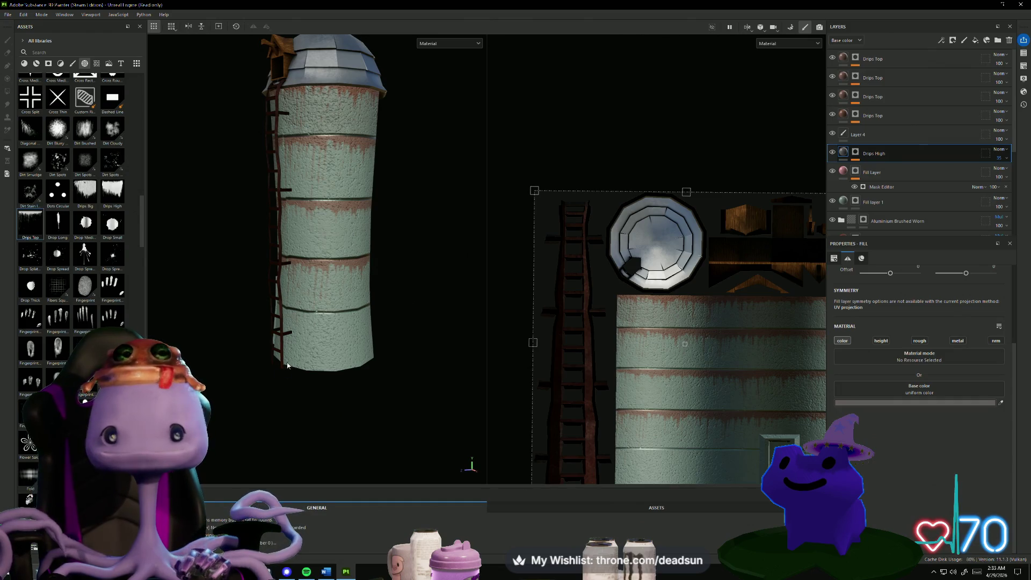
{"action": "mouse_move", "coordinate": [287, 366]}
{"action": "left_mouse_down", "text": "alt"}
{"action": "mouse_move", "coordinate": [389, 428]}
{"action": "mouse_move", "coordinate": [472, 411]}
{"action": "mouse_move", "coordinate": [357, 417]}
{"action": "left_mouse_up", "text": "alt"}
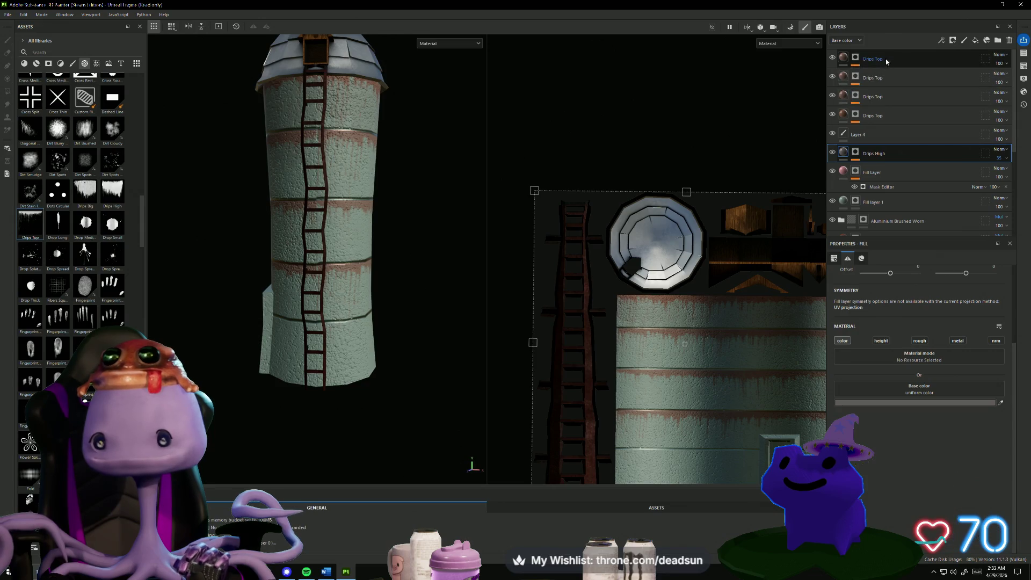
{"action": "left_click", "coordinate": [1006, 65]}
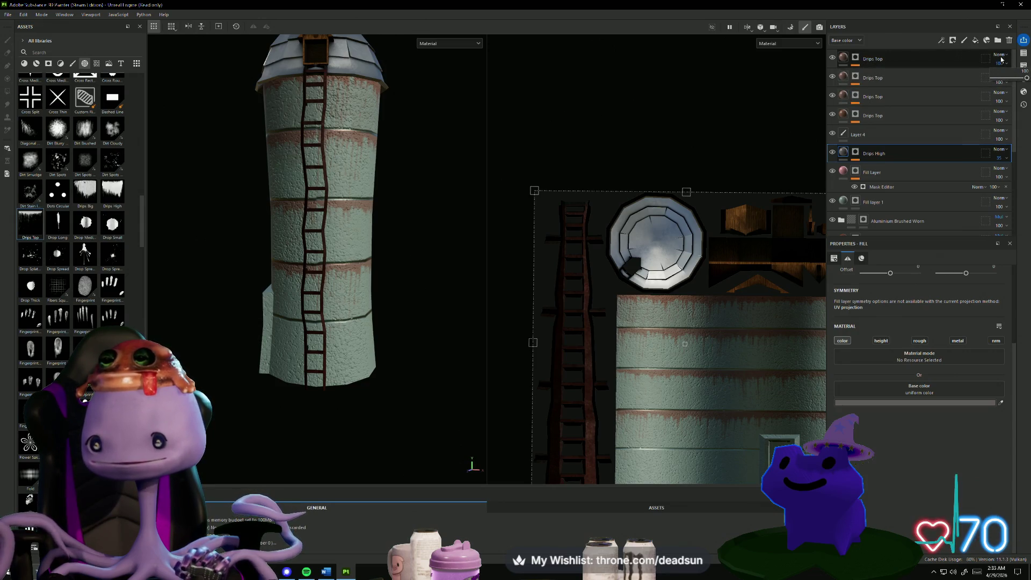
Switch each of the four Drips Top layers and Layer 4 from Normal to Multiply blend mode.
{"action": "left_click", "coordinate": [1001, 55]}
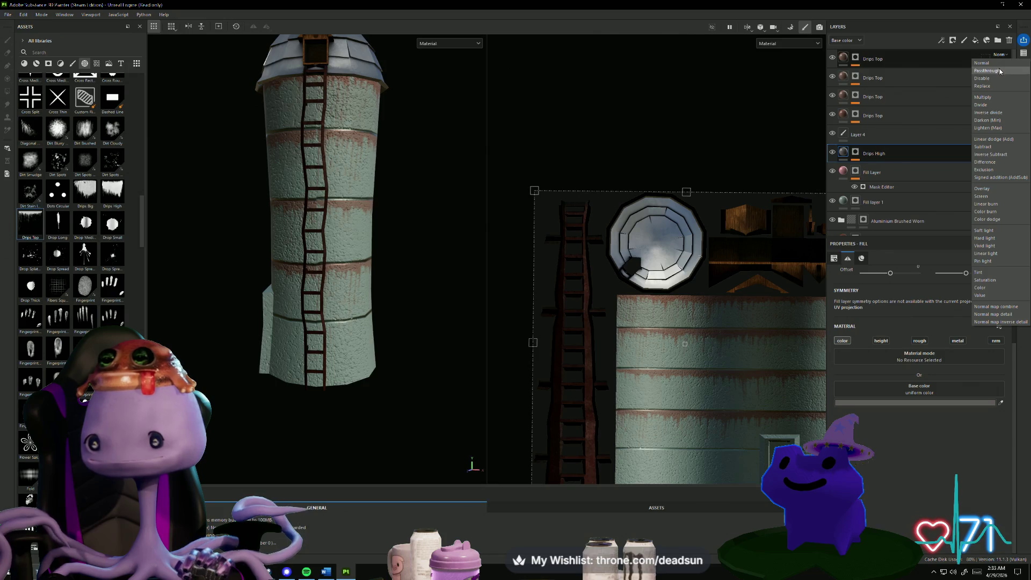
{"action": "left_click", "coordinate": [1001, 97]}
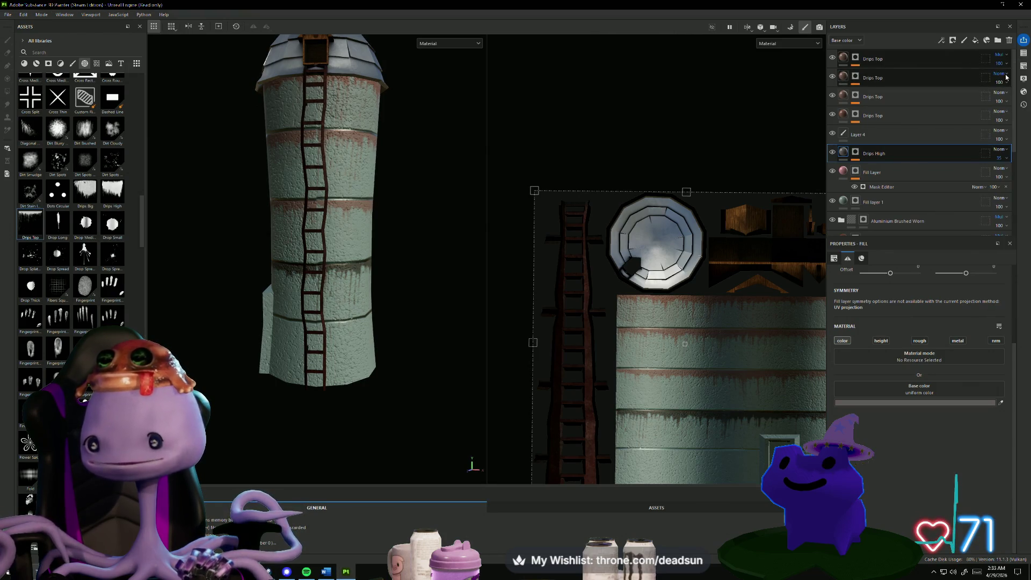
{"action": "left_click", "coordinate": [1004, 74]}
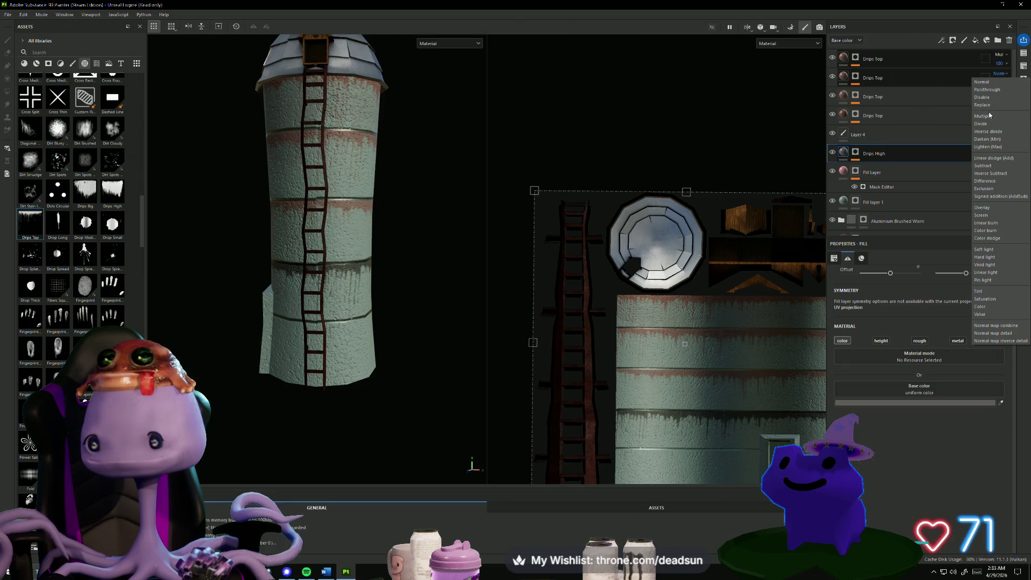
{"action": "left_click", "coordinate": [990, 115]}
{"action": "left_click", "coordinate": [1000, 92]}
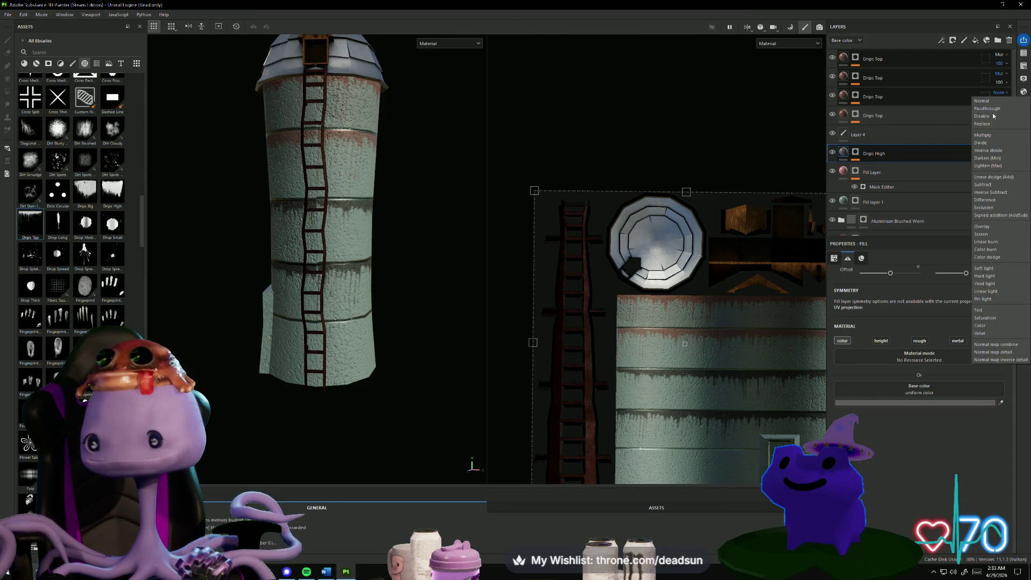
{"action": "left_click", "coordinate": [987, 135]}
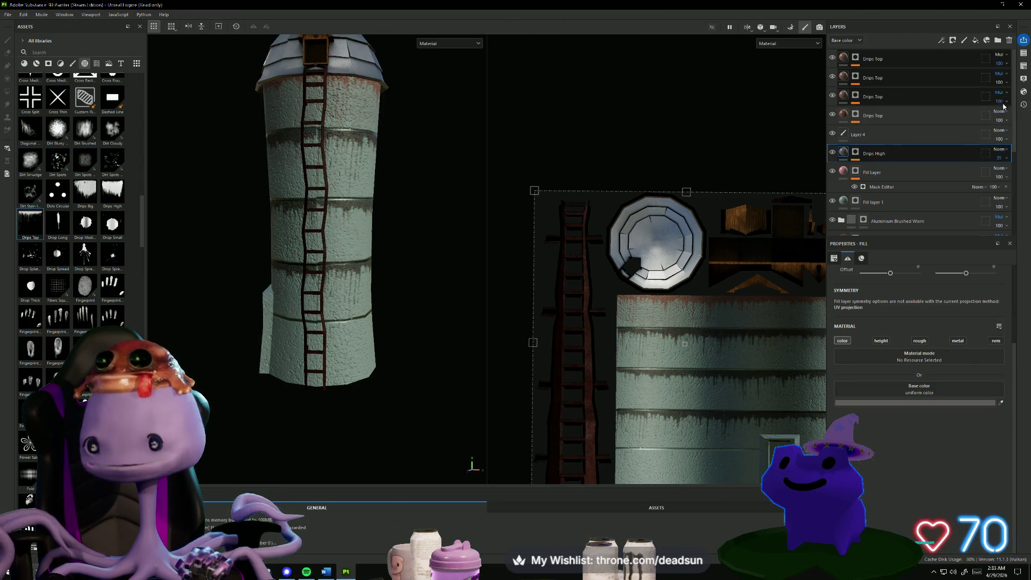
{"action": "left_click", "coordinate": [1001, 112]}
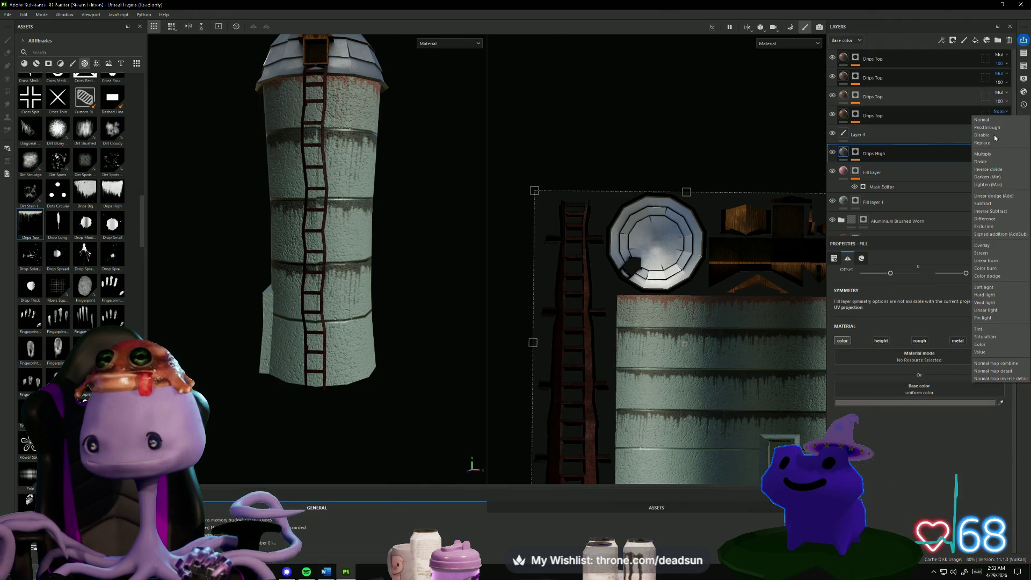
{"action": "left_click", "coordinate": [985, 154]}
{"action": "left_click", "coordinate": [999, 131]}
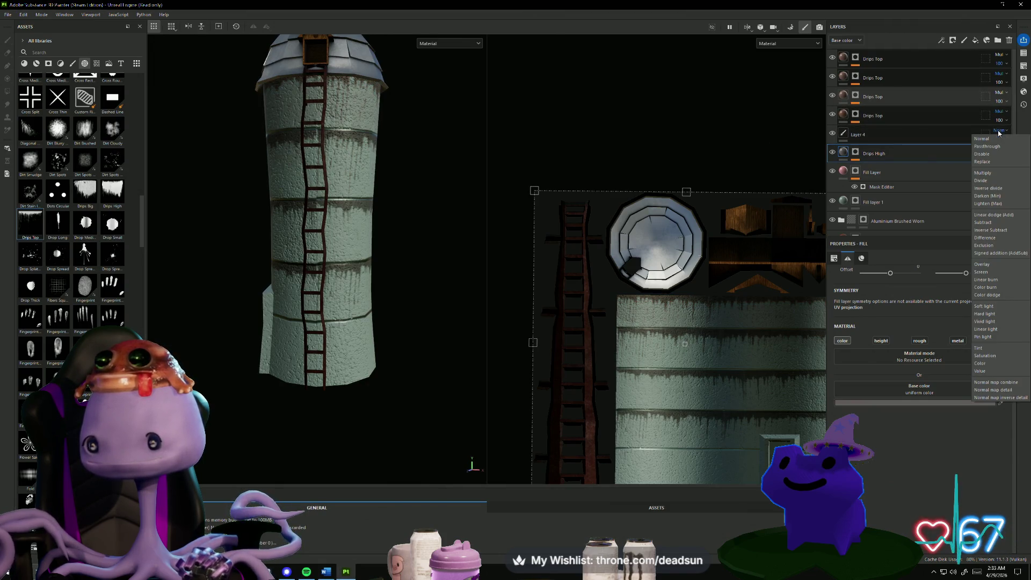
{"action": "left_click", "coordinate": [983, 173]}
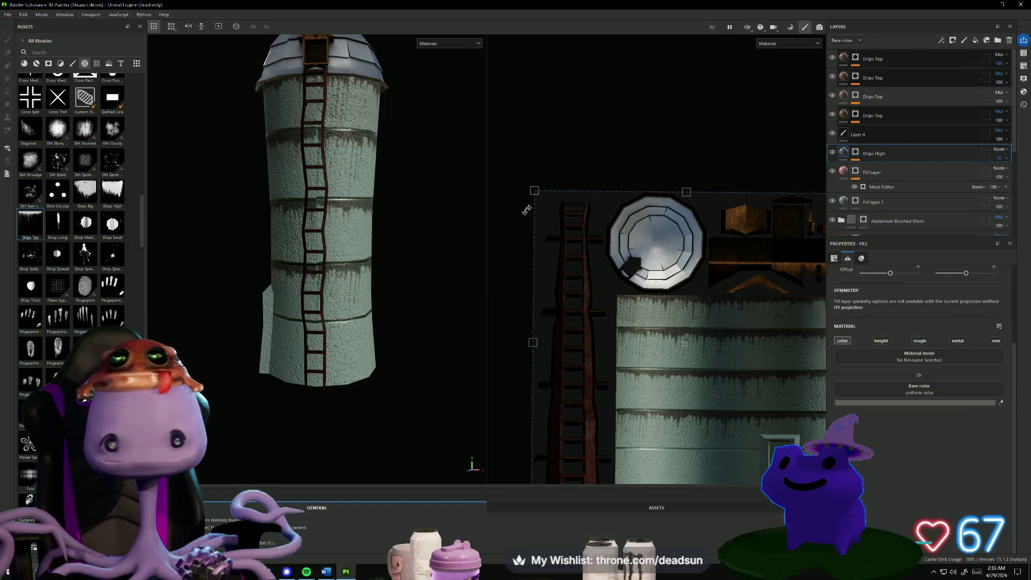
{"action": "mouse_move", "coordinate": [414, 272]}
{"action": "left_mouse_down", "text": "alt"}
{"action": "mouse_move", "coordinate": [263, 299]}
{"action": "mouse_move", "coordinate": [367, 285]}
{"action": "left_mouse_up", "text": "alt"}
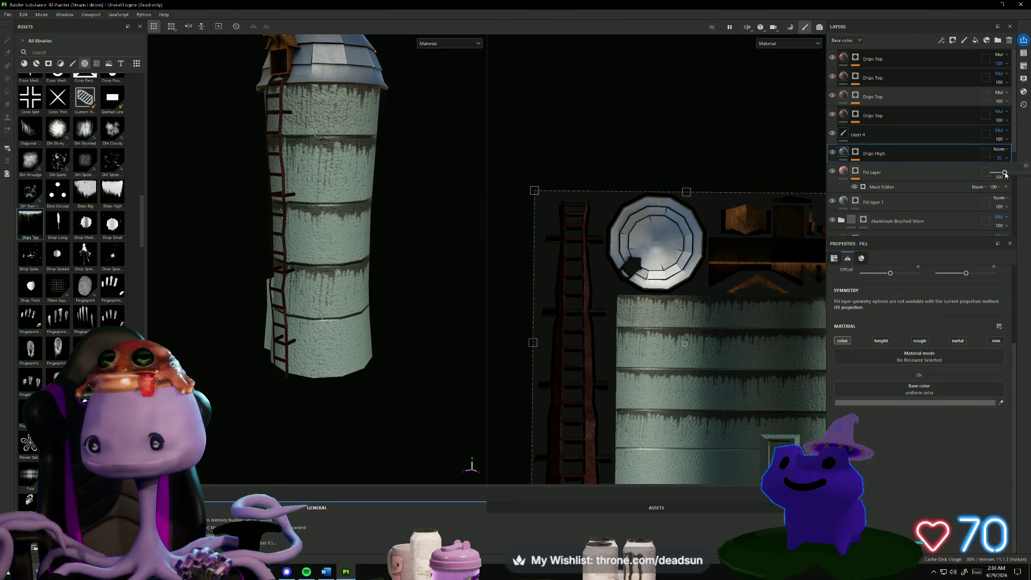
Raise Drips High opacity to 56 and set the fourth Drips Top layer's opacity to 52.
{"action": "left_click_drag", "start_coordinate": [1005, 174], "coordinate": [1026, 180]}
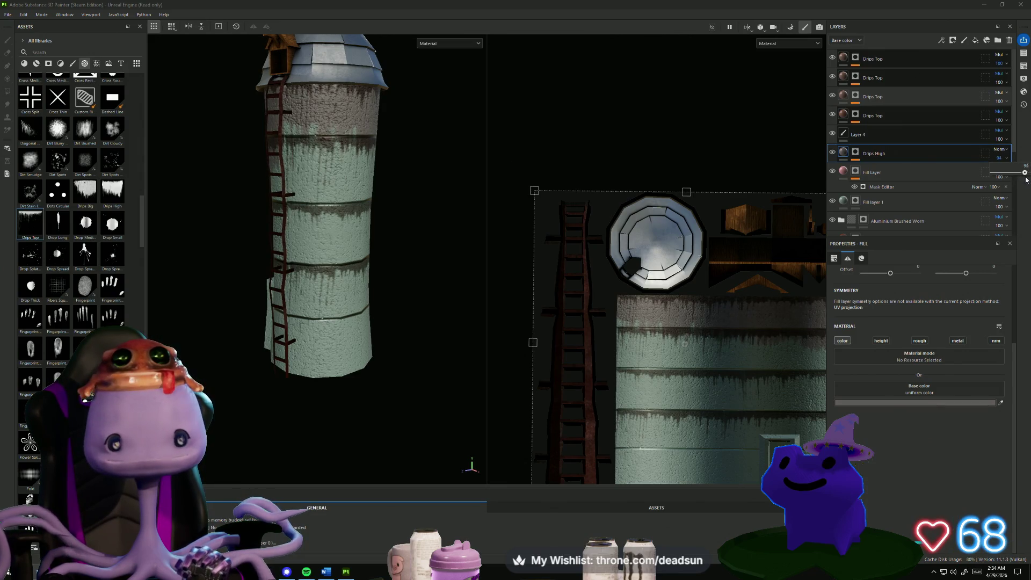
{"action": "mouse_move", "coordinate": [477, 264]}
{"action": "left_mouse_down", "text": "alt"}
{"action": "mouse_move", "coordinate": [416, 299]}
{"action": "mouse_move", "coordinate": [444, 302]}
{"action": "mouse_move", "coordinate": [450, 333]}
{"action": "mouse_move", "coordinate": [479, 317]}
{"action": "mouse_move", "coordinate": [281, 322]}
{"action": "mouse_move", "coordinate": [322, 317]}
{"action": "left_mouse_up", "text": "alt"}
{"action": "scroll", "coordinate": [429, 306], "scroll_direction": "down", "scroll_amount": 3}
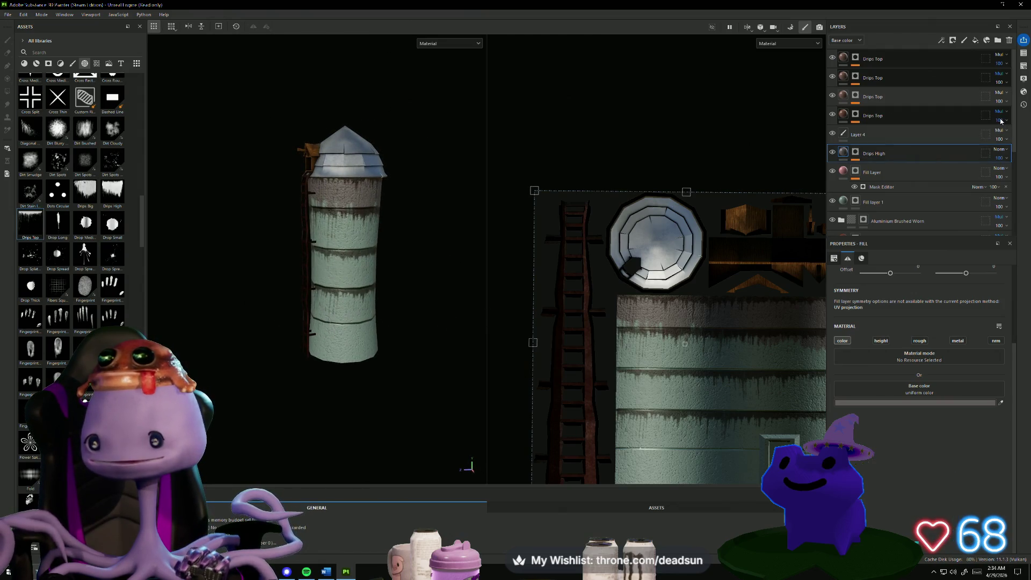
{"action": "left_click", "coordinate": [1010, 135]}
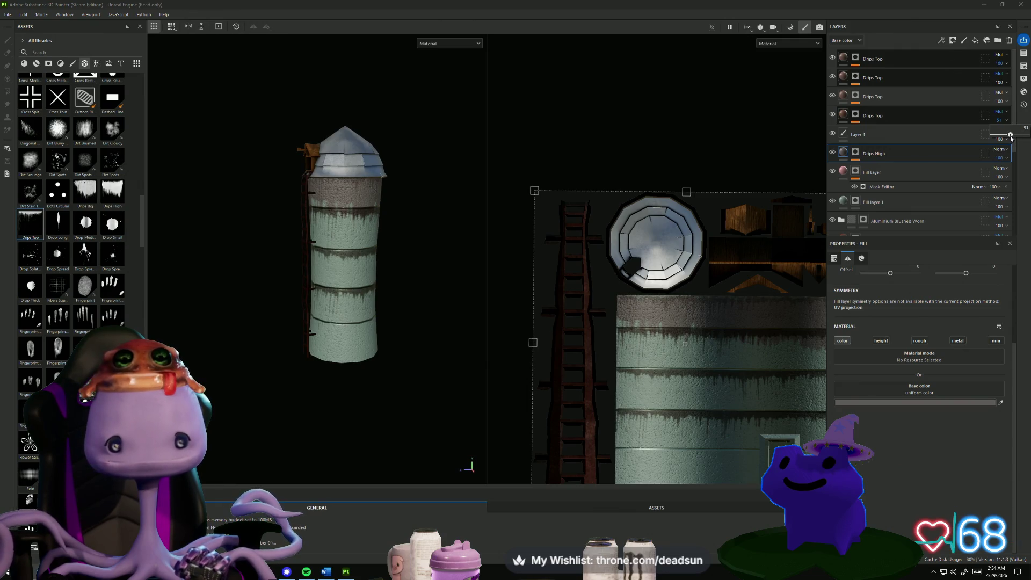
{"action": "left_click_drag", "start_coordinate": [1010, 134], "coordinate": [1012, 135]}
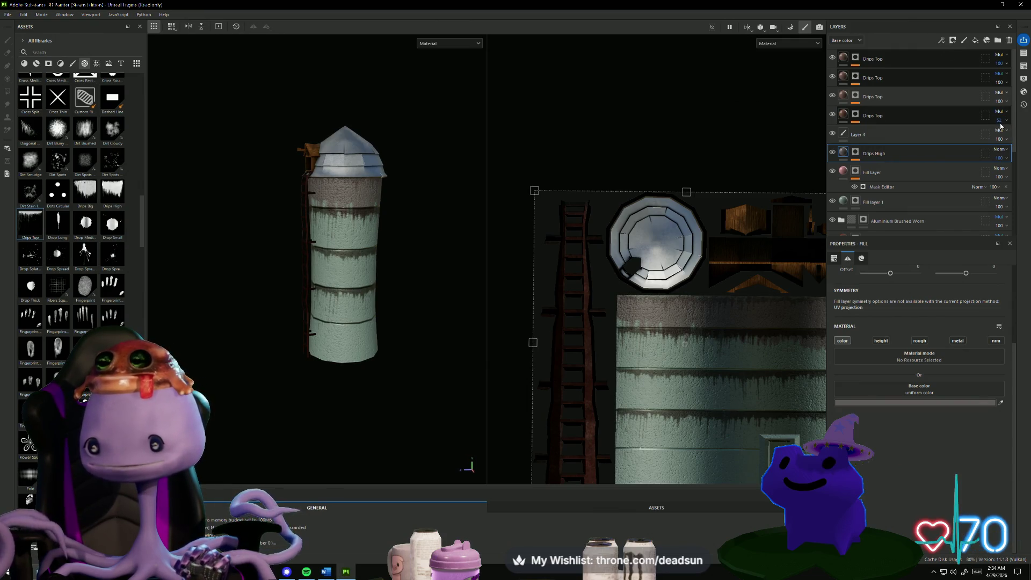
Reduce the third and second Drips Top opacities and drop the first to 30.
{"action": "left_click", "coordinate": [1002, 102]}
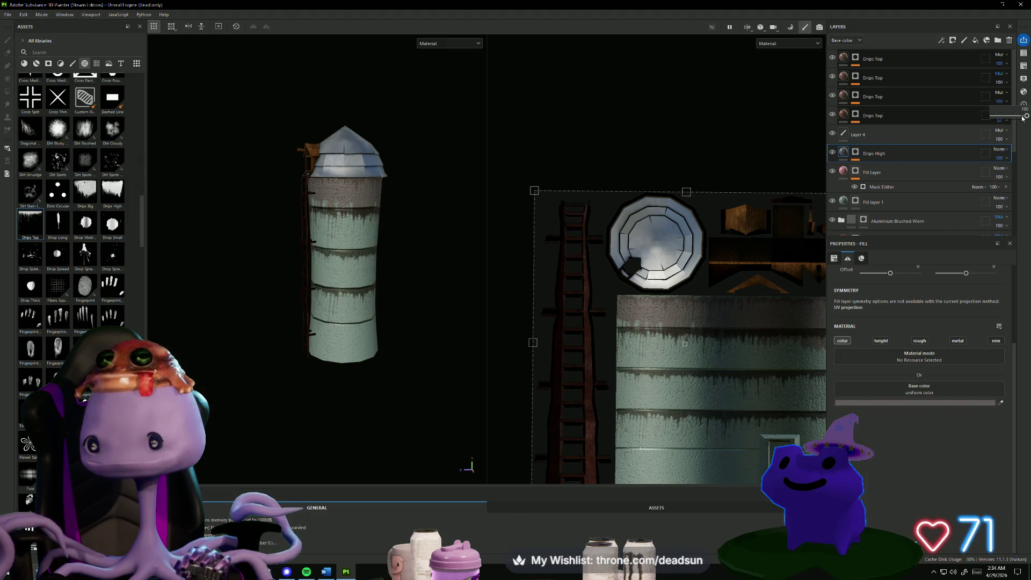
{"action": "left_click", "coordinate": [1009, 116]}
{"action": "left_click_drag", "start_coordinate": [1004, 118], "coordinate": [1012, 118]}
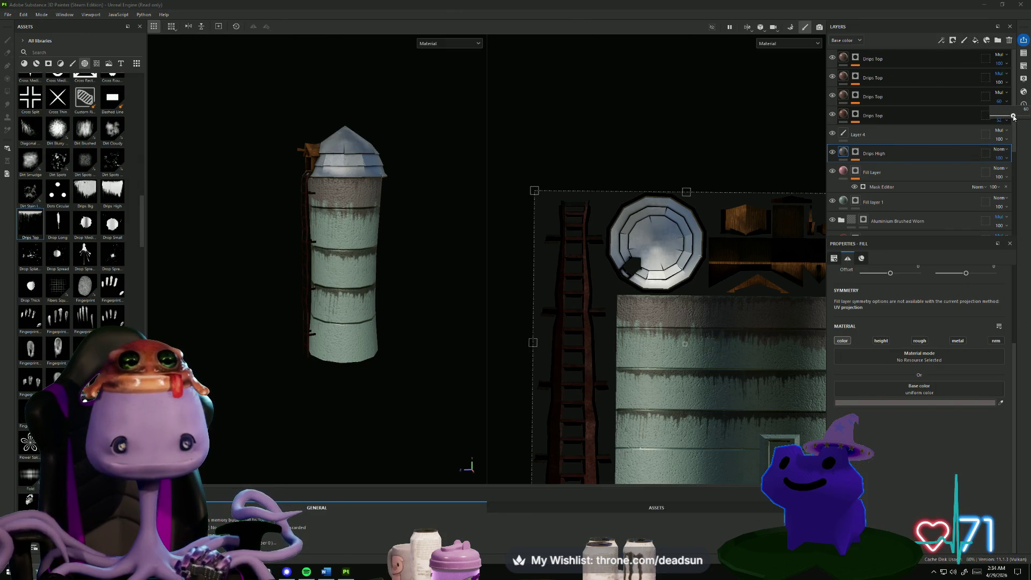
{"action": "left_click", "coordinate": [1001, 84]}
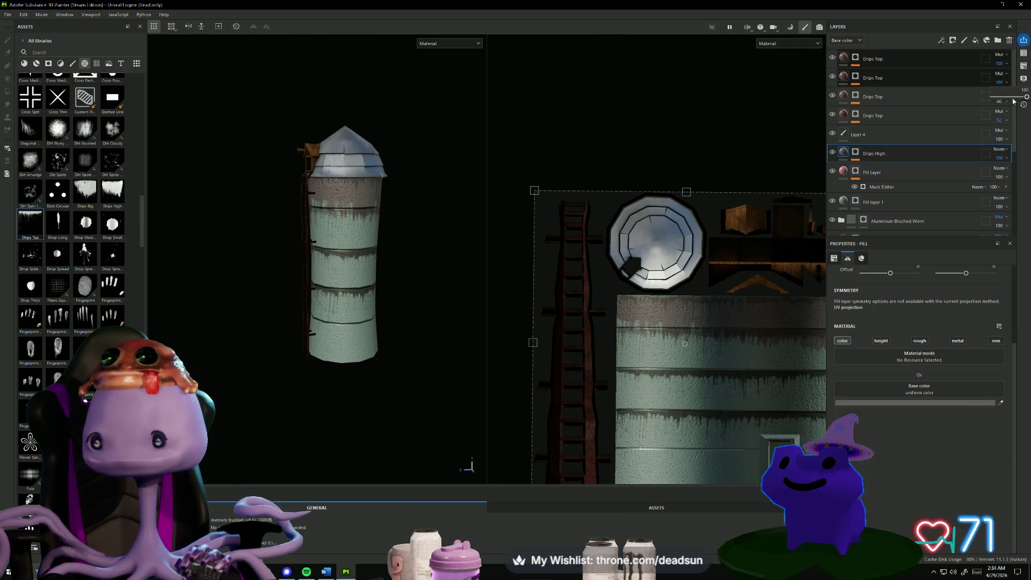
{"action": "left_click", "coordinate": [1006, 98]}
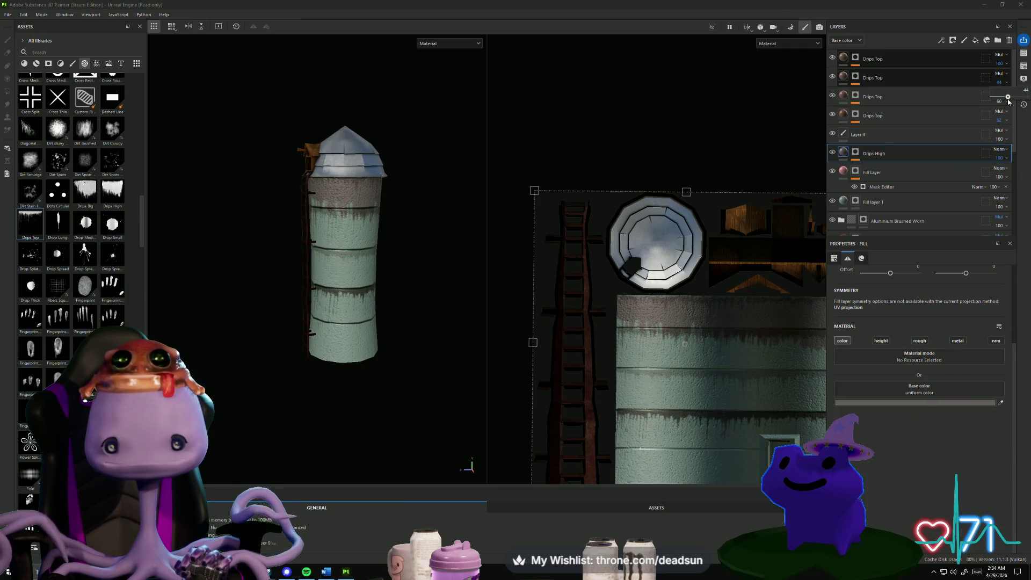
{"action": "left_click", "coordinate": [999, 63]}
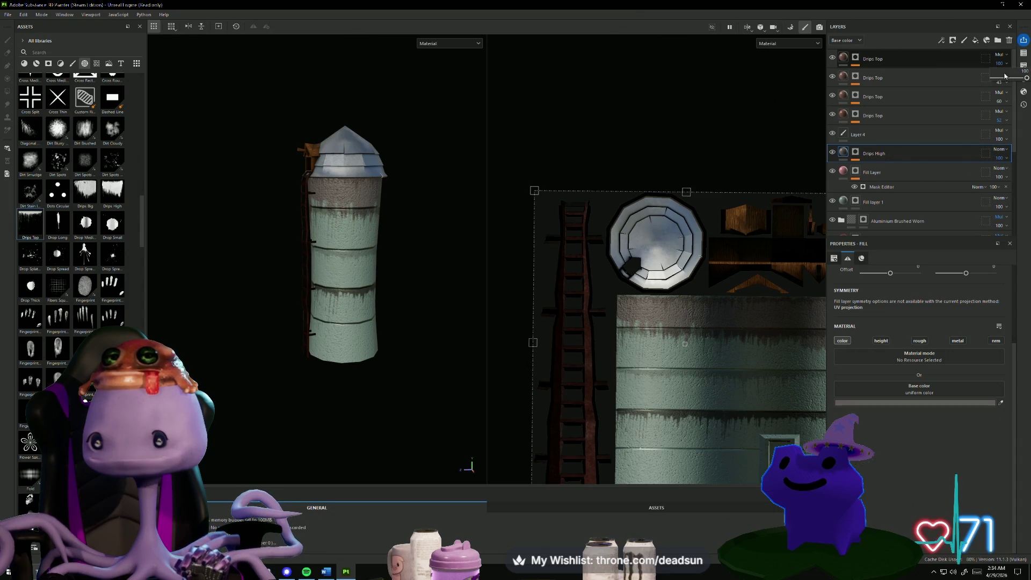
{"action": "mouse_move", "coordinate": [1021, 81]}
{"action": "left_mouse_down"}
{"action": "mouse_move", "coordinate": [1003, 79]}
{"action": "mouse_move", "coordinate": [1012, 80]}
{"action": "left_mouse_up"}
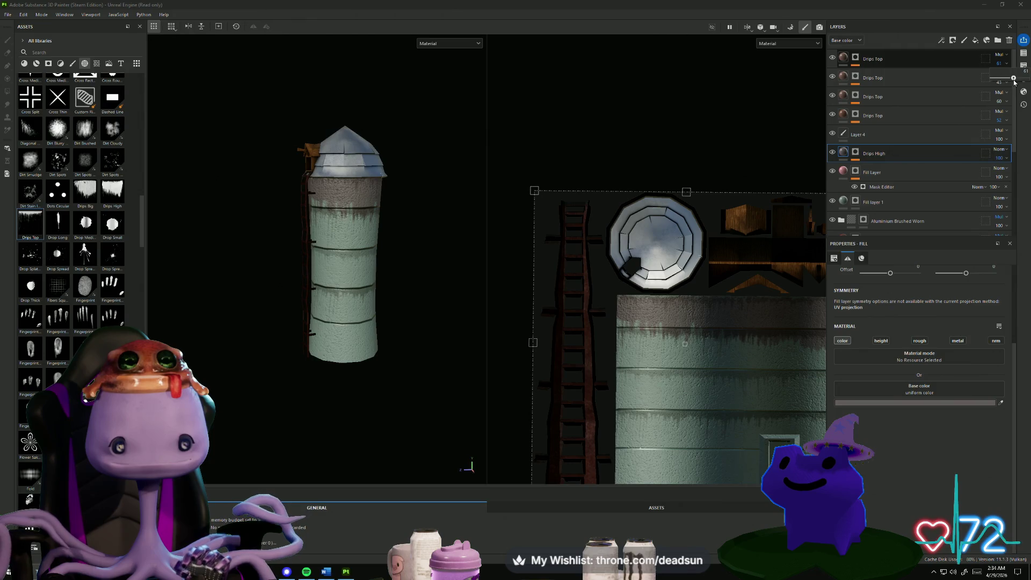
{"action": "mouse_move", "coordinate": [301, 398]}
{"action": "left_mouse_down", "text": "alt"}
{"action": "mouse_move", "coordinate": [498, 367]}
{"action": "mouse_move", "coordinate": [292, 373]}
{"action": "mouse_move", "coordinate": [287, 386]}
{"action": "mouse_move", "coordinate": [301, 376]}
{"action": "left_mouse_up", "text": "alt"}
{"action": "scroll", "coordinate": [843, 181], "scroll_direction": "down", "scroll_amount": 1}
{"action": "left_click", "coordinate": [843, 181]}
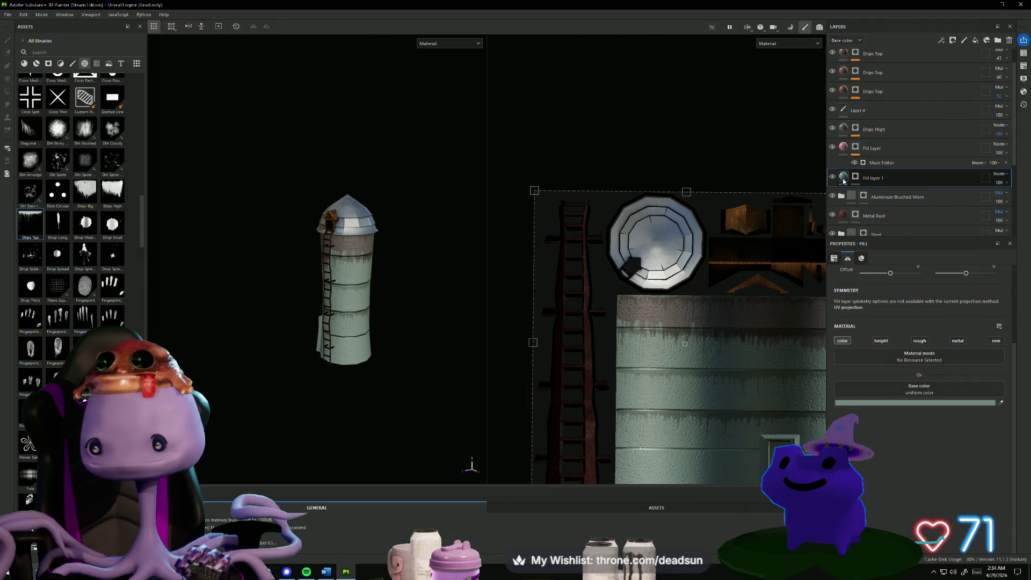
Shift Fill layer 1's base colour hue to a warm beige (888675) and view the recoloured walls.
{"action": "left_click", "coordinate": [925, 404]}
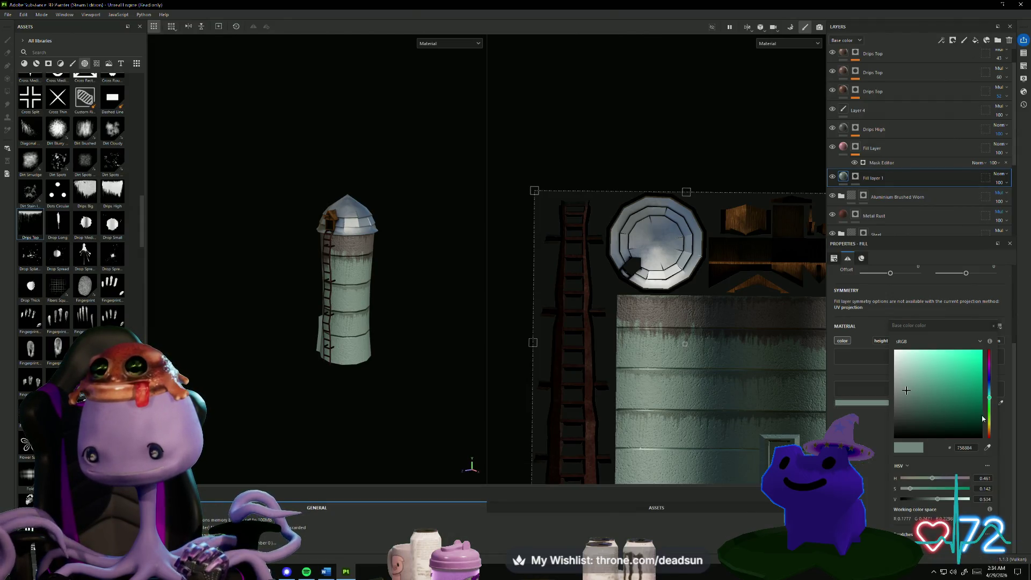
{"action": "left_click_drag", "start_coordinate": [991, 411], "coordinate": [991, 422]}
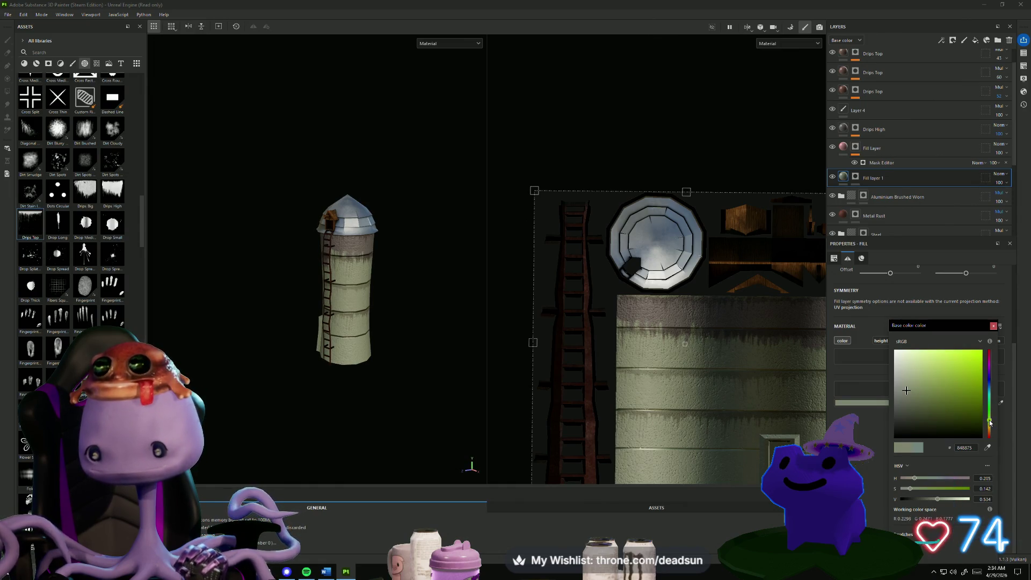
{"action": "left_click_drag", "start_coordinate": [989, 423], "coordinate": [990, 427]}
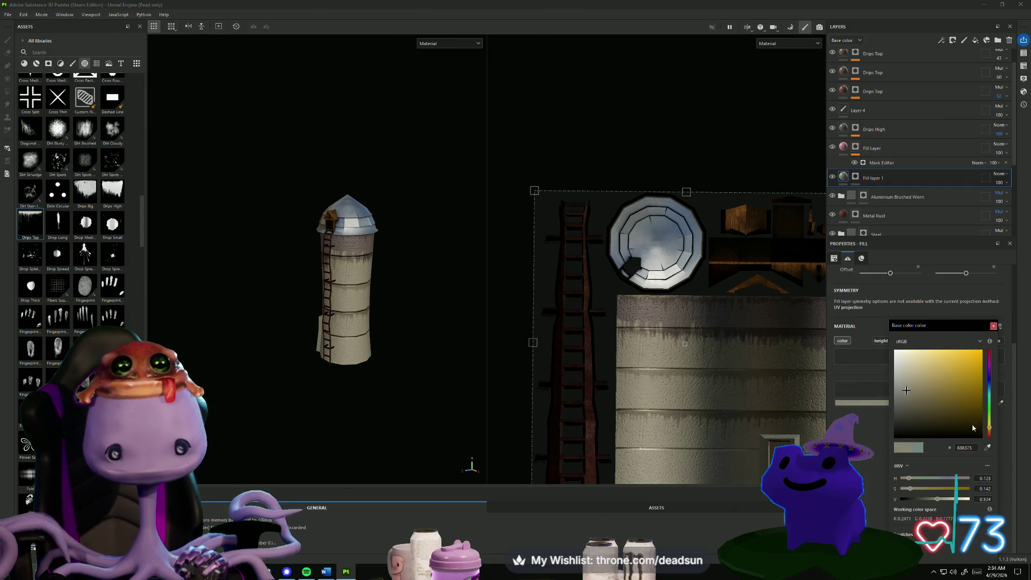
{"action": "mouse_move", "coordinate": [376, 436]}
{"action": "left_mouse_down", "text": "alt"}
{"action": "mouse_move", "coordinate": [356, 396]}
{"action": "mouse_move", "coordinate": [85, 399]}
{"action": "mouse_move", "coordinate": [430, 430]}
{"action": "mouse_move", "coordinate": [354, 437]}
{"action": "mouse_move", "coordinate": [357, 451]}
{"action": "mouse_move", "coordinate": [352, 408]}
{"action": "mouse_move", "coordinate": [345, 441]}
{"action": "left_mouse_up", "text": "alt"}
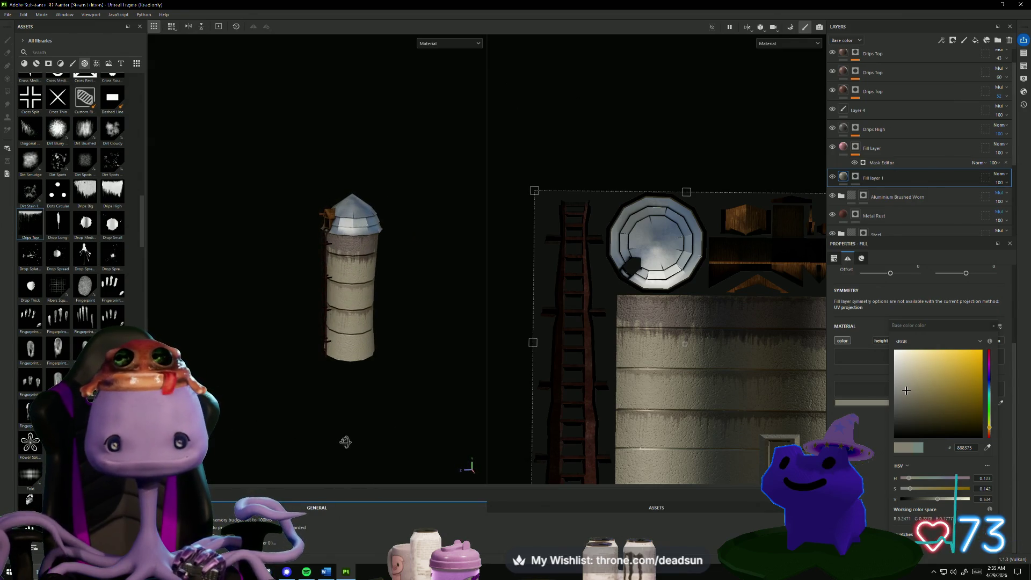
{"action": "scroll", "coordinate": [334, 378], "scroll_direction": "up", "scroll_amount": 2}
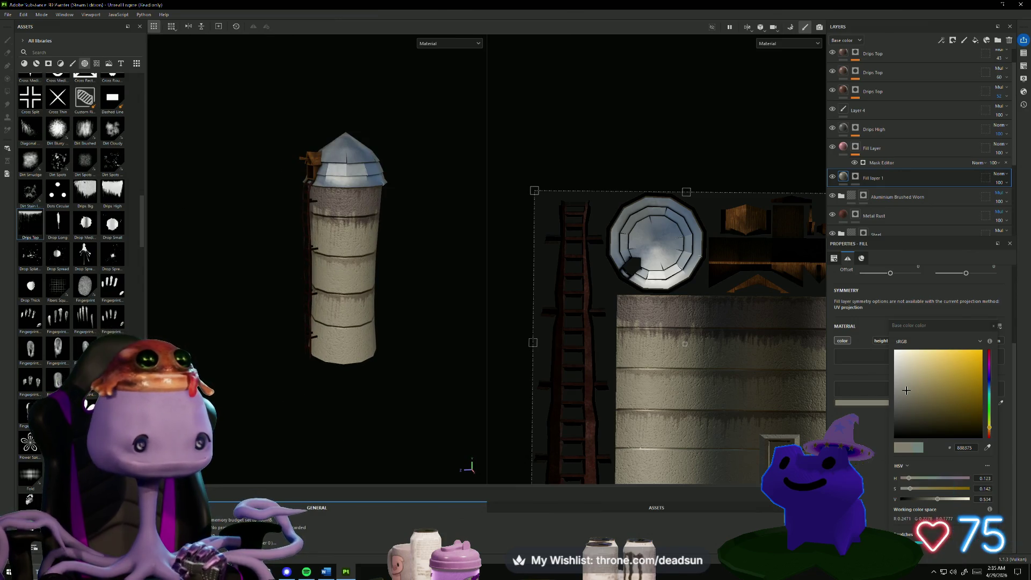
{"action": "scroll", "coordinate": [98, 328], "scroll_direction": "down", "scroll_amount": 3}
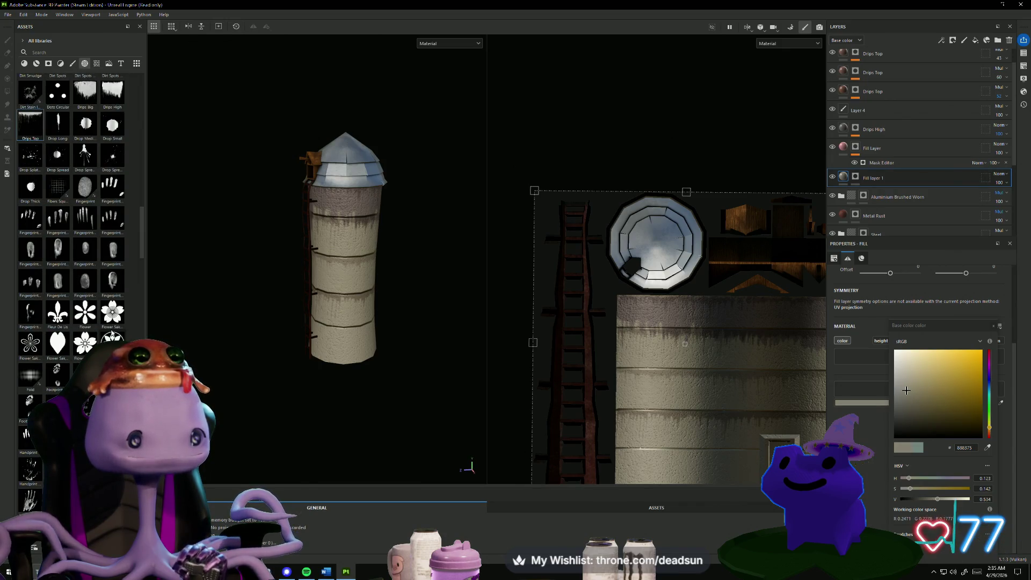
{"action": "scroll", "coordinate": [112, 334], "scroll_direction": "down", "scroll_amount": 6}
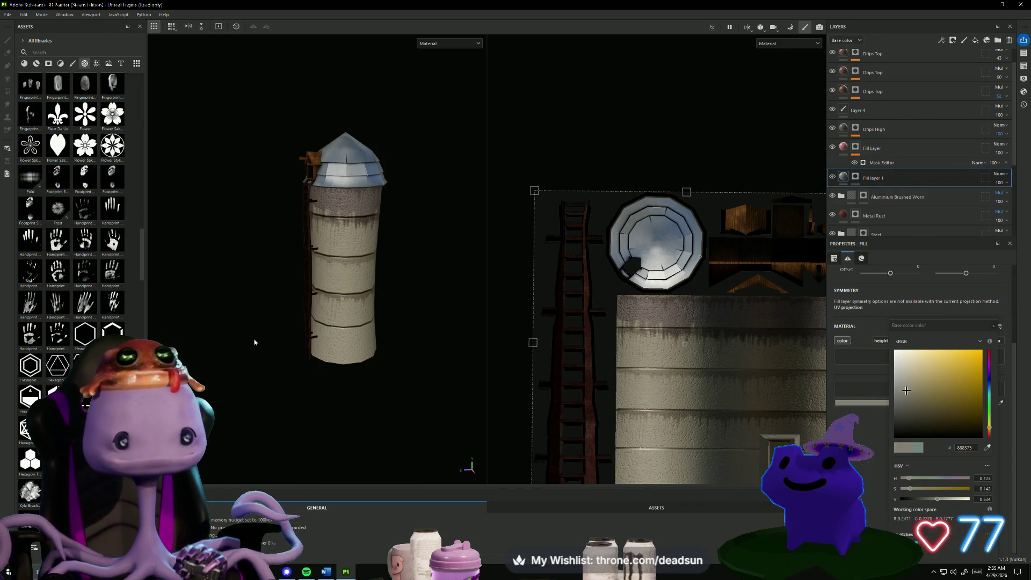
{"action": "mouse_move", "coordinate": [254, 342]}
{"action": "left_mouse_down", "text": "alt"}
{"action": "mouse_move", "coordinate": [389, 310]}
{"action": "mouse_move", "coordinate": [357, 317]}
{"action": "left_mouse_up", "text": "alt"}
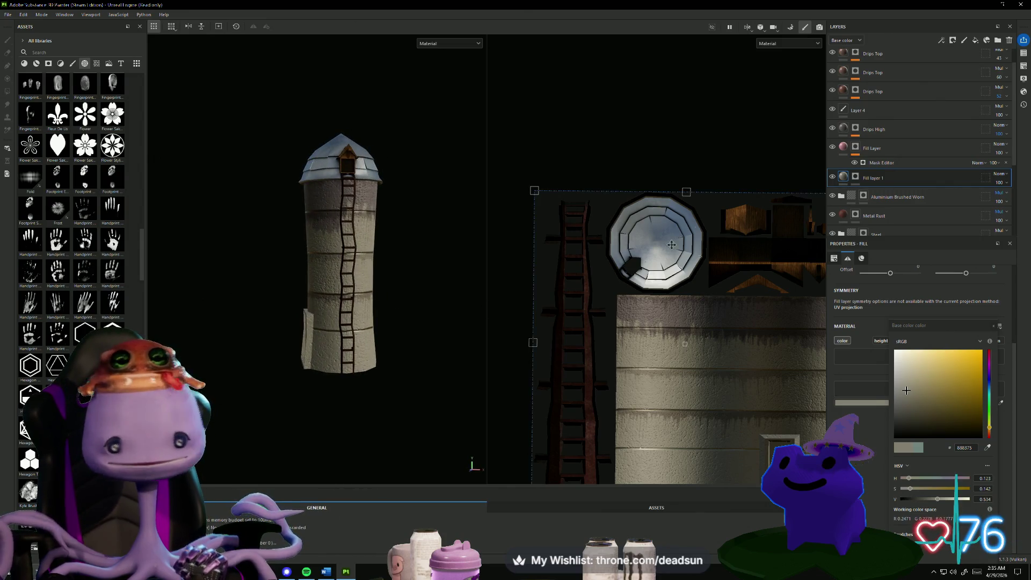
{"action": "scroll", "coordinate": [886, 92], "scroll_direction": "up", "scroll_amount": 1}
{"action": "scroll", "coordinate": [72, 297], "scroll_direction": "up", "scroll_amount": 12}
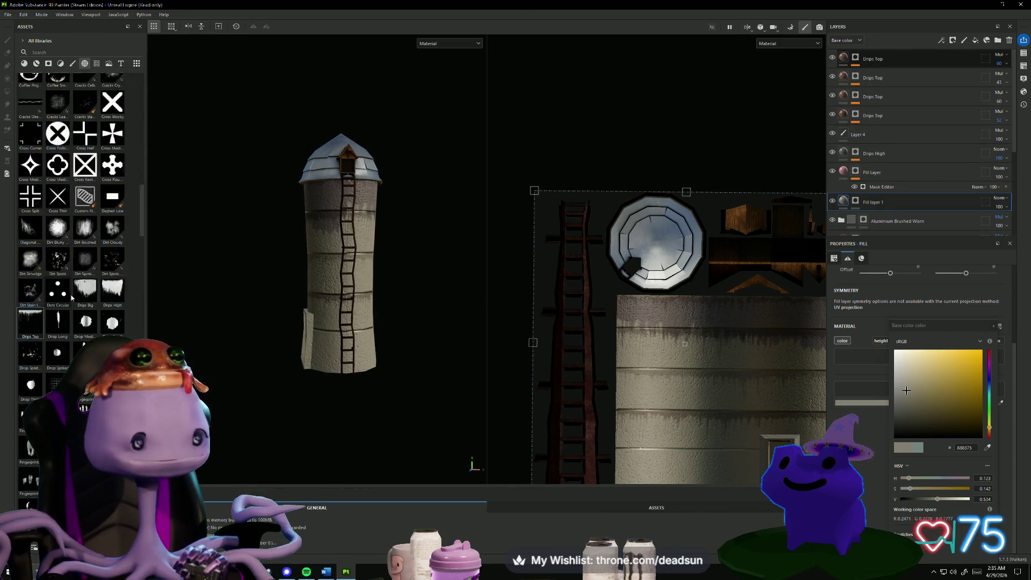
{"action": "scroll", "coordinate": [72, 297], "scroll_direction": "up", "scroll_amount": 10}
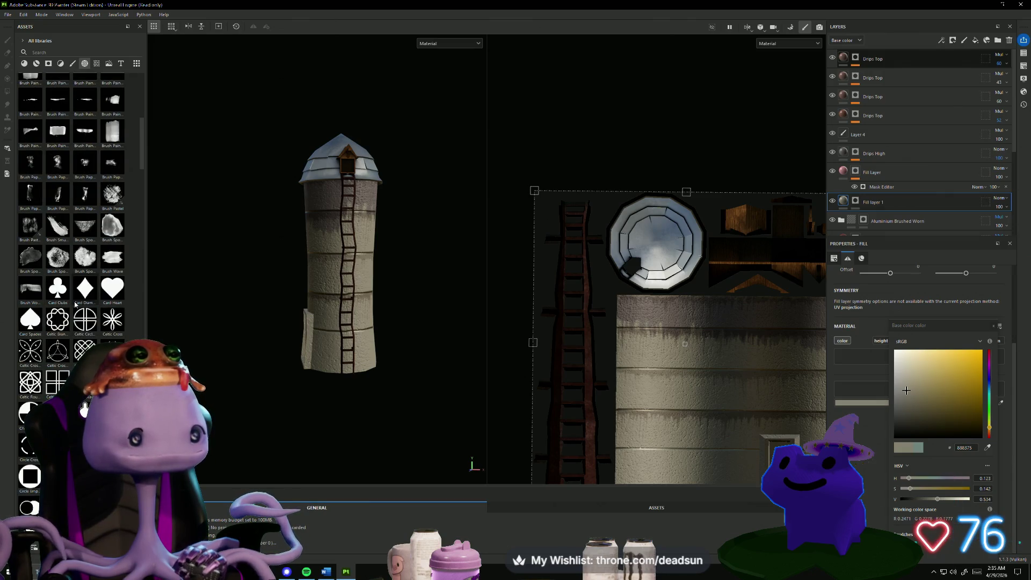
{"action": "scroll", "coordinate": [75, 304], "scroll_direction": "up", "scroll_amount": 6}
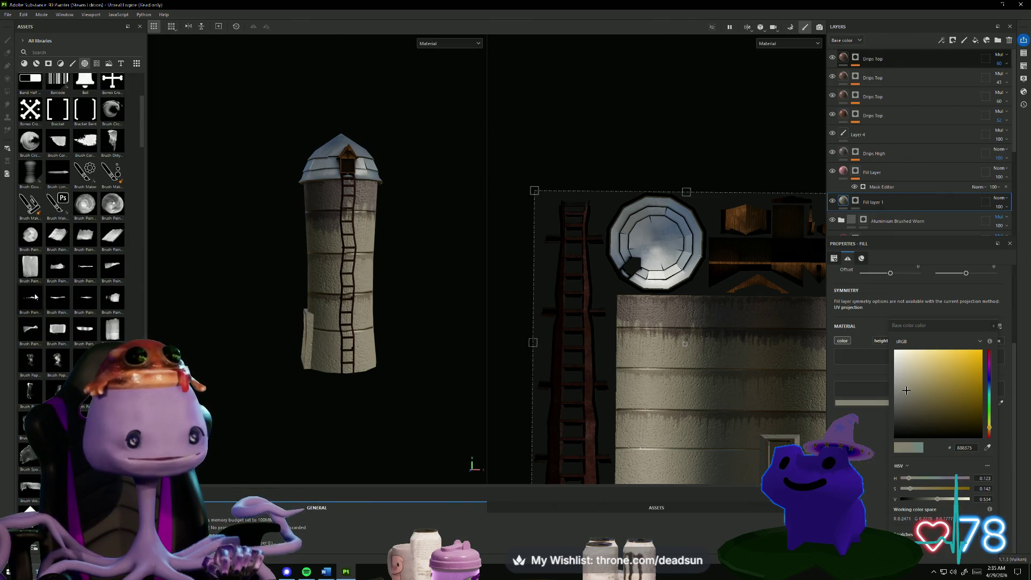
{"action": "scroll", "coordinate": [83, 278], "scroll_direction": "up", "scroll_amount": 6}
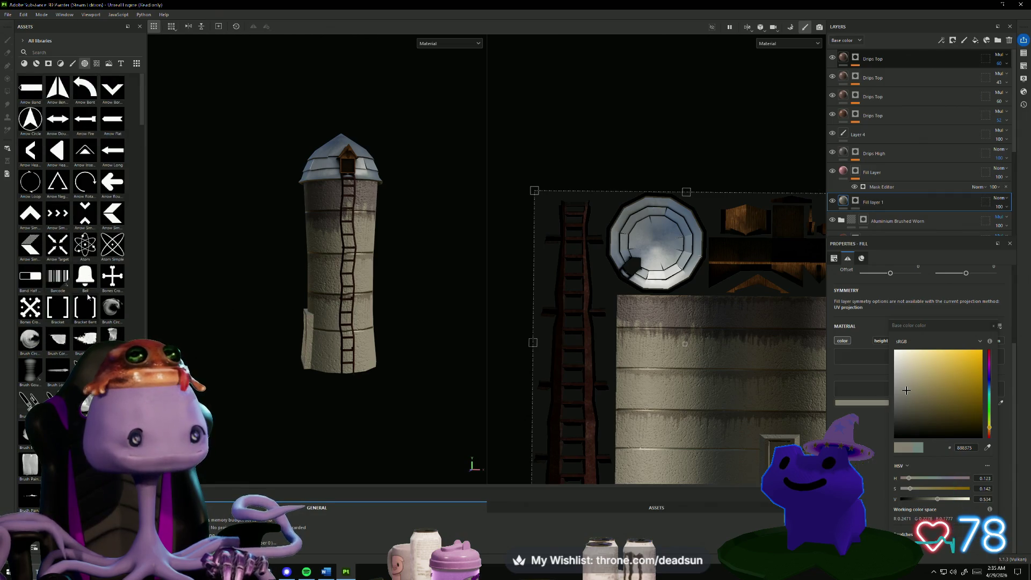
{"action": "scroll", "coordinate": [89, 298], "scroll_direction": "down", "scroll_amount": 6}
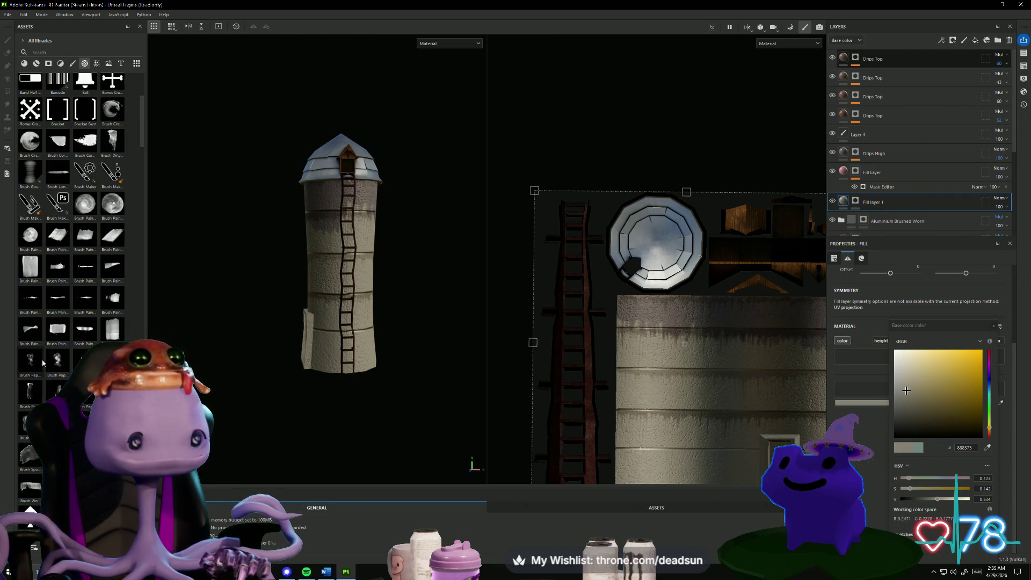
{"action": "scroll", "coordinate": [49, 352], "scroll_direction": "down", "scroll_amount": 3}
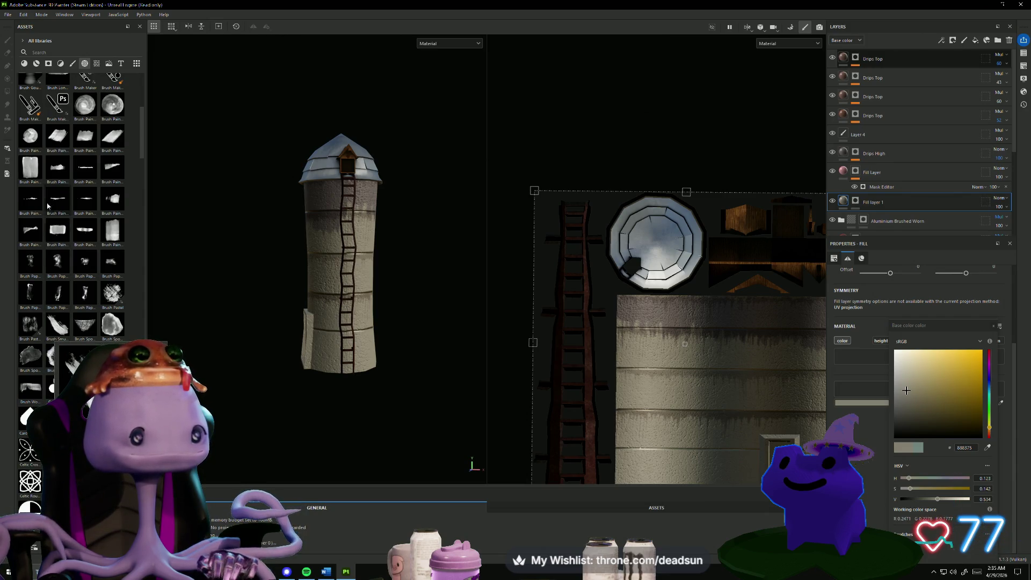
{"action": "mouse_move", "coordinate": [67, 203]}
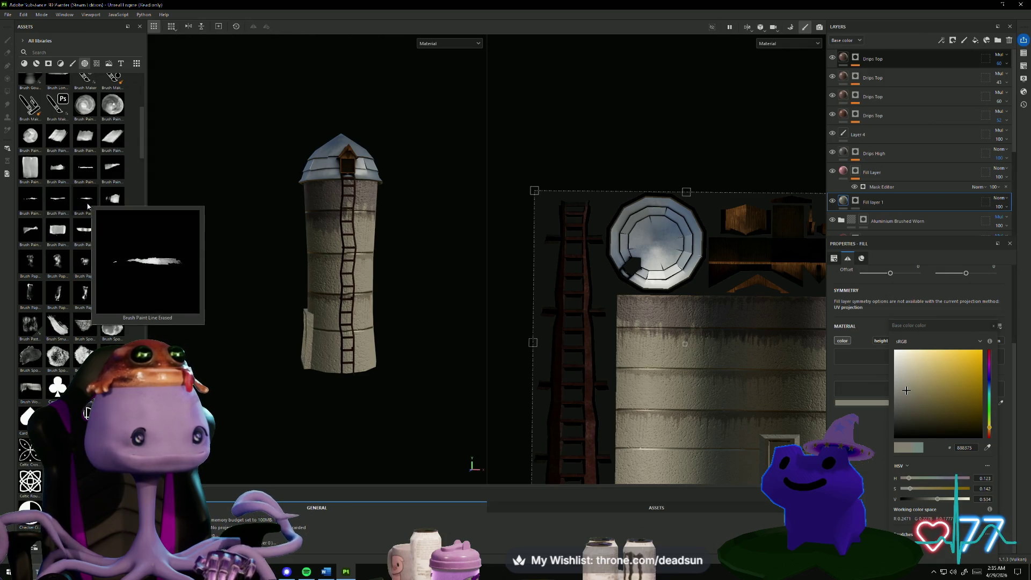
{"action": "mouse_move", "coordinate": [27, 234]}
{"action": "scroll", "coordinate": [41, 334], "scroll_direction": "down", "scroll_amount": 10}
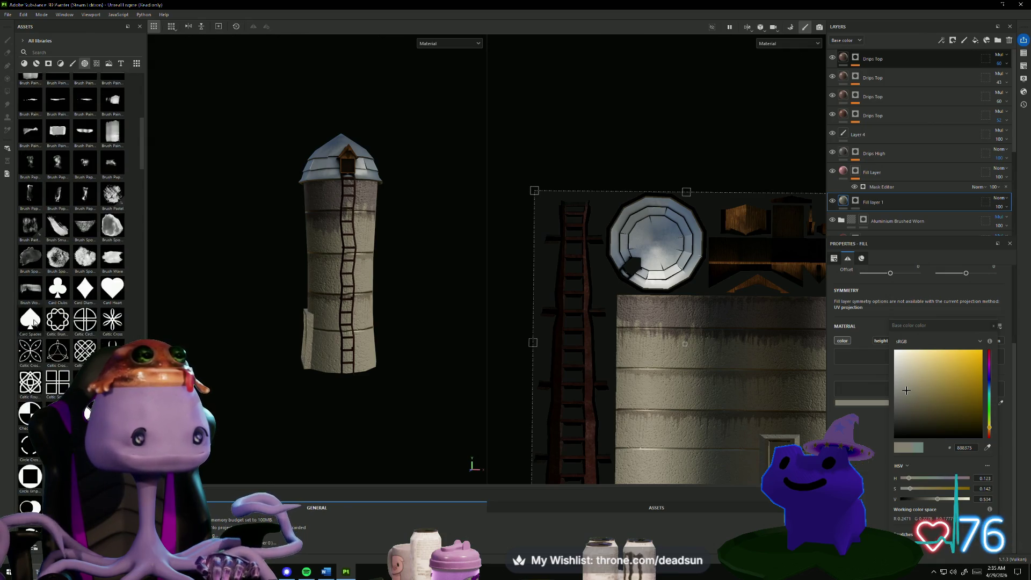
{"action": "mouse_move", "coordinate": [41, 333]}
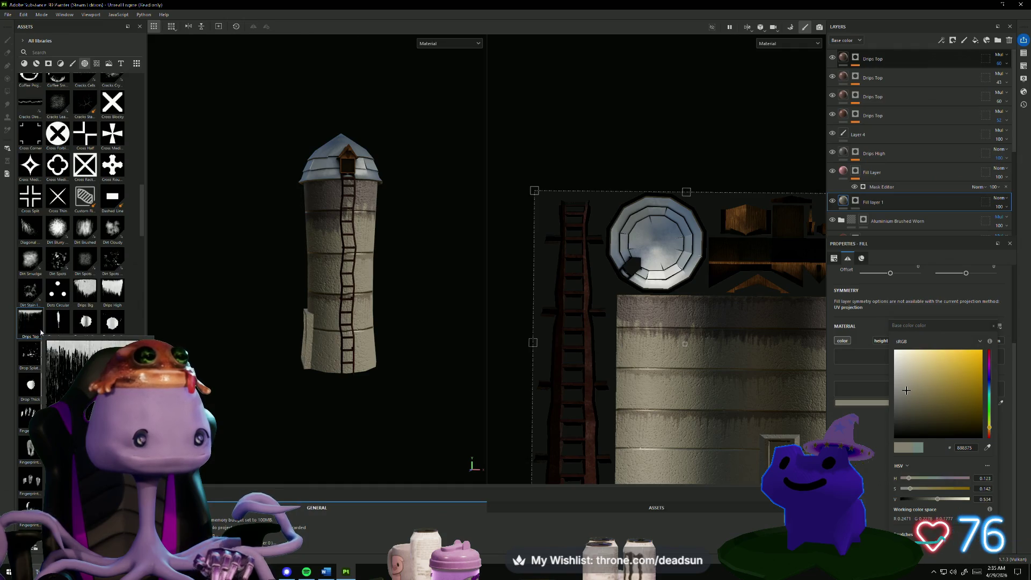
{"action": "left_click_drag", "start_coordinate": [39, 328], "coordinate": [512, 365]}
Drop the Drips Top asset onto the UV view as a new mask-driven fill layer and inspect it.
{"action": "scroll", "coordinate": [511, 368], "scroll_direction": "down", "scroll_amount": 1}
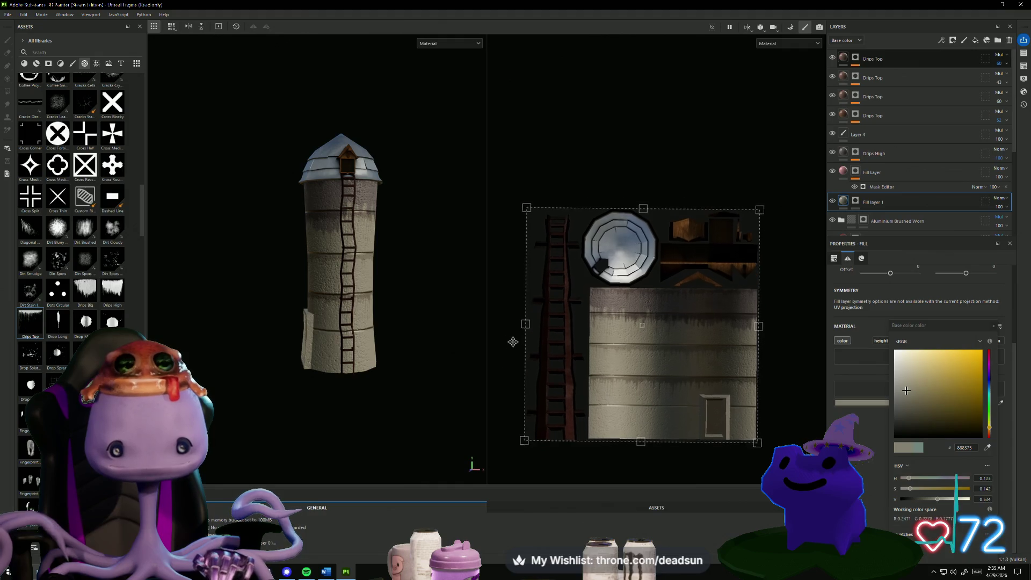
{"action": "middle_click_drag", "start_coordinate": [511, 368], "coordinate": [505, 320]}
{"action": "mouse_move", "coordinate": [31, 325]}
{"action": "left_mouse_down"}
{"action": "mouse_move", "coordinate": [343, 344]}
{"action": "mouse_move", "coordinate": [595, 380]}
{"action": "mouse_move", "coordinate": [647, 366]}
{"action": "mouse_move", "coordinate": [585, 365]}
{"action": "mouse_move", "coordinate": [599, 361]}
{"action": "mouse_move", "coordinate": [639, 383]}
{"action": "mouse_move", "coordinate": [771, 388]}
{"action": "left_mouse_up"}
{"action": "left_click", "coordinate": [623, 366]}
{"action": "mouse_move", "coordinate": [473, 400]}
{"action": "left_mouse_down", "text": "alt"}
{"action": "mouse_move", "coordinate": [405, 407]}
{"action": "mouse_move", "coordinate": [470, 398]}
{"action": "mouse_move", "coordinate": [444, 377]}
{"action": "mouse_move", "coordinate": [356, 393]}
{"action": "mouse_move", "coordinate": [481, 406]}
{"action": "left_mouse_up", "text": "alt"}
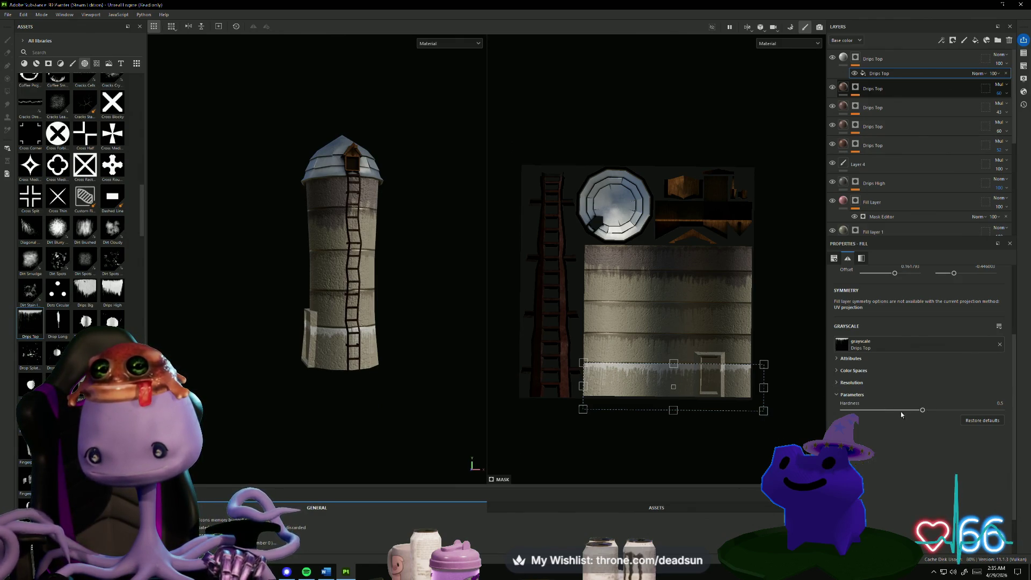
{"action": "key", "text": "Delete"}
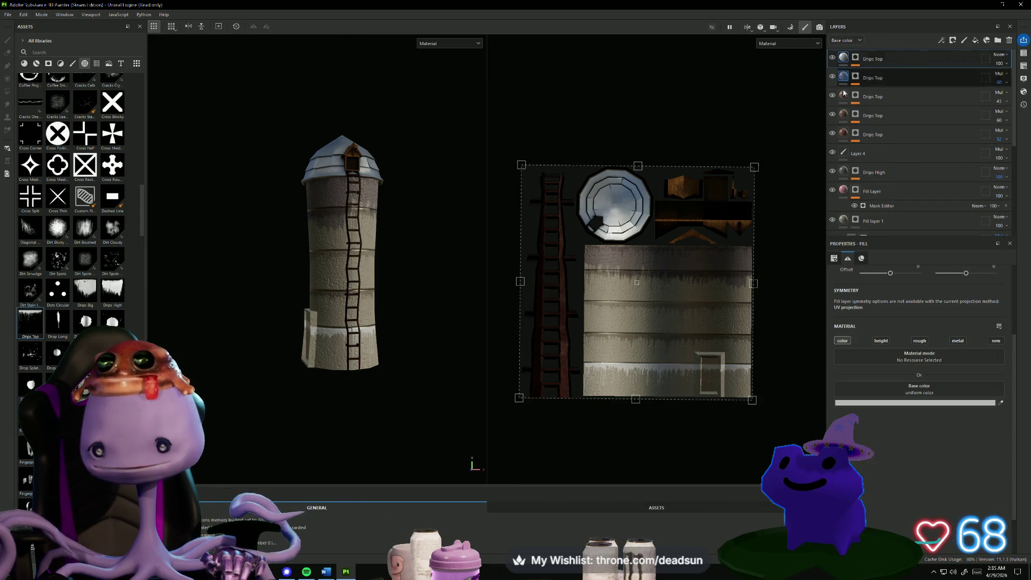
Make the new drips rusty brown, set that layer's opacity to 55, and shift the pattern up.
{"action": "left_click", "coordinate": [945, 403]}
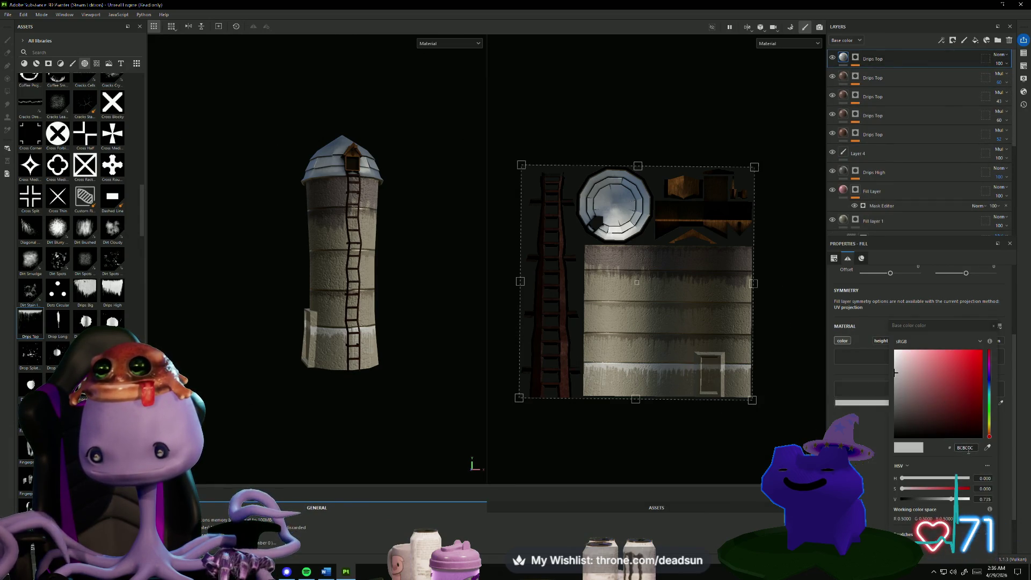
{"action": "left_click", "coordinate": [925, 396]}
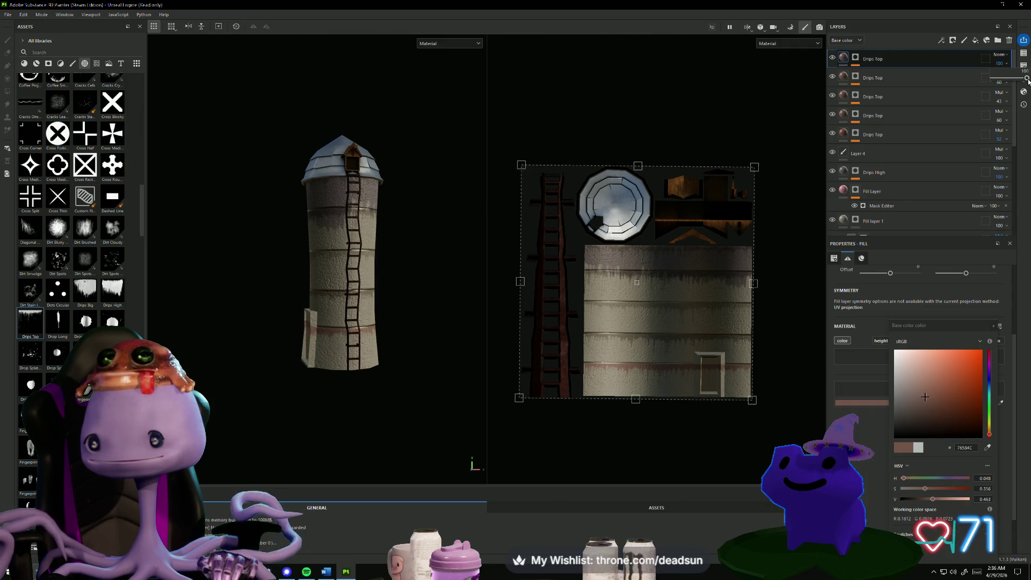
{"action": "left_click_drag", "start_coordinate": [1027, 79], "coordinate": [1012, 79]}
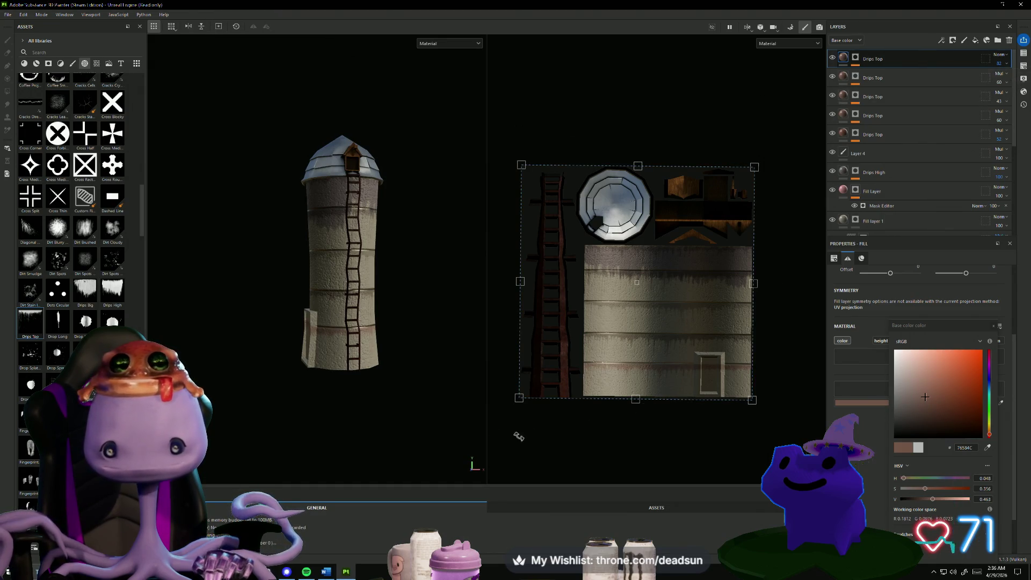
{"action": "mouse_move", "coordinate": [467, 446]}
{"action": "left_mouse_down", "text": "alt"}
{"action": "mouse_move", "coordinate": [426, 453]}
{"action": "mouse_move", "coordinate": [484, 451]}
{"action": "mouse_move", "coordinate": [448, 412]}
{"action": "mouse_move", "coordinate": [252, 450]}
{"action": "mouse_move", "coordinate": [328, 454]}
{"action": "left_mouse_up", "text": "alt"}
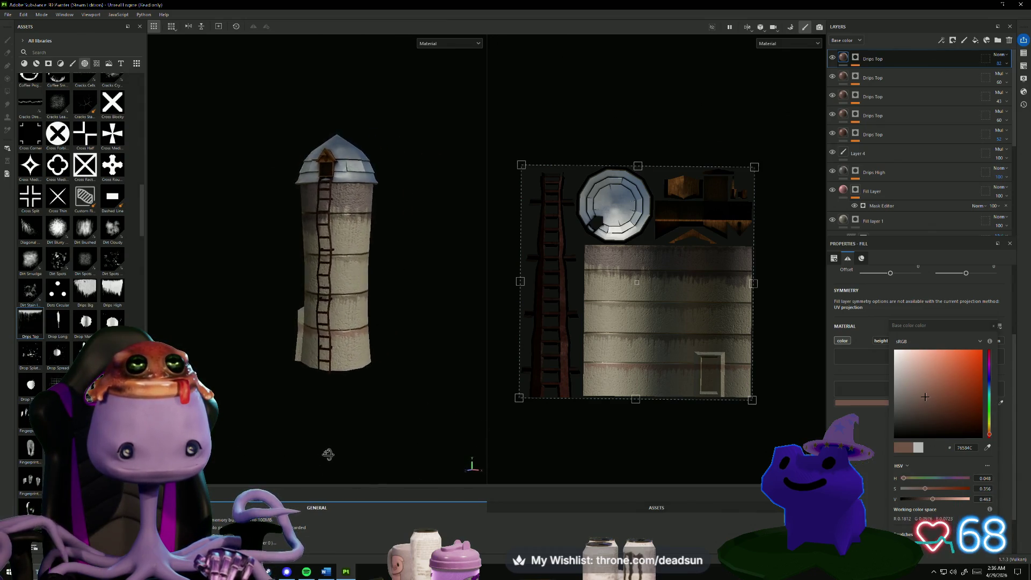
{"action": "mouse_move", "coordinate": [328, 454]}
{"action": "right_mouse_down", "text": "alt"}
{"action": "mouse_move", "coordinate": [380, 437]}
{"action": "mouse_move", "coordinate": [407, 443]}
{"action": "right_mouse_up", "text": "alt"}
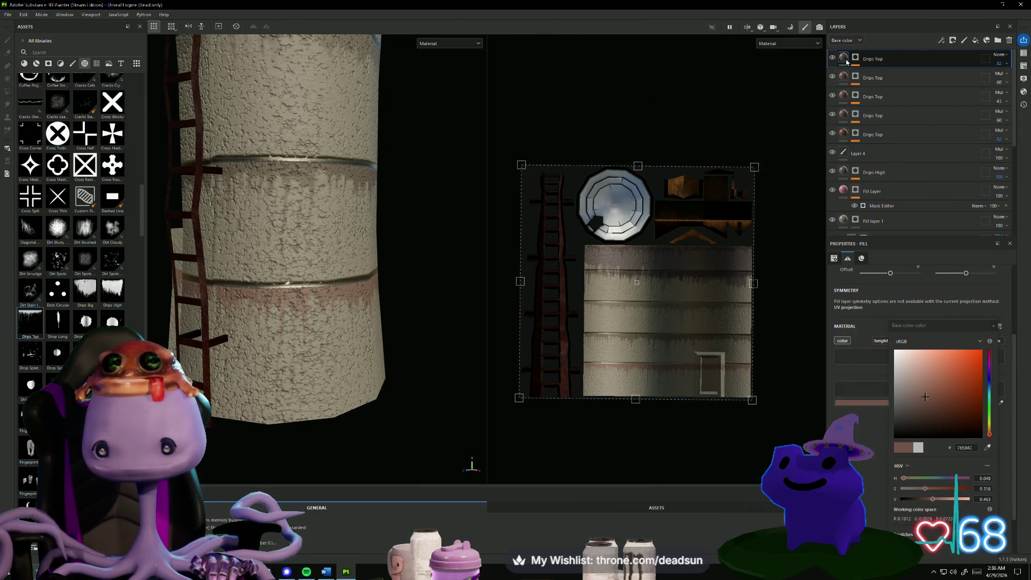
{"action": "mouse_move", "coordinate": [646, 375]}
{"action": "left_mouse_down"}
{"action": "mouse_move", "coordinate": [646, 365]}
{"action": "mouse_move", "coordinate": [651, 388]}
{"action": "left_mouse_up"}
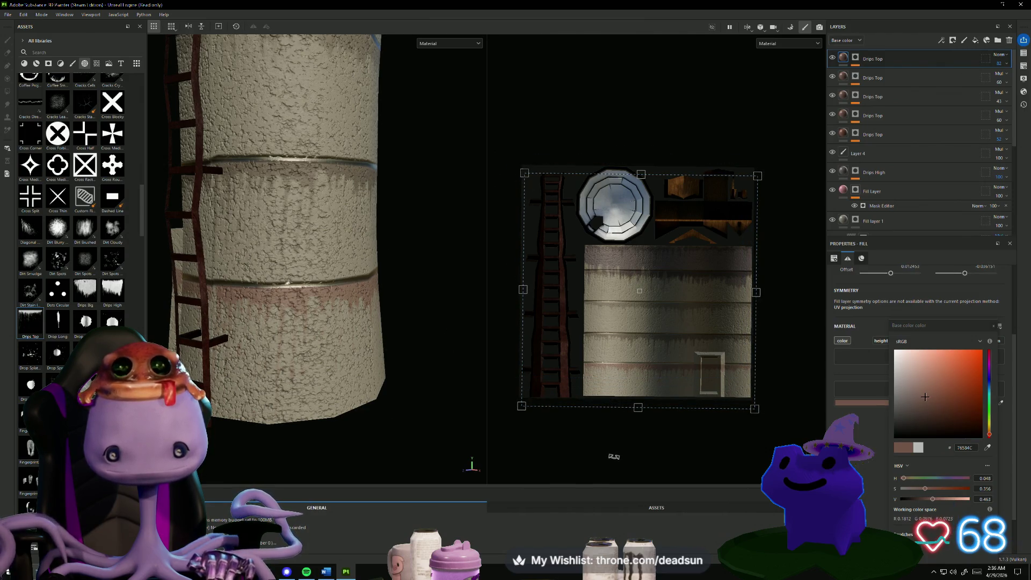
Darken the drip colour to 674D42, check the layer opacity, and frame the whole silo.
{"action": "scroll", "coordinate": [620, 451], "scroll_direction": "up", "scroll_amount": 1}
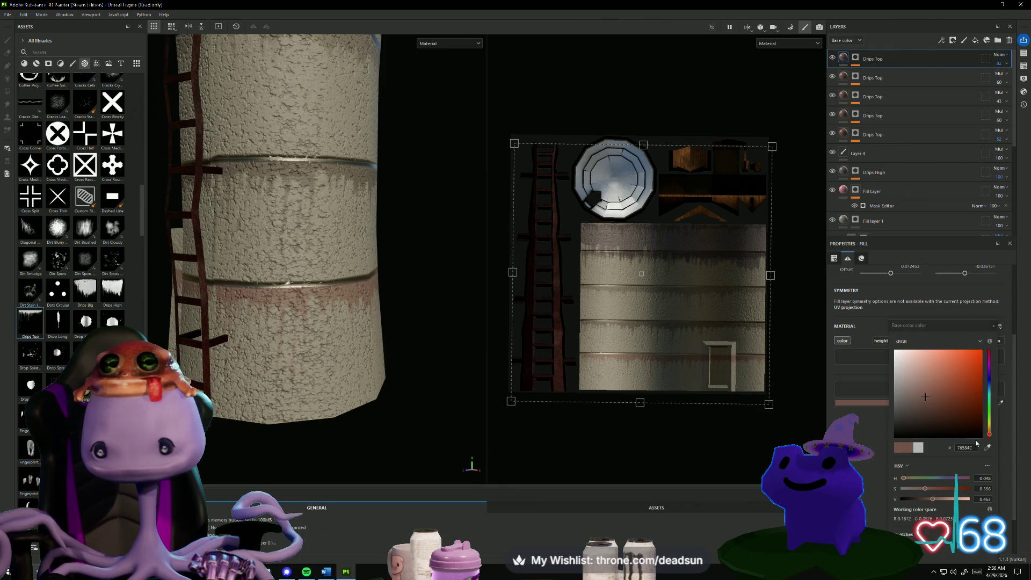
{"action": "left_click_drag", "start_coordinate": [934, 501], "coordinate": [930, 500]}
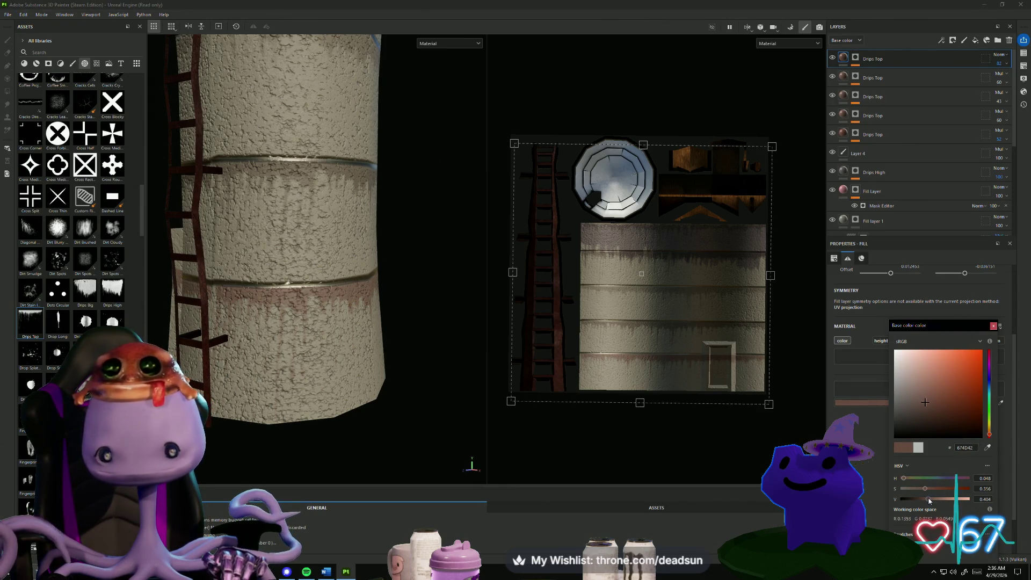
{"action": "left_click", "coordinate": [1000, 63]}
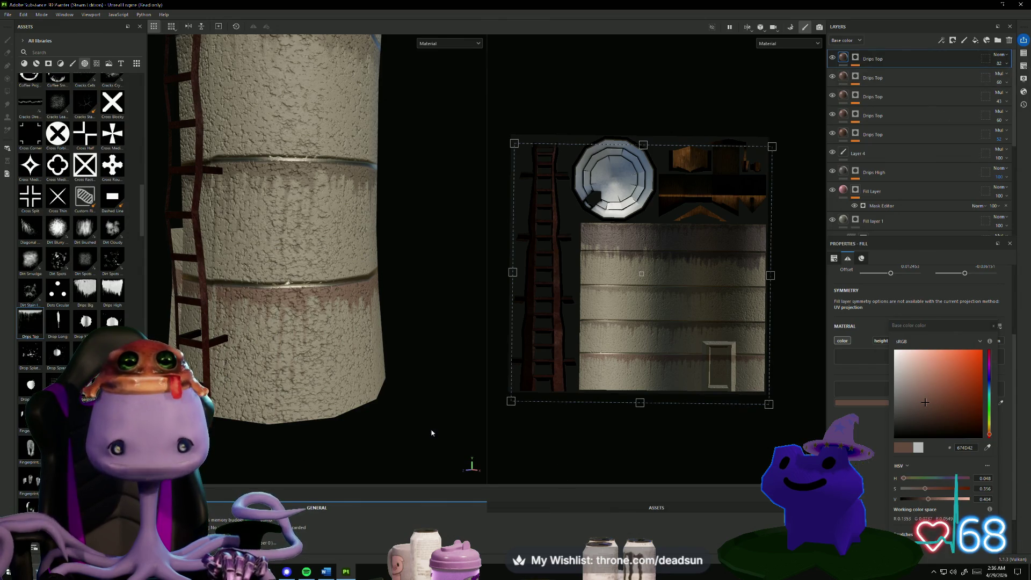
{"action": "key", "text": "f"}
{"action": "mouse_move", "coordinate": [440, 442]}
{"action": "right_mouse_down", "text": "alt"}
{"action": "mouse_move", "coordinate": [416, 454]}
{"action": "mouse_move", "coordinate": [349, 454]}
{"action": "right_mouse_up", "text": "alt"}
{"action": "mouse_move", "coordinate": [349, 454]}
{"action": "left_mouse_down", "text": "alt"}
{"action": "mouse_move", "coordinate": [368, 445]}
{"action": "mouse_move", "coordinate": [366, 431]}
{"action": "left_mouse_up", "text": "alt"}
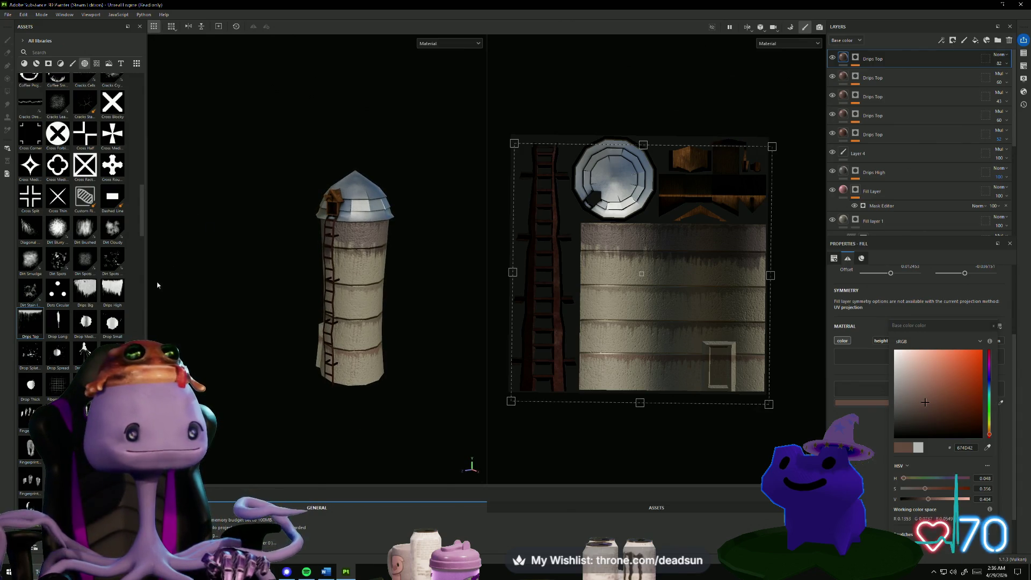
Browse the assets list and drag the Drop Long drip shape onto the Drips Top layers.
{"action": "scroll", "coordinate": [75, 215], "scroll_direction": "up", "scroll_amount": 5}
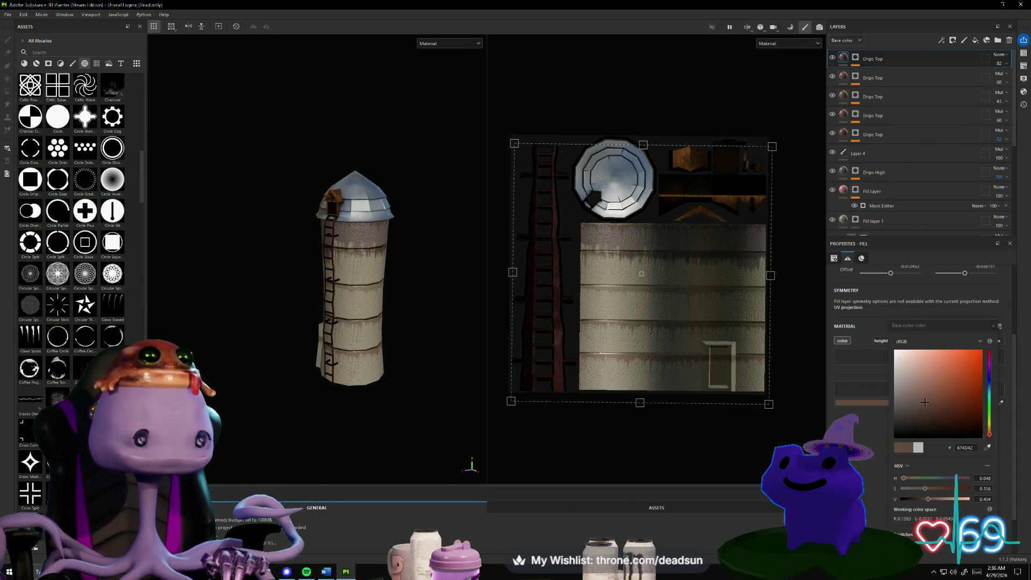
{"action": "scroll", "coordinate": [75, 242], "scroll_direction": "up", "scroll_amount": 7}
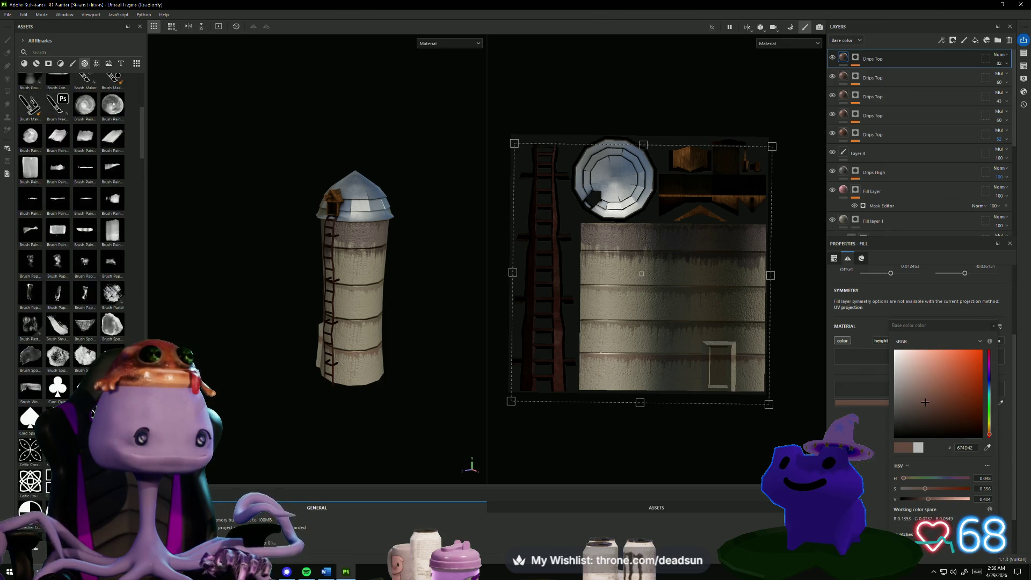
{"action": "scroll", "coordinate": [75, 242], "scroll_direction": "up", "scroll_amount": 5}
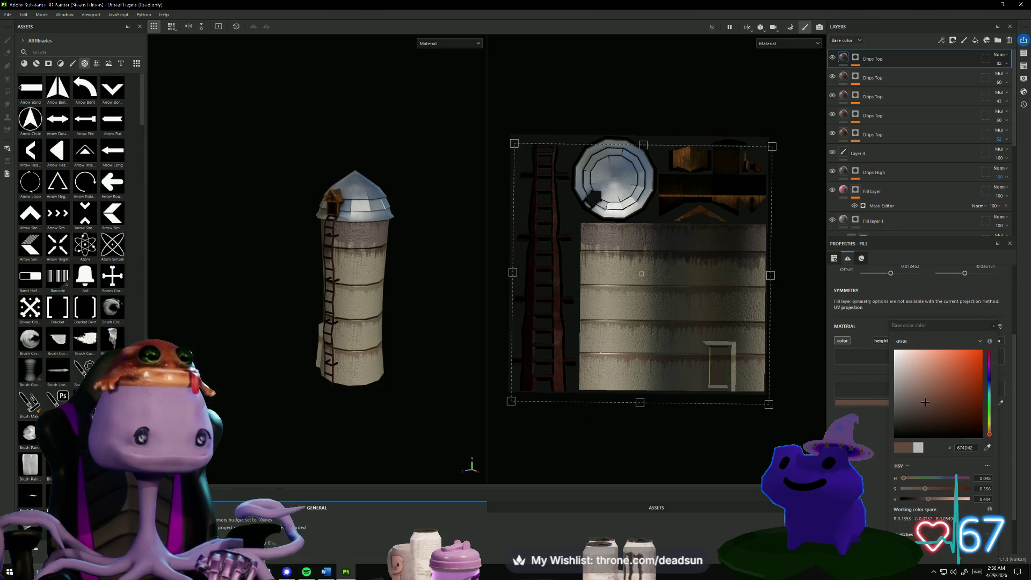
{"action": "scroll", "coordinate": [75, 242], "scroll_direction": "down", "scroll_amount": 10}
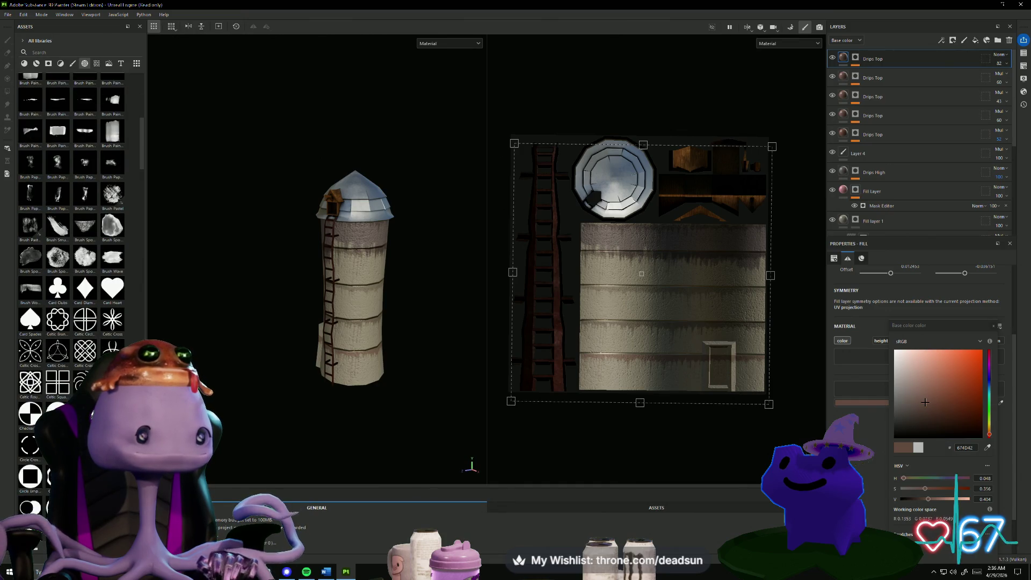
{"action": "scroll", "coordinate": [75, 241], "scroll_direction": "down", "scroll_amount": 5}
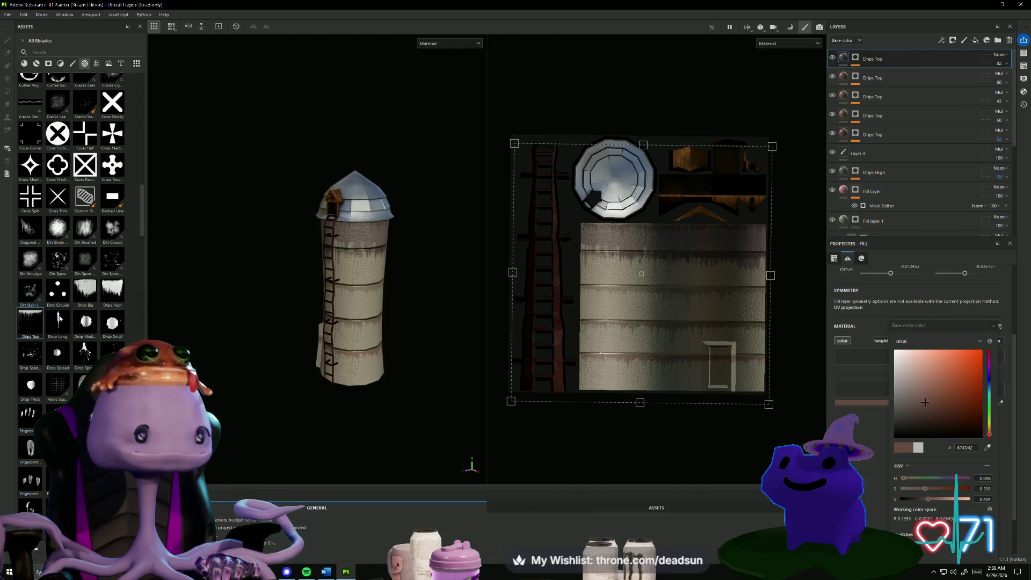
{"action": "mouse_move", "coordinate": [197, 341]}
{"action": "left_mouse_down", "text": "alt"}
{"action": "mouse_move", "coordinate": [249, 329]}
{"action": "mouse_move", "coordinate": [191, 324]}
{"action": "left_mouse_up", "text": "alt"}
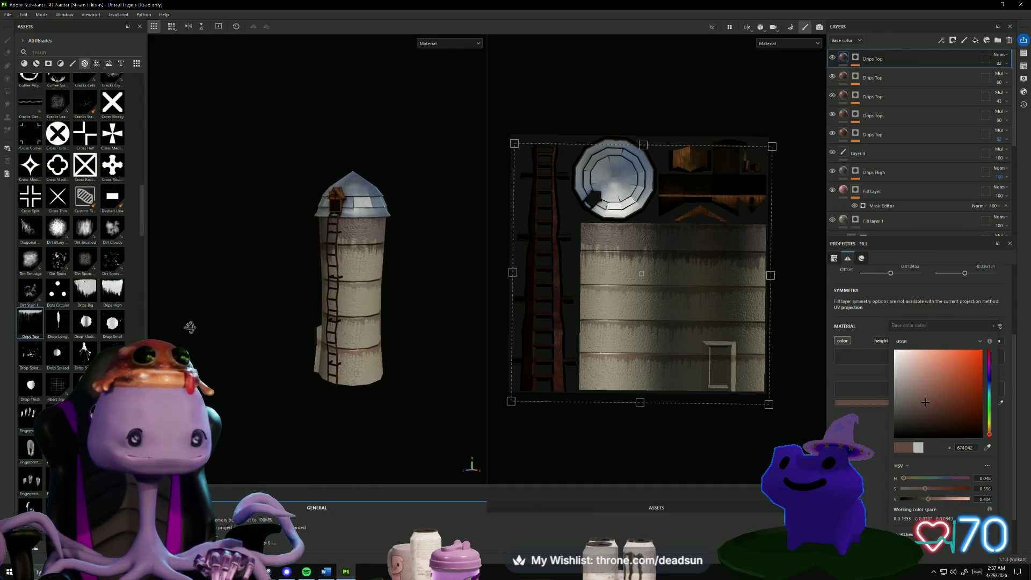
{"action": "scroll", "coordinate": [202, 336], "scroll_direction": "up", "scroll_amount": 3}
{"action": "scroll", "coordinate": [634, 274], "scroll_direction": "up", "scroll_amount": 4}
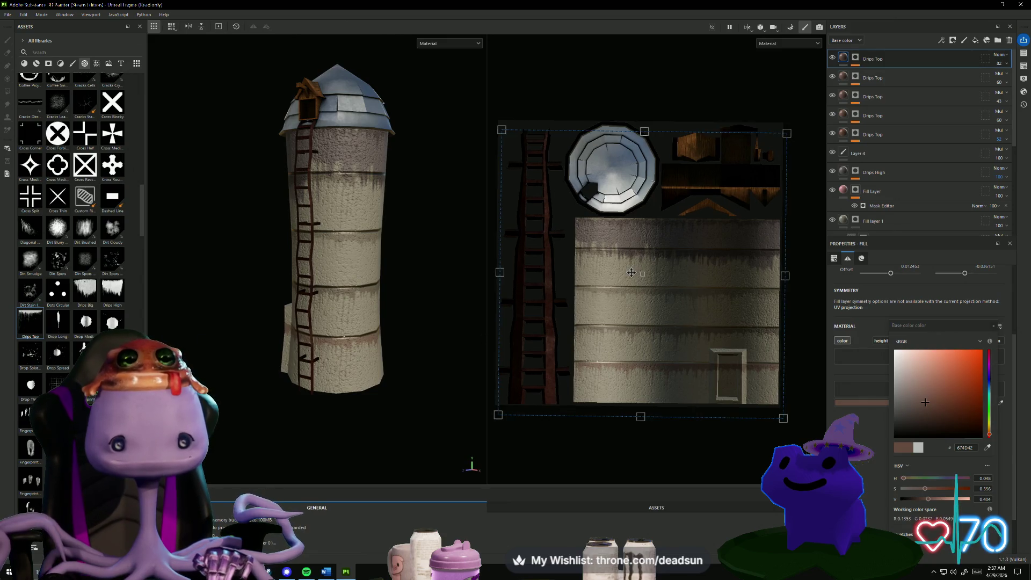
{"action": "scroll", "coordinate": [587, 301], "scroll_direction": "up", "scroll_amount": 2}
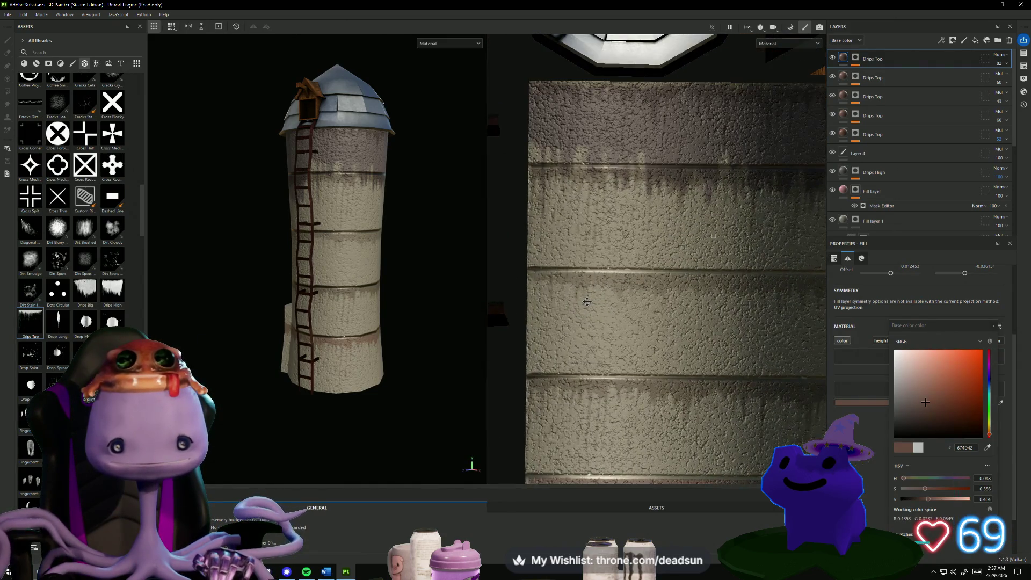
{"action": "scroll", "coordinate": [577, 304], "scroll_direction": "down", "scroll_amount": 2}
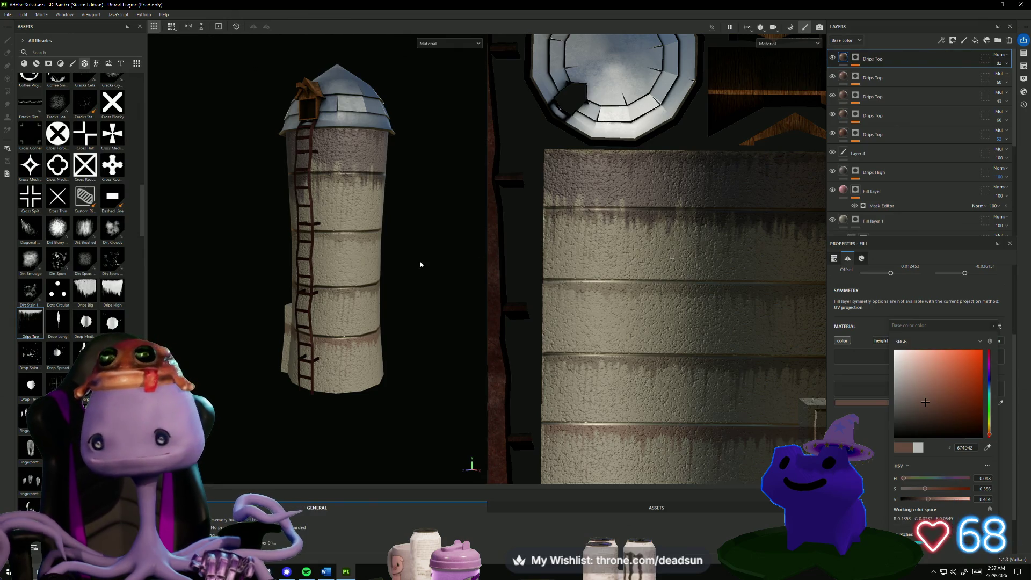
{"action": "mouse_move", "coordinate": [214, 302]}
{"action": "left_mouse_down"}
{"action": "mouse_move", "coordinate": [873, 140]}
{"action": "mouse_move", "coordinate": [882, 71]}
{"action": "left_mouse_up"}
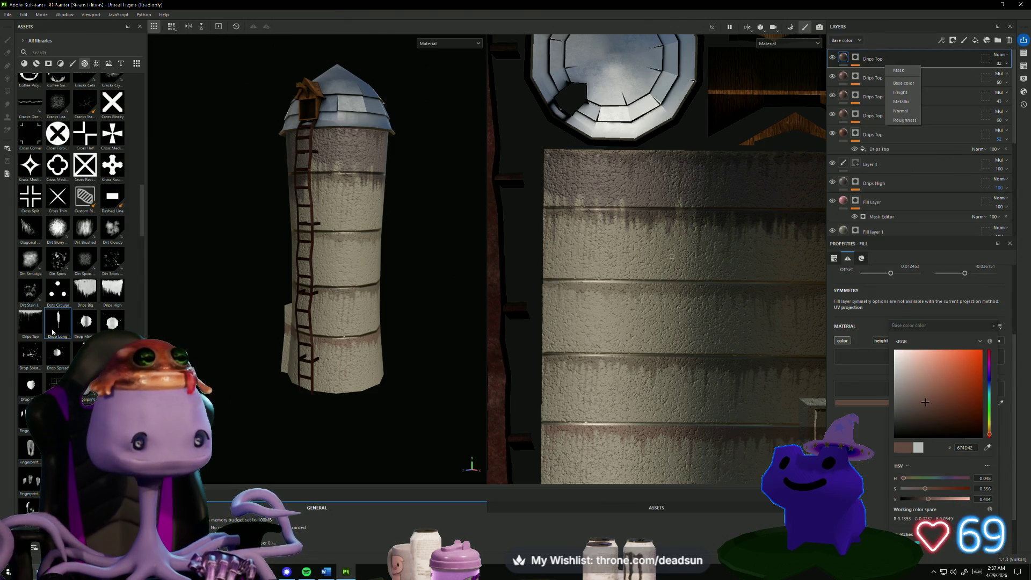
Drop the Drop Long shape onto the wall texture as the mask of a new layer.
{"action": "key", "text": "Escape"}
{"action": "mouse_move", "coordinate": [61, 332]}
{"action": "left_mouse_down"}
{"action": "mouse_move", "coordinate": [556, 302]}
{"action": "mouse_move", "coordinate": [610, 255]}
{"action": "mouse_move", "coordinate": [574, 209]}
{"action": "left_mouse_up"}
{"action": "left_click", "coordinate": [607, 272]}
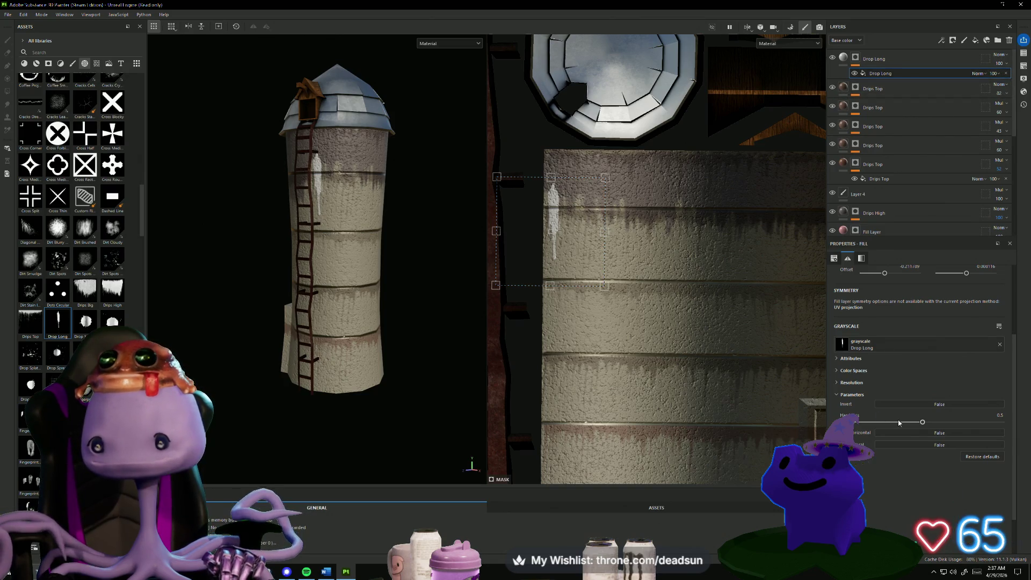
Colour the Drop Long layer's drips dark rust red 412727 and check them on the silo.
{"action": "left_click", "coordinate": [848, 59]}
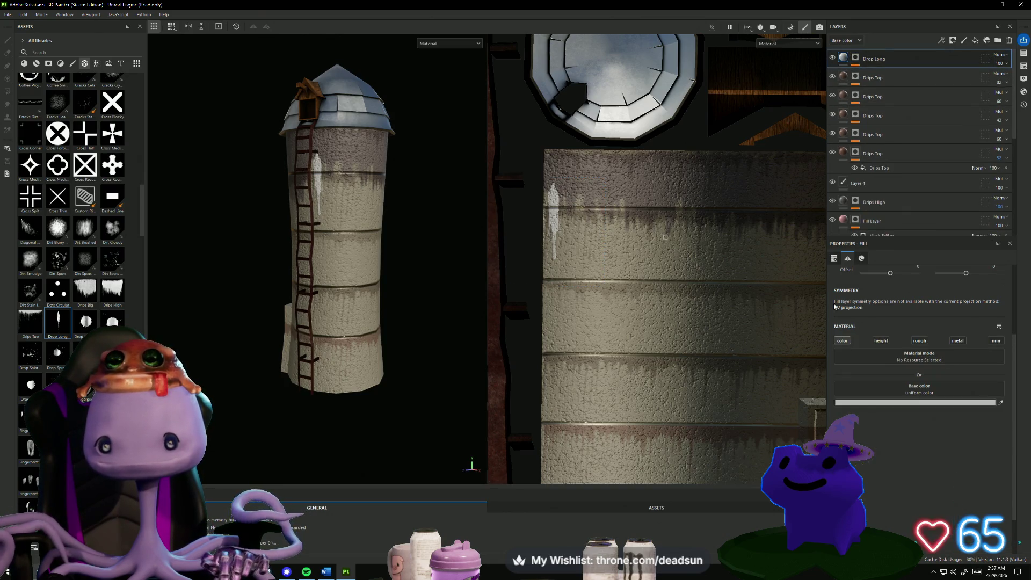
{"action": "left_click", "coordinate": [921, 403]}
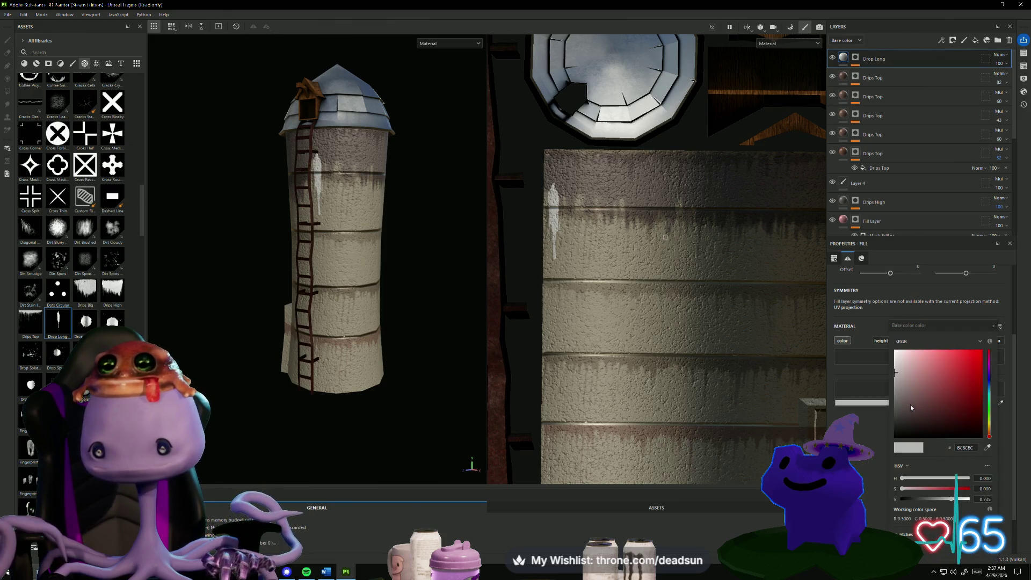
{"action": "left_click", "coordinate": [930, 415]}
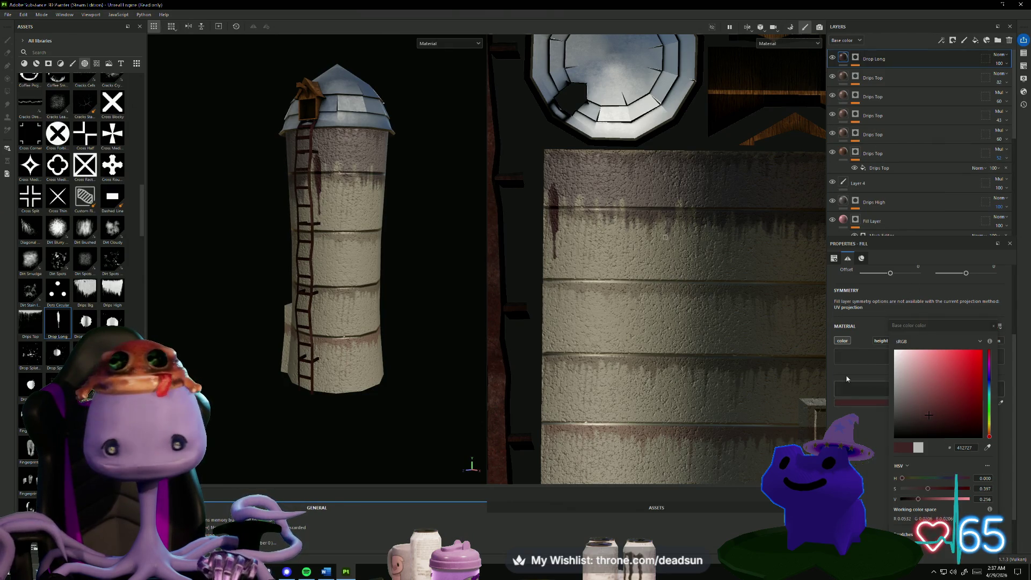
{"action": "mouse_move", "coordinate": [299, 440]}
{"action": "left_mouse_down", "text": "alt"}
{"action": "mouse_move", "coordinate": [360, 451]}
{"action": "mouse_move", "coordinate": [280, 443]}
{"action": "mouse_move", "coordinate": [352, 447]}
{"action": "left_mouse_up", "text": "alt"}
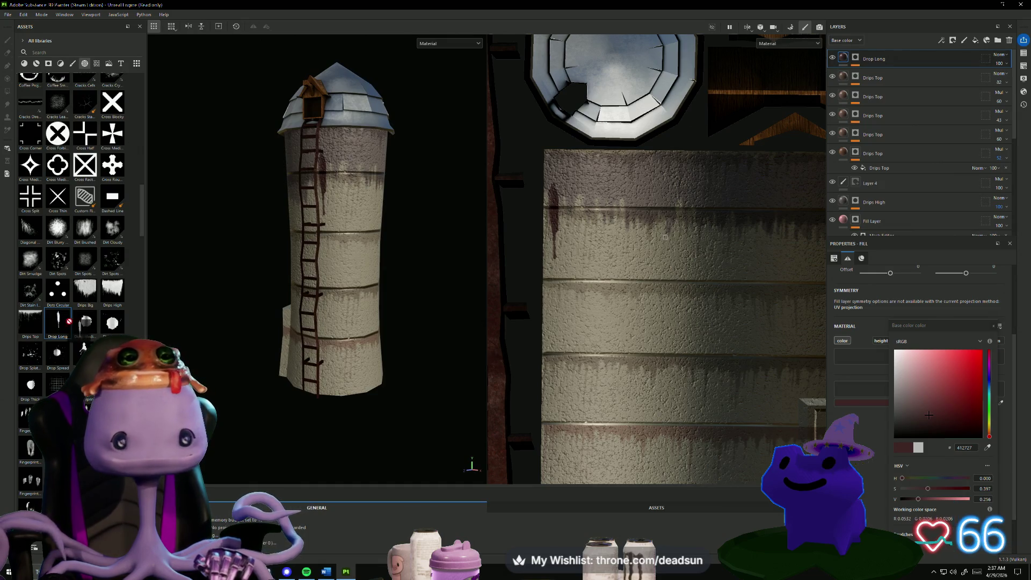
{"action": "left_click_drag", "start_coordinate": [68, 321], "coordinate": [256, 360]}
{"action": "left_click_drag", "start_coordinate": [352, 406], "coordinate": [115, 310]}
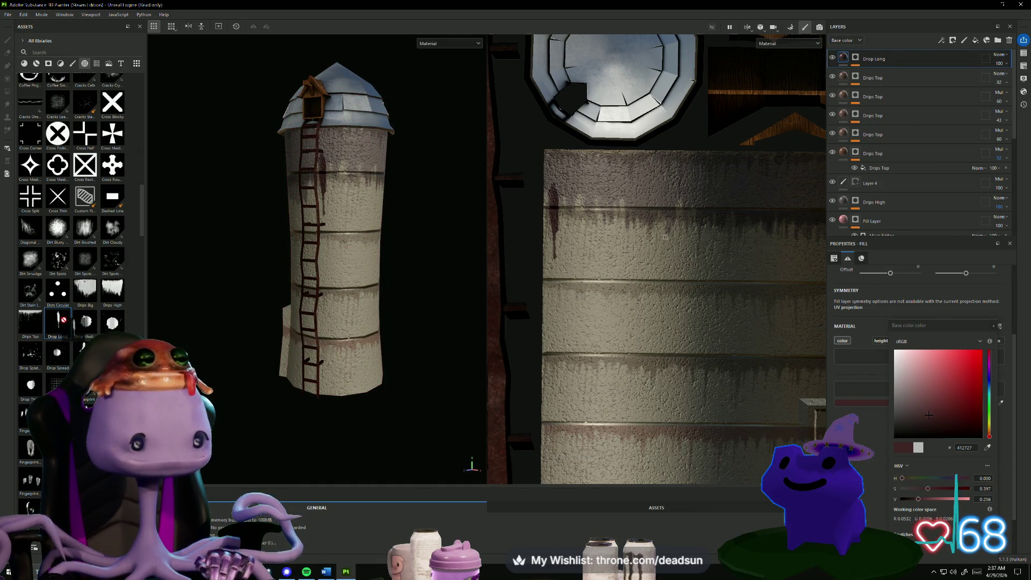
{"action": "scroll", "coordinate": [409, 419], "scroll_direction": "down", "scroll_amount": 2}
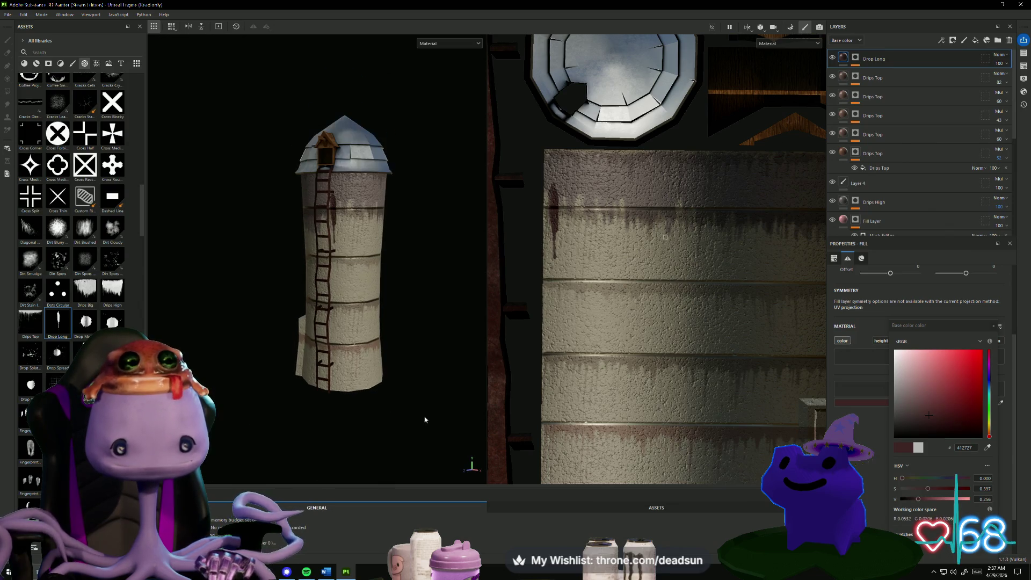
Drop a second Drop Long drip onto the UV view and nudge it slightly right near the wall edge.
{"action": "mouse_move", "coordinate": [423, 418]}
{"action": "left_mouse_down", "text": "alt"}
{"action": "mouse_move", "coordinate": [391, 422]}
{"action": "mouse_move", "coordinate": [408, 421]}
{"action": "left_mouse_up", "text": "alt"}
{"action": "scroll", "coordinate": [610, 431], "scroll_direction": "down", "scroll_amount": 2}
{"action": "scroll", "coordinate": [610, 431], "scroll_direction": "down", "scroll_amount": 2}
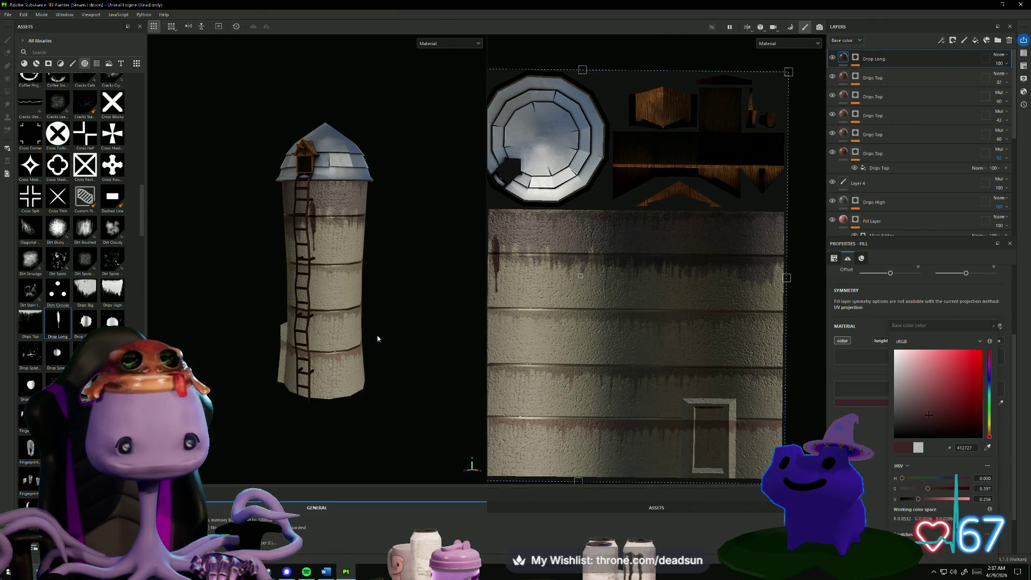
{"action": "mouse_move", "coordinate": [60, 323]}
{"action": "left_mouse_down"}
{"action": "mouse_move", "coordinate": [748, 345]}
{"action": "mouse_move", "coordinate": [751, 302]}
{"action": "mouse_move", "coordinate": [766, 295]}
{"action": "mouse_move", "coordinate": [783, 329]}
{"action": "mouse_move", "coordinate": [703, 330]}
{"action": "mouse_move", "coordinate": [690, 341]}
{"action": "mouse_move", "coordinate": [772, 321]}
{"action": "left_mouse_up"}
{"action": "left_click_drag", "start_coordinate": [419, 333], "coordinate": [376, 338], "text": "alt"}
{"action": "scroll", "coordinate": [413, 351], "scroll_direction": "up", "scroll_amount": 5}
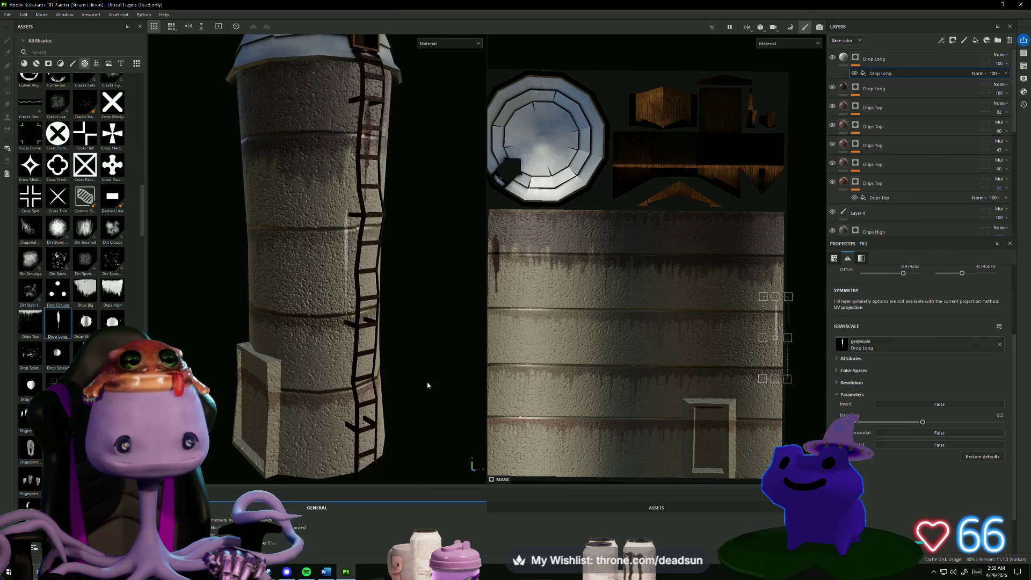
{"action": "left_click_drag", "start_coordinate": [783, 320], "coordinate": [784, 320]}
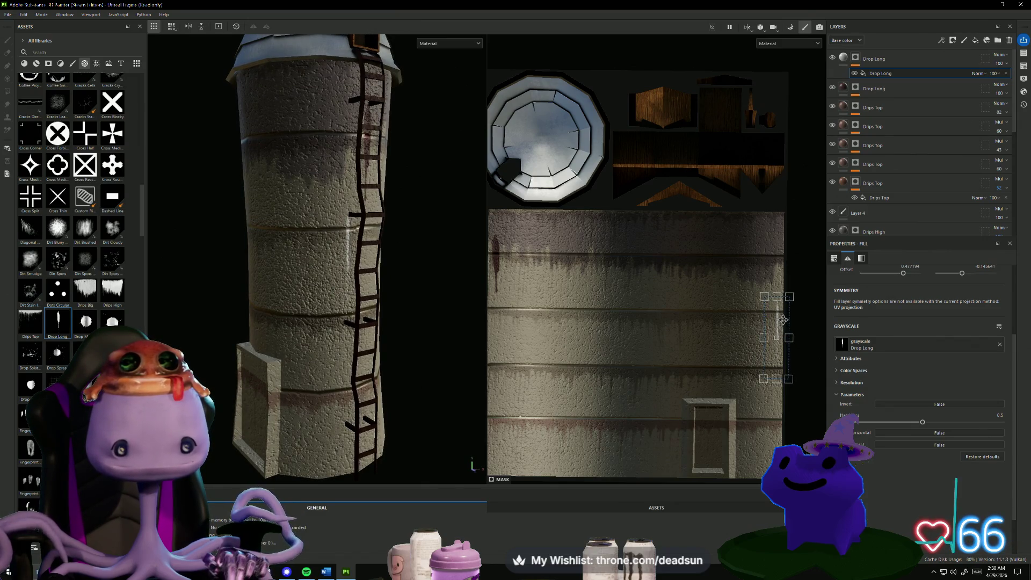
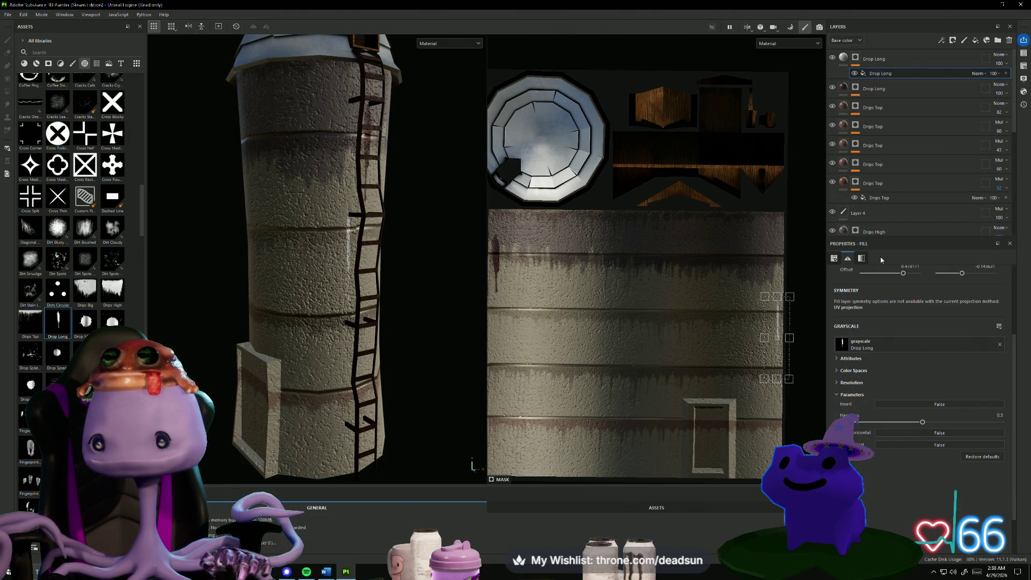
Tint the top Drop Long layer's drips dark red with base color 552929.
{"action": "left_click", "coordinate": [841, 61]}
{"action": "left_click", "coordinate": [923, 406]}
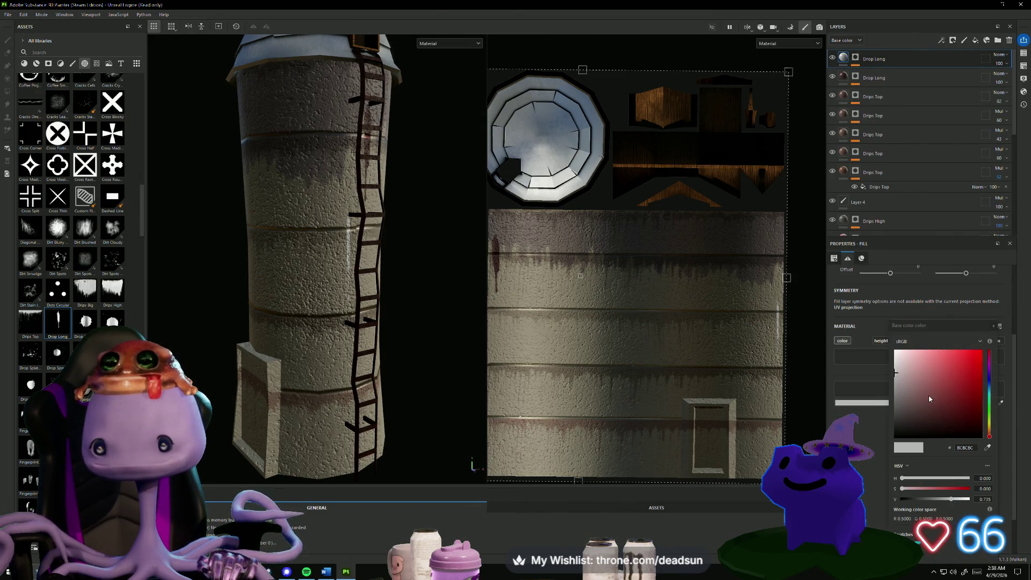
{"action": "left_click_drag", "start_coordinate": [930, 400], "coordinate": [940, 408]}
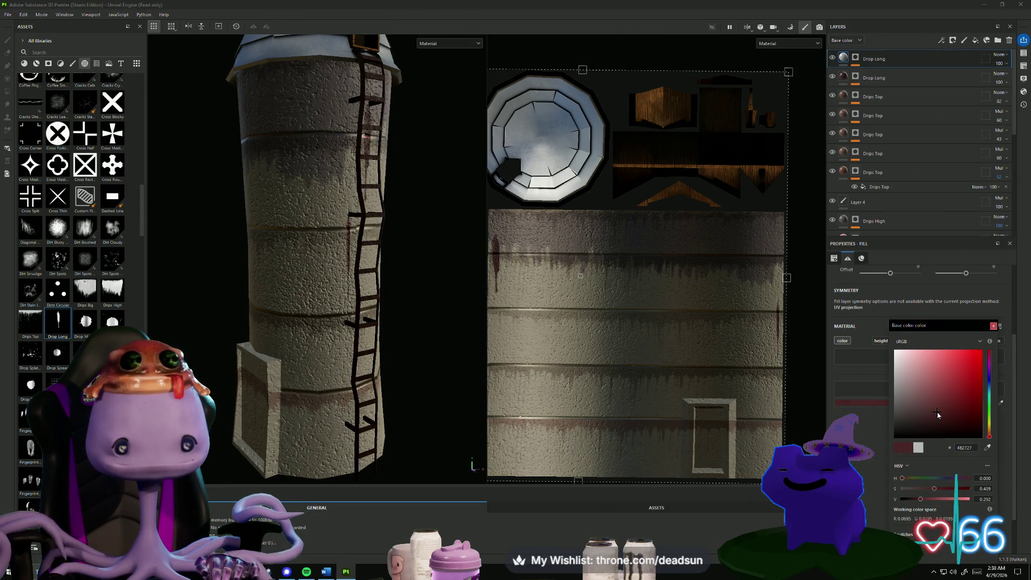
Stamp another Drop Long drip onto the silo wall texture as a new layer.
{"action": "mouse_move", "coordinate": [253, 376]}
{"action": "left_mouse_down", "text": "alt"}
{"action": "mouse_move", "coordinate": [421, 372]}
{"action": "mouse_move", "coordinate": [279, 373]}
{"action": "left_mouse_up", "text": "alt"}
{"action": "scroll", "coordinate": [329, 380], "scroll_direction": "down", "scroll_amount": 3}
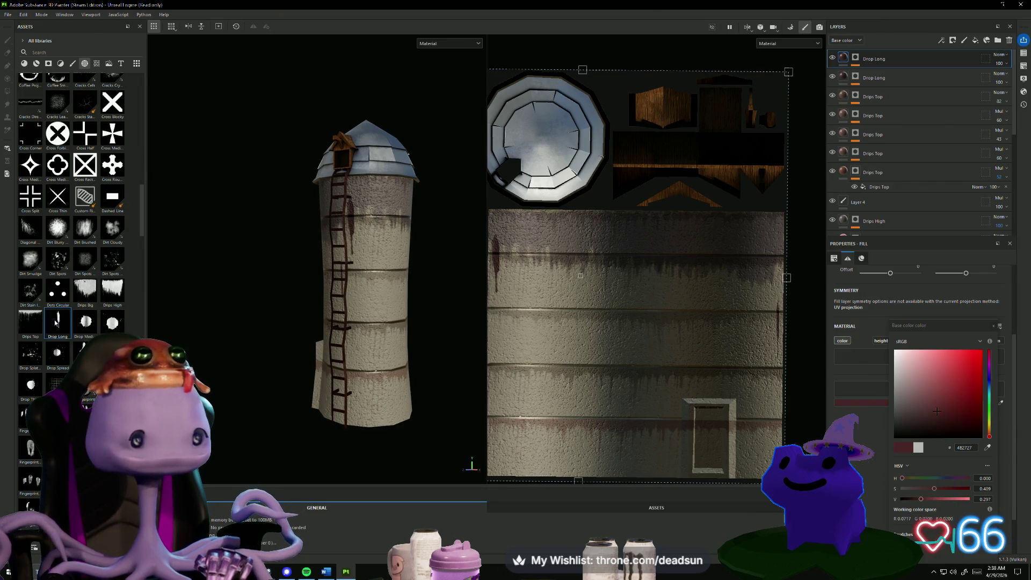
{"action": "mouse_move", "coordinate": [56, 322]}
{"action": "left_mouse_down"}
{"action": "mouse_move", "coordinate": [501, 340]}
{"action": "mouse_move", "coordinate": [515, 315]}
{"action": "left_mouse_up"}
{"action": "left_click", "coordinate": [516, 333]}
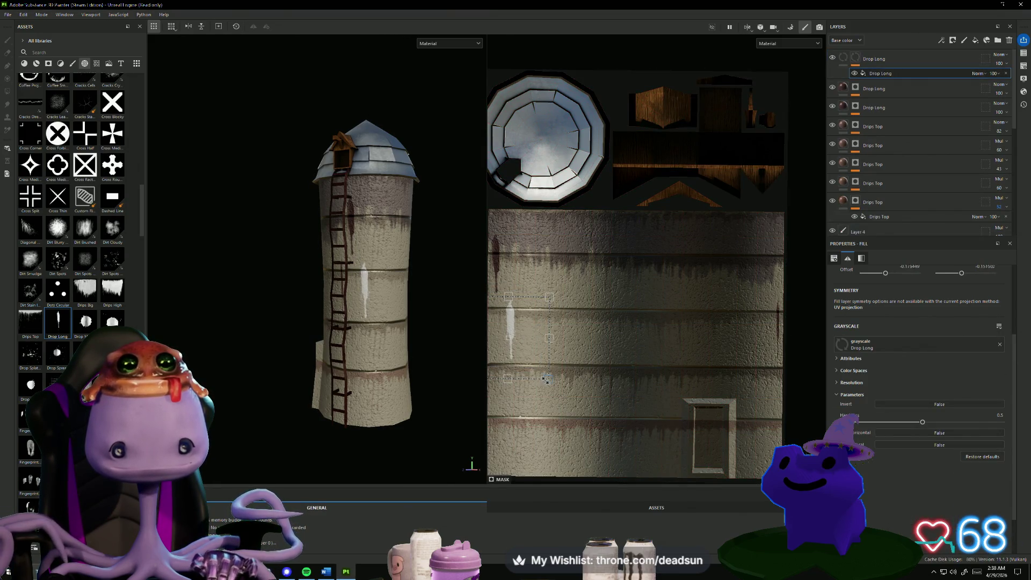
Scale the new Drop Long stamp down and shift it higher beside the ladder on the wall.
{"action": "mouse_move", "coordinate": [547, 378]}
{"action": "left_mouse_down"}
{"action": "mouse_move", "coordinate": [516, 355]}
{"action": "mouse_move", "coordinate": [516, 325]}
{"action": "left_mouse_up"}
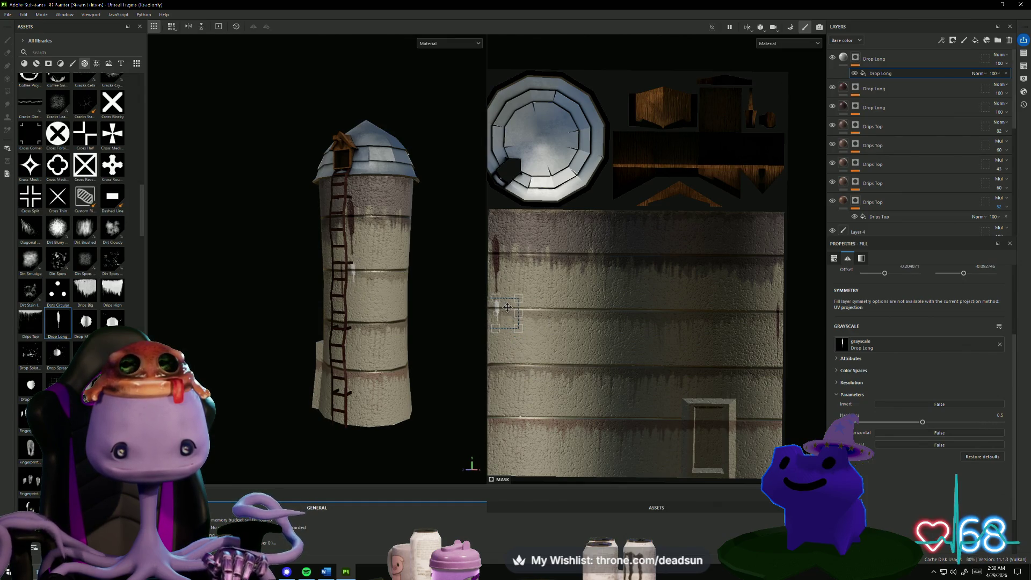
{"action": "left_click_drag", "start_coordinate": [507, 306], "coordinate": [507, 305]}
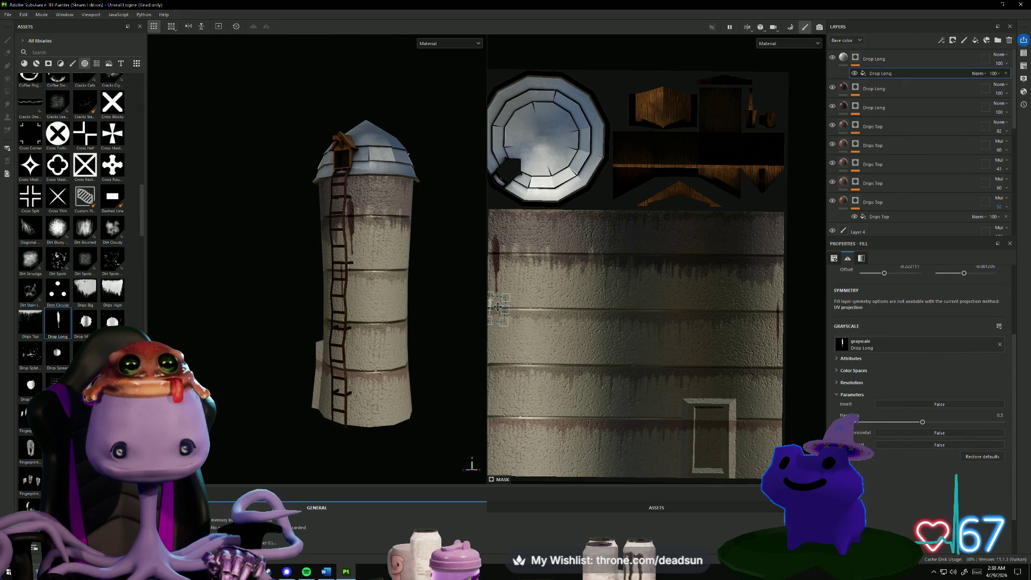
{"action": "left_click_drag", "start_coordinate": [498, 308], "coordinate": [505, 309]}
{"action": "scroll", "coordinate": [415, 315], "scroll_direction": "up", "scroll_amount": 6}
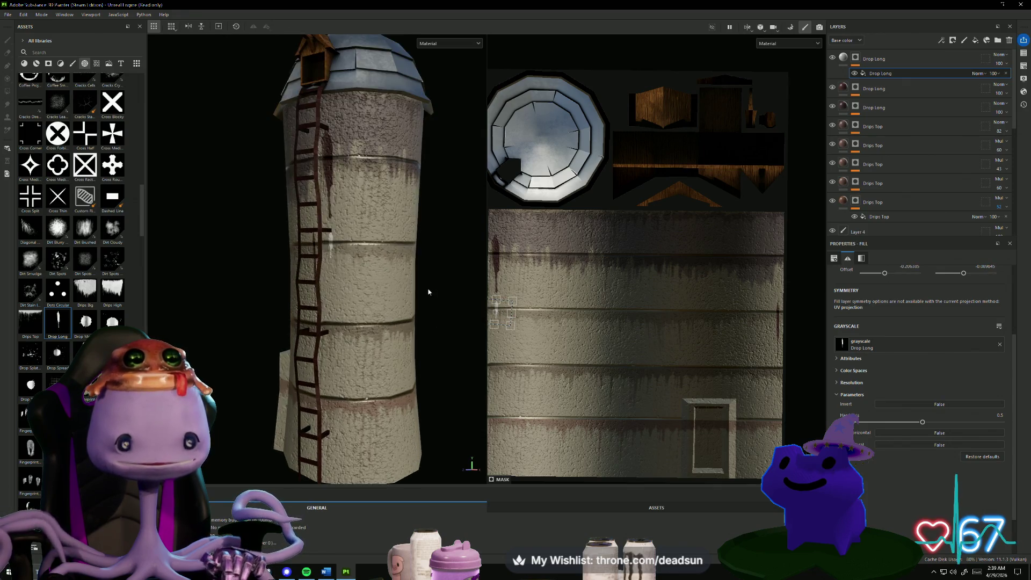
{"action": "left_click_drag", "start_coordinate": [502, 311], "coordinate": [503, 306]}
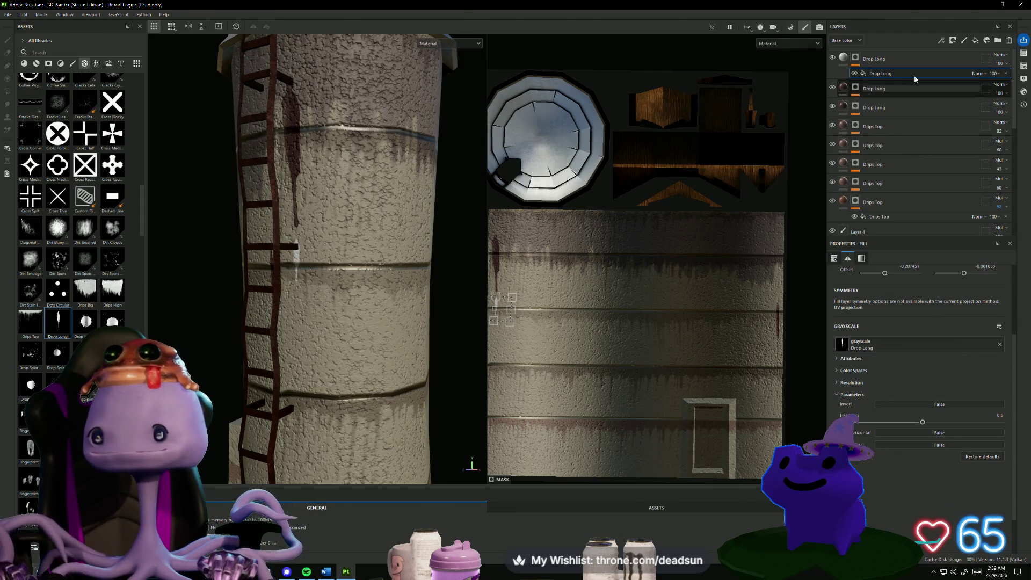
Switch all three Drop Long layers and the Drips Top layer from Normal to Multiply.
{"action": "left_click", "coordinate": [999, 55]}
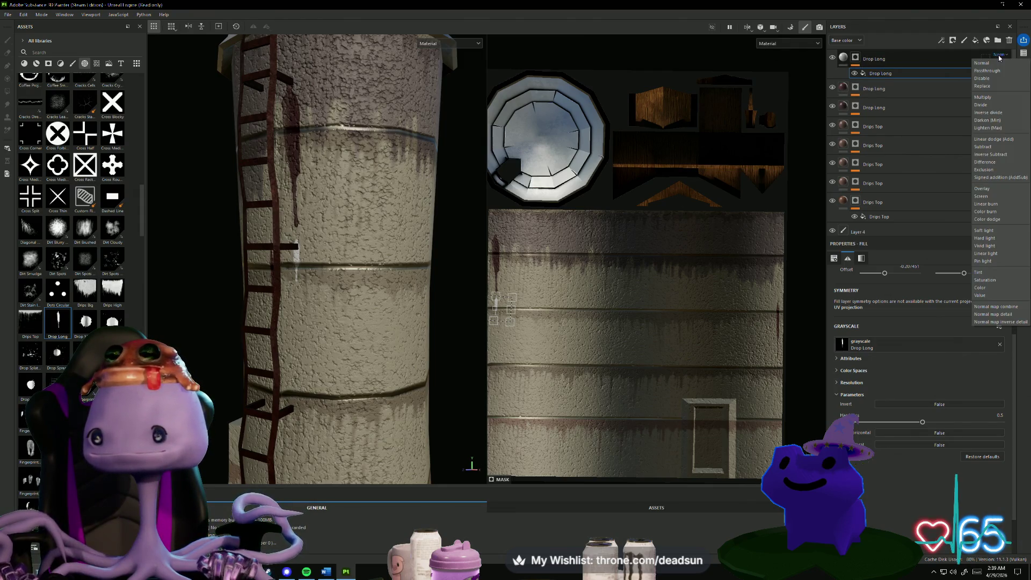
{"action": "left_click", "coordinate": [999, 97]}
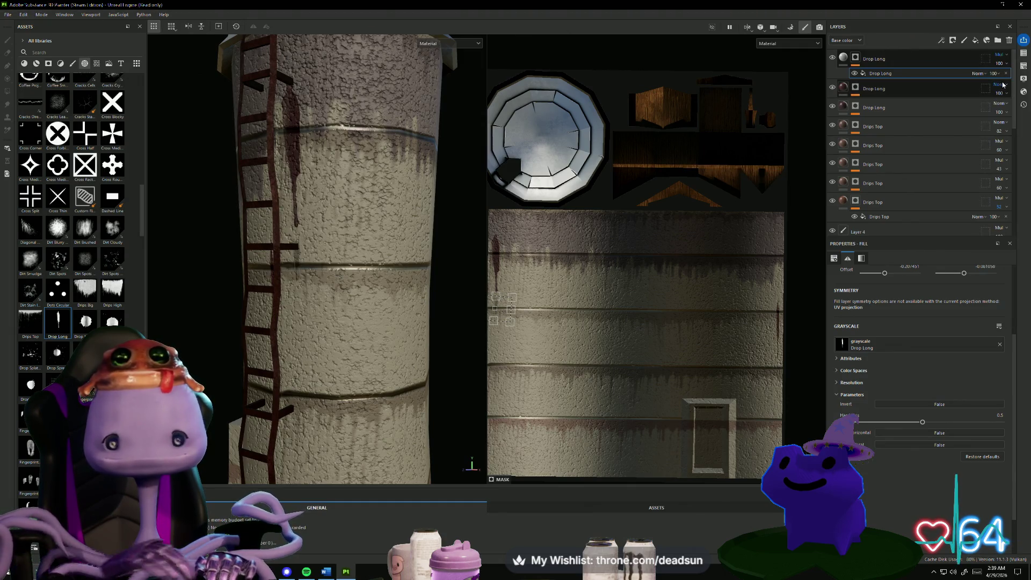
{"action": "left_click", "coordinate": [1005, 86]}
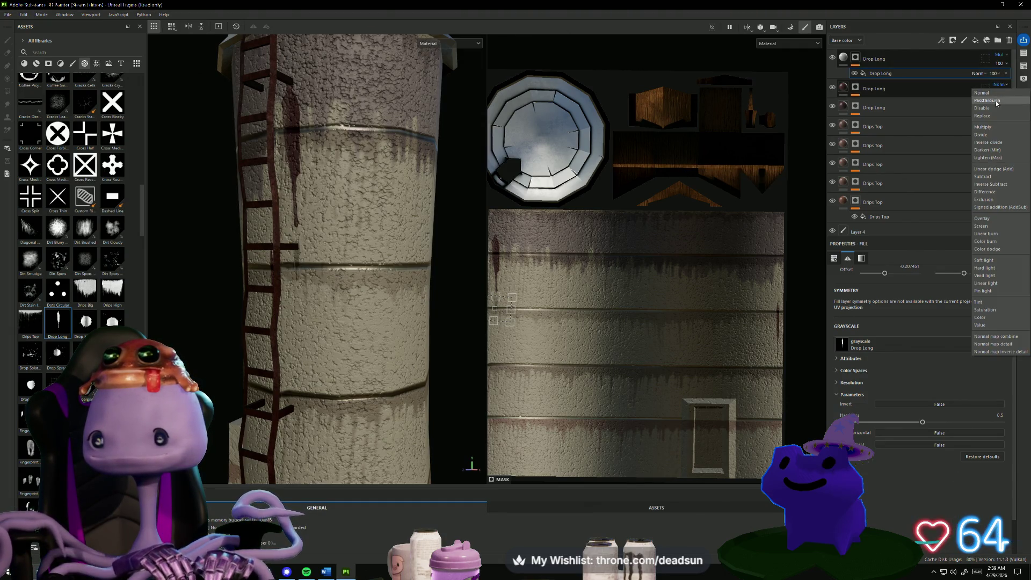
{"action": "left_click", "coordinate": [991, 128]}
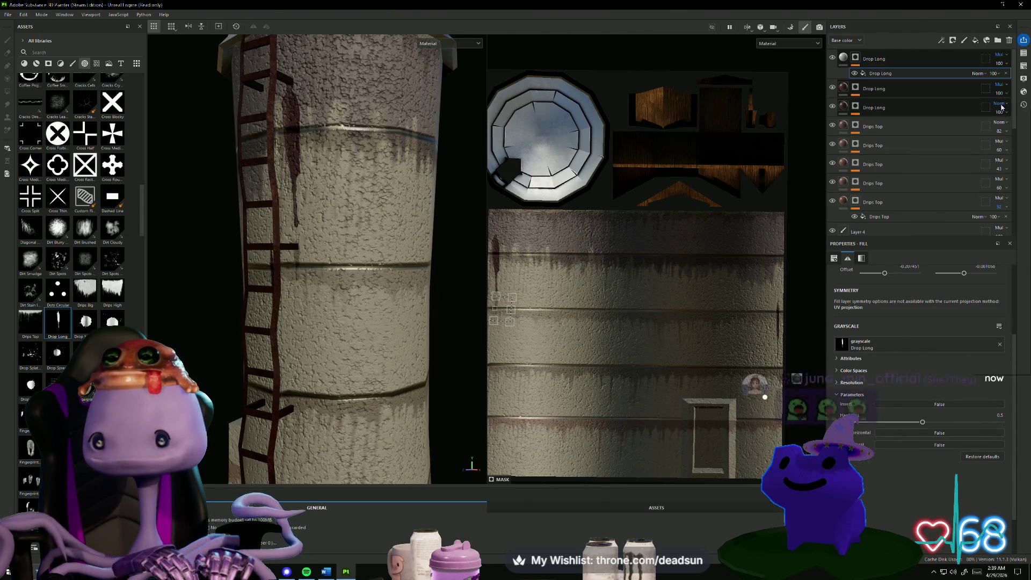
{"action": "left_click", "coordinate": [1001, 123]}
{"action": "left_click", "coordinate": [983, 145]}
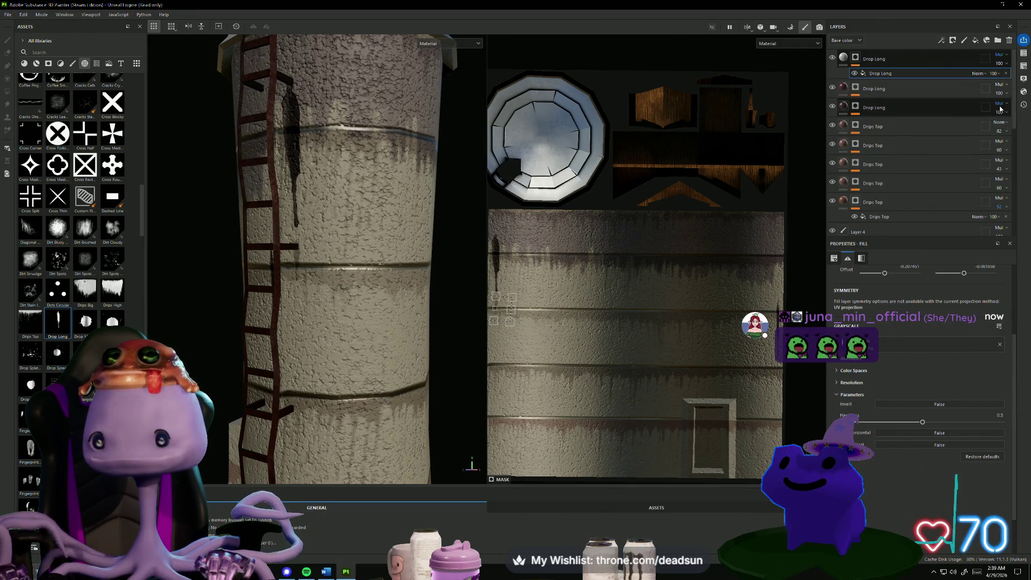
{"action": "left_click", "coordinate": [1000, 124]}
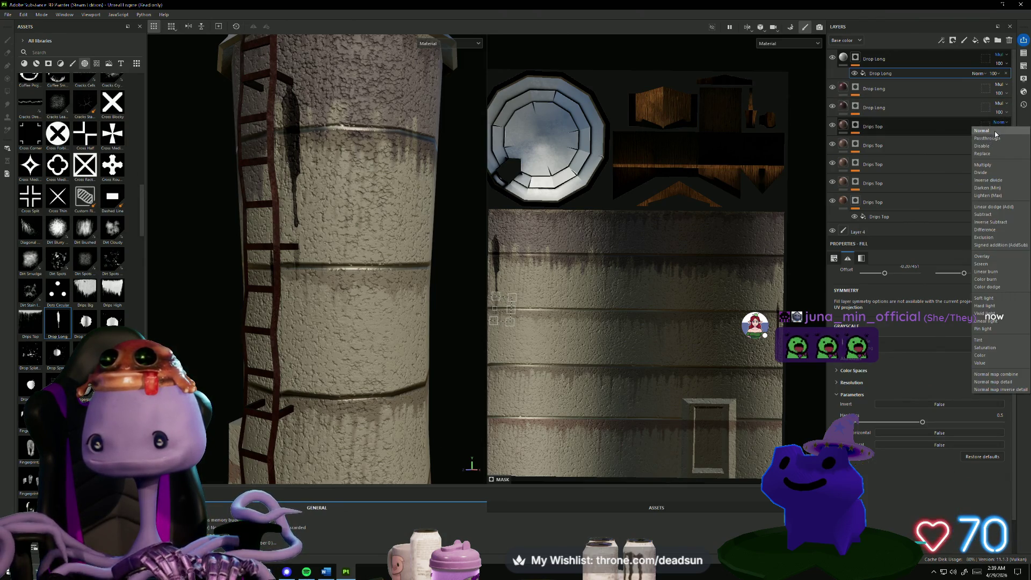
{"action": "left_click", "coordinate": [989, 165]}
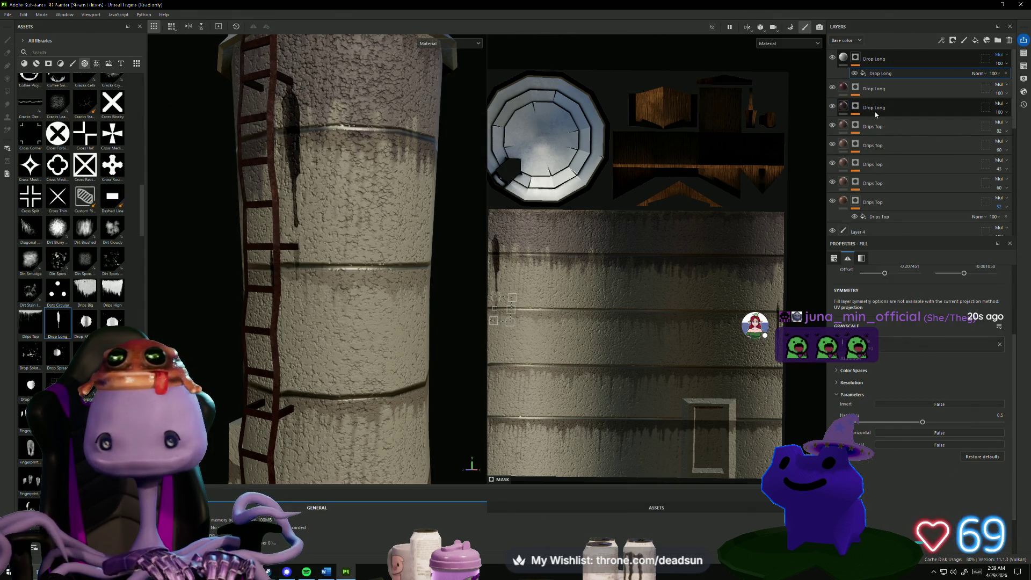
{"action": "left_click", "coordinate": [908, 110]}
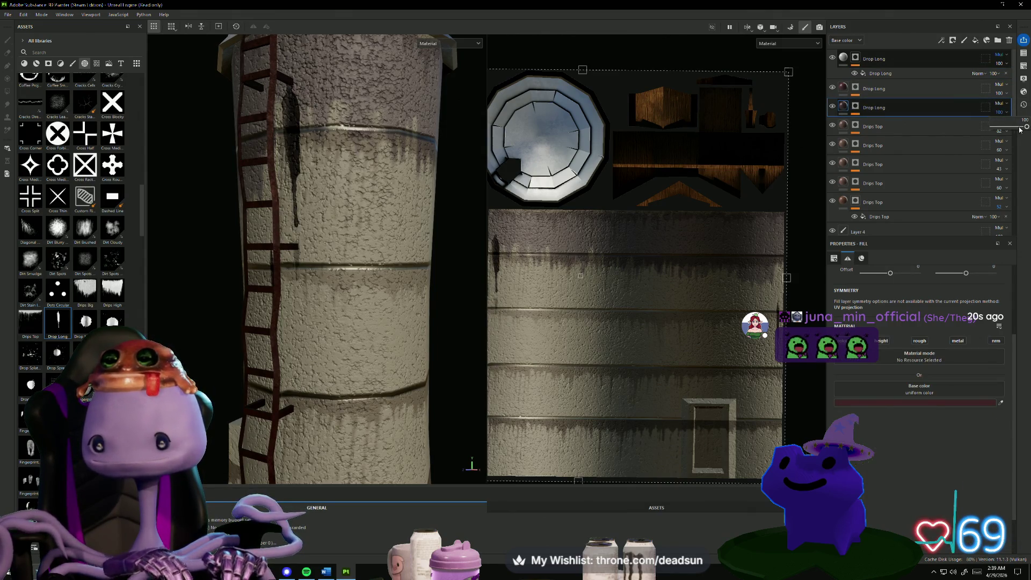
Lower the third Drop Long layer's opacity to 60 and review the drips on the silo.
{"action": "left_click_drag", "start_coordinate": [1019, 129], "coordinate": [1013, 131]}
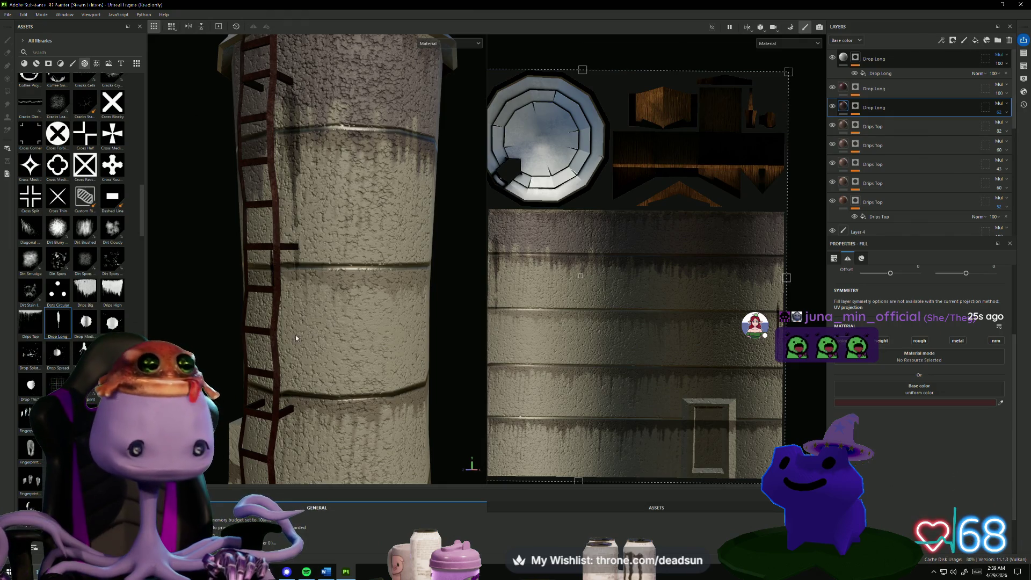
{"action": "scroll", "coordinate": [295, 338], "scroll_direction": "down", "scroll_amount": 5}
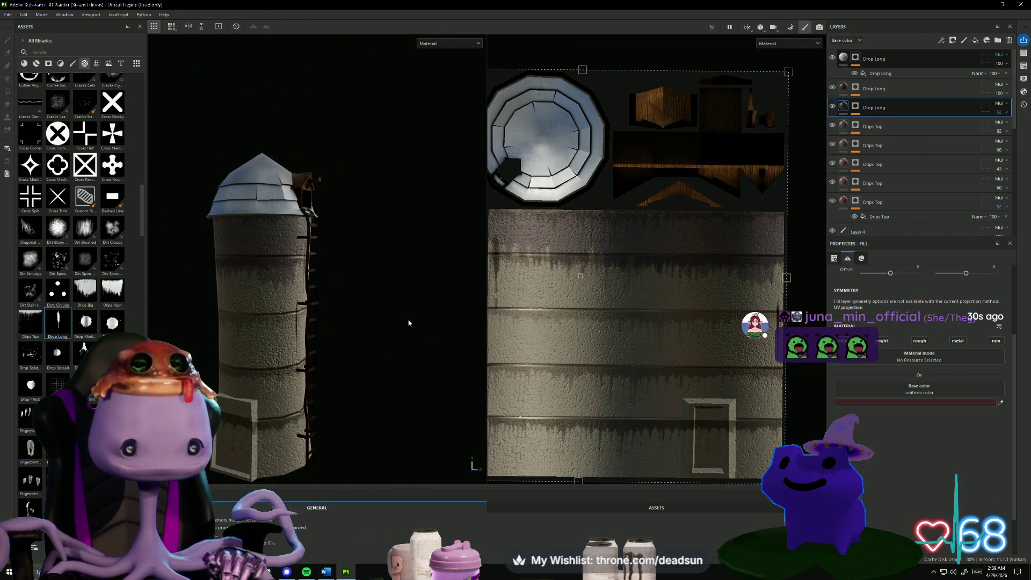
{"action": "mouse_move", "coordinate": [408, 322]}
{"action": "left_mouse_down", "text": "alt"}
{"action": "mouse_move", "coordinate": [298, 324]}
{"action": "mouse_move", "coordinate": [296, 290]}
{"action": "mouse_move", "coordinate": [318, 346]}
{"action": "mouse_move", "coordinate": [390, 312]}
{"action": "mouse_move", "coordinate": [449, 306]}
{"action": "mouse_move", "coordinate": [467, 322]}
{"action": "mouse_move", "coordinate": [385, 356]}
{"action": "mouse_move", "coordinate": [292, 367]}
{"action": "mouse_move", "coordinate": [368, 349]}
{"action": "mouse_move", "coordinate": [435, 311]}
{"action": "mouse_move", "coordinate": [483, 365]}
{"action": "mouse_move", "coordinate": [558, 381]}
{"action": "mouse_move", "coordinate": [529, 337]}
{"action": "mouse_move", "coordinate": [479, 330]}
{"action": "mouse_move", "coordinate": [442, 346]}
{"action": "mouse_move", "coordinate": [443, 383]}
{"action": "mouse_move", "coordinate": [333, 385]}
{"action": "mouse_move", "coordinate": [326, 438]}
{"action": "mouse_move", "coordinate": [454, 376]}
{"action": "mouse_move", "coordinate": [574, 370]}
{"action": "mouse_move", "coordinate": [591, 317]}
{"action": "mouse_move", "coordinate": [340, 367]}
{"action": "mouse_move", "coordinate": [457, 371]}
{"action": "mouse_move", "coordinate": [398, 336]}
{"action": "left_mouse_up", "text": "alt"}
{"action": "scroll", "coordinate": [296, 325], "scroll_direction": "up", "scroll_amount": 5}
{"action": "scroll", "coordinate": [327, 342], "scroll_direction": "down", "scroll_amount": 6}
{"action": "scroll", "coordinate": [368, 369], "scroll_direction": "up", "scroll_amount": 3}
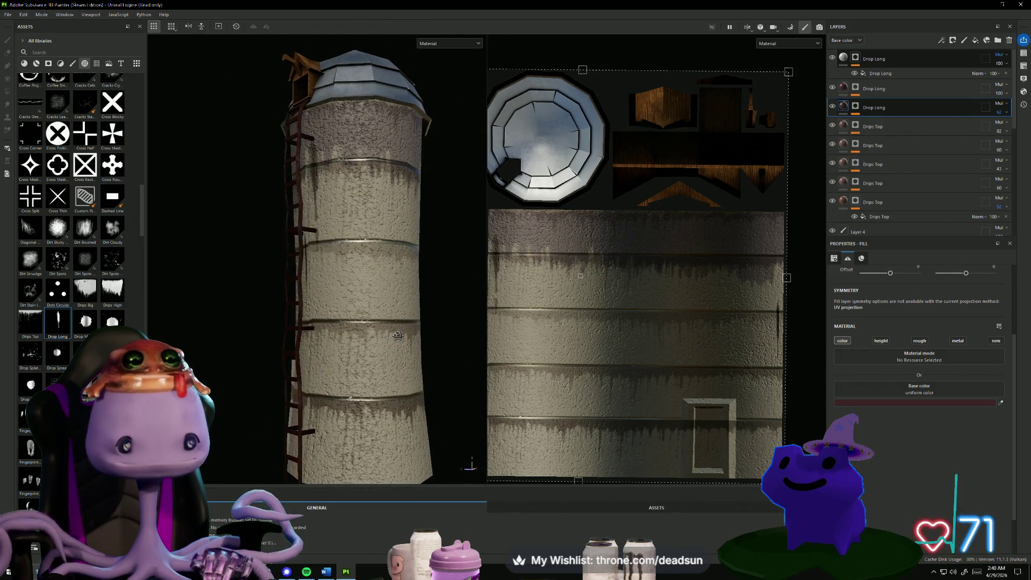
{"action": "scroll", "coordinate": [392, 351], "scroll_direction": "down", "scroll_amount": 4}
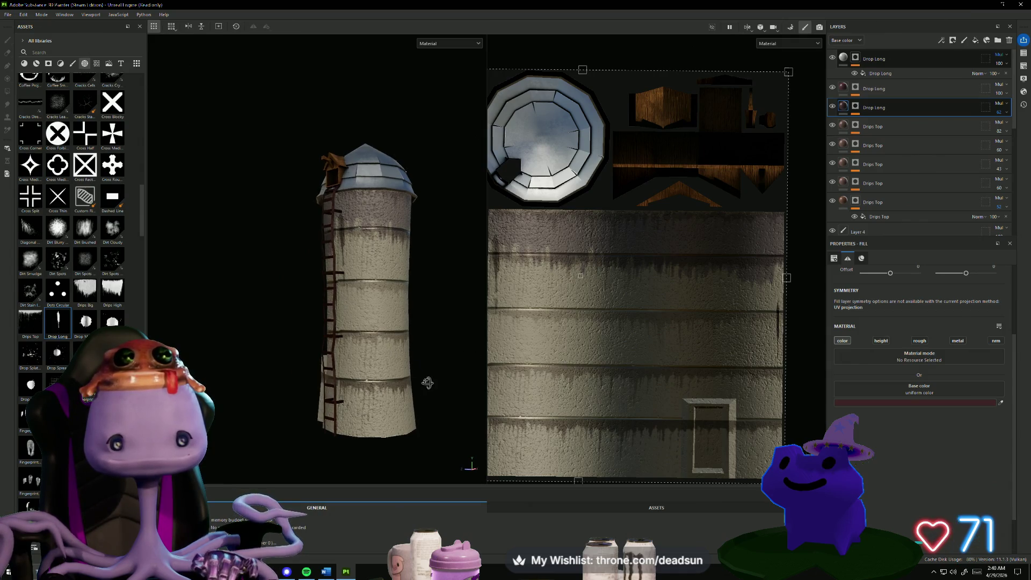
{"action": "scroll", "coordinate": [427, 382], "scroll_direction": "down", "scroll_amount": 2}
{"action": "scroll", "coordinate": [638, 378], "scroll_direction": "down", "scroll_amount": 3}
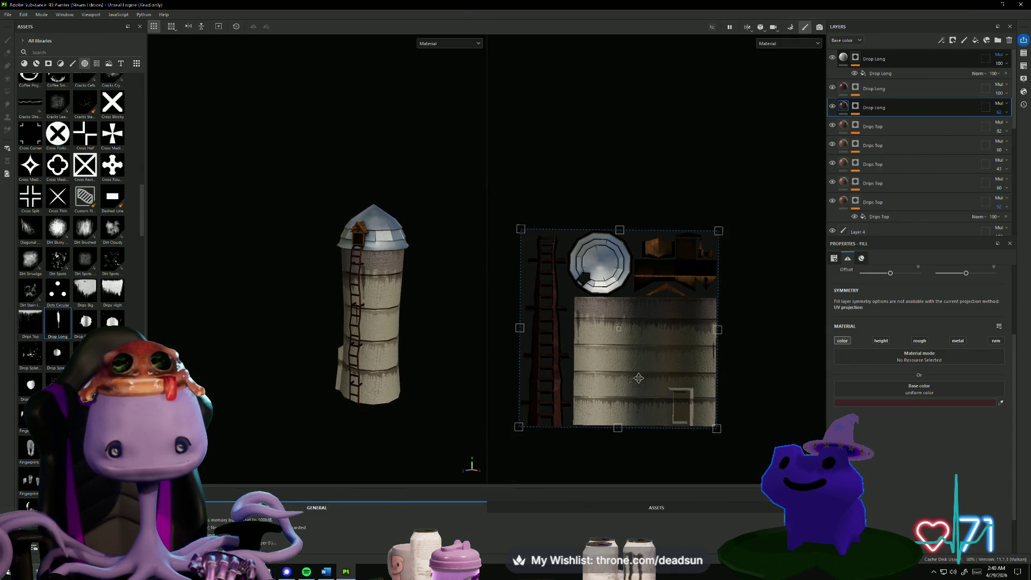
{"action": "mouse_move", "coordinate": [550, 383]}
{"action": "left_mouse_down"}
{"action": "mouse_move", "coordinate": [569, 408]}
{"action": "mouse_move", "coordinate": [557, 384]}
{"action": "left_mouse_up"}
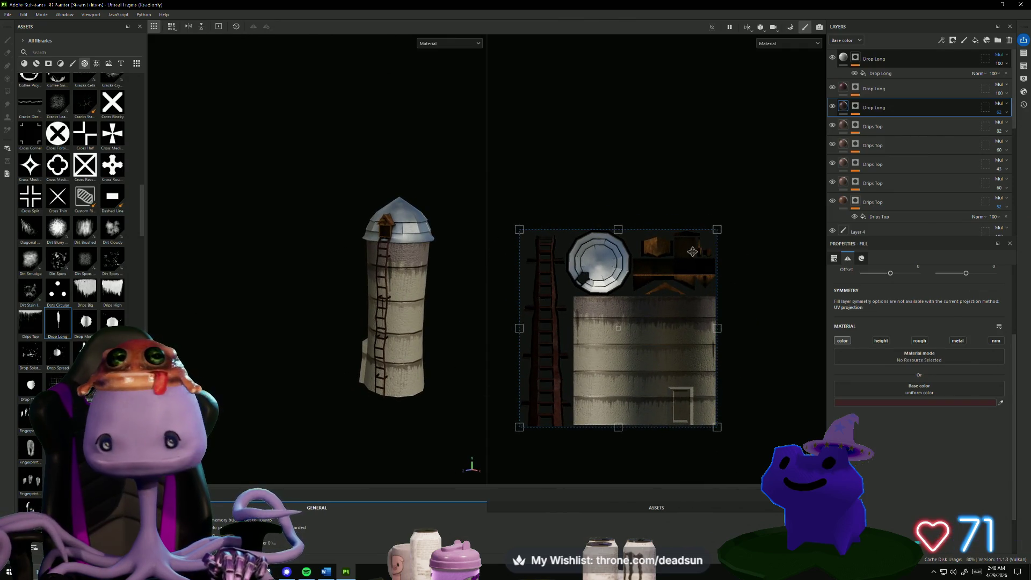
{"action": "scroll", "coordinate": [869, 169], "scroll_direction": "down", "scroll_amount": 5}
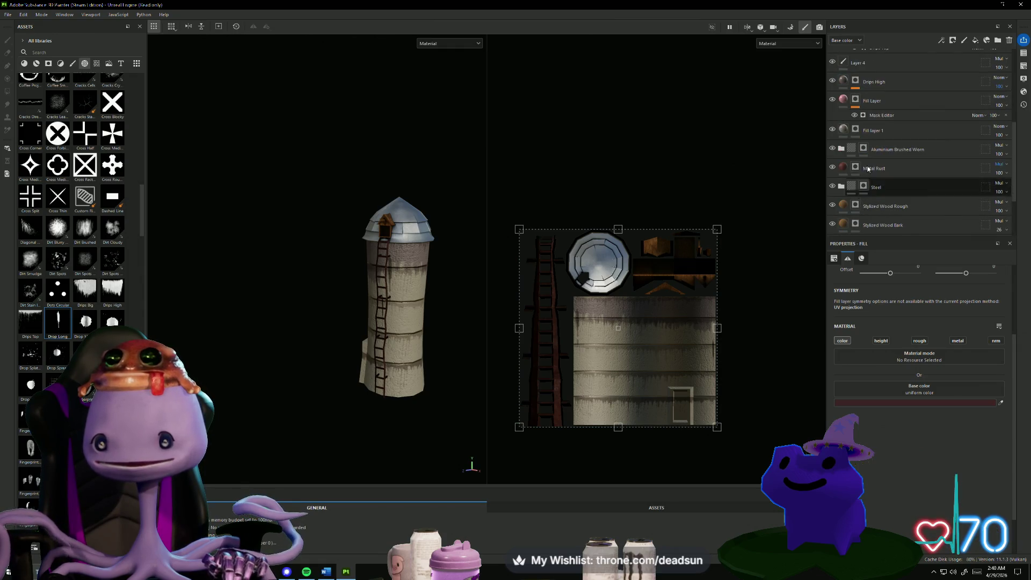
{"action": "scroll", "coordinate": [885, 113], "scroll_direction": "down", "scroll_amount": 2}
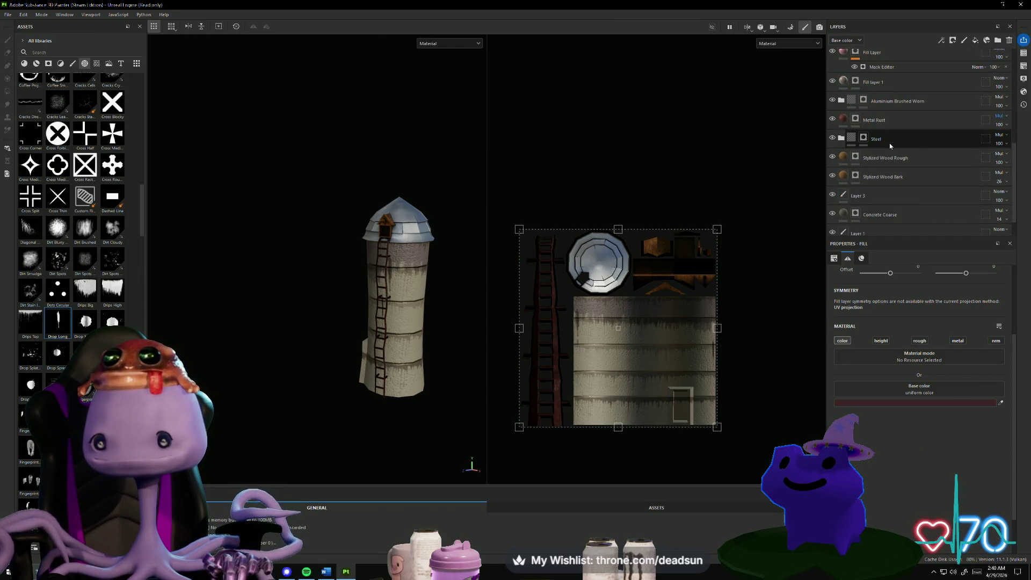
{"action": "scroll", "coordinate": [889, 143], "scroll_direction": "down", "scroll_amount": 1}
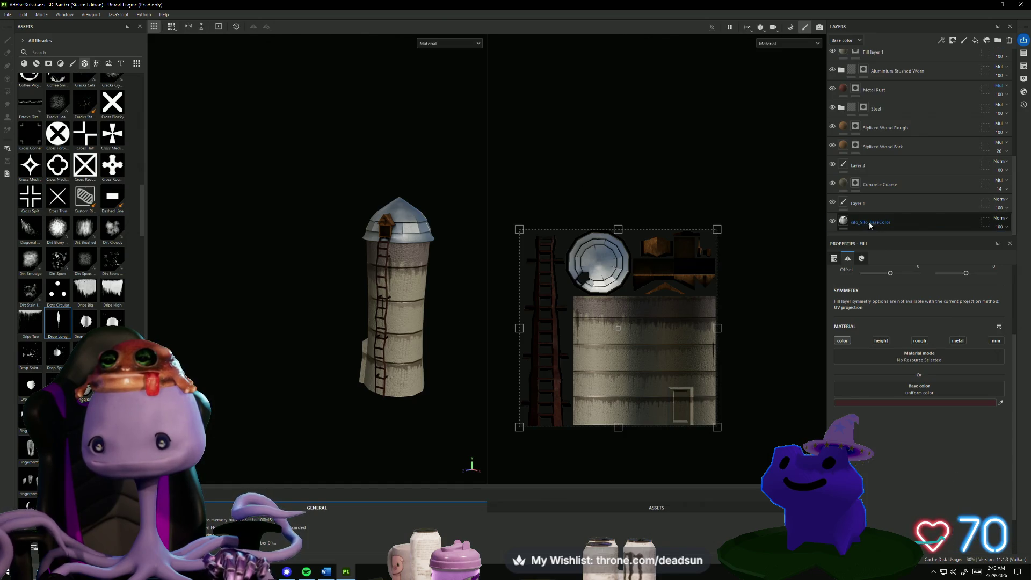
{"action": "left_click", "coordinate": [871, 226]}
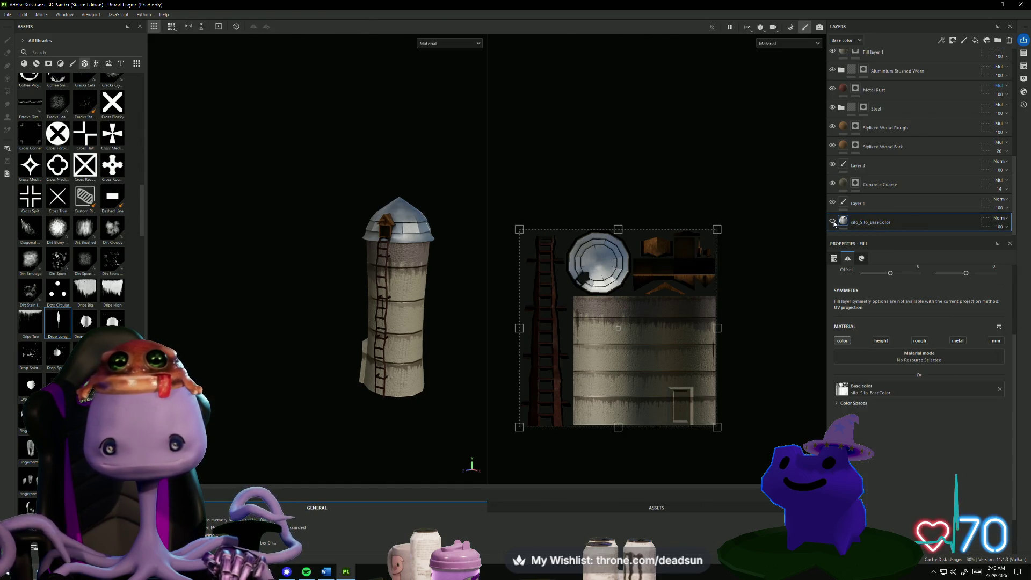
{"action": "left_click", "coordinate": [833, 221]}
{"action": "left_click", "coordinate": [833, 221]}
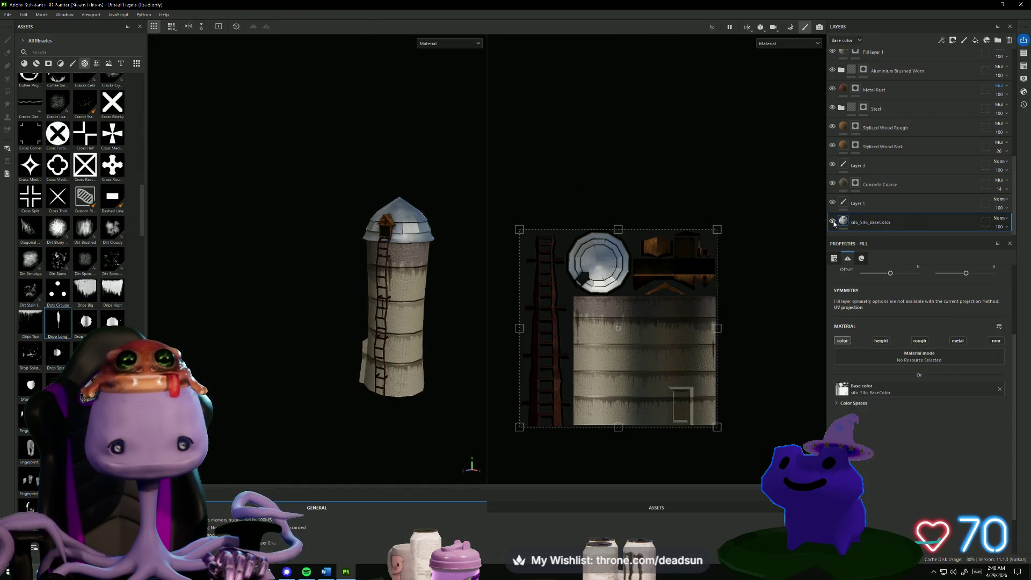
{"action": "left_click", "coordinate": [879, 206]}
{"action": "left_click", "coordinate": [856, 183]}
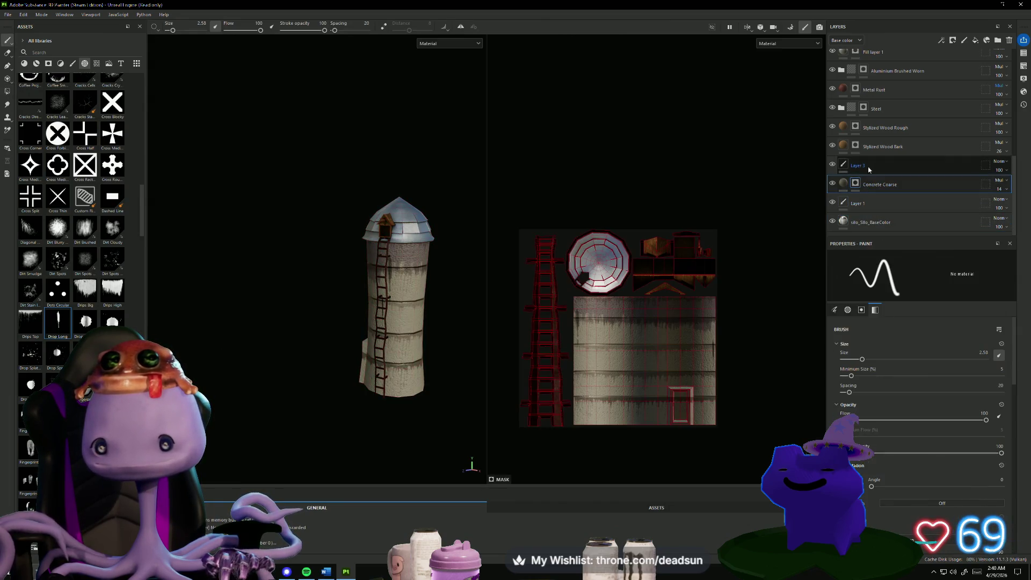
{"action": "left_click", "coordinate": [890, 111]}
{"action": "left_click", "coordinate": [834, 109]}
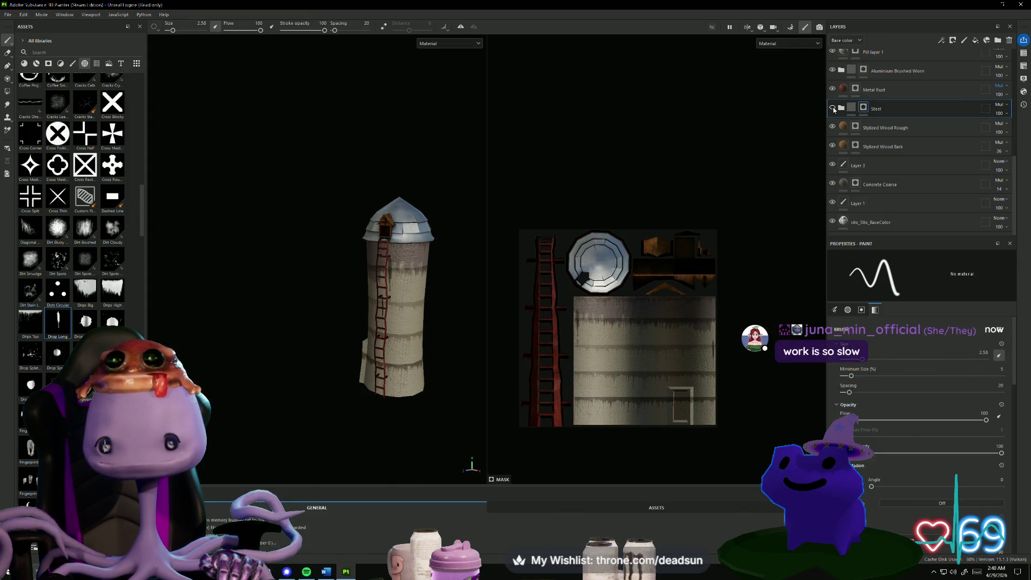
{"action": "left_click", "coordinate": [834, 109]}
{"action": "left_click", "coordinate": [834, 109]}
{"action": "left_click", "coordinate": [834, 109]}
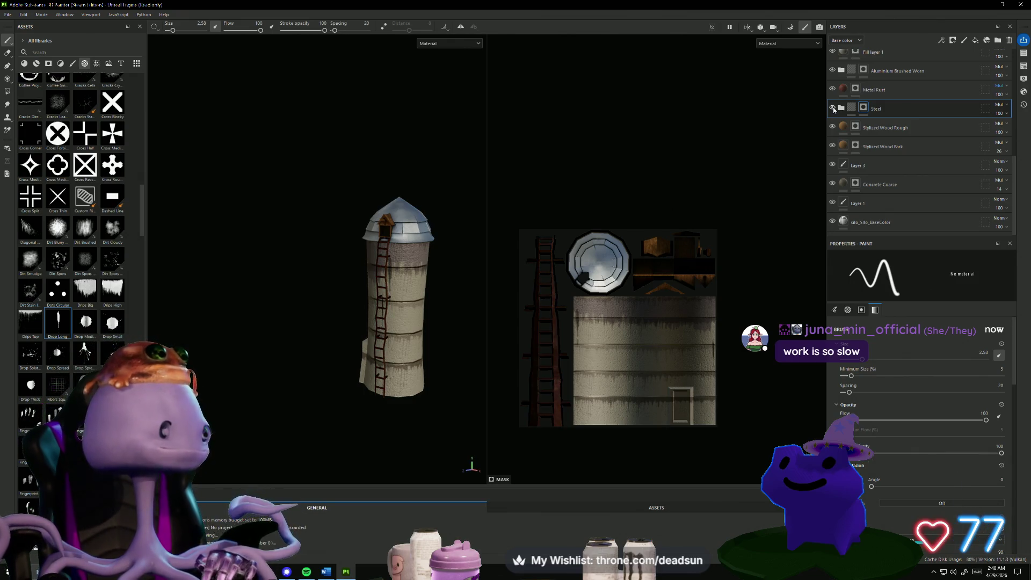
{"action": "left_click", "coordinate": [834, 90]}
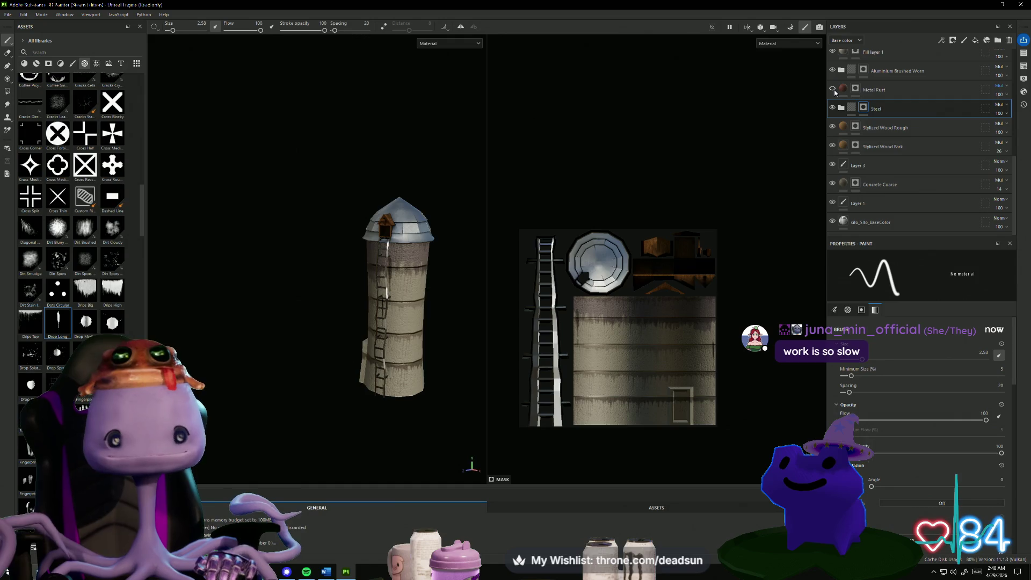
{"action": "left_click", "coordinate": [833, 90]}
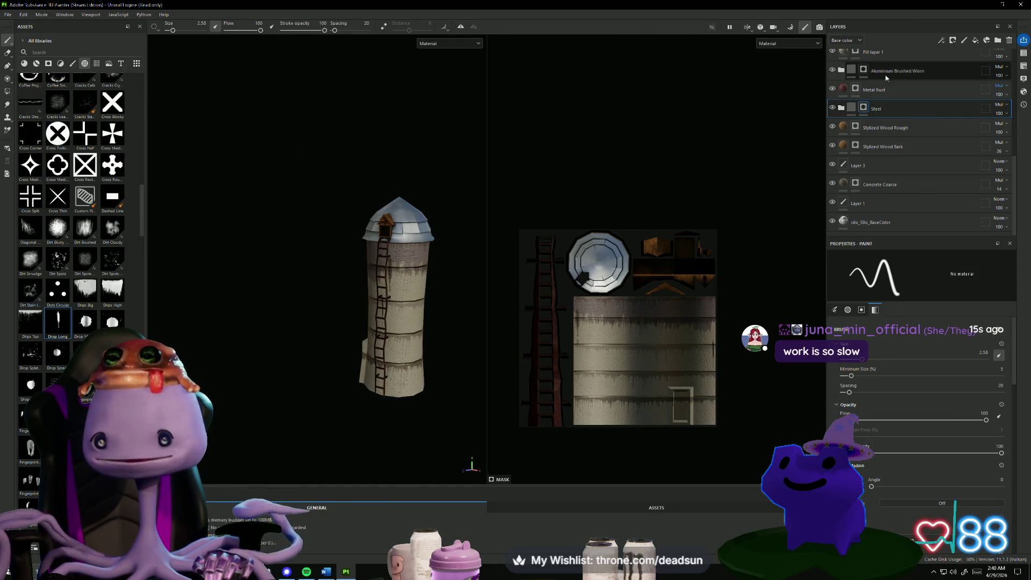
{"action": "left_click", "coordinate": [833, 71]}
{"action": "left_click", "coordinate": [833, 71]}
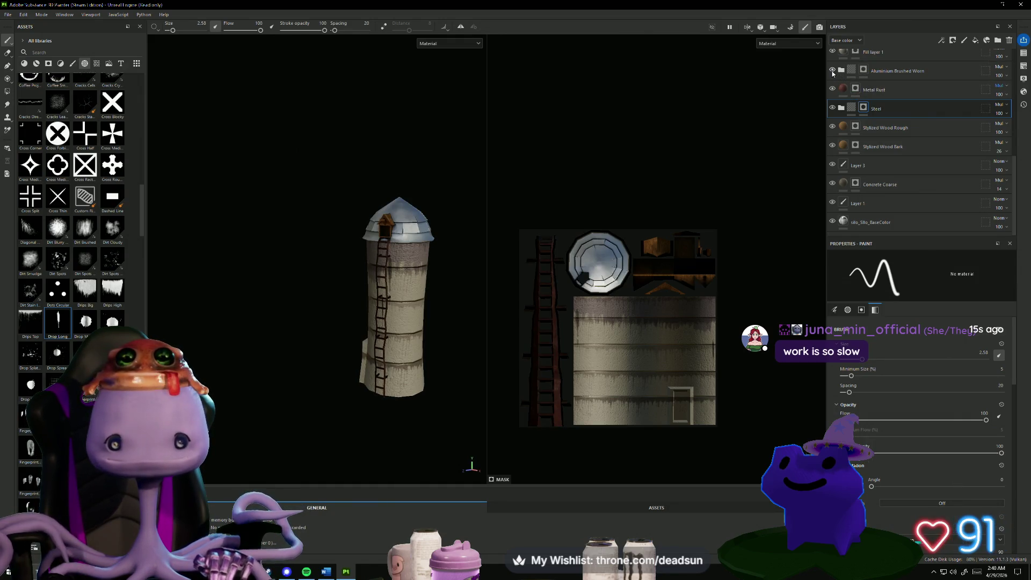
{"action": "left_click", "coordinate": [891, 72]}
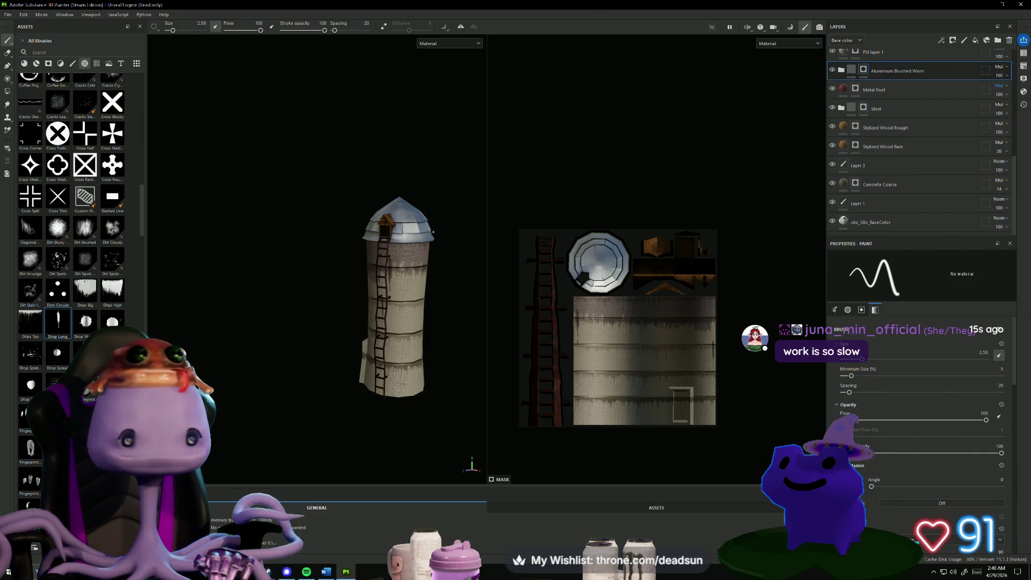
{"action": "scroll", "coordinate": [72, 215], "scroll_direction": "down", "scroll_amount": 5}
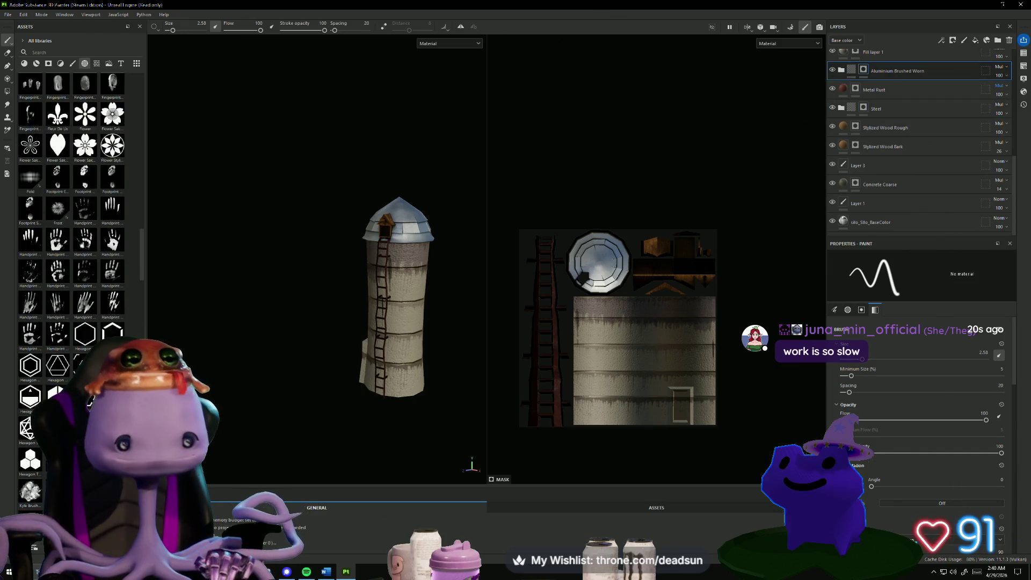
Drop the Kyle Brush Presets alpha 55 onto the roof's UV island as a fill-layer mask.
{"action": "scroll", "coordinate": [72, 214], "scroll_direction": "down", "scroll_amount": 5}
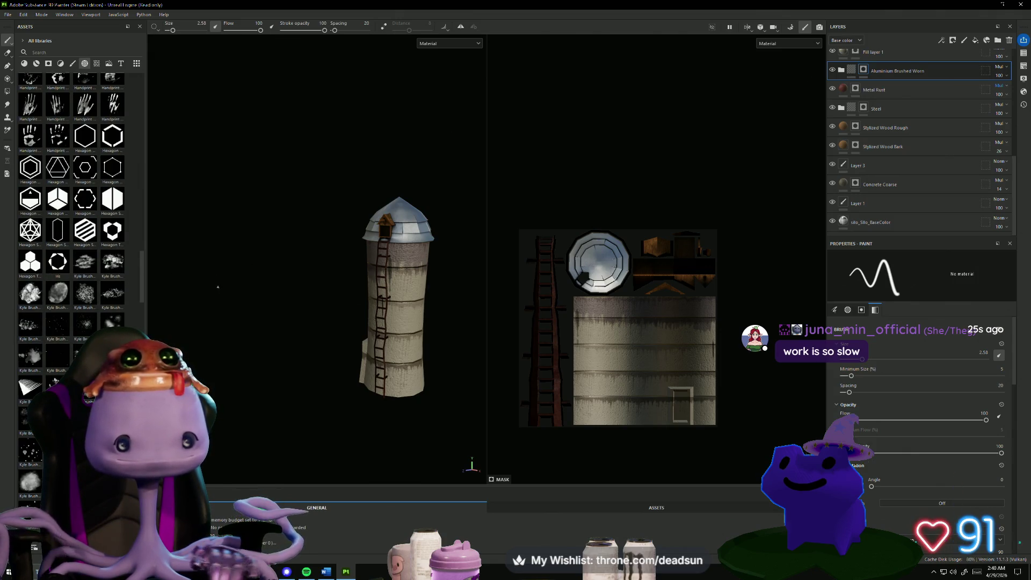
{"action": "scroll", "coordinate": [45, 354], "scroll_direction": "down", "scroll_amount": 5}
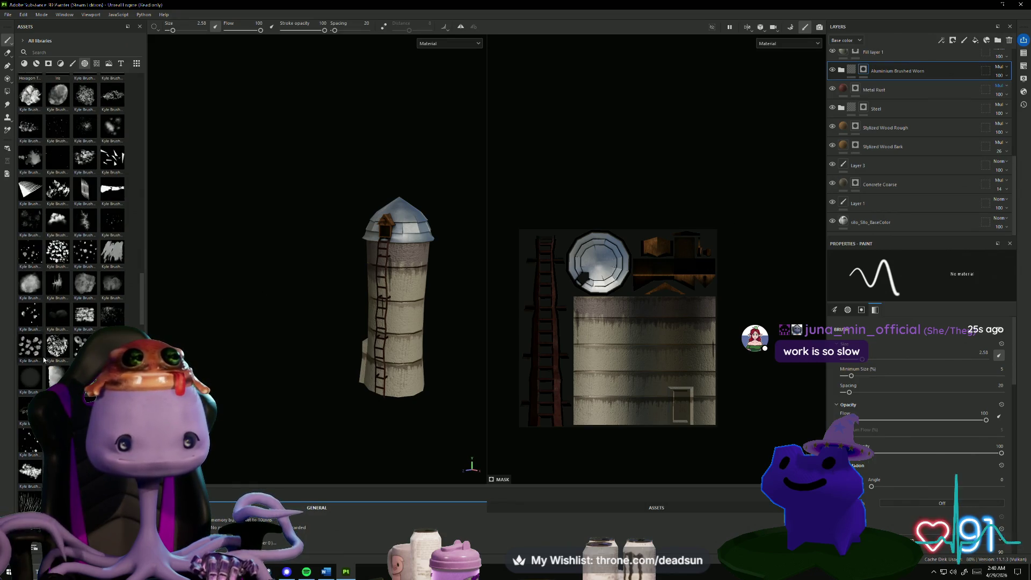
{"action": "scroll", "coordinate": [46, 357], "scroll_direction": "down", "scroll_amount": 5}
{"action": "scroll", "coordinate": [45, 359], "scroll_direction": "down", "scroll_amount": 5}
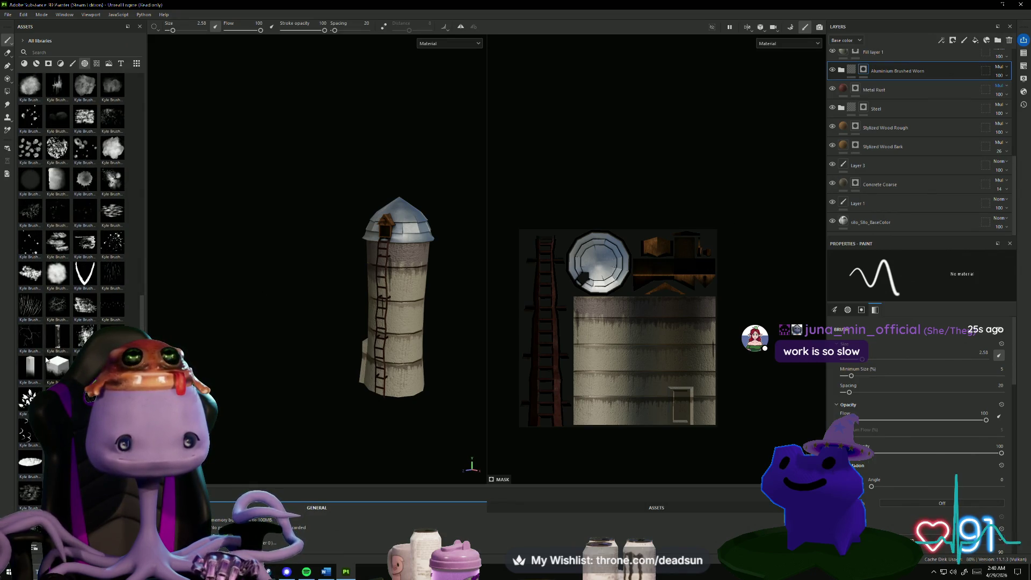
{"action": "scroll", "coordinate": [48, 359], "scroll_direction": "down", "scroll_amount": 5}
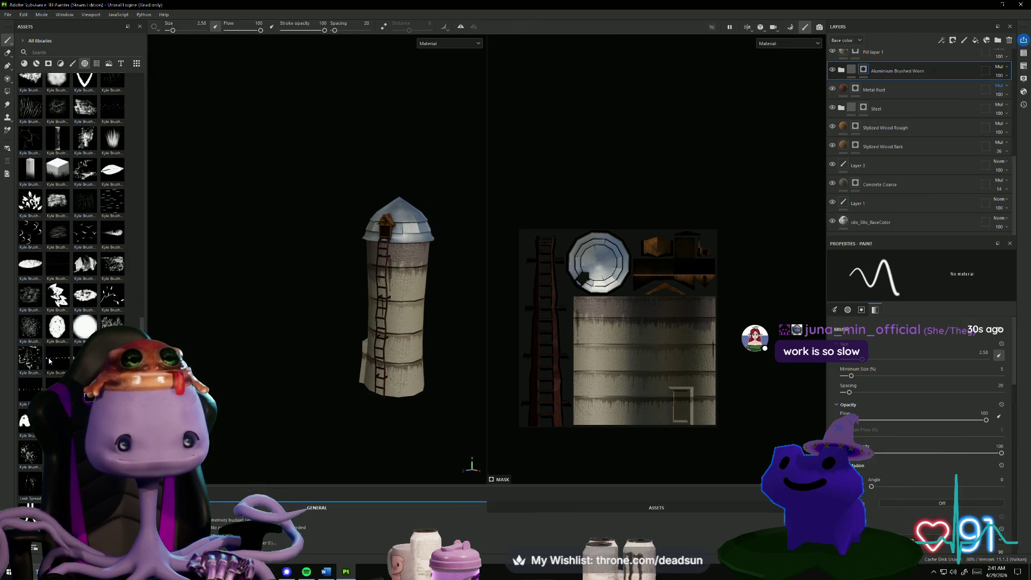
{"action": "scroll", "coordinate": [50, 359], "scroll_direction": "up", "scroll_amount": 3}
{"action": "scroll", "coordinate": [49, 358], "scroll_direction": "up", "scroll_amount": 3}
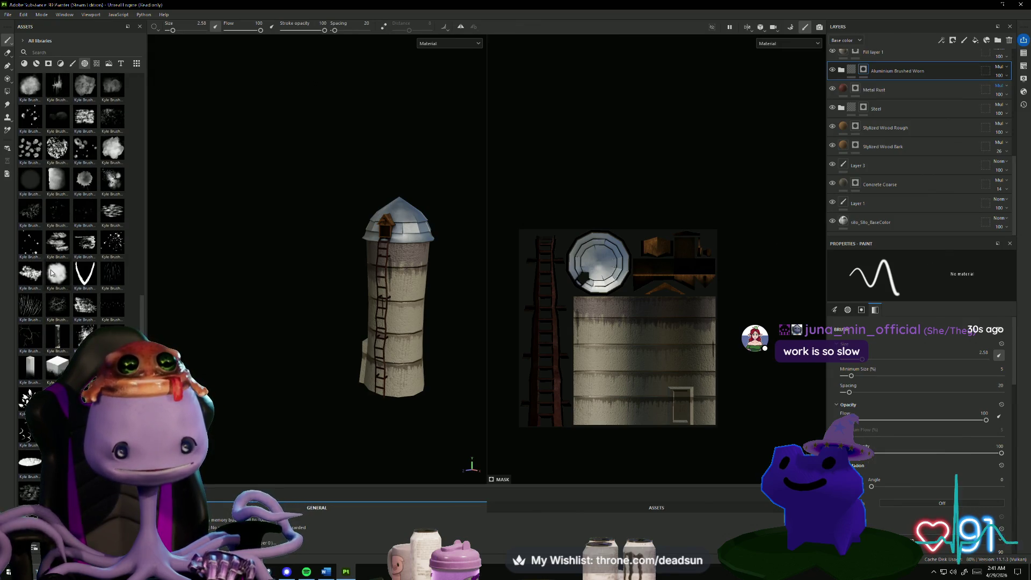
{"action": "mouse_move", "coordinate": [51, 272]}
{"action": "left_mouse_down"}
{"action": "mouse_move", "coordinate": [162, 284]}
{"action": "mouse_move", "coordinate": [592, 254]}
{"action": "mouse_move", "coordinate": [605, 272]}
{"action": "left_mouse_up"}
{"action": "left_click", "coordinate": [612, 265]}
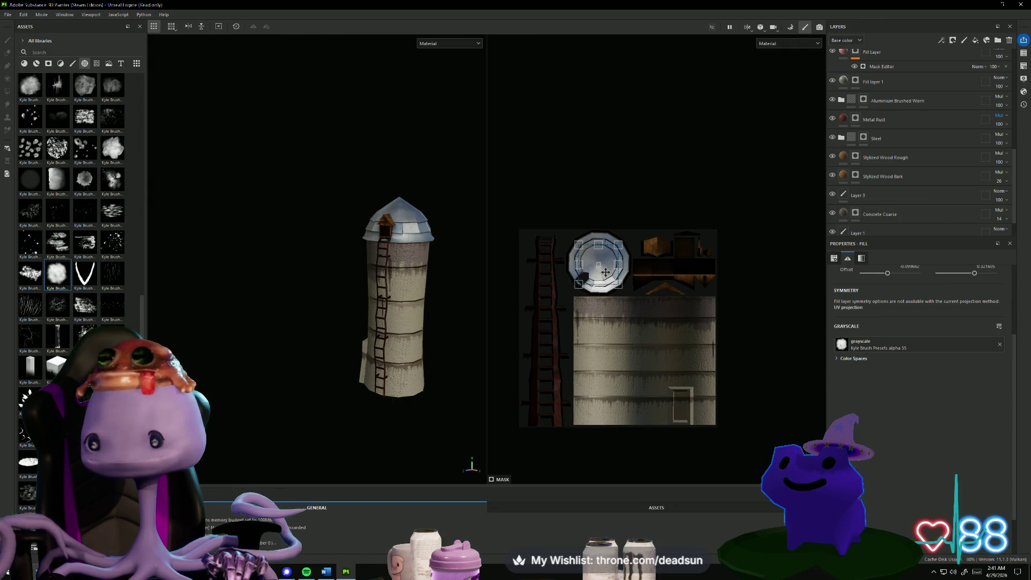
Shift the alpha 55 projection over the silo roof.
{"action": "scroll", "coordinate": [936, 187], "scroll_direction": "up", "scroll_amount": 10}
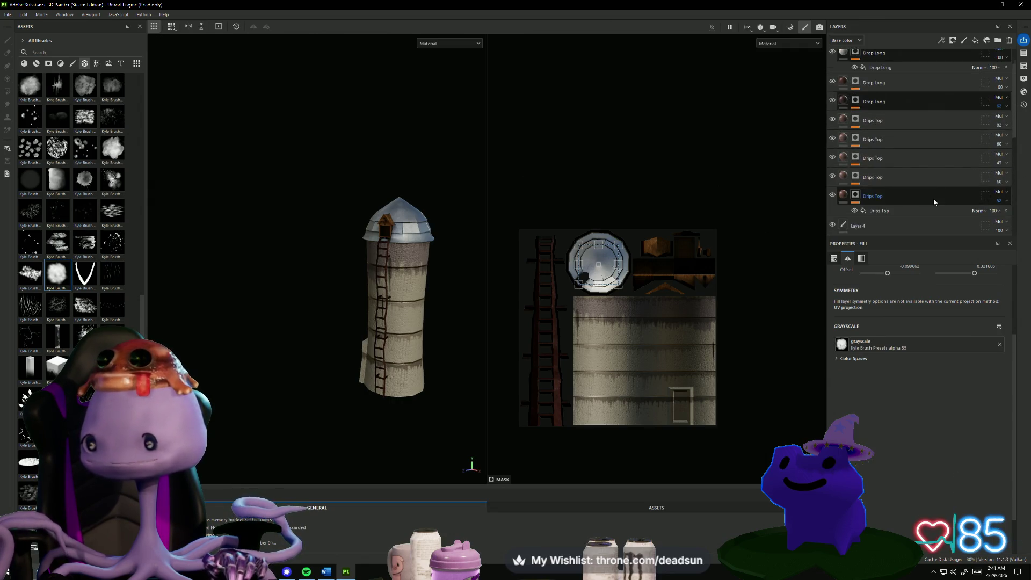
{"action": "scroll", "coordinate": [934, 202], "scroll_direction": "up", "scroll_amount": 2}
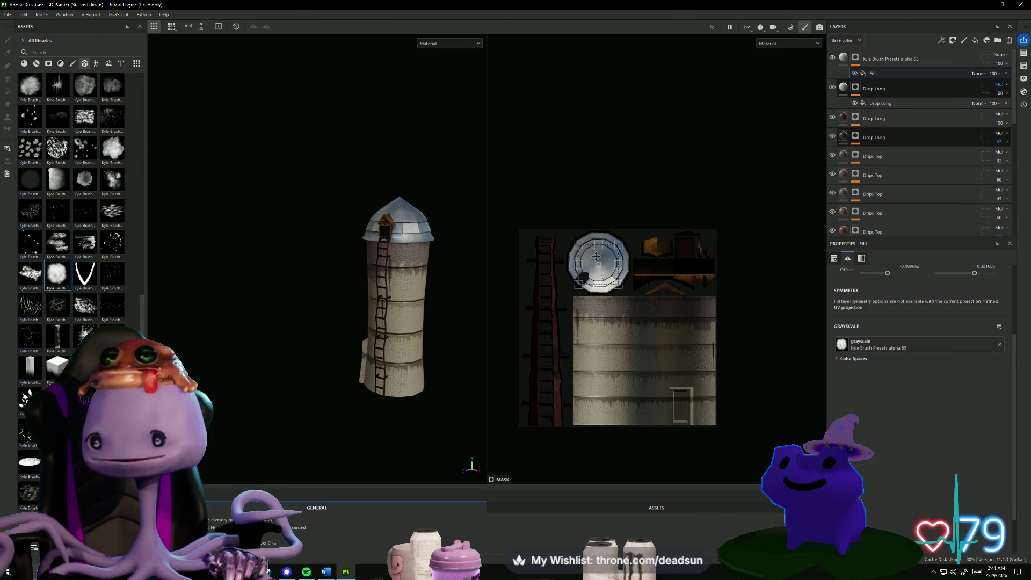
{"action": "scroll", "coordinate": [596, 256], "scroll_direction": "up", "scroll_amount": 4}
{"action": "mouse_move", "coordinate": [596, 257]}
{"action": "left_mouse_down"}
{"action": "mouse_move", "coordinate": [607, 271]}
{"action": "mouse_move", "coordinate": [614, 234]}
{"action": "mouse_move", "coordinate": [622, 241]}
{"action": "left_mouse_up"}
{"action": "scroll", "coordinate": [429, 219], "scroll_direction": "up", "scroll_amount": 5}
{"action": "mouse_move", "coordinate": [428, 219]}
{"action": "left_mouse_down", "text": "alt"}
{"action": "mouse_move", "coordinate": [442, 159]}
{"action": "mouse_move", "coordinate": [414, 295]}
{"action": "mouse_move", "coordinate": [417, 360]}
{"action": "mouse_move", "coordinate": [437, 191]}
{"action": "mouse_move", "coordinate": [183, 257]}
{"action": "left_mouse_up", "text": "alt"}
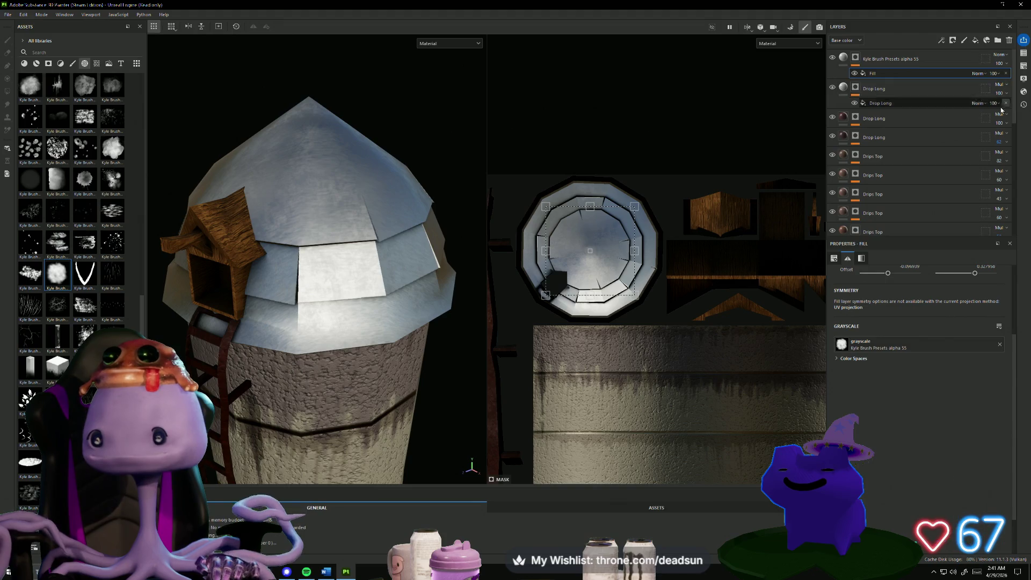
Set the alpha 55 layer's blend mode to Overlay and drag another Kyle Brush alpha onto the UVs.
{"action": "left_click", "coordinate": [964, 64]}
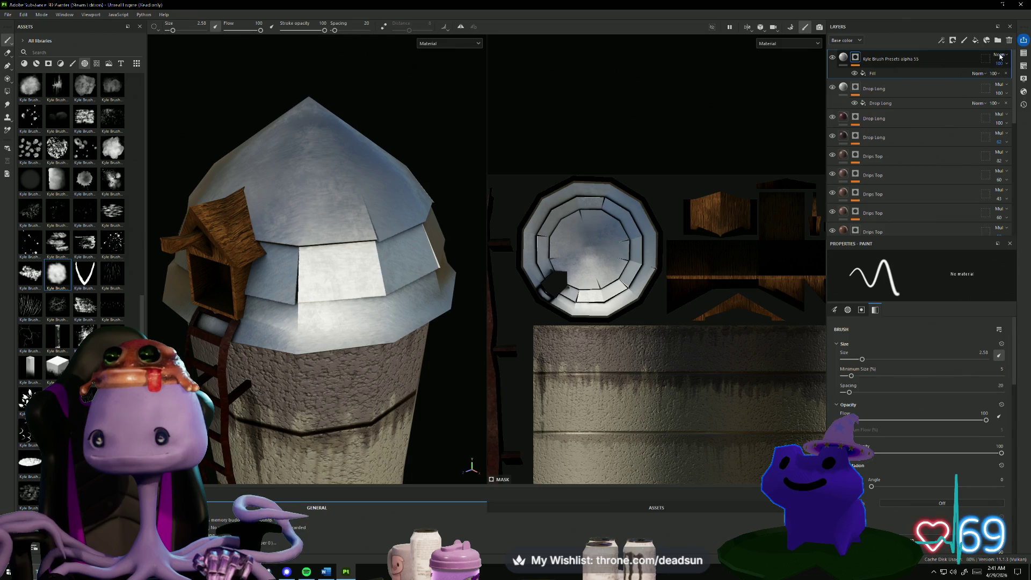
{"action": "left_click", "coordinate": [1000, 56]}
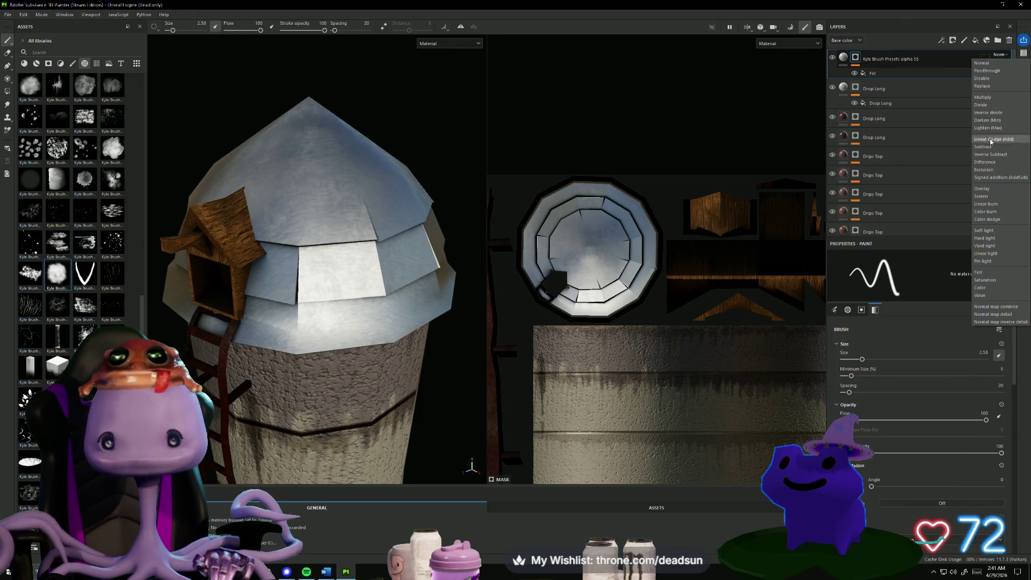
{"action": "left_click", "coordinate": [981, 188]}
{"action": "mouse_move", "coordinate": [429, 172]}
{"action": "left_mouse_down", "text": "alt"}
{"action": "mouse_move", "coordinate": [444, 156]}
{"action": "mouse_move", "coordinate": [433, 145]}
{"action": "mouse_move", "coordinate": [444, 152]}
{"action": "mouse_move", "coordinate": [422, 151]}
{"action": "mouse_move", "coordinate": [439, 157]}
{"action": "mouse_move", "coordinate": [441, 316]}
{"action": "mouse_move", "coordinate": [438, 226]}
{"action": "left_mouse_up", "text": "alt"}
{"action": "scroll", "coordinate": [376, 242], "scroll_direction": "down", "scroll_amount": 2}
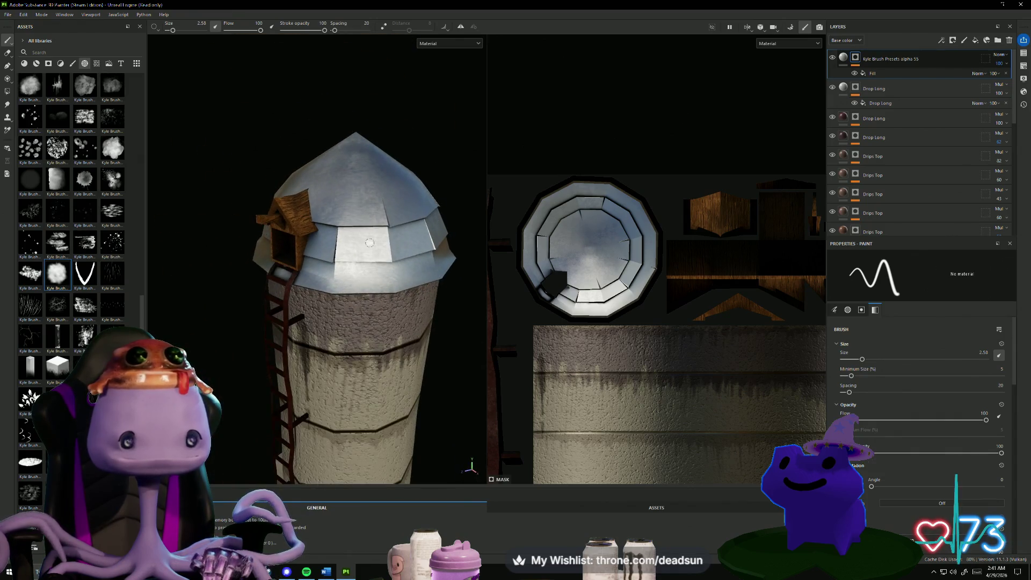
{"action": "mouse_move", "coordinate": [86, 184]}
{"action": "left_mouse_down"}
{"action": "mouse_move", "coordinate": [278, 217]}
{"action": "mouse_move", "coordinate": [588, 249]}
{"action": "left_mouse_up"}
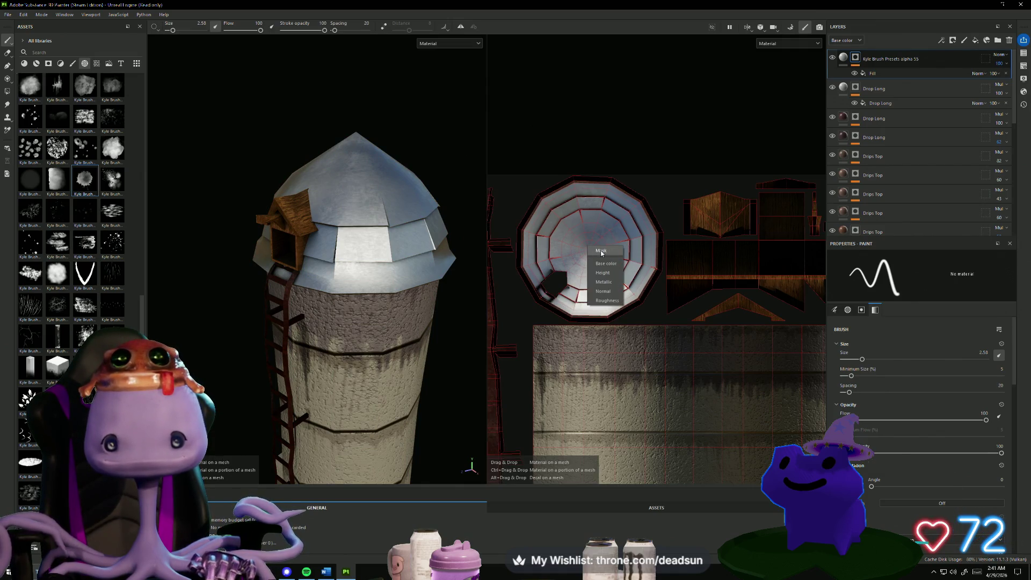
Add the Kyle Brush alpha 45 as a mask layer and color its roof stains red 883131.
{"action": "left_click", "coordinate": [601, 250]}
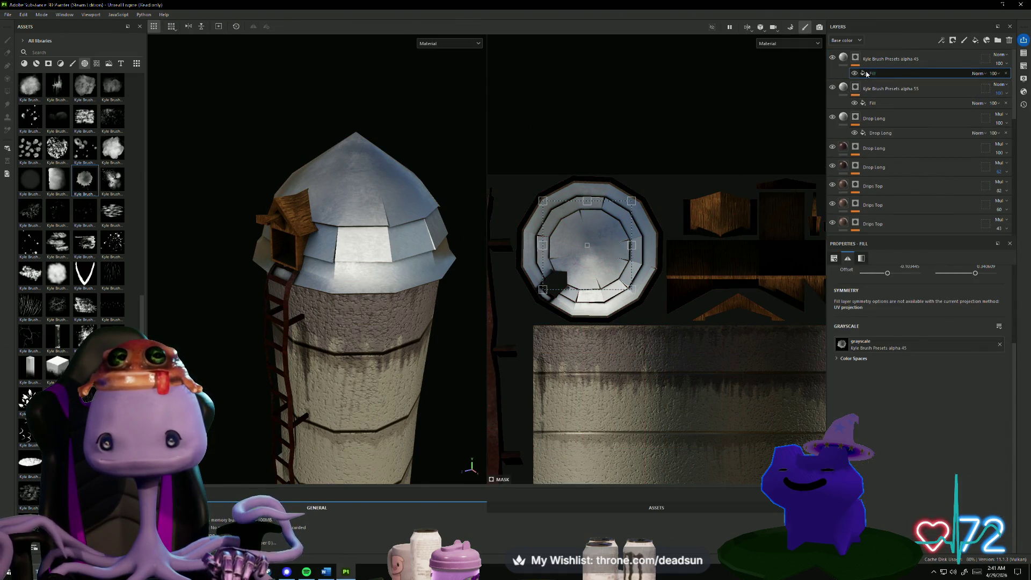
{"action": "left_click_drag", "start_coordinate": [609, 242], "coordinate": [614, 244]}
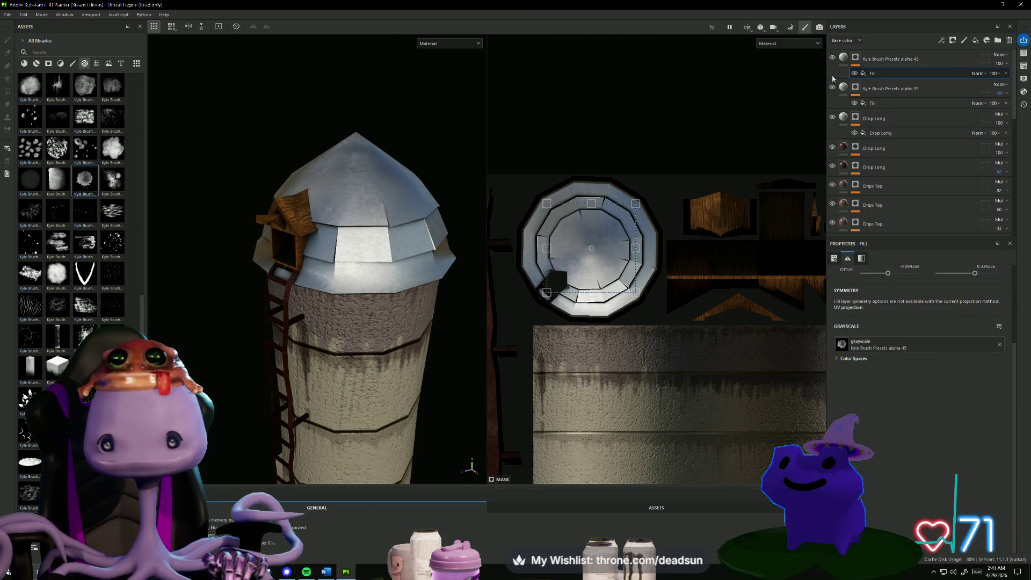
{"action": "key", "text": "ctrl+z"}
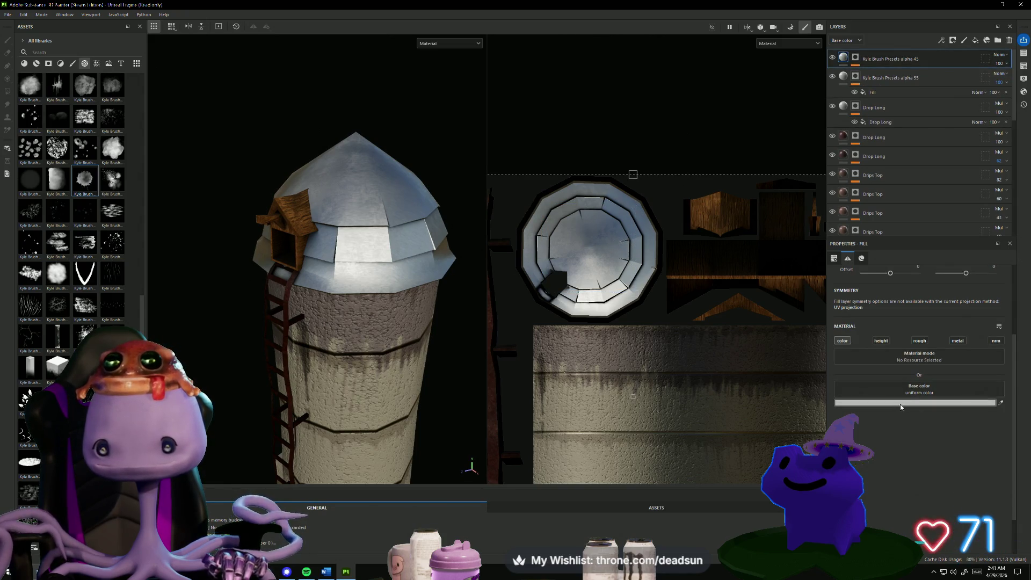
{"action": "left_click", "coordinate": [900, 404]}
{"action": "mouse_move", "coordinate": [907, 402]}
{"action": "left_mouse_down"}
{"action": "mouse_move", "coordinate": [961, 407]}
{"action": "mouse_move", "coordinate": [961, 423]}
{"action": "left_mouse_up"}
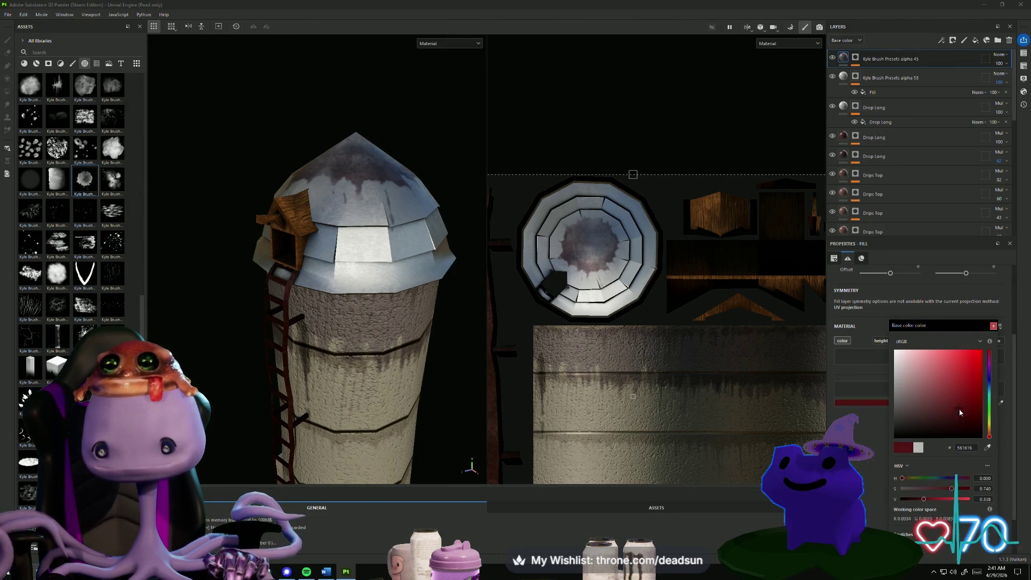
{"action": "left_click_drag", "start_coordinate": [946, 421], "coordinate": [951, 393]}
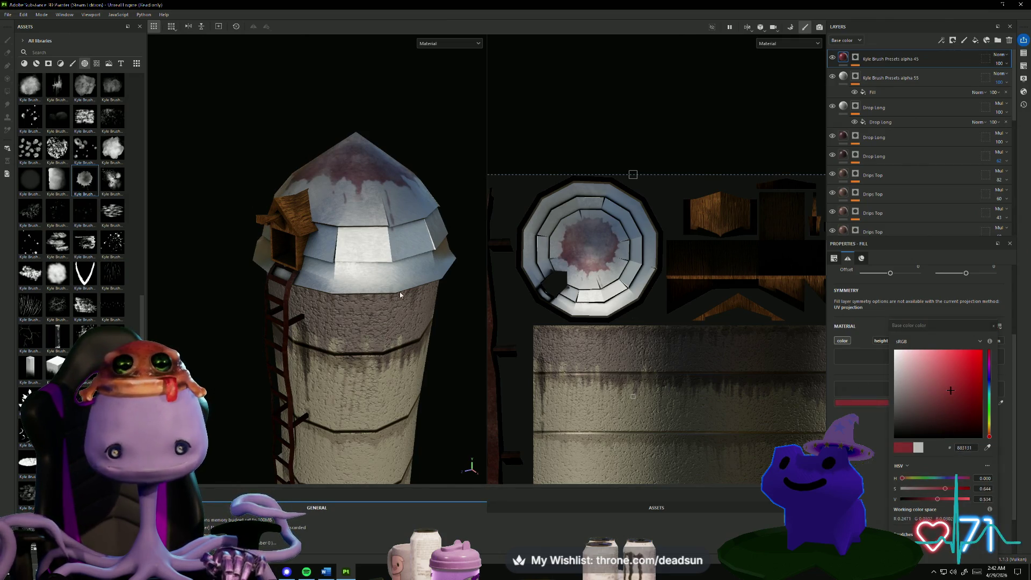
{"action": "mouse_move", "coordinate": [399, 292]}
{"action": "left_mouse_down", "text": "alt"}
{"action": "mouse_move", "coordinate": [430, 301]}
{"action": "mouse_move", "coordinate": [435, 376]}
{"action": "mouse_move", "coordinate": [513, 278]}
{"action": "left_mouse_up", "text": "alt"}
{"action": "scroll", "coordinate": [634, 241], "scroll_direction": "down", "scroll_amount": 3}
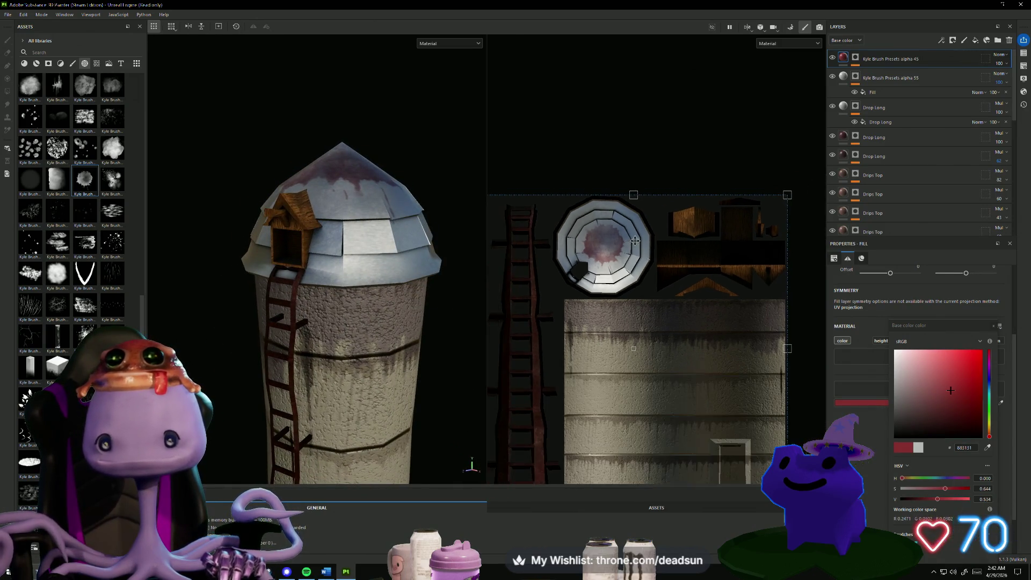
Tint the alpha 55 layer pale pink CBACAC and bring a third Kyle Brush alpha onto the UVs.
{"action": "left_click", "coordinate": [835, 95]}
{"action": "key", "text": "Delete"}
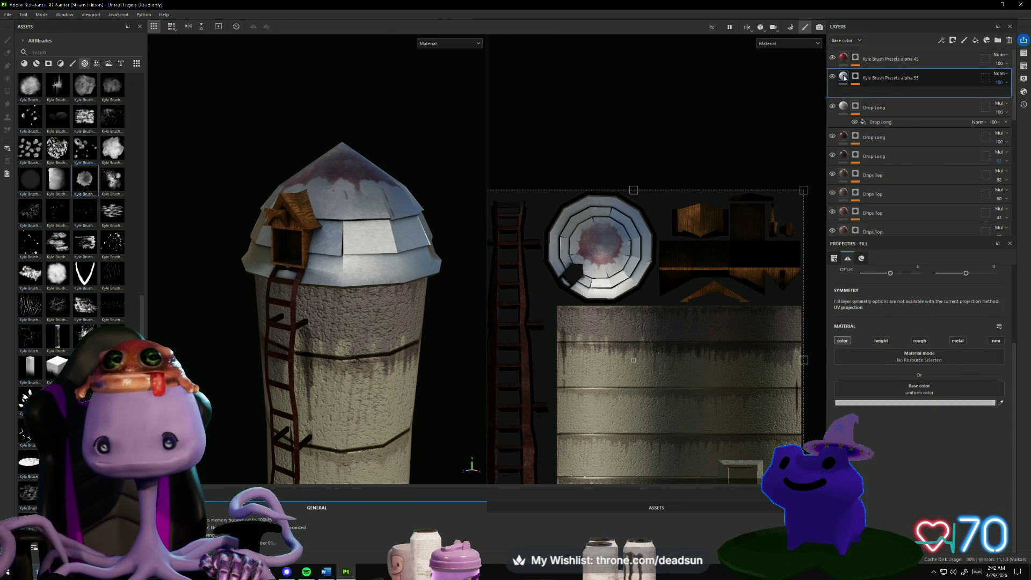
{"action": "left_click", "coordinate": [891, 402]}
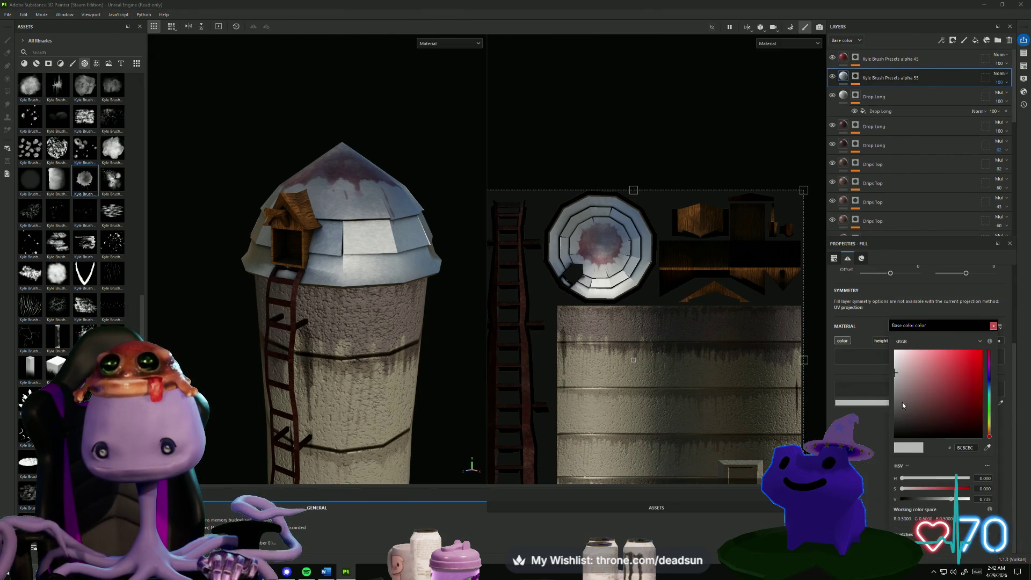
{"action": "mouse_move", "coordinate": [902, 402]}
{"action": "left_mouse_down"}
{"action": "mouse_move", "coordinate": [950, 411]}
{"action": "mouse_move", "coordinate": [926, 360]}
{"action": "mouse_move", "coordinate": [914, 356]}
{"action": "mouse_move", "coordinate": [908, 374]}
{"action": "left_mouse_up"}
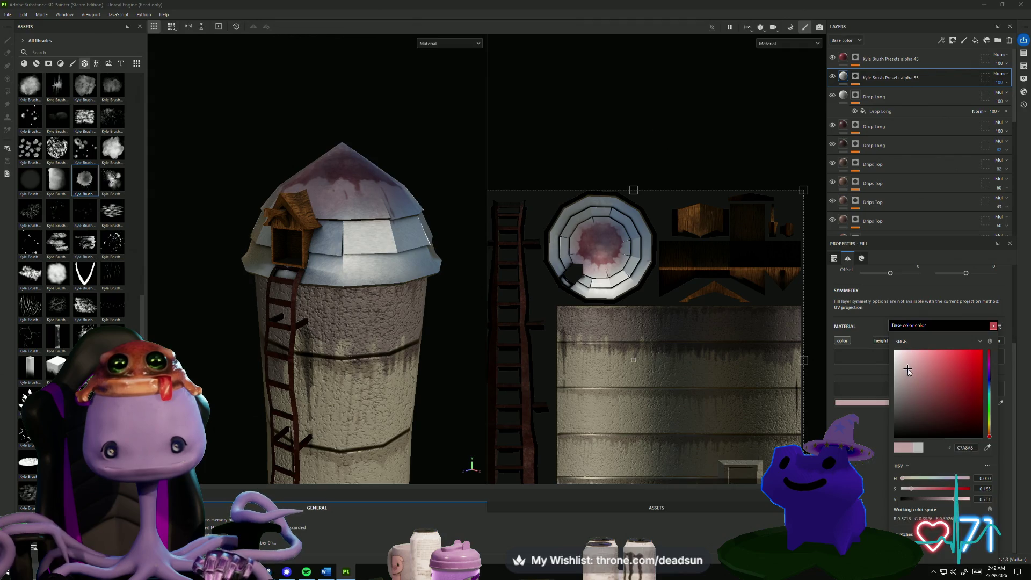
{"action": "scroll", "coordinate": [331, 300], "scroll_direction": "down", "scroll_amount": 5}
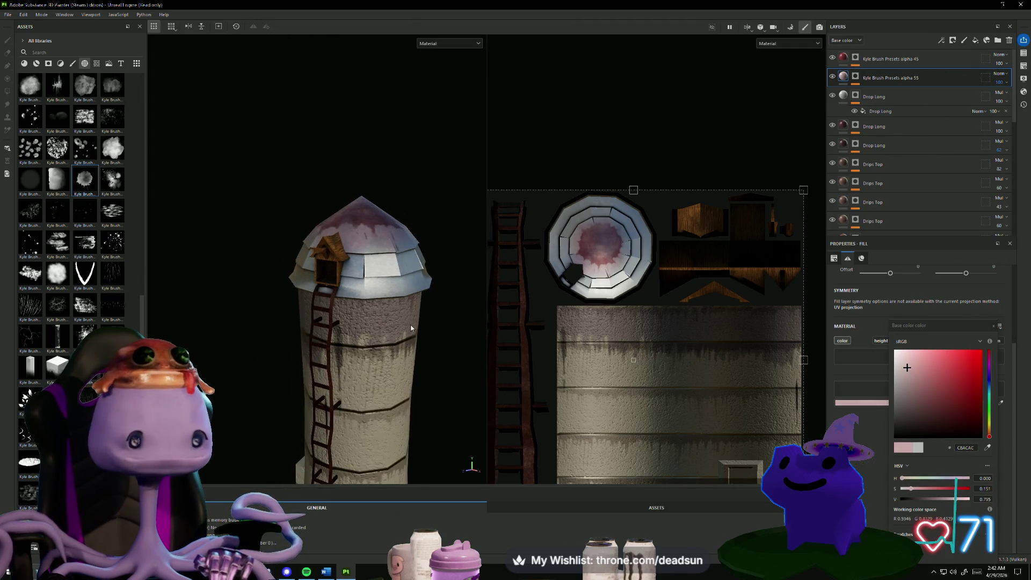
{"action": "mouse_move", "coordinate": [300, 300]}
{"action": "left_mouse_down", "text": "alt"}
{"action": "mouse_move", "coordinate": [330, 300]}
{"action": "mouse_move", "coordinate": [426, 362]}
{"action": "mouse_move", "coordinate": [439, 389]}
{"action": "mouse_move", "coordinate": [407, 505]}
{"action": "mouse_move", "coordinate": [428, 410]}
{"action": "mouse_move", "coordinate": [416, 292]}
{"action": "left_mouse_up", "text": "alt"}
{"action": "scroll", "coordinate": [436, 324], "scroll_direction": "up", "scroll_amount": 5}
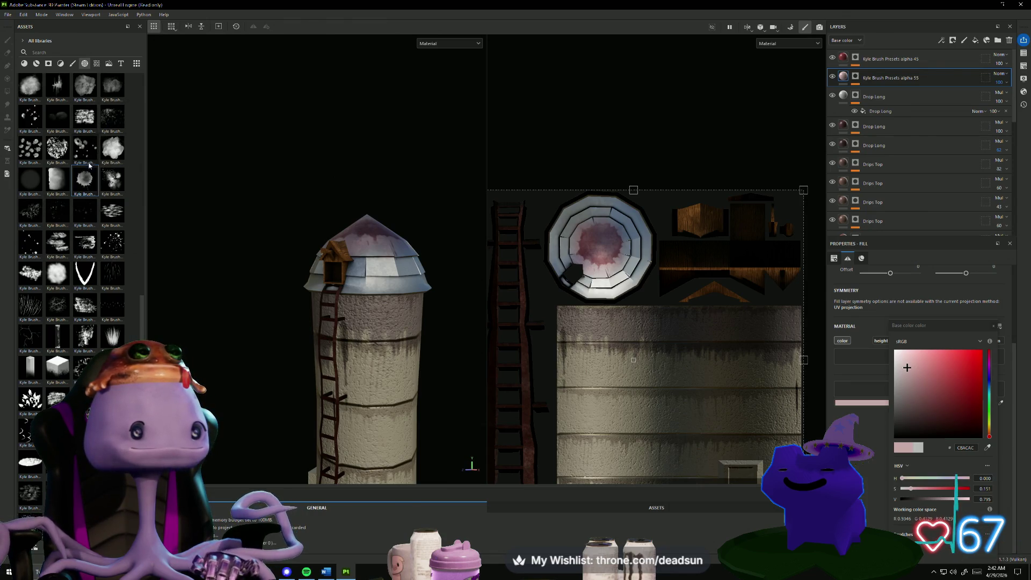
{"action": "left_click_drag", "start_coordinate": [135, 189], "coordinate": [615, 252]}
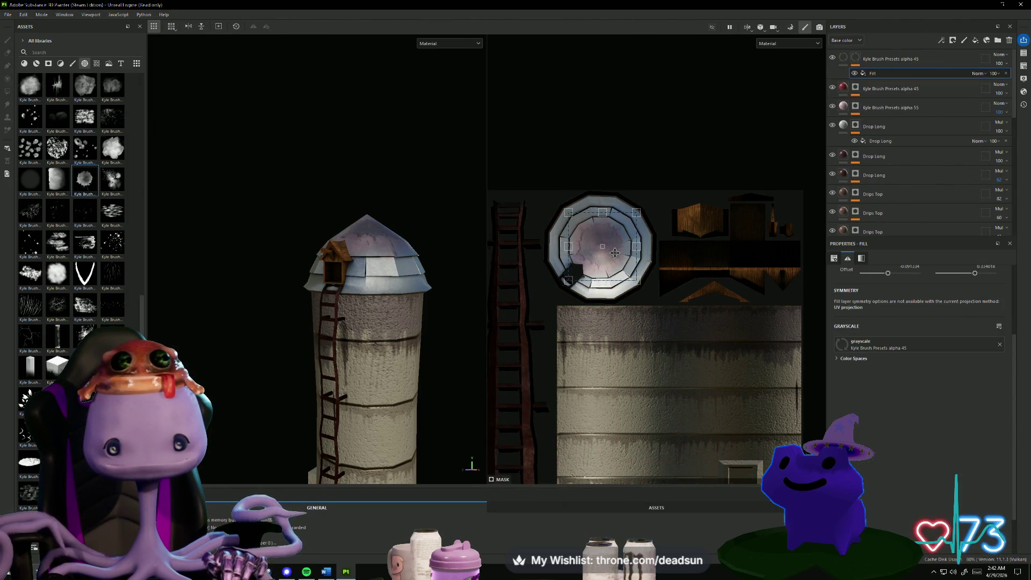
Enlarge the stain over the dome top and set the top layer to Multiply.
{"action": "mouse_move", "coordinate": [643, 290]}
{"action": "left_mouse_down"}
{"action": "mouse_move", "coordinate": [672, 322]}
{"action": "mouse_move", "coordinate": [627, 282]}
{"action": "left_mouse_up"}
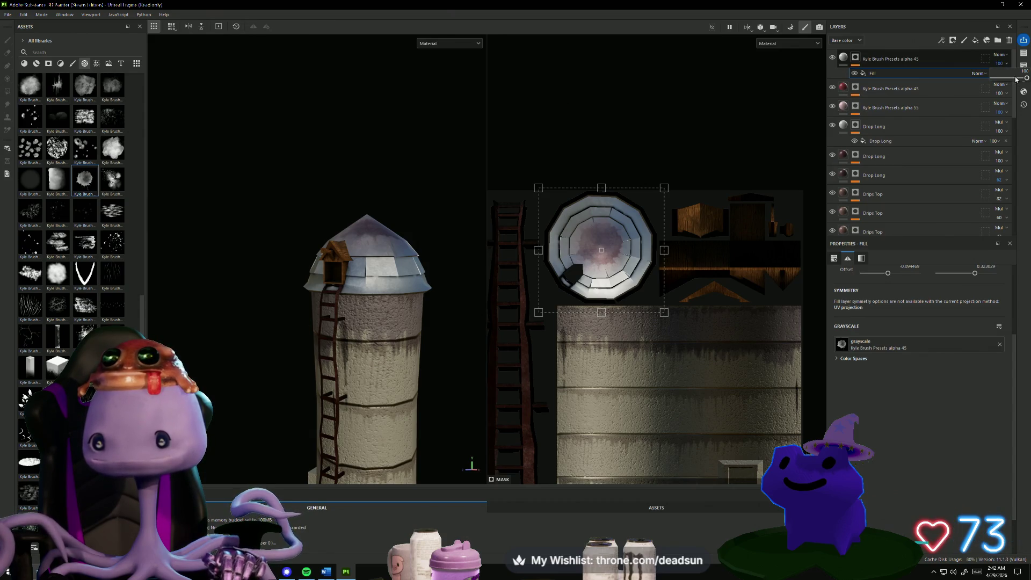
{"action": "left_click", "coordinate": [1000, 55]}
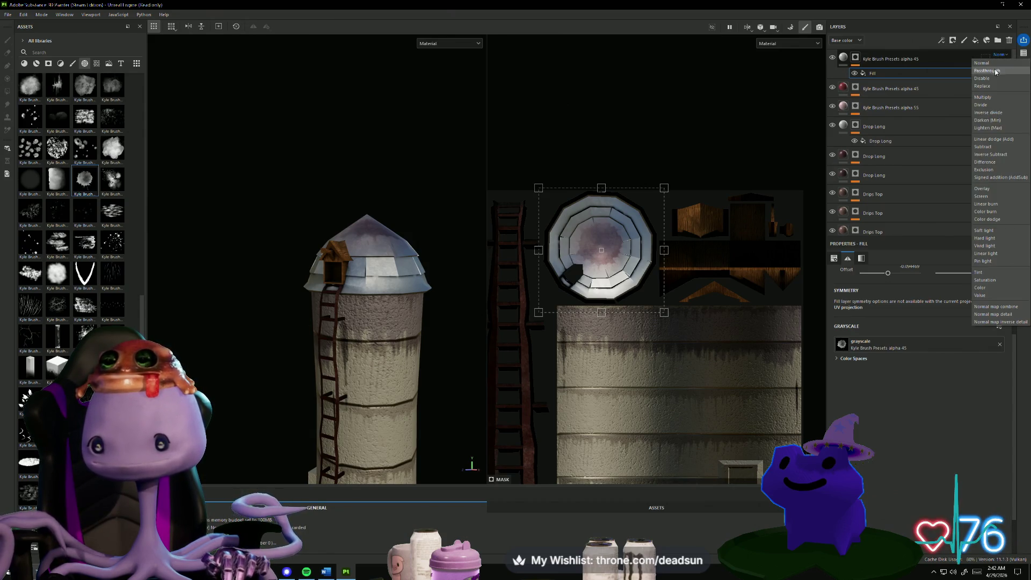
{"action": "left_click", "coordinate": [992, 97]}
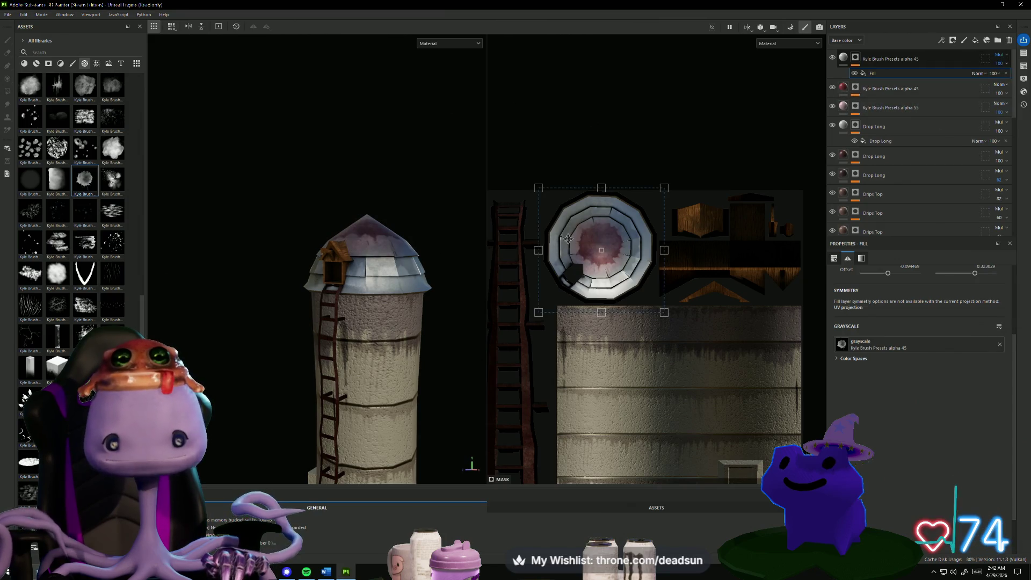
{"action": "mouse_move", "coordinate": [424, 246]}
{"action": "left_mouse_down", "text": "alt"}
{"action": "mouse_move", "coordinate": [543, 284]}
{"action": "mouse_move", "coordinate": [531, 240]}
{"action": "mouse_move", "coordinate": [470, 239]}
{"action": "mouse_move", "coordinate": [564, 226]}
{"action": "left_mouse_up", "text": "alt"}
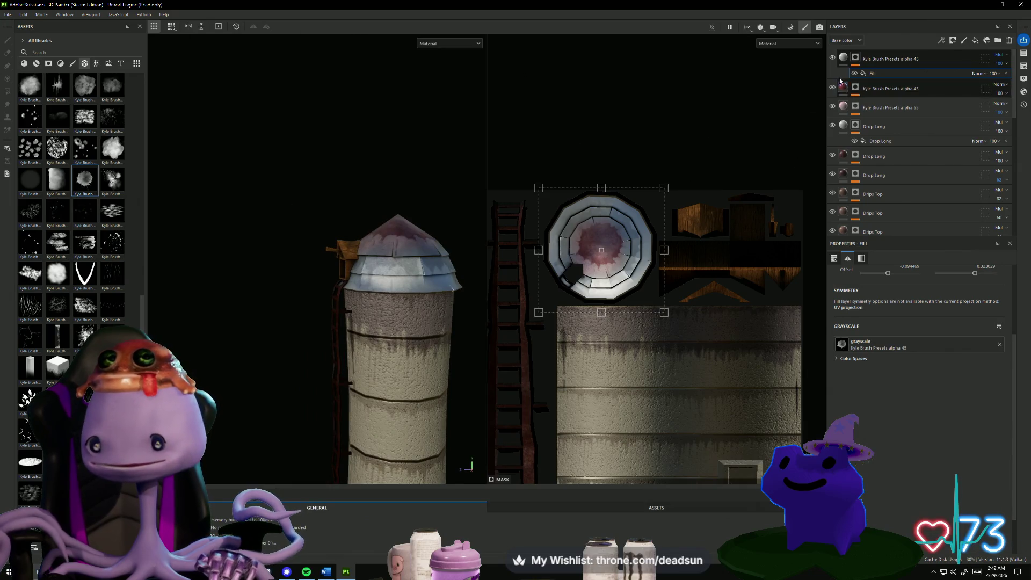
Change the dome stain layer's base color to dark red 532323.
{"action": "left_click", "coordinate": [846, 58]}
{"action": "left_click", "coordinate": [920, 402]}
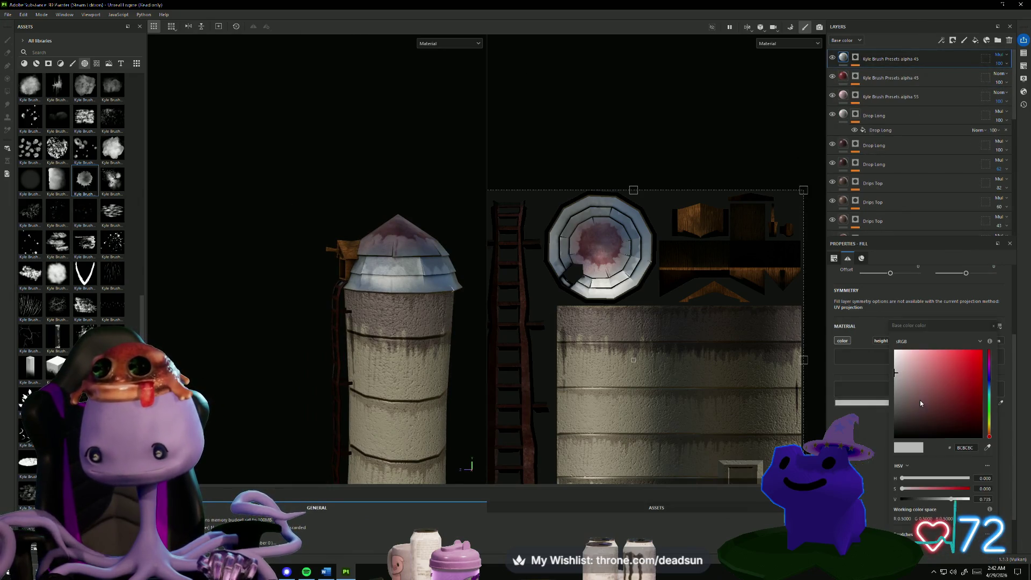
{"action": "left_click", "coordinate": [911, 388]}
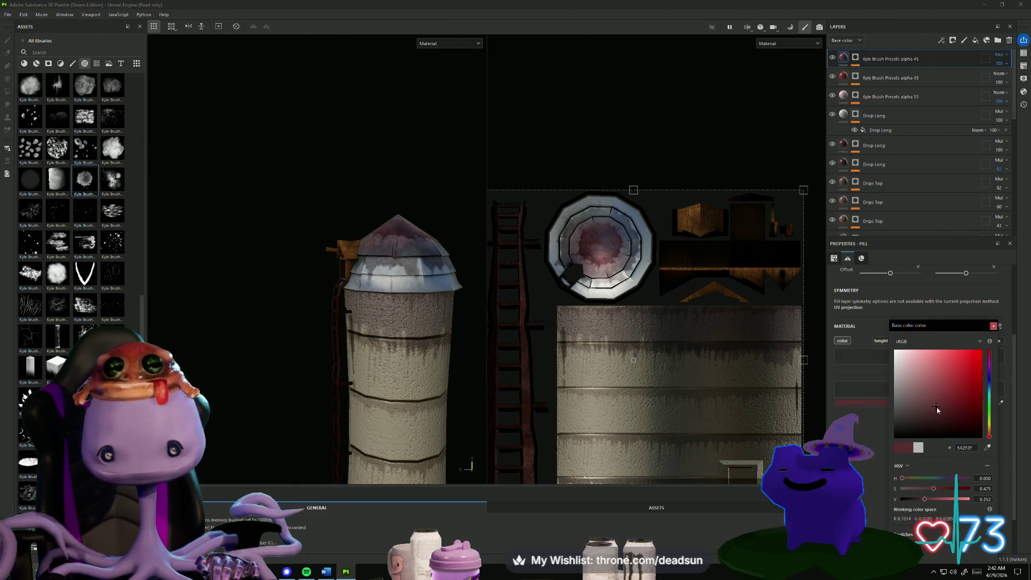
{"action": "left_click_drag", "start_coordinate": [937, 409], "coordinate": [944, 409]}
{"action": "mouse_move", "coordinate": [376, 344]}
{"action": "left_mouse_down", "text": "alt"}
{"action": "mouse_move", "coordinate": [333, 341]}
{"action": "mouse_move", "coordinate": [361, 272]}
{"action": "mouse_move", "coordinate": [294, 340]}
{"action": "mouse_move", "coordinate": [265, 426]}
{"action": "mouse_move", "coordinate": [283, 475]}
{"action": "left_mouse_up", "text": "alt"}
{"action": "mouse_move", "coordinate": [343, 452]}
{"action": "left_mouse_down", "text": "alt"}
{"action": "mouse_move", "coordinate": [303, 336]}
{"action": "mouse_move", "coordinate": [305, 266]}
{"action": "mouse_move", "coordinate": [297, 276]}
{"action": "mouse_move", "coordinate": [391, 299]}
{"action": "mouse_move", "coordinate": [398, 334]}
{"action": "mouse_move", "coordinate": [240, 333]}
{"action": "mouse_move", "coordinate": [285, 373]}
{"action": "mouse_move", "coordinate": [248, 292]}
{"action": "mouse_move", "coordinate": [412, 328]}
{"action": "mouse_move", "coordinate": [499, 327]}
{"action": "mouse_move", "coordinate": [260, 356]}
{"action": "mouse_move", "coordinate": [274, 462]}
{"action": "mouse_move", "coordinate": [307, 353]}
{"action": "mouse_move", "coordinate": [267, 292]}
{"action": "mouse_move", "coordinate": [453, 295]}
{"action": "left_mouse_up", "text": "alt"}
{"action": "scroll", "coordinate": [569, 373], "scroll_direction": "down", "scroll_amount": 1}
{"action": "scroll", "coordinate": [568, 373], "scroll_direction": "up", "scroll_amount": 5}
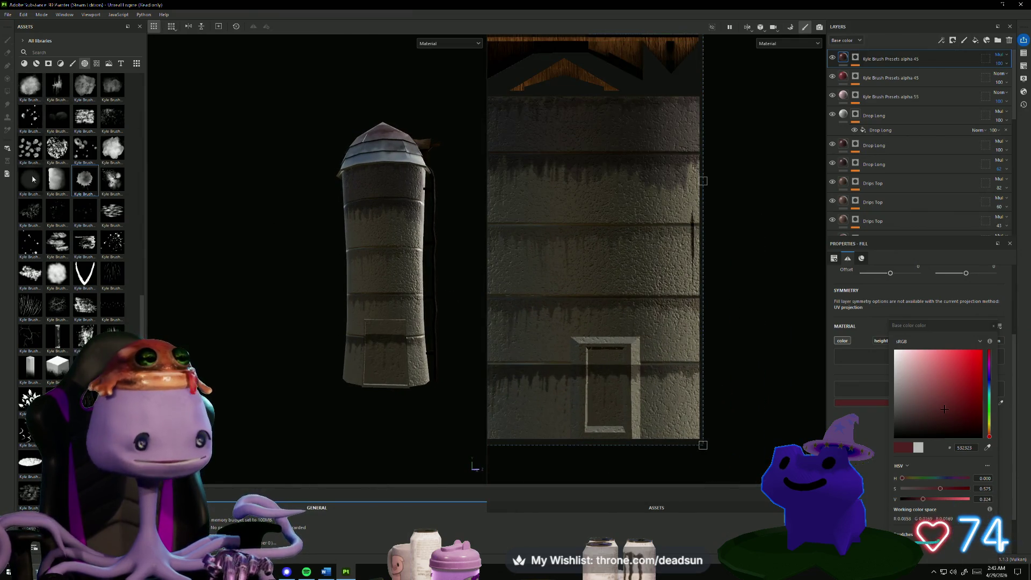
{"action": "scroll", "coordinate": [70, 287], "scroll_direction": "up", "scroll_amount": 20}
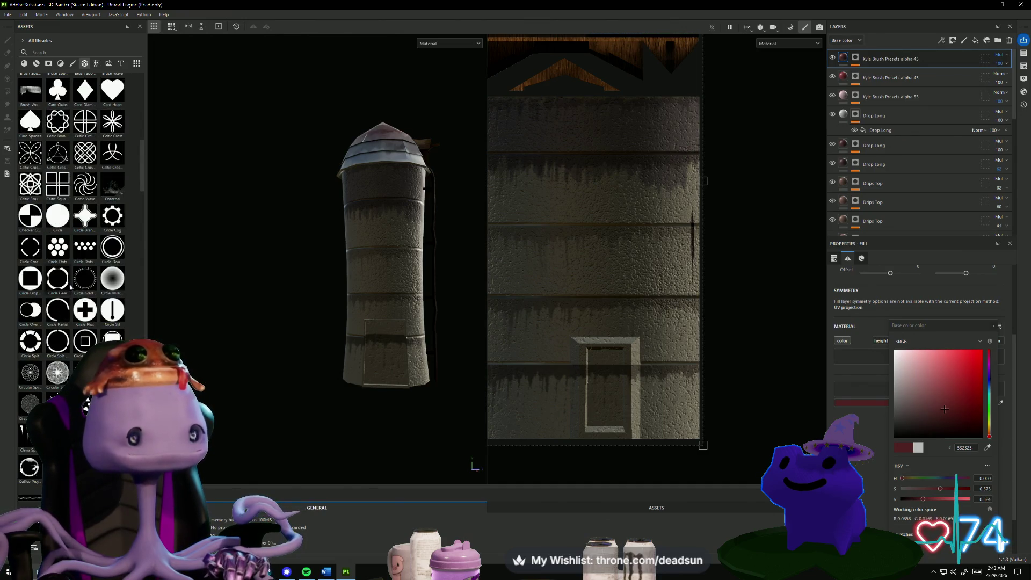
{"action": "scroll", "coordinate": [70, 293], "scroll_direction": "up", "scroll_amount": 2}
{"action": "scroll", "coordinate": [70, 291], "scroll_direction": "up", "scroll_amount": 1}
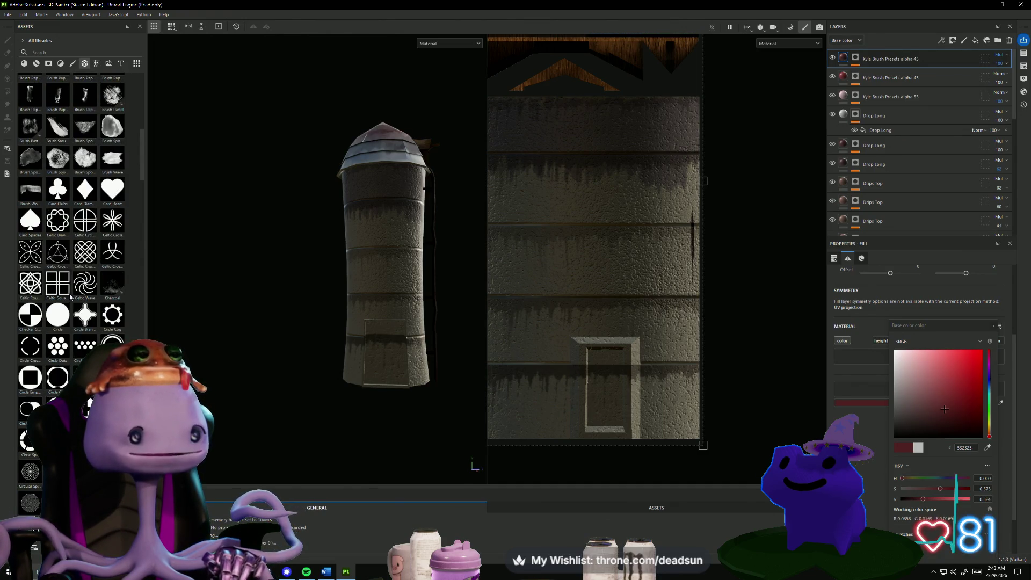
{"action": "scroll", "coordinate": [69, 281], "scroll_direction": "down", "scroll_amount": 12}
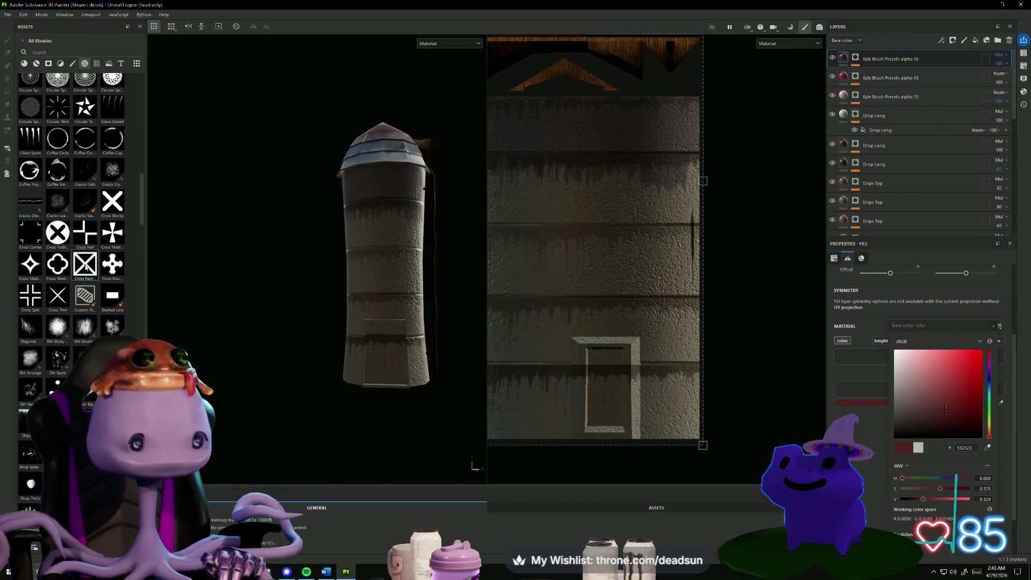
{"action": "left_click_drag", "start_coordinate": [86, 267], "coordinate": [603, 388]}
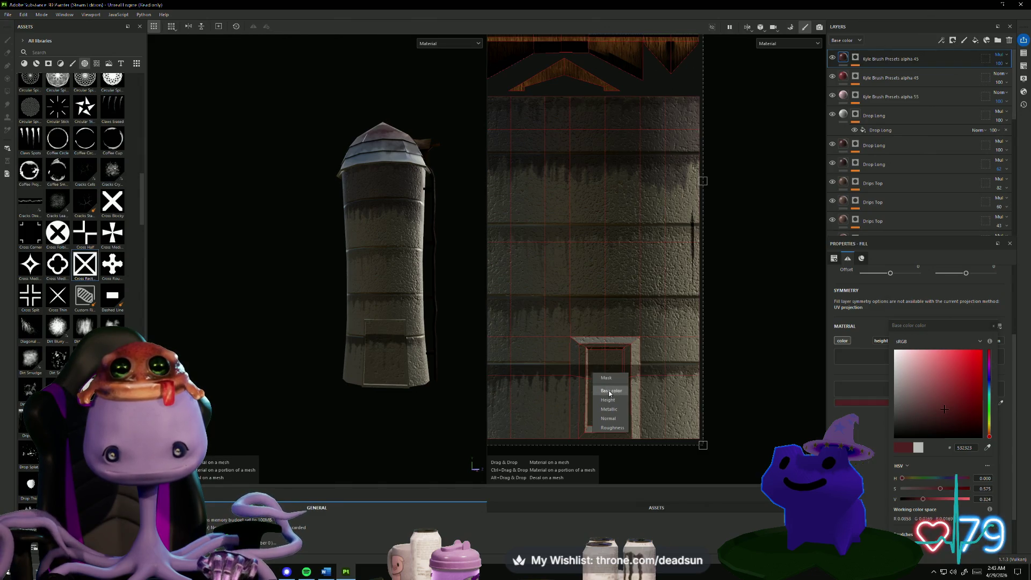
{"action": "left_click_drag", "start_coordinate": [610, 394], "coordinate": [610, 393]}
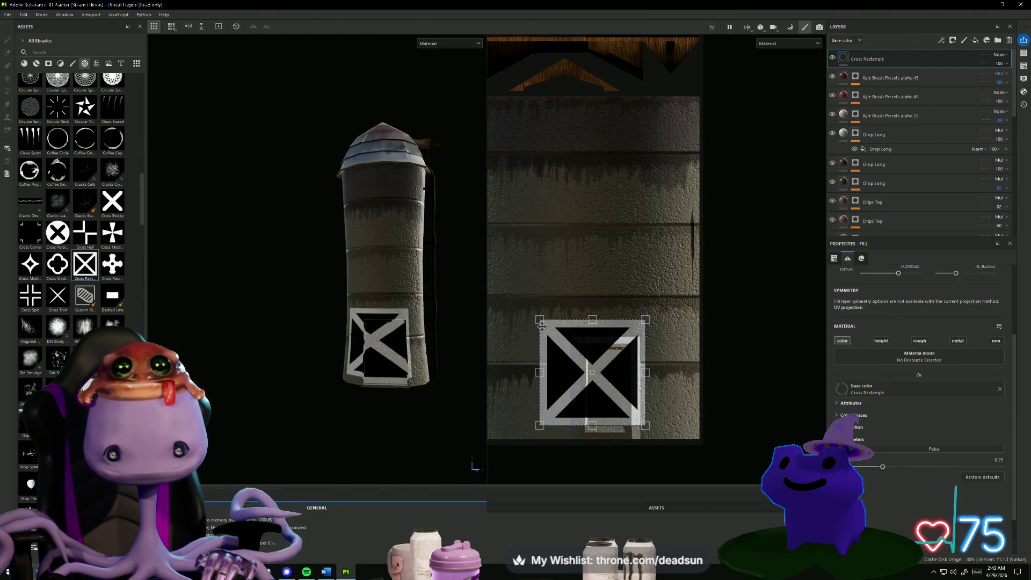
{"action": "left_click_drag", "start_coordinate": [537, 369], "coordinate": [588, 373]}
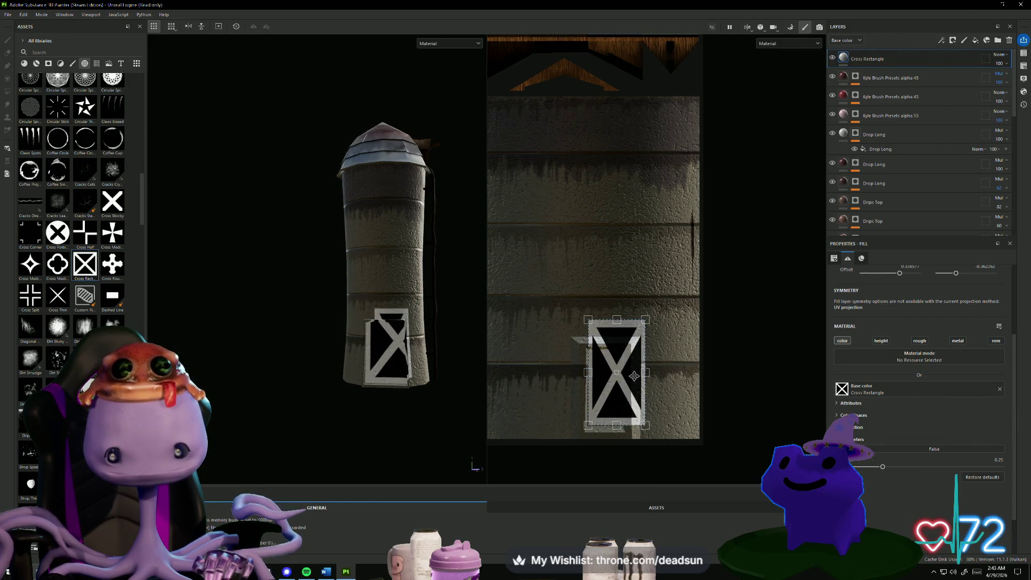
{"action": "left_click_drag", "start_coordinate": [648, 373], "coordinate": [641, 373]}
{"action": "left_click_drag", "start_coordinate": [629, 374], "coordinate": [625, 375]}
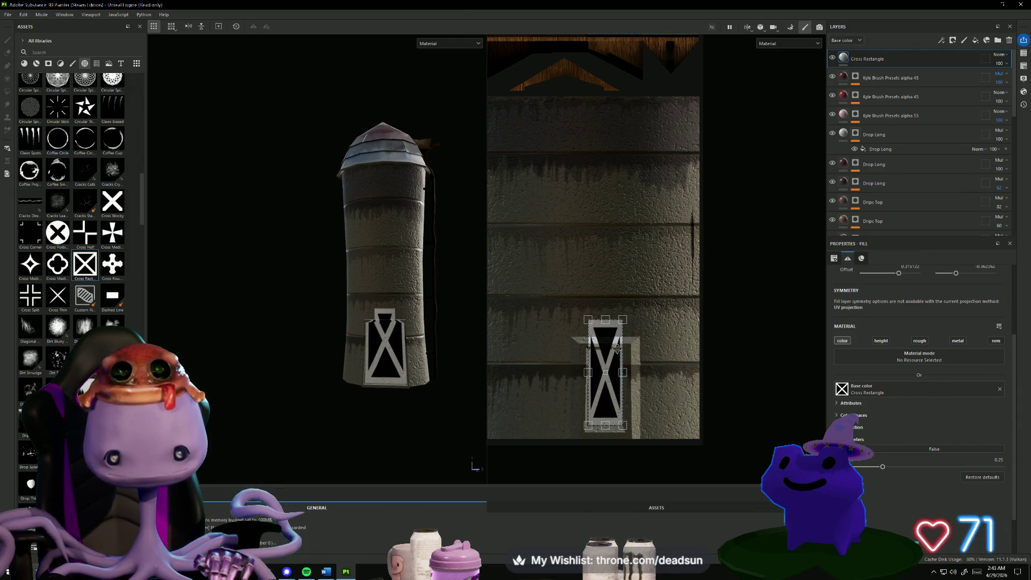
{"action": "left_click_drag", "start_coordinate": [607, 318], "coordinate": [612, 348]}
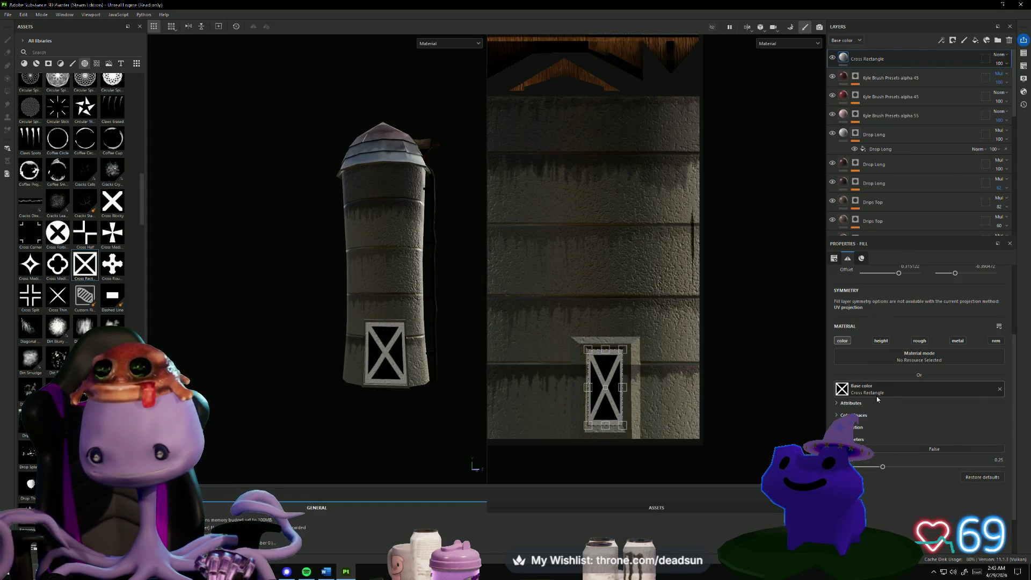
{"action": "left_click", "coordinate": [914, 394]}
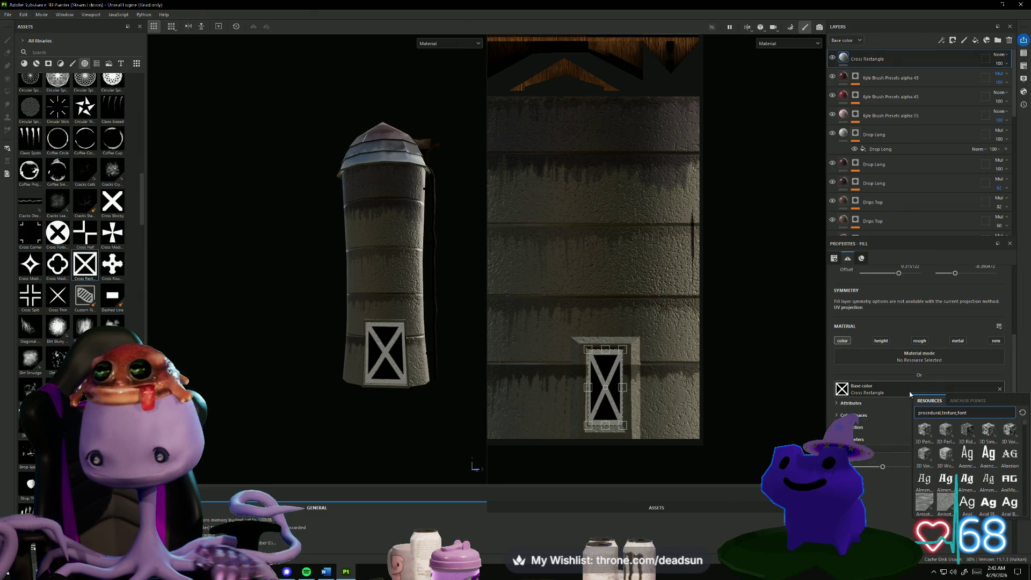
{"action": "left_click", "coordinate": [836, 403]}
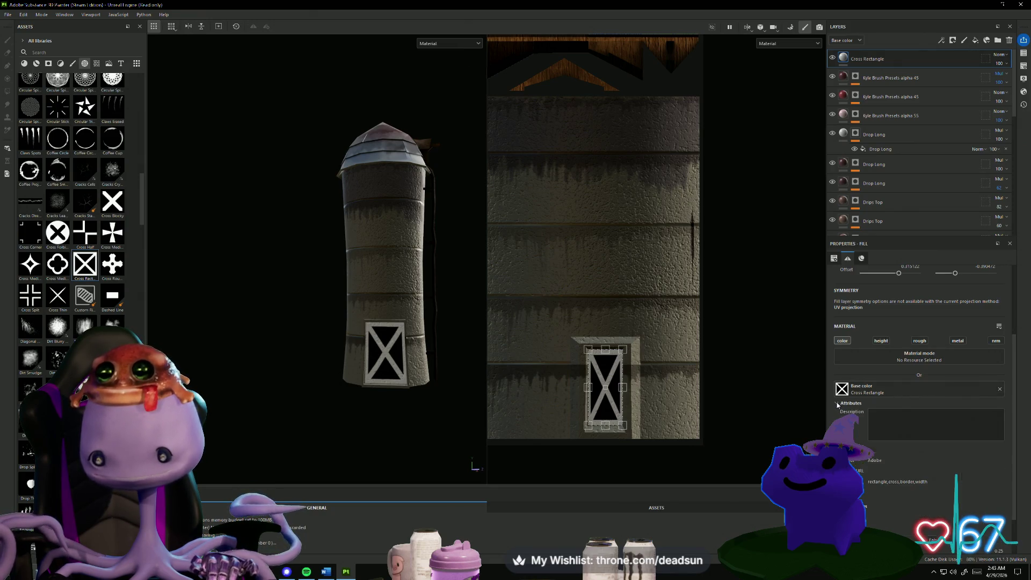
{"action": "scroll", "coordinate": [837, 404], "scroll_direction": "up", "scroll_amount": 2}
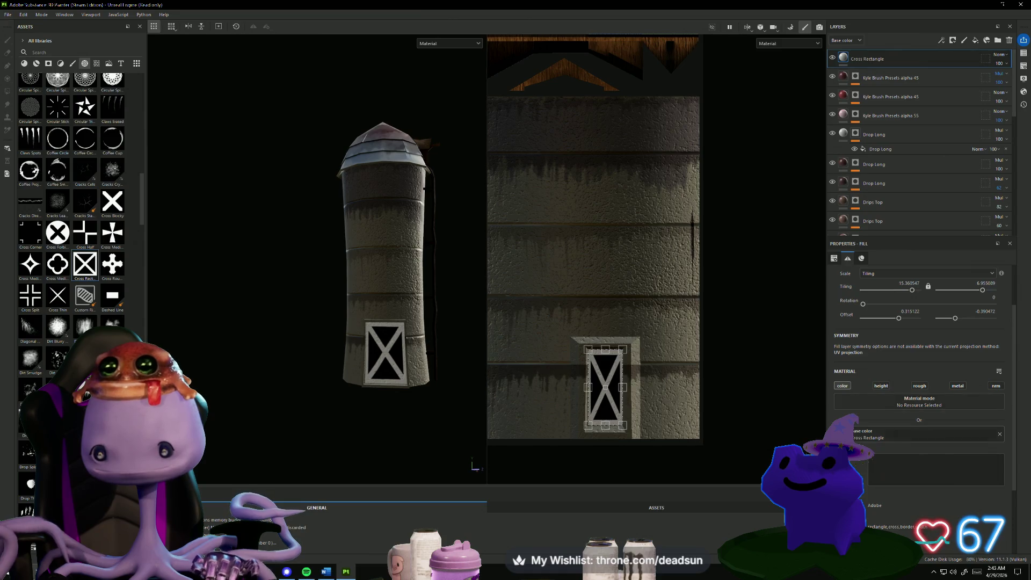
{"action": "left_click", "coordinate": [836, 448]}
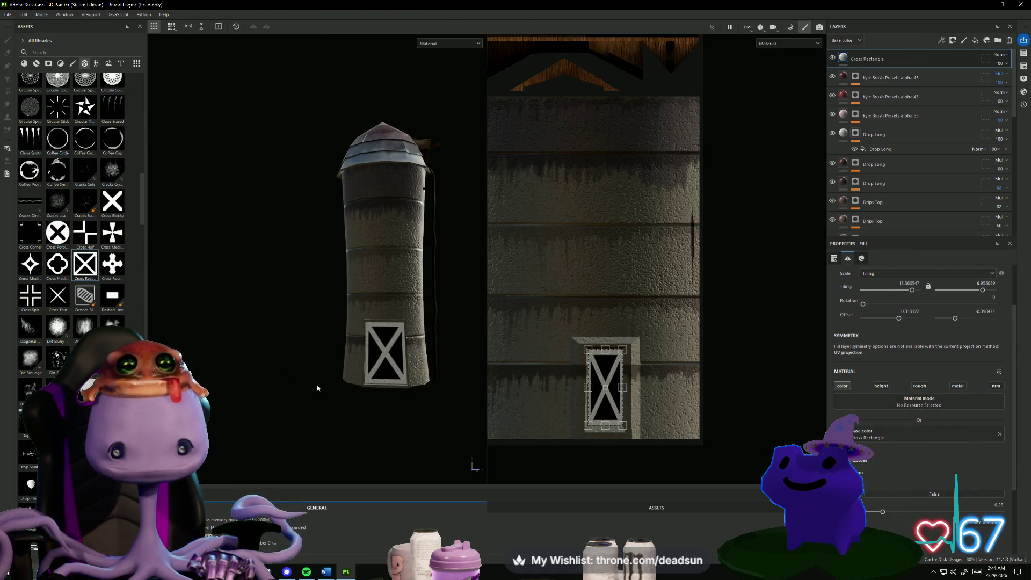
{"action": "scroll", "coordinate": [318, 386], "scroll_direction": "up", "scroll_amount": 5}
{"action": "left_click_drag", "start_coordinate": [255, 383], "coordinate": [252, 385], "text": "alt"}
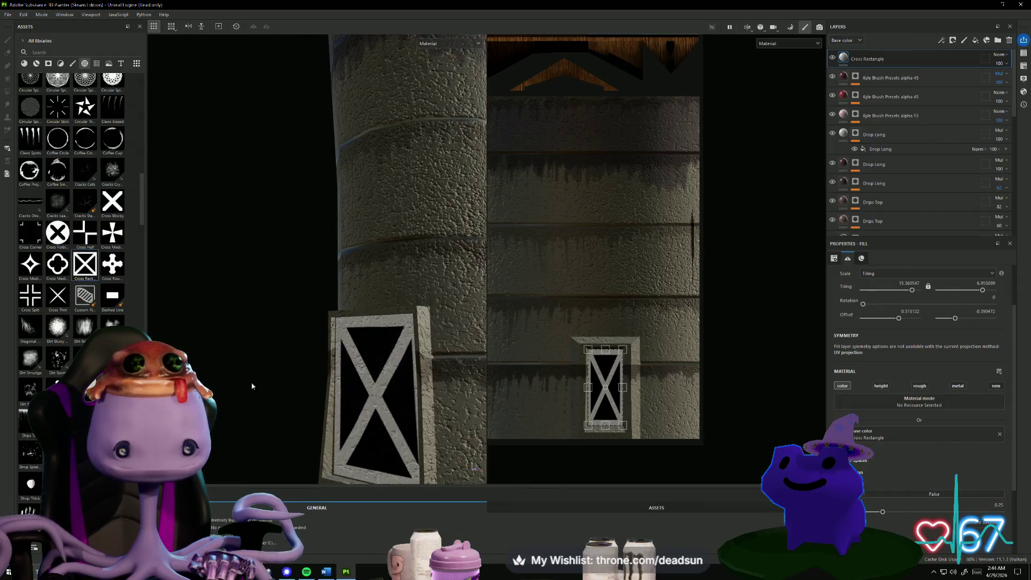
{"action": "left_click_drag", "start_coordinate": [587, 350], "coordinate": [588, 350]}
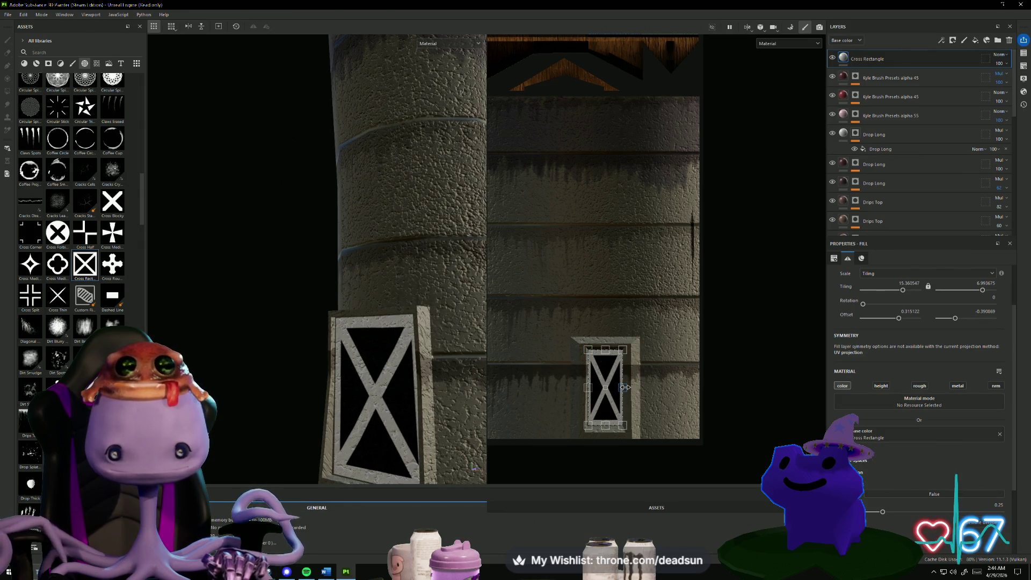
{"action": "left_click_drag", "start_coordinate": [624, 387], "coordinate": [621, 387]}
{"action": "mouse_move", "coordinate": [432, 396]}
{"action": "left_mouse_down", "text": "alt"}
{"action": "mouse_move", "coordinate": [494, 398]}
{"action": "mouse_move", "coordinate": [473, 378]}
{"action": "left_mouse_up", "text": "alt"}
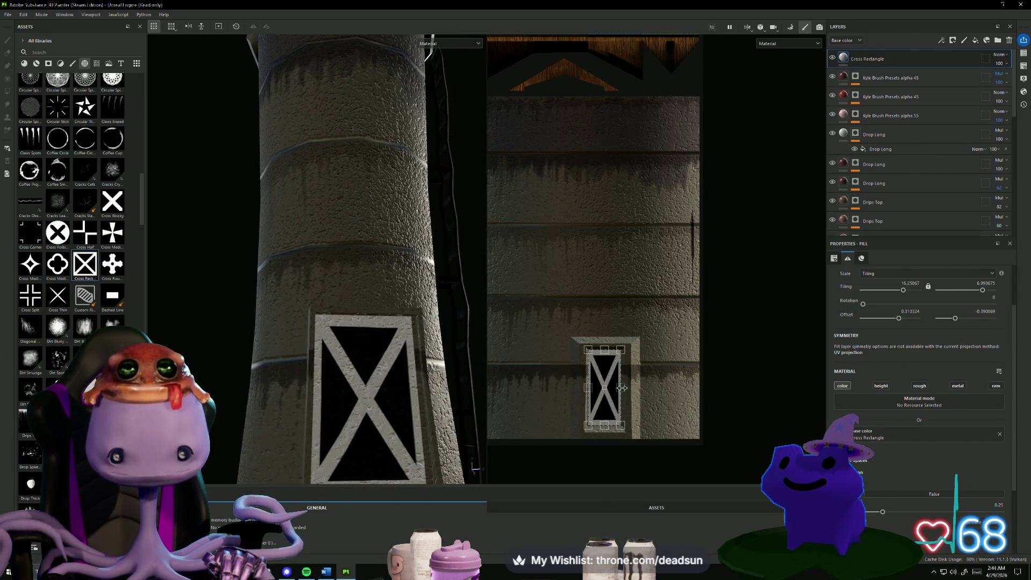
{"action": "left_click_drag", "start_coordinate": [621, 388], "coordinate": [624, 387]}
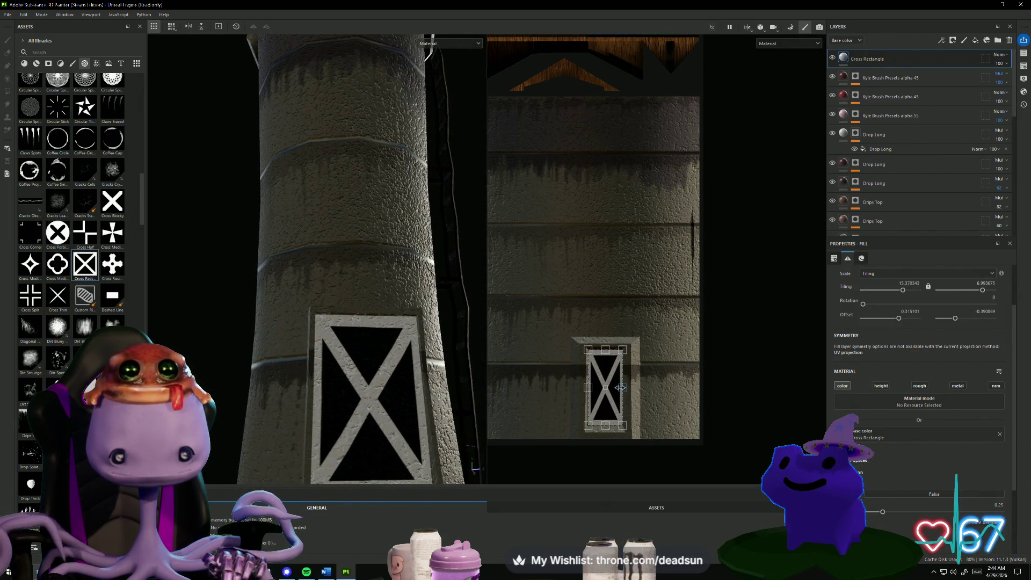
{"action": "left_click_drag", "start_coordinate": [354, 386], "coordinate": [347, 409], "text": "alt"}
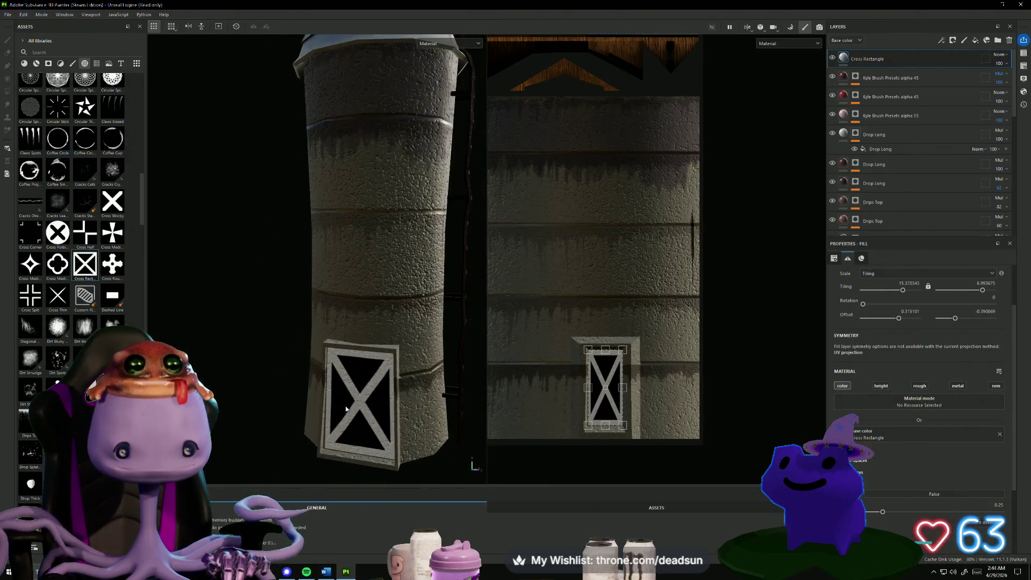
{"action": "scroll", "coordinate": [346, 409], "scroll_direction": "down", "scroll_amount": 6}
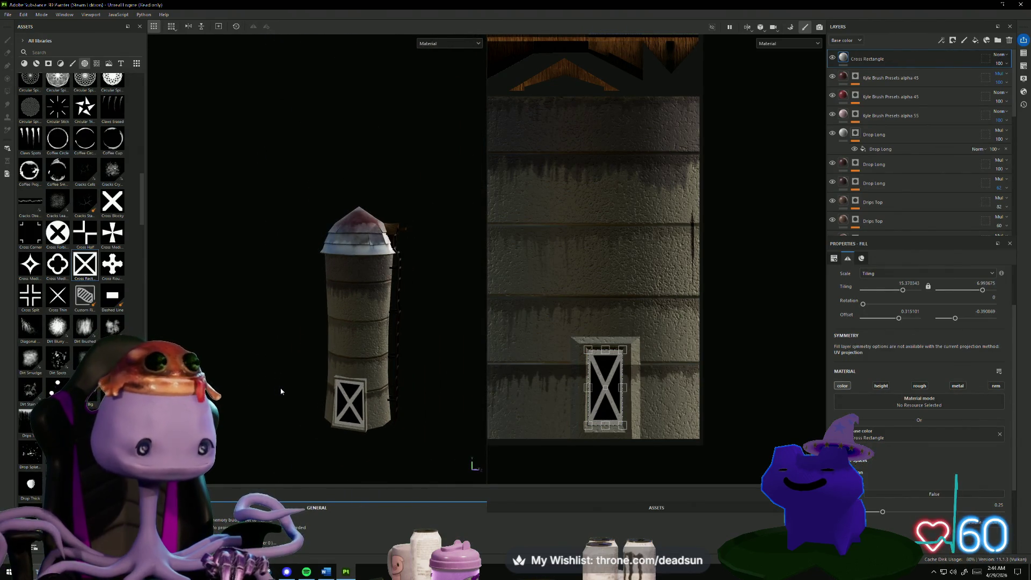
{"action": "left_click_drag", "start_coordinate": [280, 392], "coordinate": [287, 406], "text": "alt"}
{"action": "scroll", "coordinate": [287, 405], "scroll_direction": "up", "scroll_amount": 1}
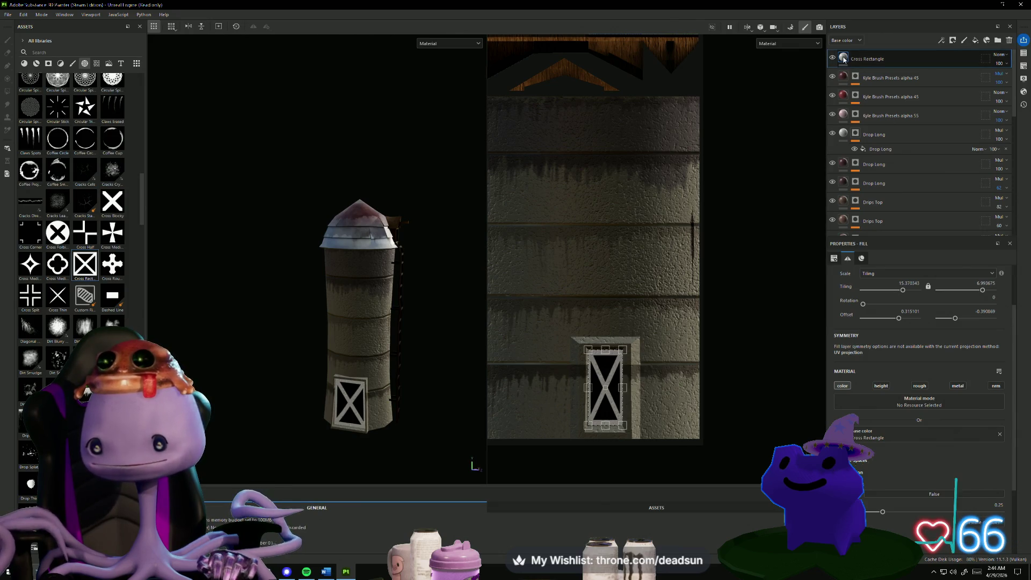
{"action": "scroll", "coordinate": [895, 325], "scroll_direction": "up", "scroll_amount": 3}
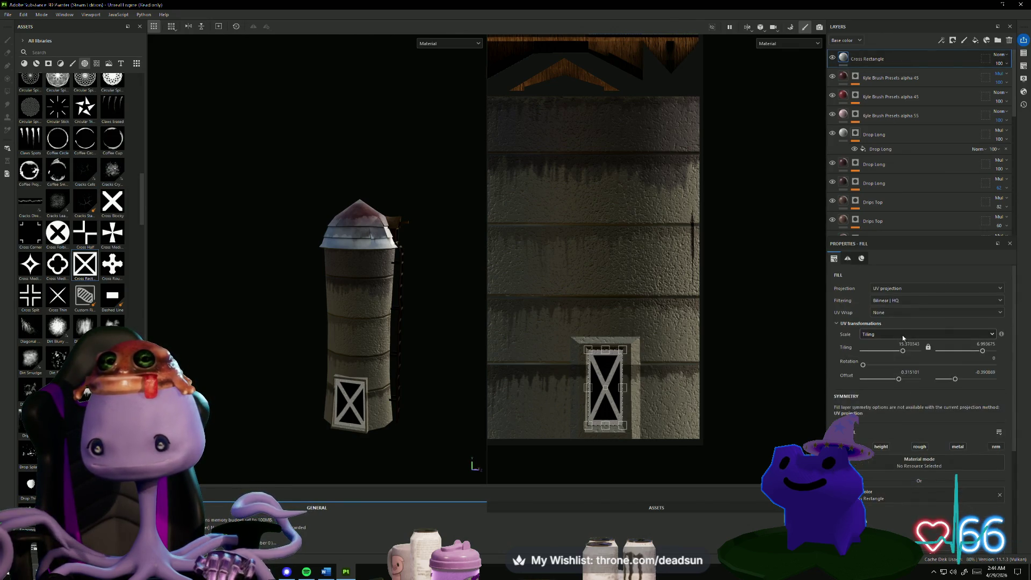
{"action": "scroll", "coordinate": [893, 337], "scroll_direction": "down", "scroll_amount": 5}
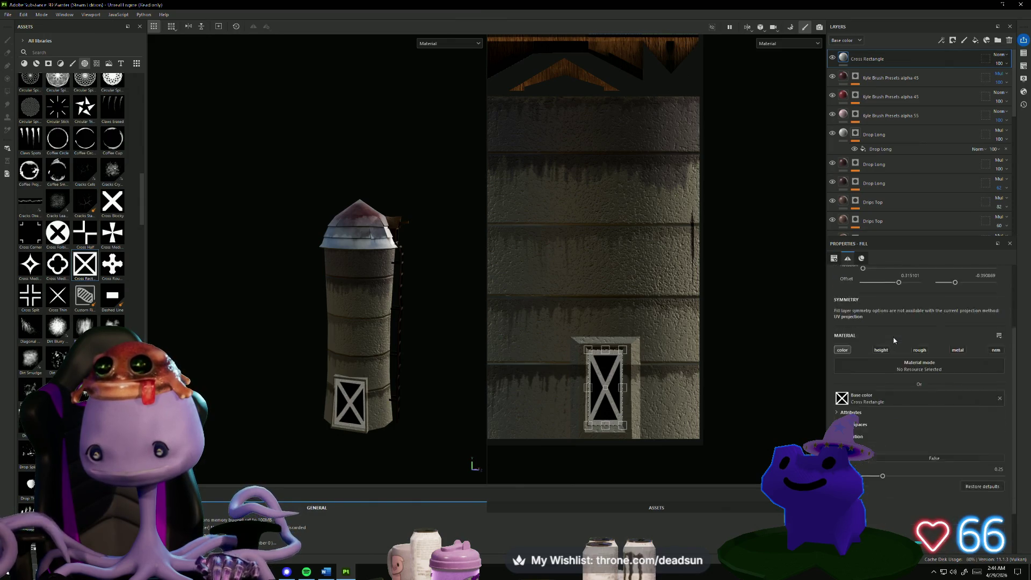
{"action": "scroll", "coordinate": [900, 393], "scroll_direction": "up", "scroll_amount": 1}
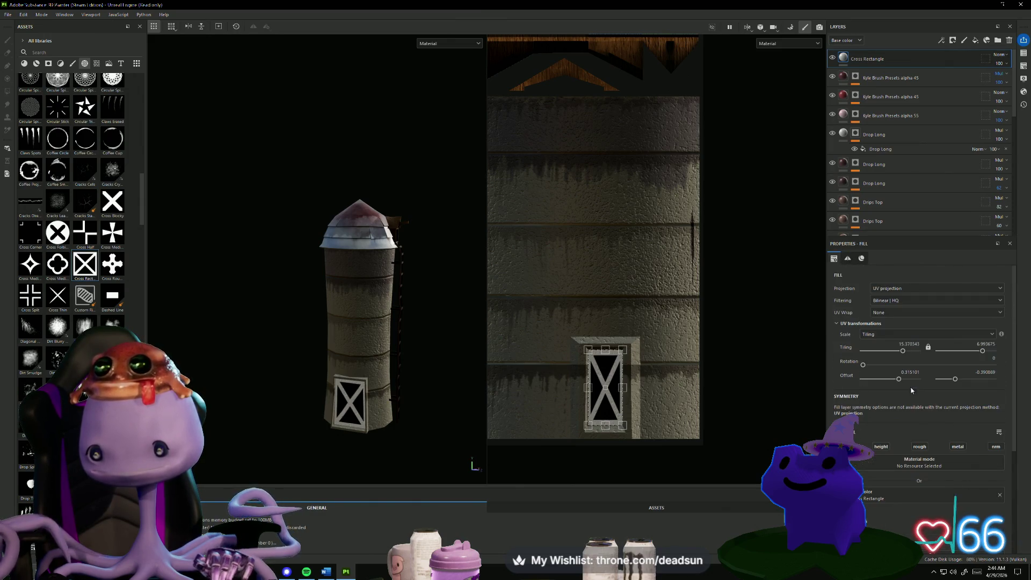
{"action": "left_click", "coordinate": [913, 483]}
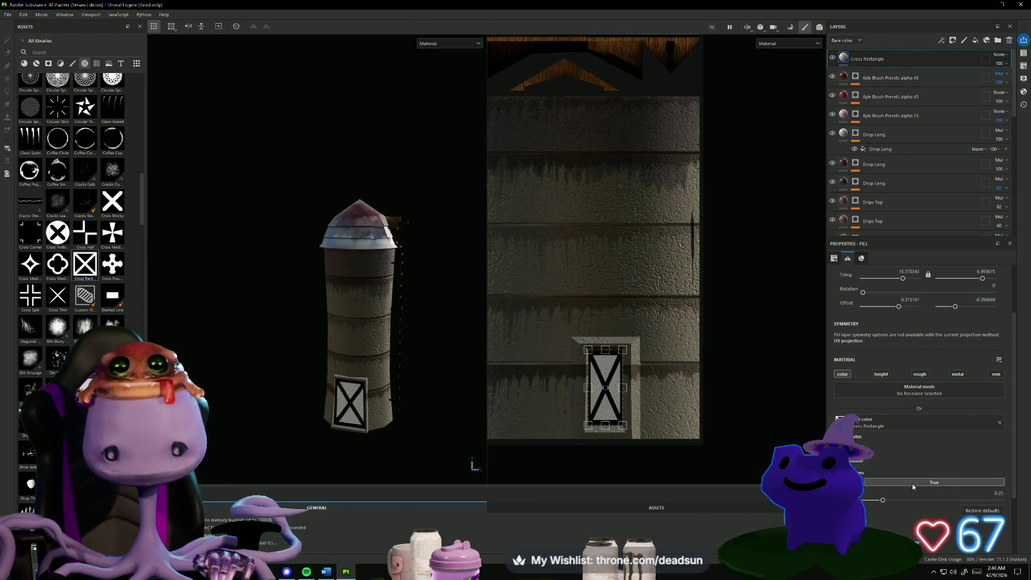
{"action": "scroll", "coordinate": [848, 272], "scroll_direction": "up", "scroll_amount": 1}
{"action": "scroll", "coordinate": [848, 290], "scroll_direction": "down", "scroll_amount": 3}
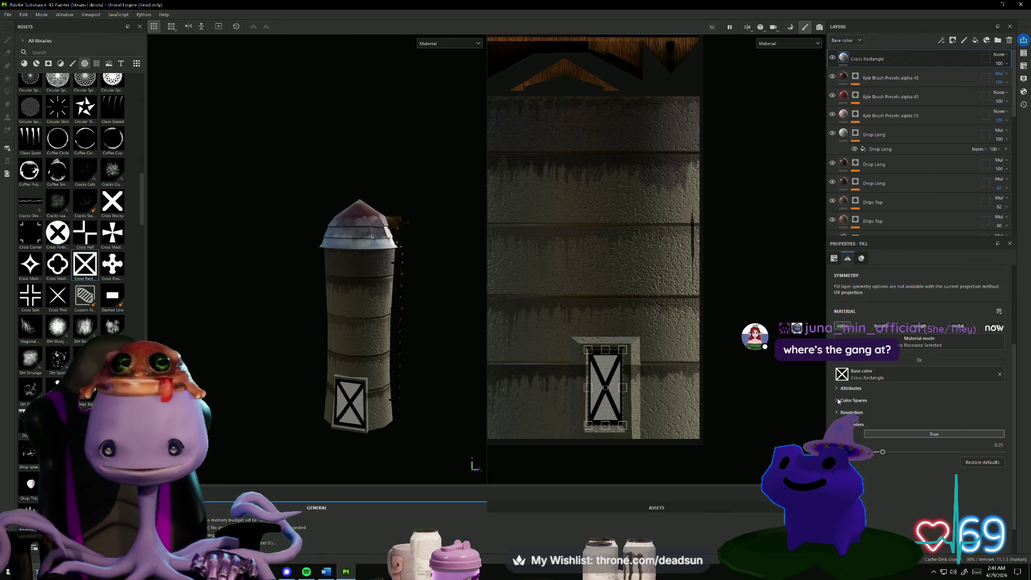
{"action": "left_click", "coordinate": [839, 400]}
{"action": "left_click", "coordinate": [840, 400]}
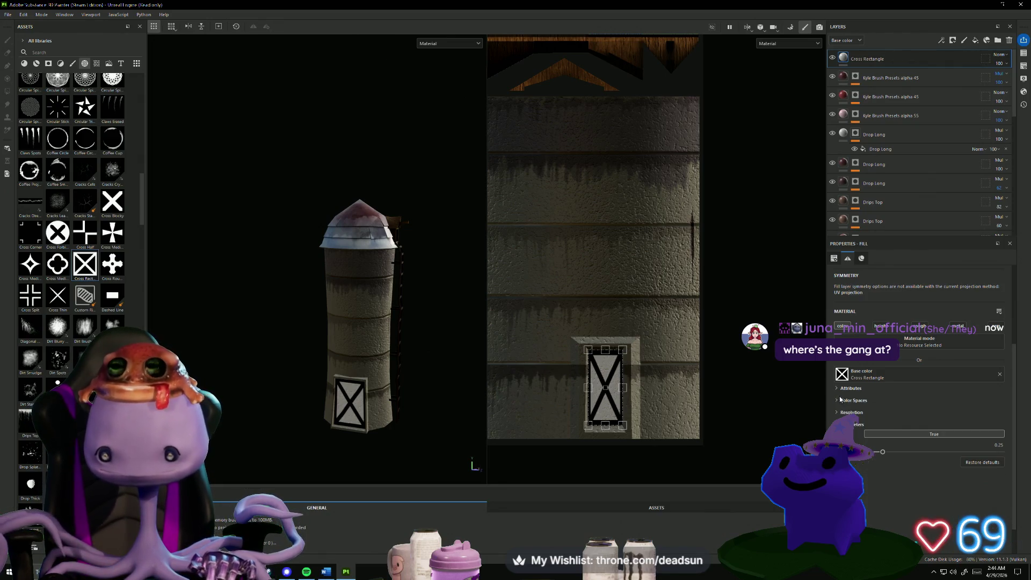
{"action": "left_click", "coordinate": [836, 390]}
{"action": "scroll", "coordinate": [860, 400], "scroll_direction": "down", "scroll_amount": 1}
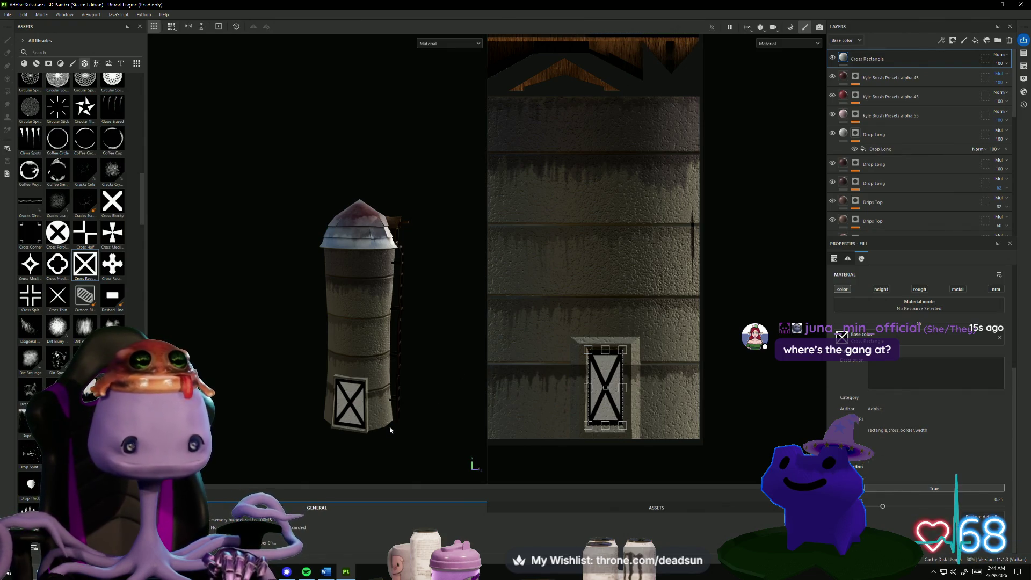
{"action": "scroll", "coordinate": [810, 223], "scroll_direction": "up", "scroll_amount": 1}
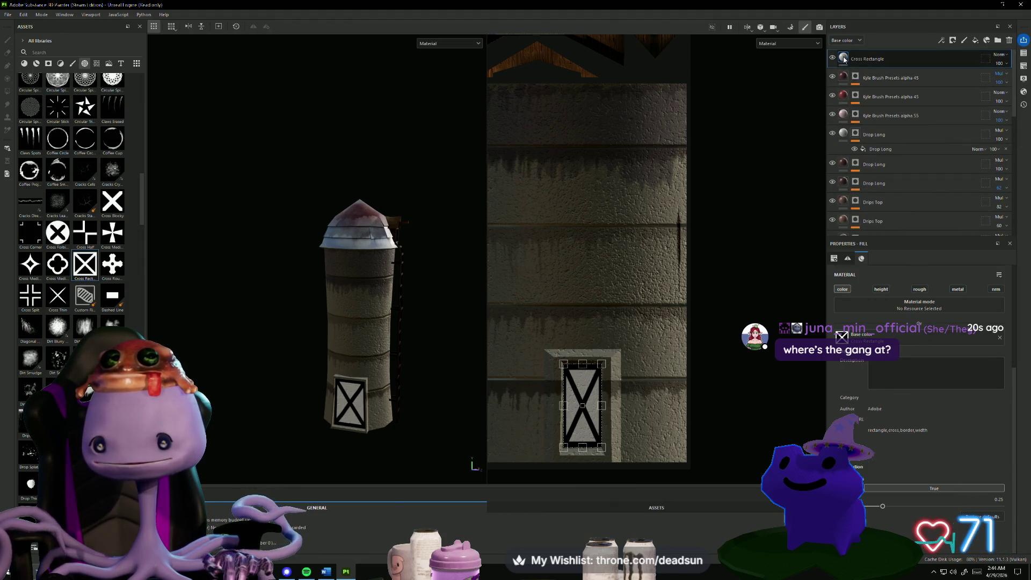
{"action": "right_click", "coordinate": [844, 60]}
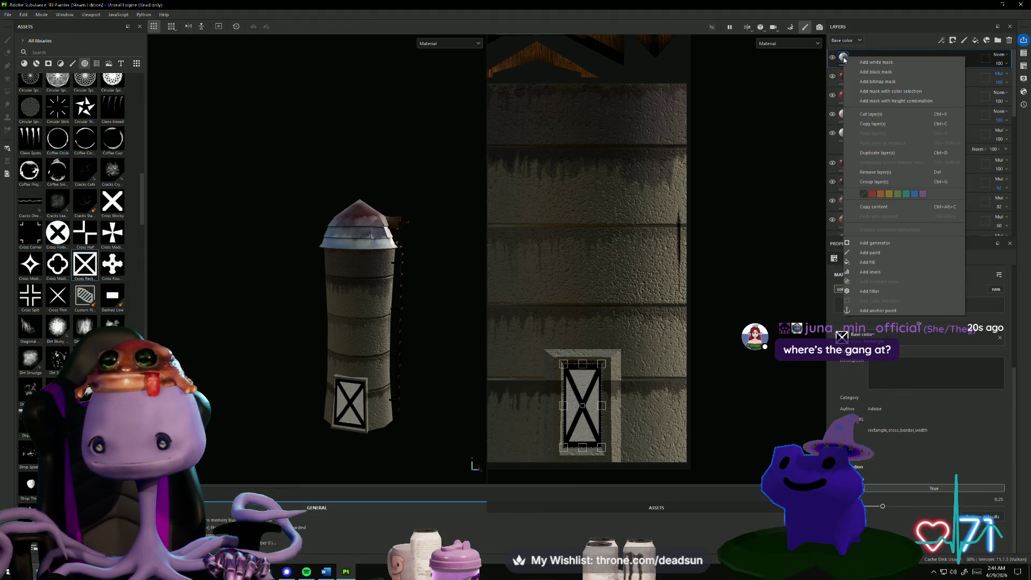
{"action": "left_click", "coordinate": [872, 194]}
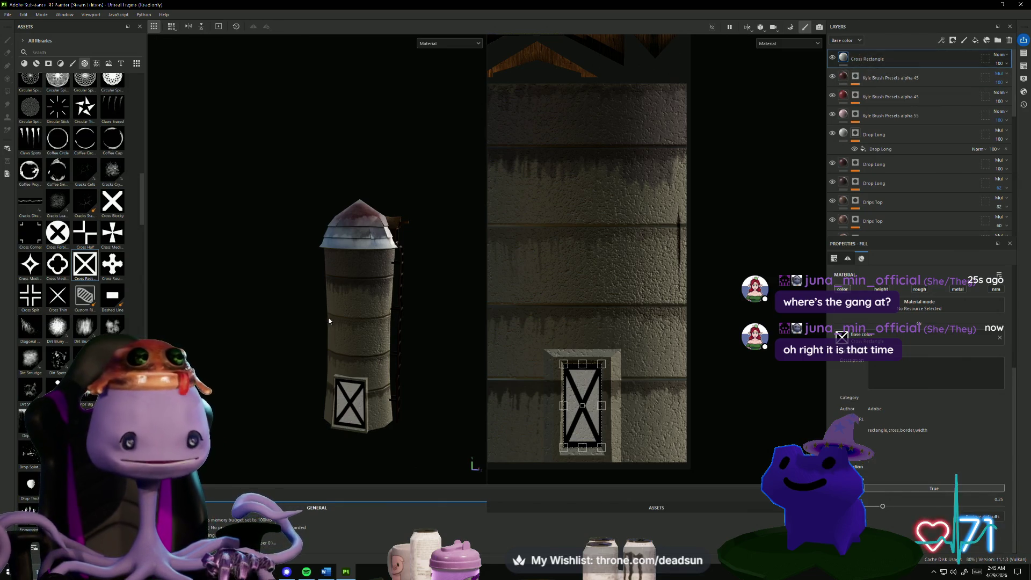
{"action": "mouse_move", "coordinate": [237, 301]}
{"action": "left_mouse_down", "text": "alt"}
{"action": "mouse_move", "coordinate": [193, 302]}
{"action": "mouse_move", "coordinate": [232, 280]}
{"action": "mouse_move", "coordinate": [290, 276]}
{"action": "mouse_move", "coordinate": [414, 286]}
{"action": "mouse_move", "coordinate": [228, 284]}
{"action": "mouse_move", "coordinate": [203, 306]}
{"action": "left_mouse_up", "text": "alt"}
{"action": "scroll", "coordinate": [80, 193], "scroll_direction": "down", "scroll_amount": 10}
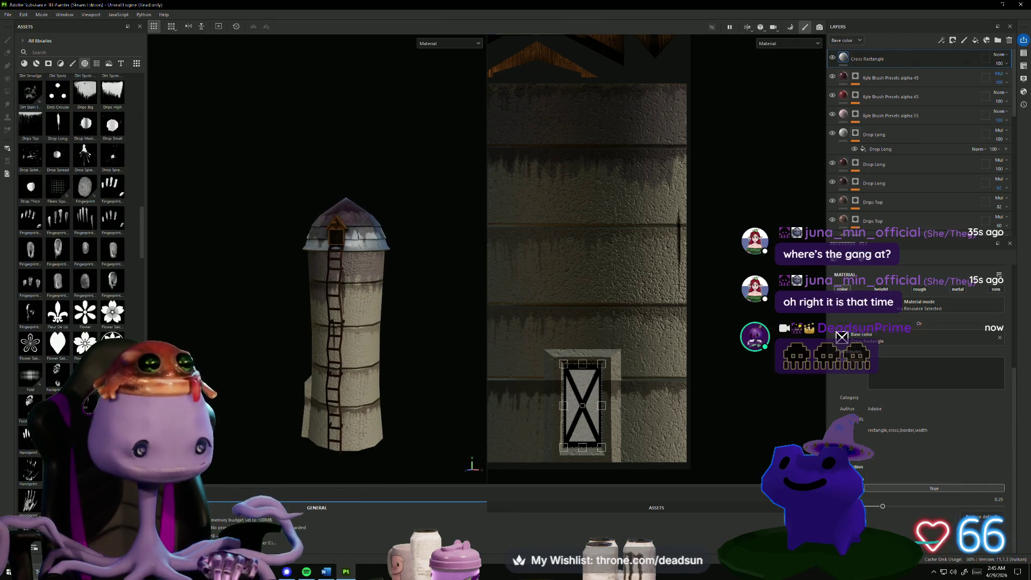
{"action": "scroll", "coordinate": [80, 268], "scroll_direction": "down", "scroll_amount": 10}
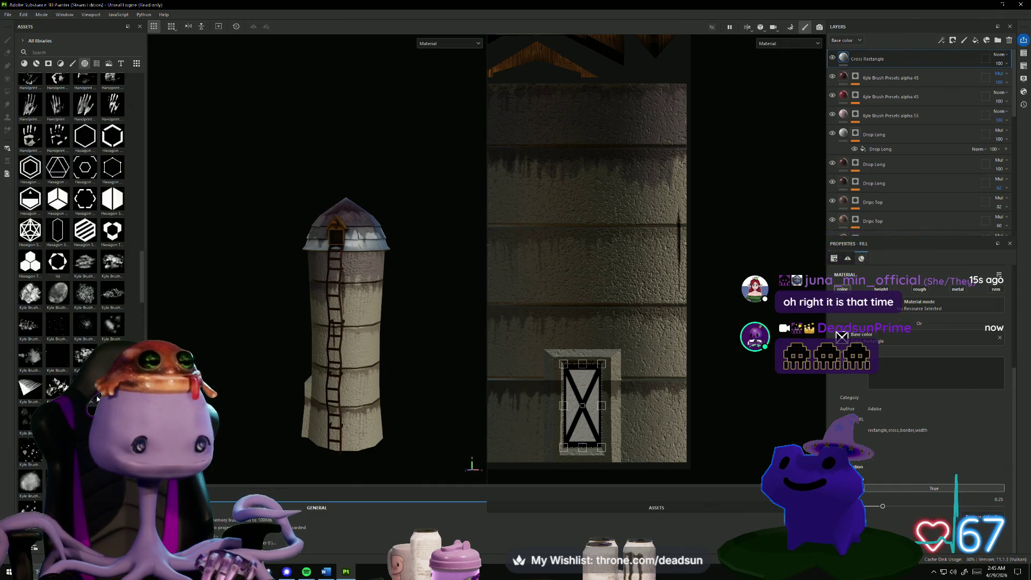
{"action": "left_click_drag", "start_coordinate": [225, 376], "coordinate": [270, 385], "text": "alt"}
{"action": "scroll", "coordinate": [225, 344], "scroll_direction": "up", "scroll_amount": 5}
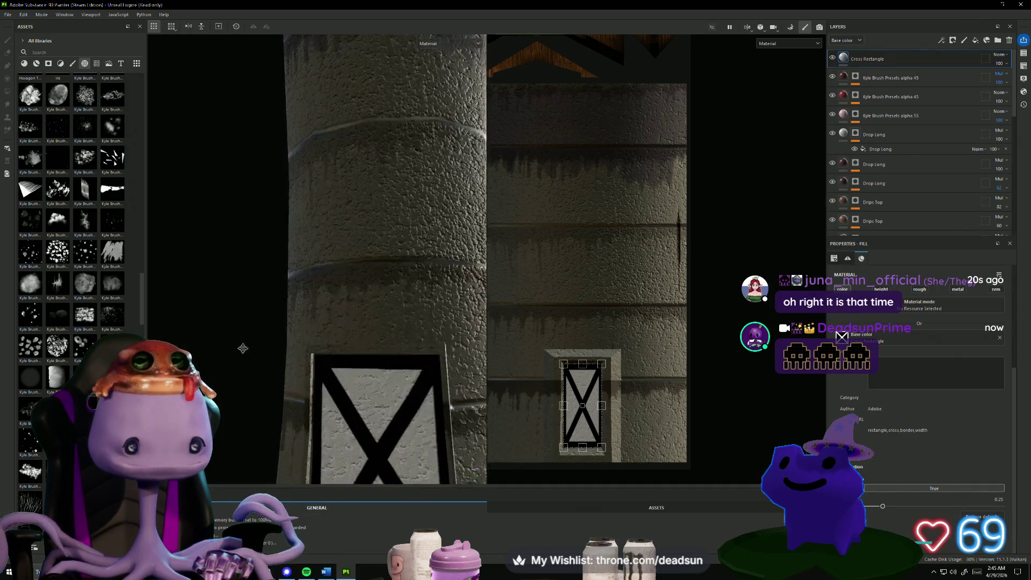
{"action": "left_click_drag", "start_coordinate": [199, 279], "coordinate": [181, 282], "text": "alt"}
{"action": "scroll", "coordinate": [75, 269], "scroll_direction": "down", "scroll_amount": 5}
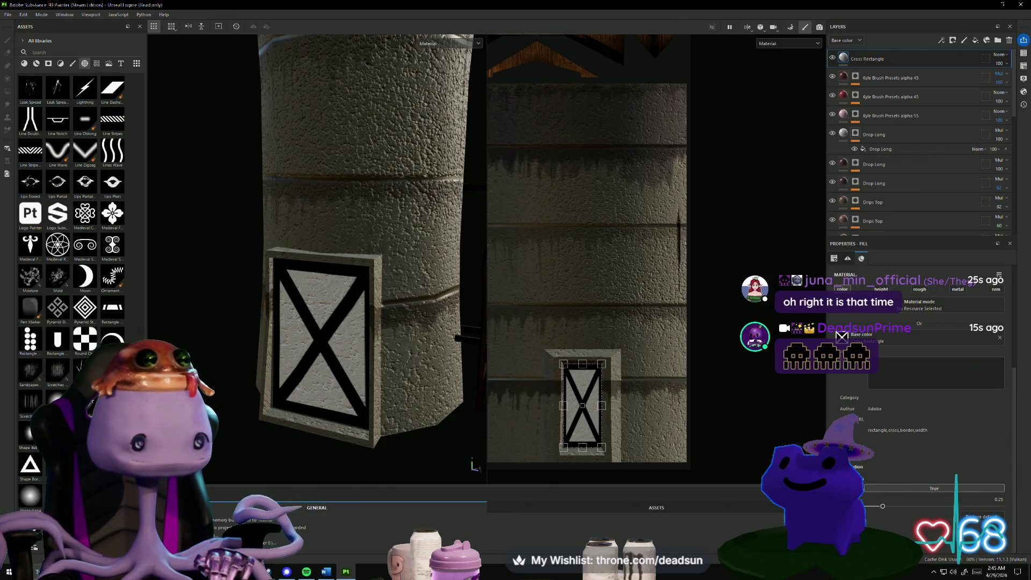
{"action": "scroll", "coordinate": [75, 268], "scroll_direction": "down", "scroll_amount": 3}
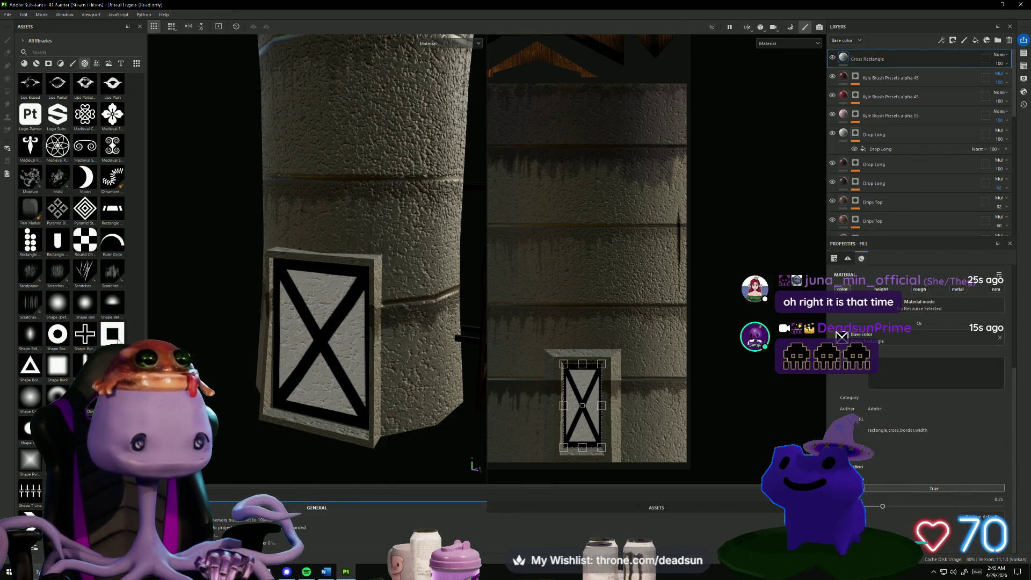
{"action": "mouse_move", "coordinate": [113, 334]}
{"action": "left_mouse_down"}
{"action": "mouse_move", "coordinate": [305, 340]}
{"action": "mouse_move", "coordinate": [205, 323]}
{"action": "mouse_move", "coordinate": [221, 349]}
{"action": "mouse_move", "coordinate": [210, 339]}
{"action": "left_mouse_up"}
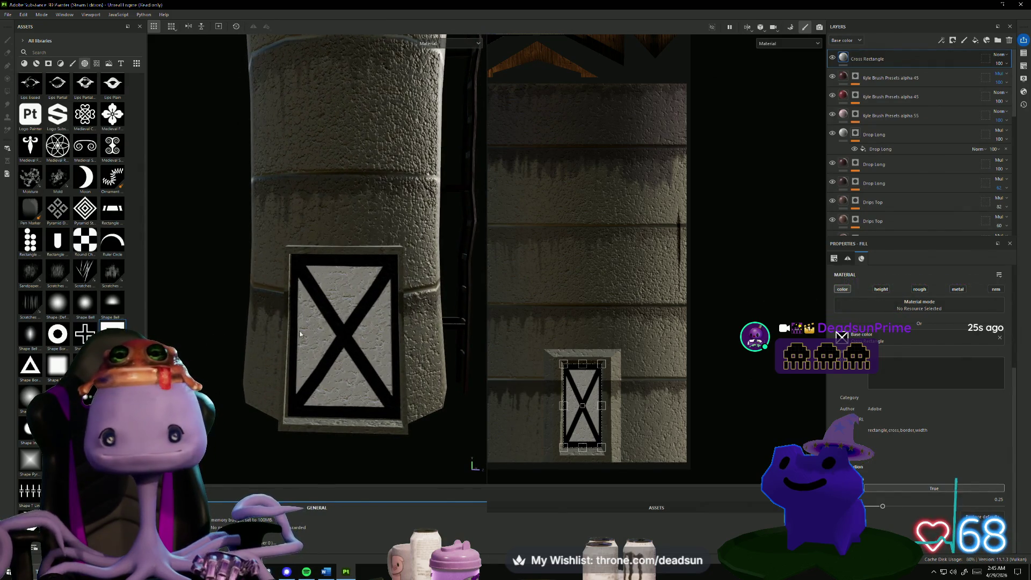
{"action": "left_click", "coordinate": [843, 60]}
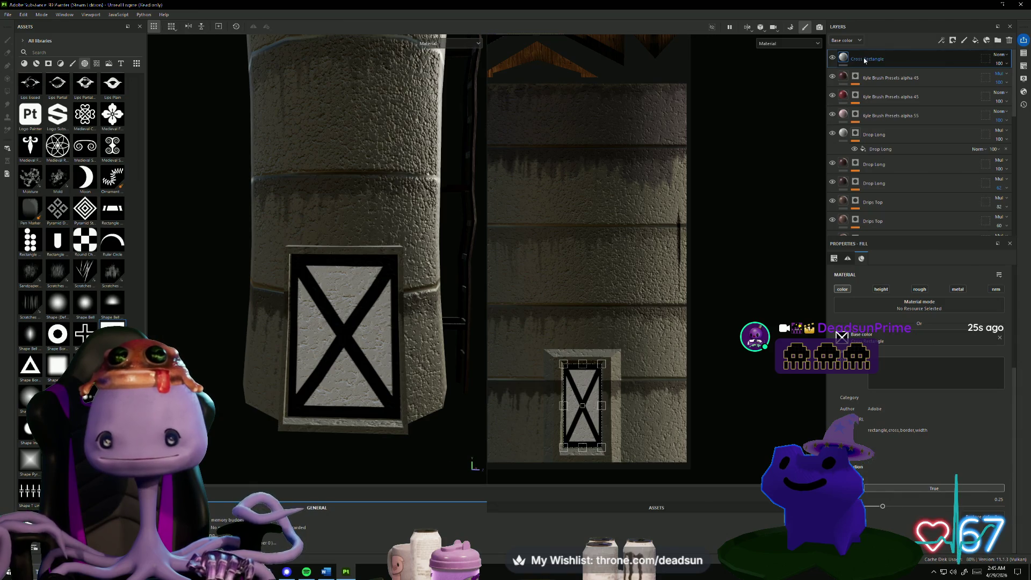
{"action": "right_click", "coordinate": [863, 60]}
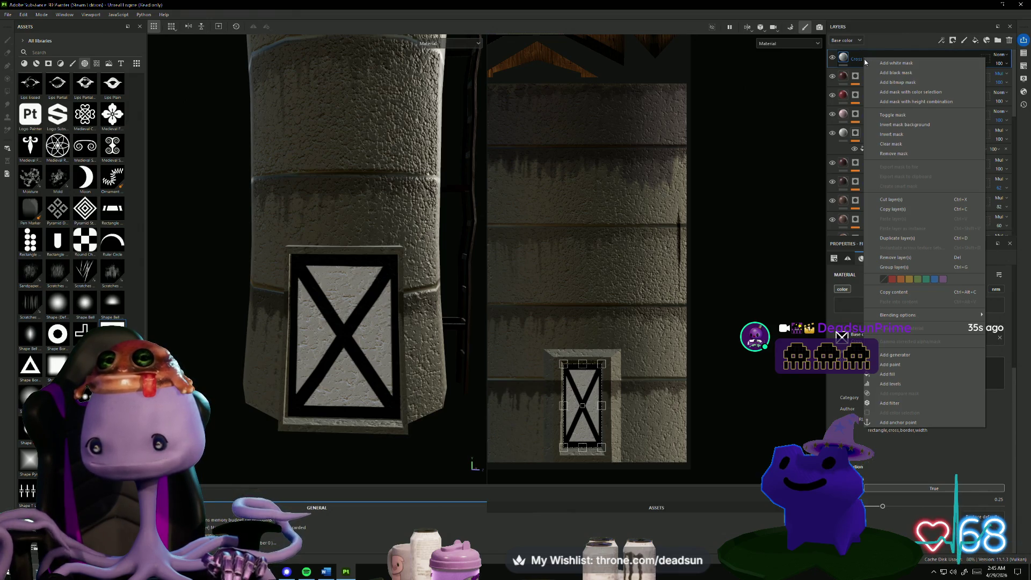
{"action": "left_click", "coordinate": [863, 319]}
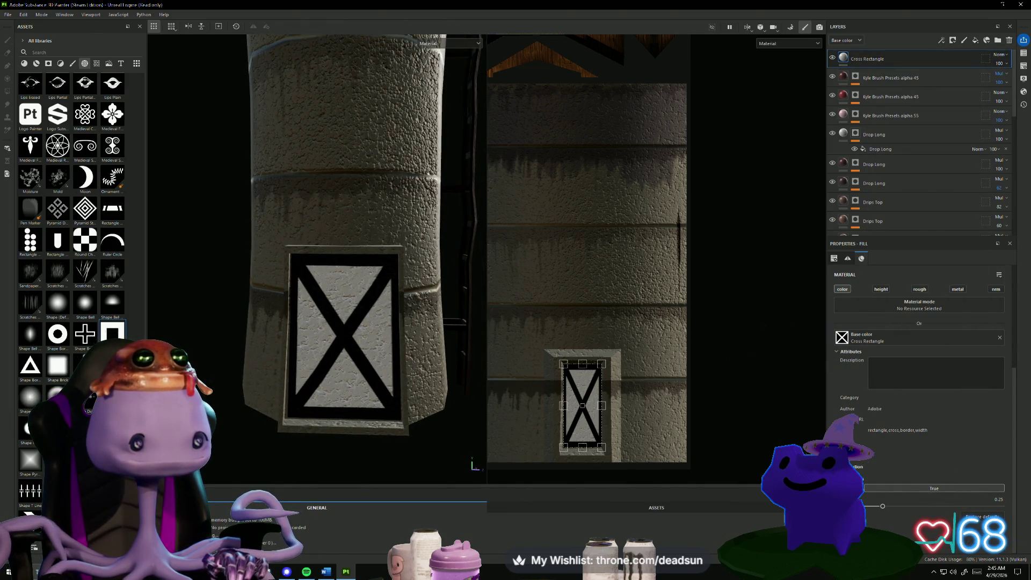
Apply Shape Lines Bending to the door in the 3D view, then delete that layer.
{"action": "mouse_move", "coordinate": [855, 57]}
{"action": "left_mouse_down"}
{"action": "mouse_move", "coordinate": [335, 358]}
{"action": "mouse_move", "coordinate": [344, 323]}
{"action": "mouse_move", "coordinate": [357, 325]}
{"action": "left_mouse_up"}
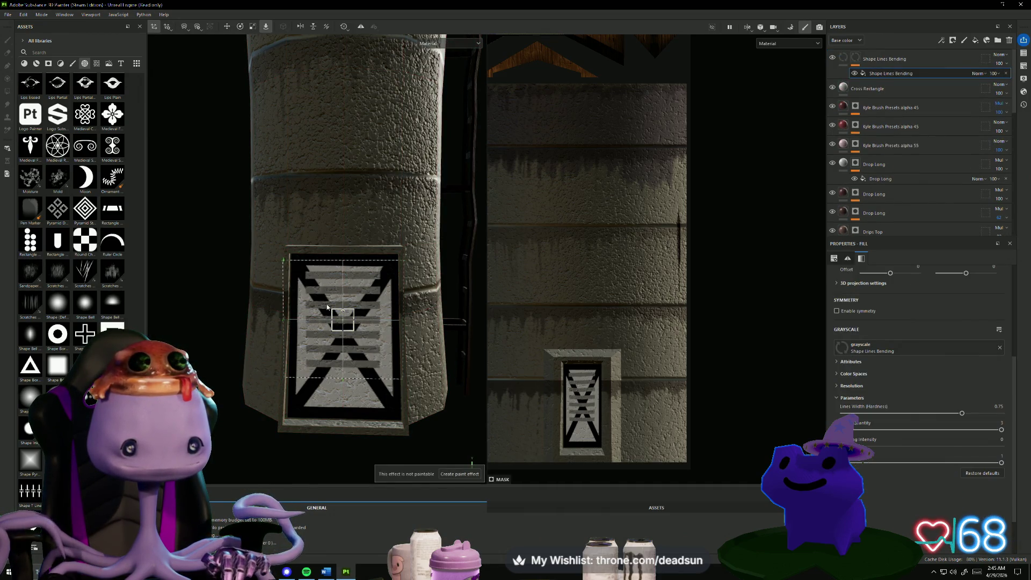
{"action": "left_click_drag", "start_coordinate": [327, 308], "coordinate": [279, 272], "text": "alt"}
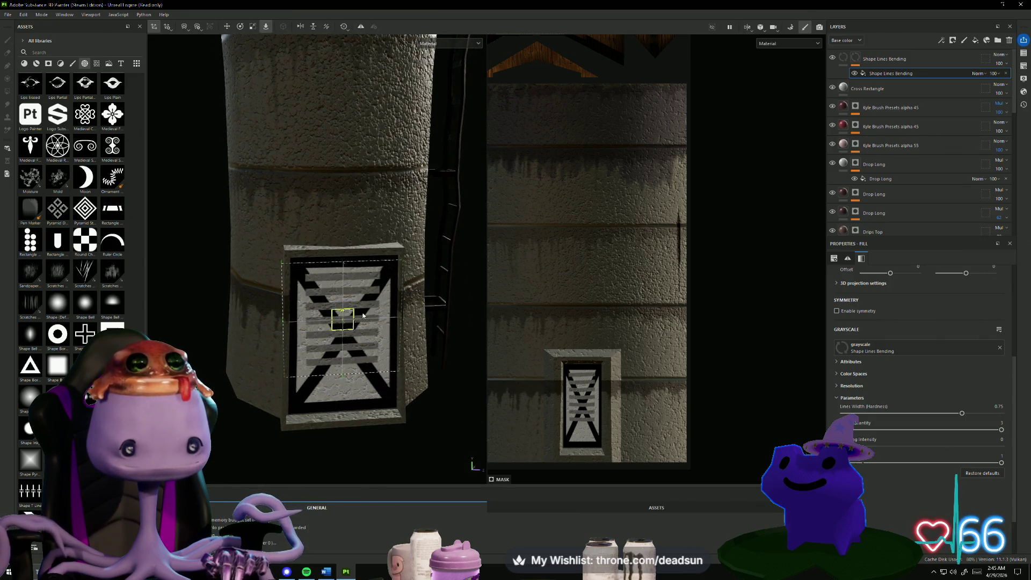
{"action": "key", "text": "Delete"}
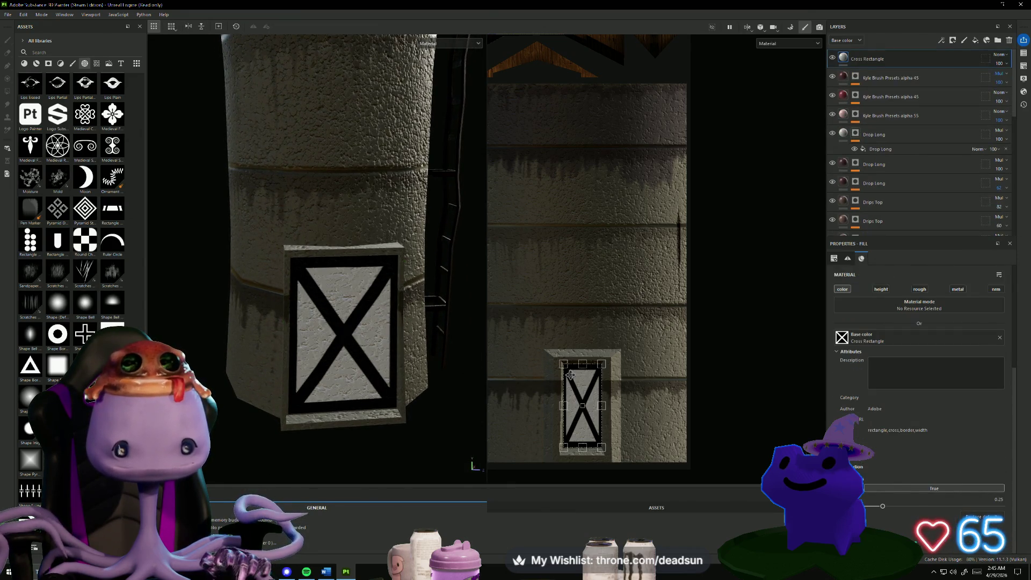
Drop Shape Lines Bending in the 2D view as a mask and resize the stripes to fit the door.
{"action": "mouse_move", "coordinate": [501, 427]}
{"action": "left_mouse_down"}
{"action": "mouse_move", "coordinate": [585, 409]}
{"action": "mouse_move", "coordinate": [579, 402]}
{"action": "left_mouse_up"}
{"action": "left_click", "coordinate": [592, 407]}
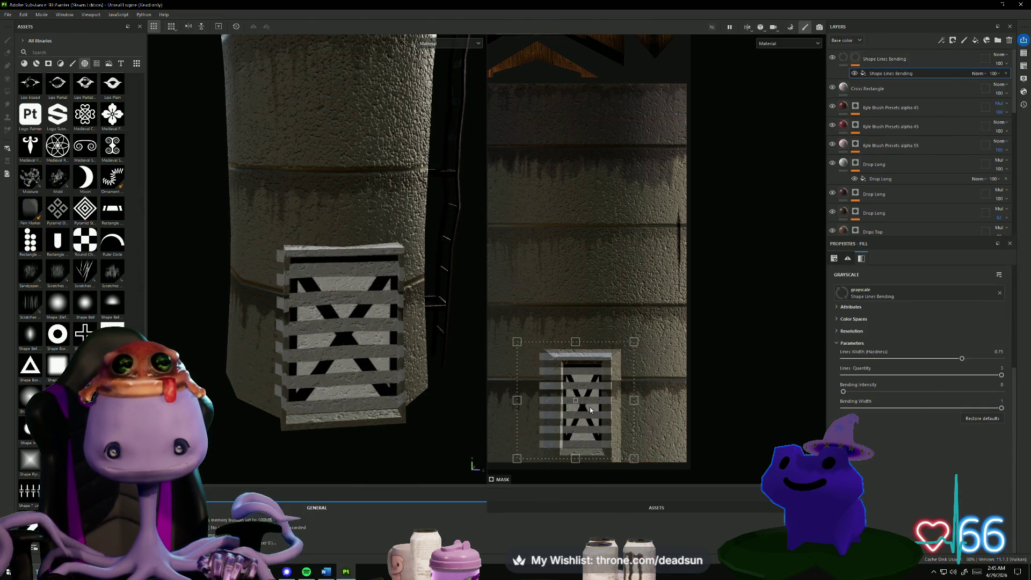
{"action": "mouse_move", "coordinate": [518, 342]}
{"action": "left_mouse_down"}
{"action": "mouse_move", "coordinate": [547, 351]}
{"action": "mouse_move", "coordinate": [542, 361]}
{"action": "left_mouse_up"}
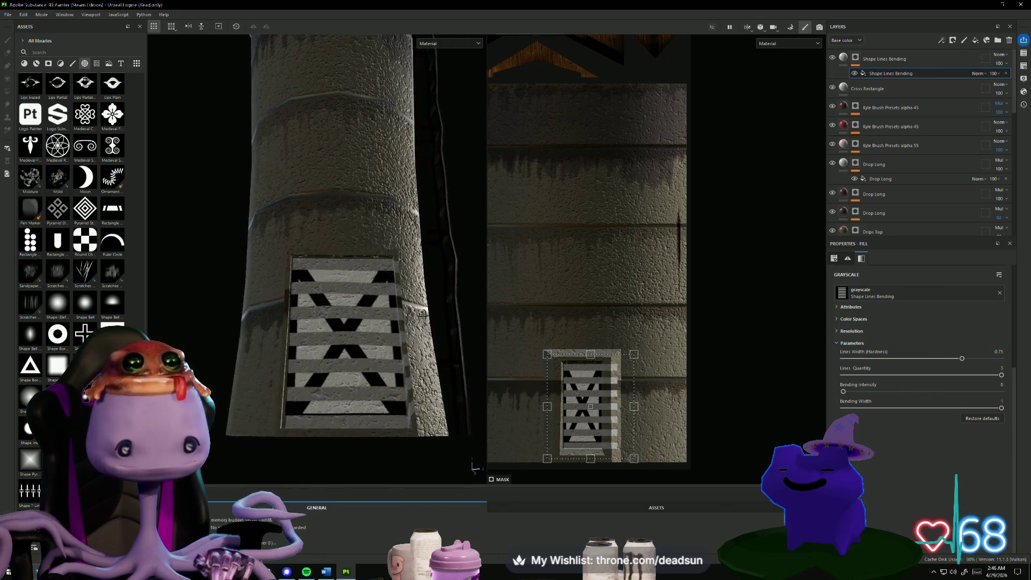
{"action": "left_click_drag", "start_coordinate": [634, 407], "coordinate": [613, 409]}
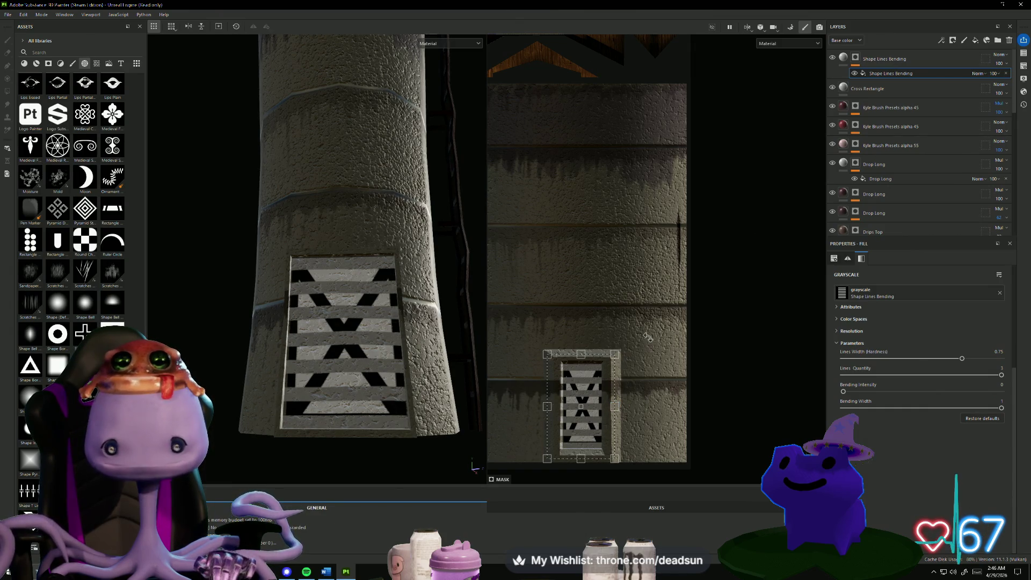
{"action": "mouse_move", "coordinate": [508, 327]}
{"action": "left_mouse_down", "text": "alt"}
{"action": "mouse_move", "coordinate": [557, 362]}
{"action": "mouse_move", "coordinate": [531, 347]}
{"action": "left_mouse_up", "text": "alt"}
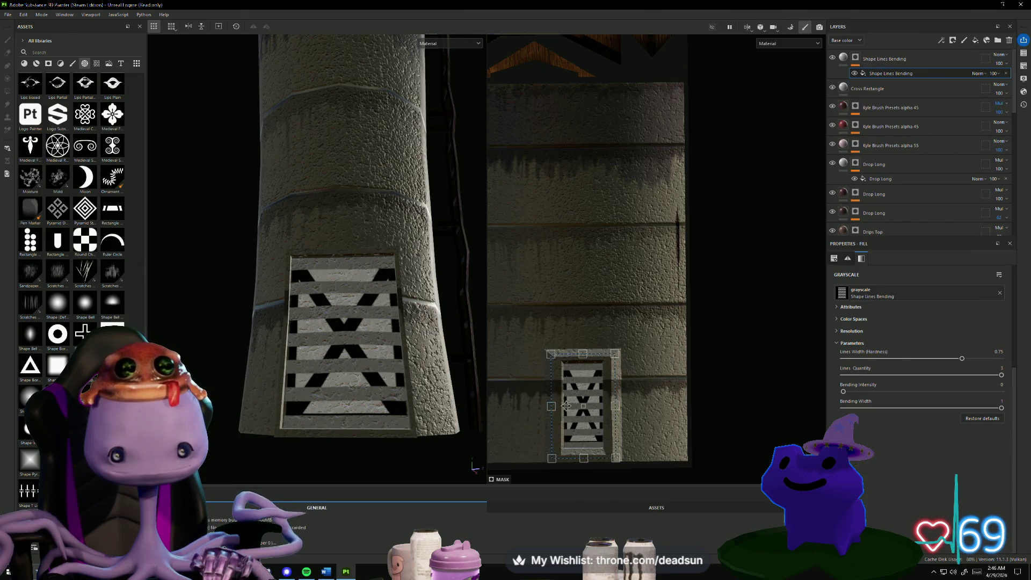
{"action": "key", "text": "Delete"}
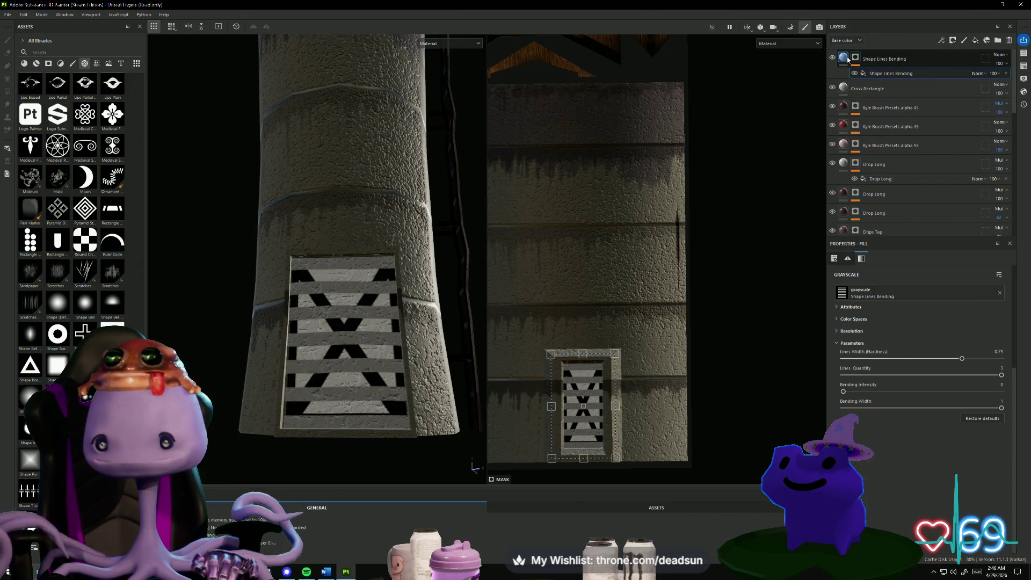
{"action": "left_click", "coordinate": [898, 403]}
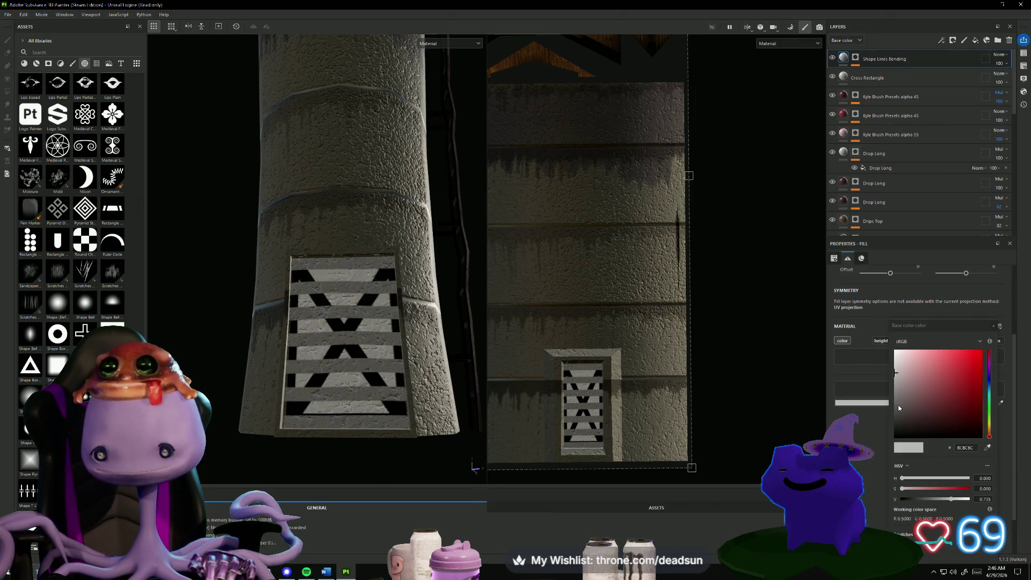
{"action": "left_click", "coordinate": [953, 407]}
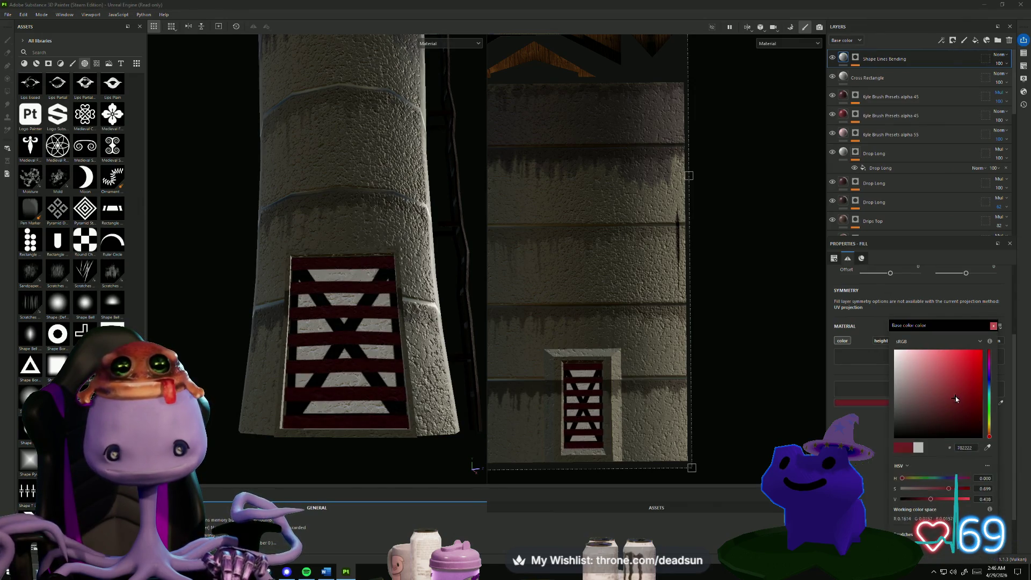
{"action": "left_click", "coordinate": [910, 393]}
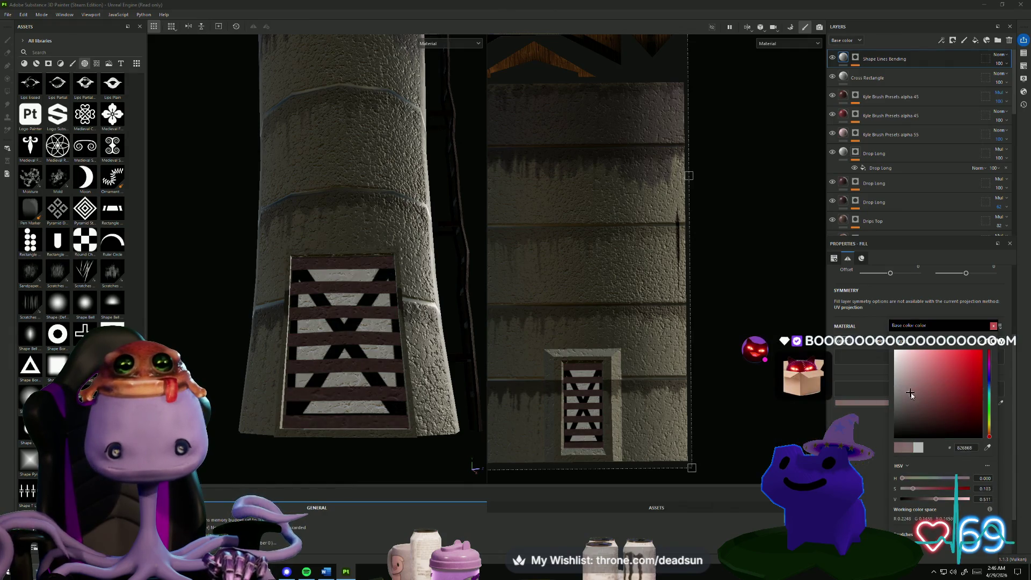
{"action": "left_click_drag", "start_coordinate": [910, 394], "coordinate": [932, 385]}
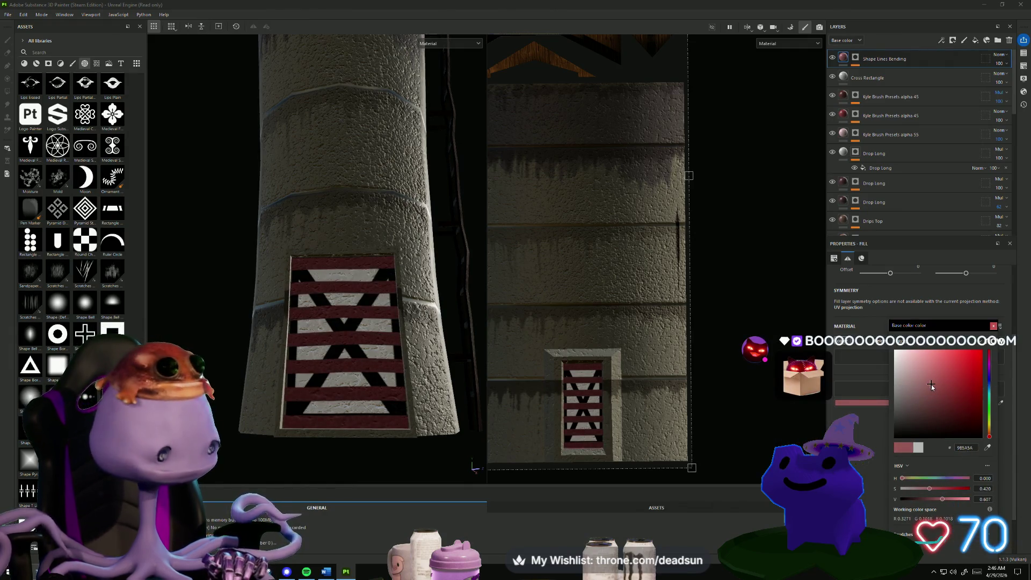
{"action": "scroll", "coordinate": [742, 343], "scroll_direction": "down", "scroll_amount": 2}
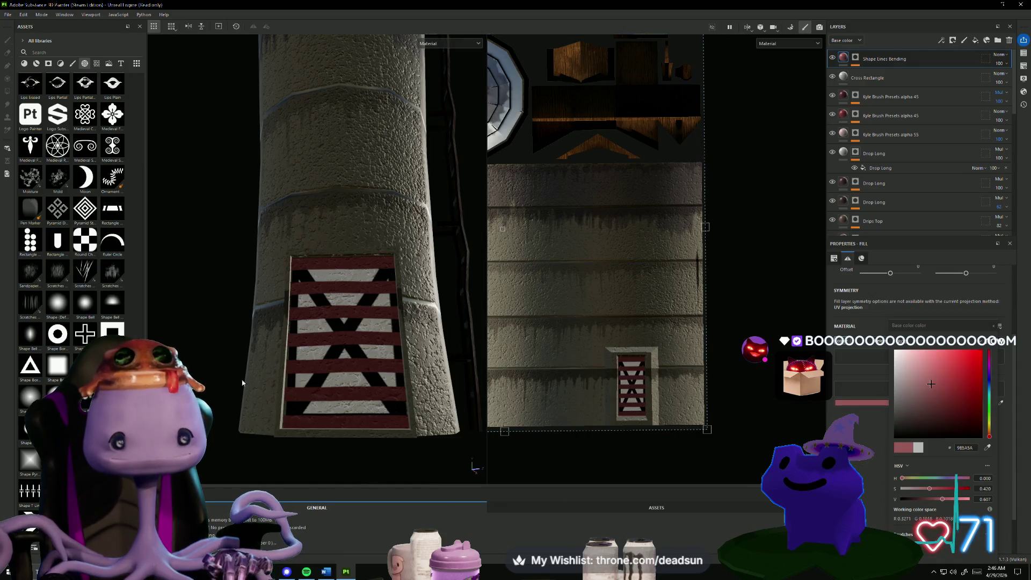
{"action": "mouse_move", "coordinate": [229, 429]}
{"action": "left_mouse_down", "text": "alt"}
{"action": "mouse_move", "coordinate": [162, 422]}
{"action": "mouse_move", "coordinate": [196, 426]}
{"action": "mouse_move", "coordinate": [211, 445]}
{"action": "left_mouse_up", "text": "alt"}
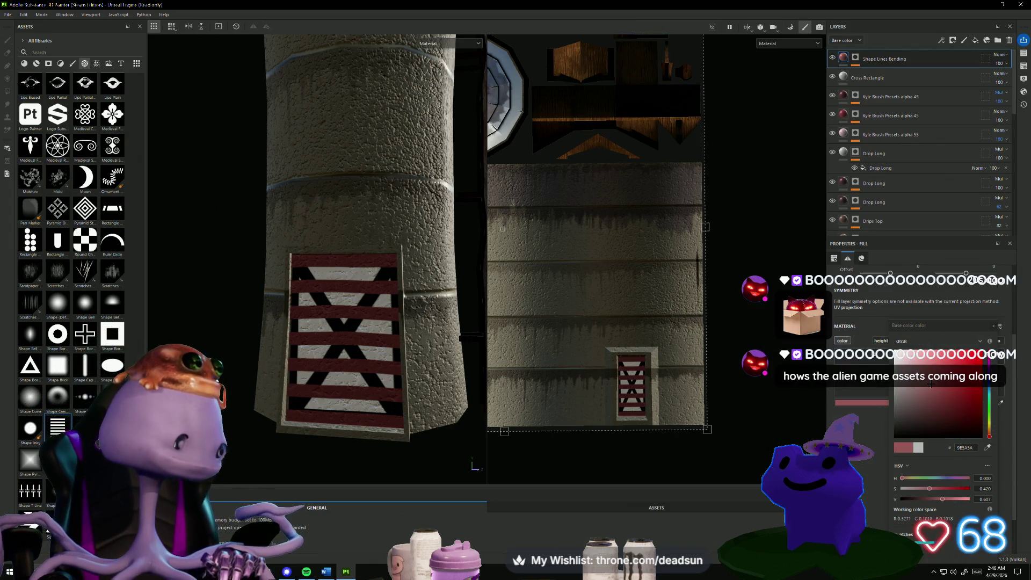
{"action": "scroll", "coordinate": [881, 347], "scroll_direction": "down", "scroll_amount": 1}
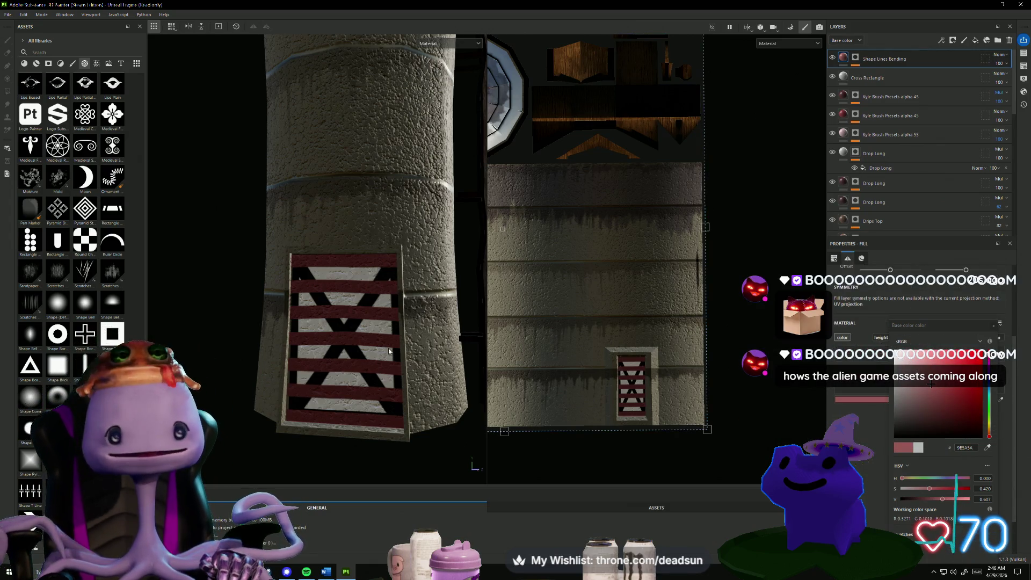
{"action": "scroll", "coordinate": [237, 332], "scroll_direction": "down", "scroll_amount": 2}
{"action": "mouse_move", "coordinate": [234, 321]}
{"action": "left_mouse_down", "text": "alt"}
{"action": "mouse_move", "coordinate": [256, 302]}
{"action": "mouse_move", "coordinate": [188, 325]}
{"action": "mouse_move", "coordinate": [239, 353]}
{"action": "mouse_move", "coordinate": [221, 301]}
{"action": "mouse_move", "coordinate": [225, 316]}
{"action": "left_mouse_up", "text": "alt"}
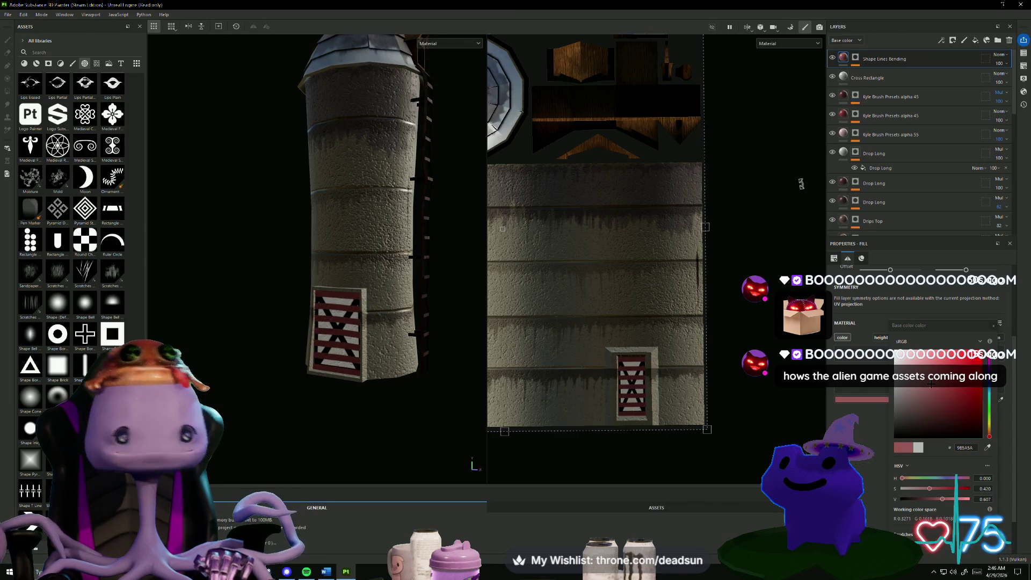
{"action": "left_click", "coordinate": [1002, 74]}
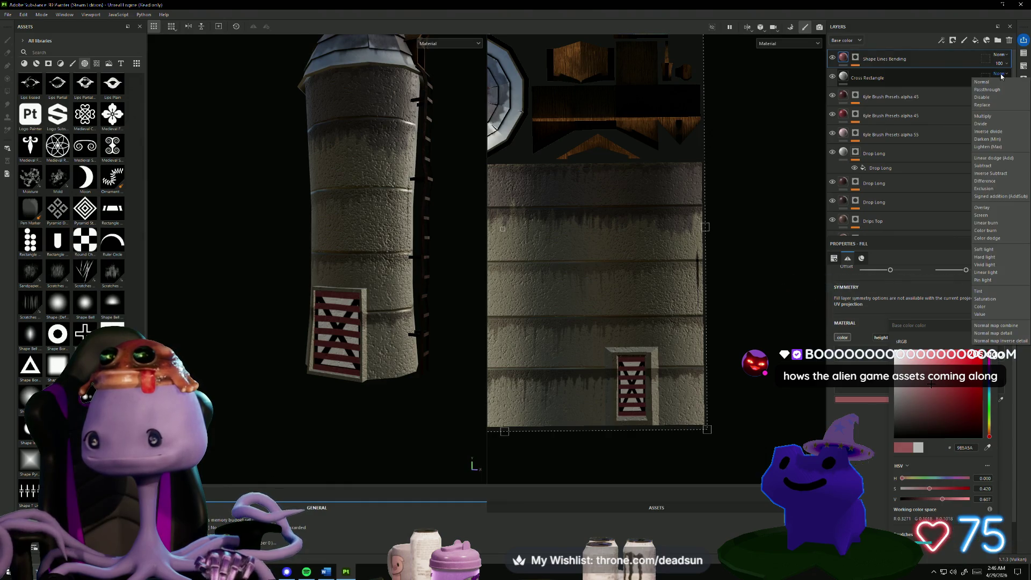
Set the Cross Rectangle and Shape Lines Bending layers to Multiply blending.
{"action": "left_click", "coordinate": [993, 115]}
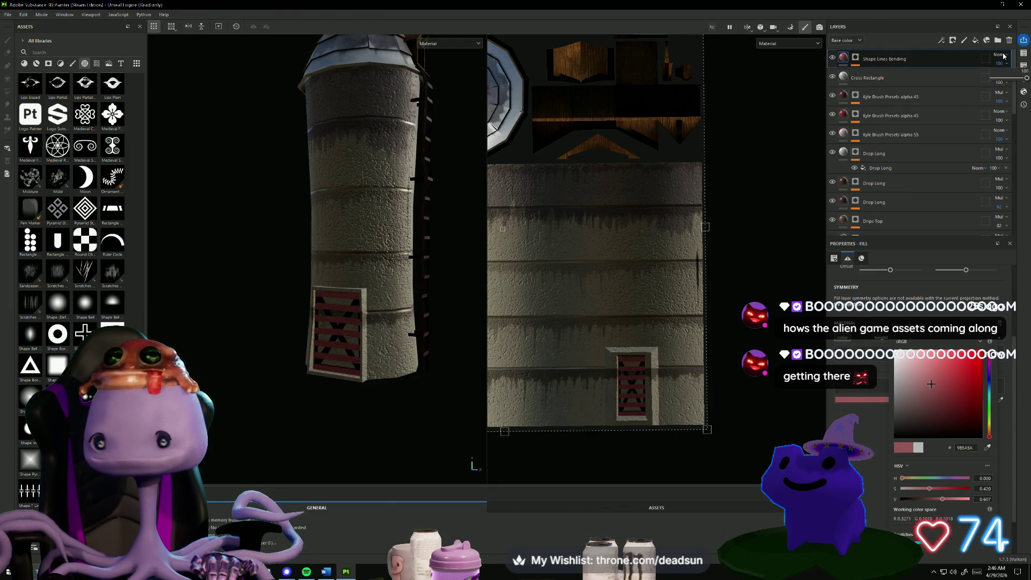
{"action": "left_click", "coordinate": [1002, 56]}
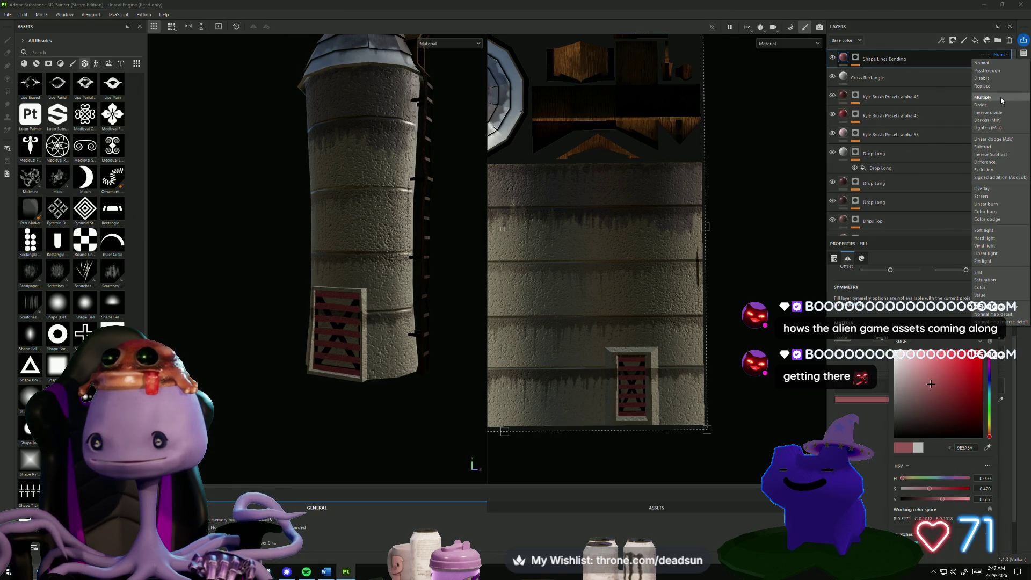
{"action": "left_click", "coordinate": [983, 97]}
{"action": "scroll", "coordinate": [379, 381], "scroll_direction": "up", "scroll_amount": 5}
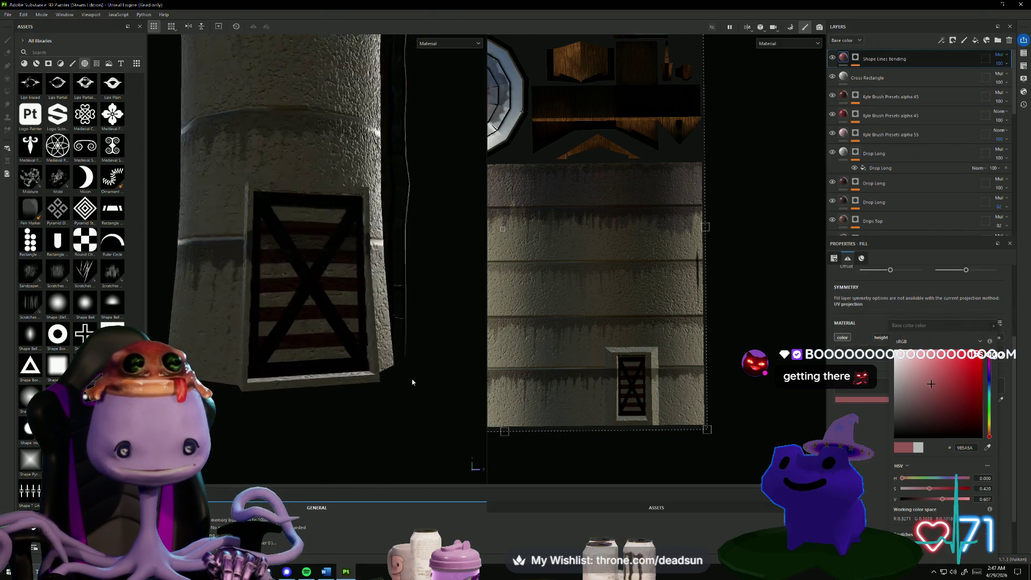
{"action": "left_click_drag", "start_coordinate": [379, 380], "coordinate": [357, 385], "text": "alt"}
{"action": "left_click_drag", "start_coordinate": [389, 370], "coordinate": [446, 364], "text": "alt"}
Fade the Cross Rectangle layer to 50% opacity.
{"action": "left_click", "coordinate": [930, 79]}
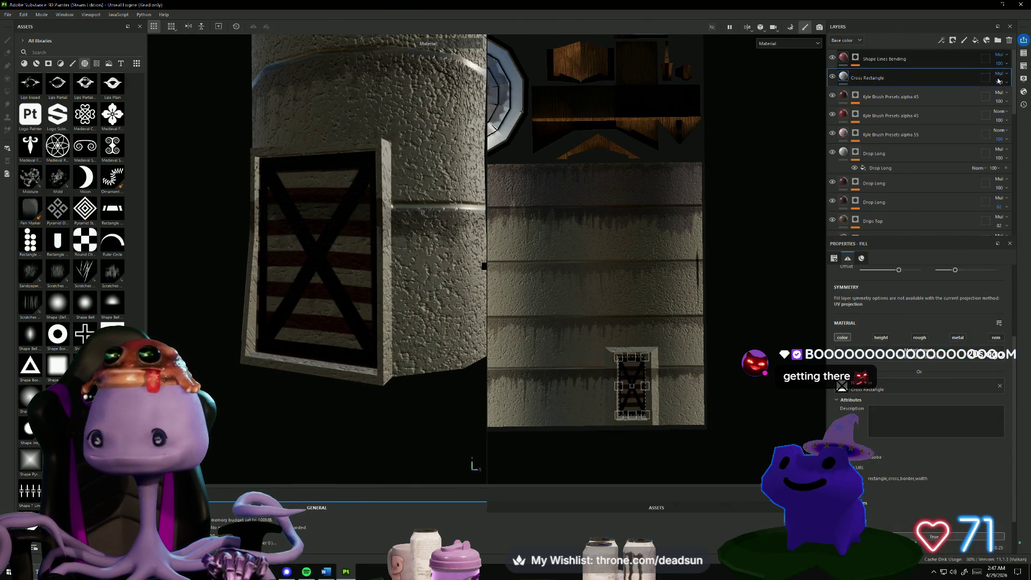
{"action": "left_click_drag", "start_coordinate": [1013, 97], "coordinate": [1009, 98]}
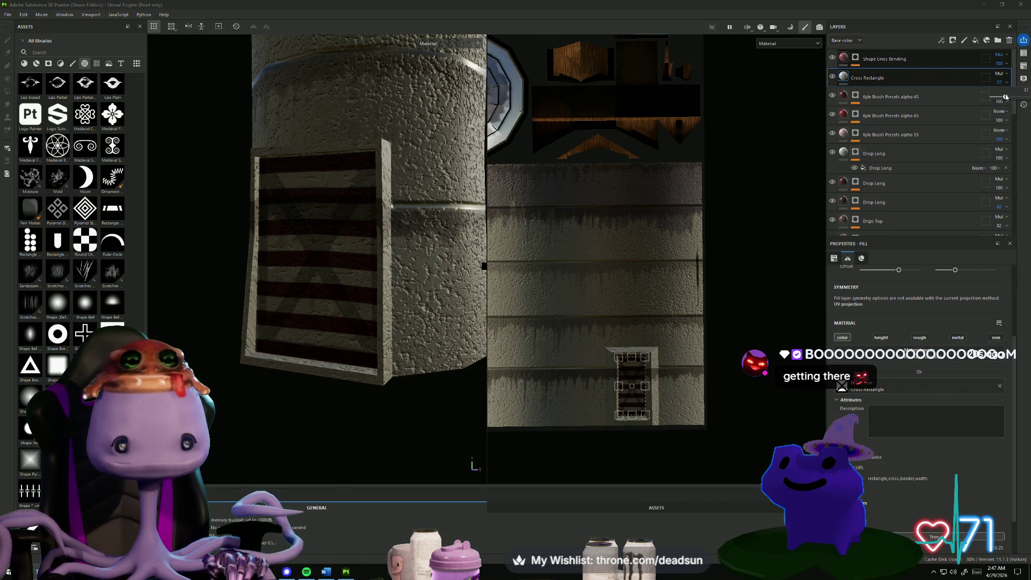
{"action": "mouse_move", "coordinate": [339, 430]}
{"action": "left_mouse_down", "text": "alt"}
{"action": "mouse_move", "coordinate": [315, 437]}
{"action": "mouse_move", "coordinate": [306, 428]}
{"action": "mouse_move", "coordinate": [373, 444]}
{"action": "mouse_move", "coordinate": [316, 450]}
{"action": "mouse_move", "coordinate": [339, 412]}
{"action": "mouse_move", "coordinate": [315, 417]}
{"action": "mouse_move", "coordinate": [341, 425]}
{"action": "mouse_move", "coordinate": [328, 408]}
{"action": "left_mouse_up", "text": "alt"}
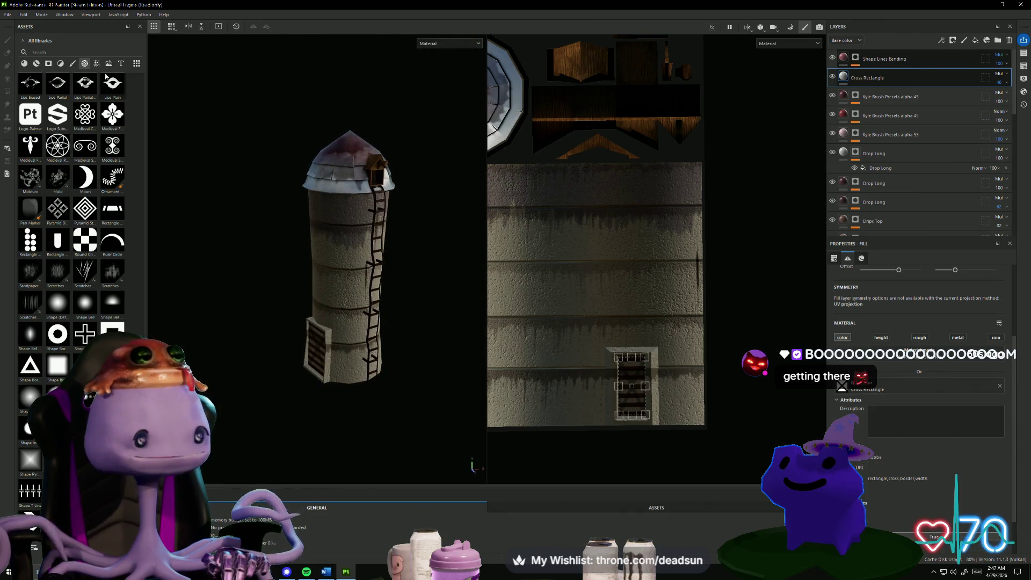
{"action": "left_click", "coordinate": [8, 15]}
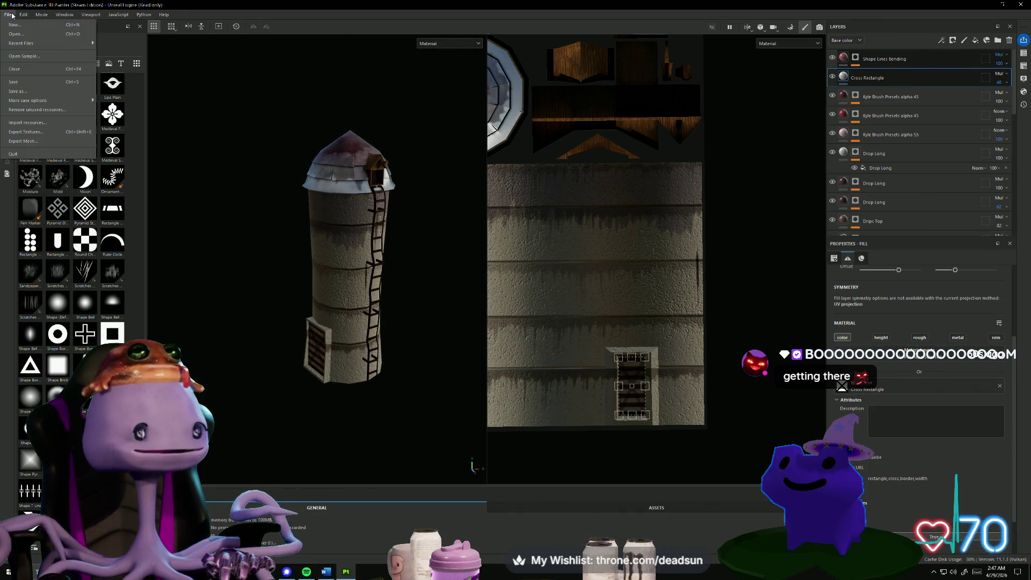
Save the Substance Painter project under the name 'silo'.
{"action": "left_click", "coordinate": [42, 93]}
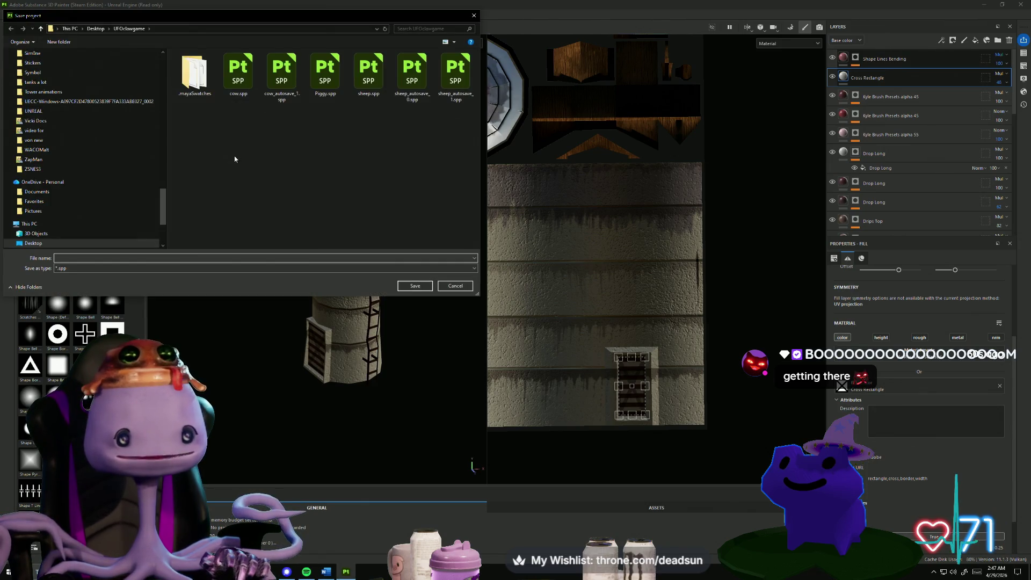
{"action": "type", "text": "silo"}
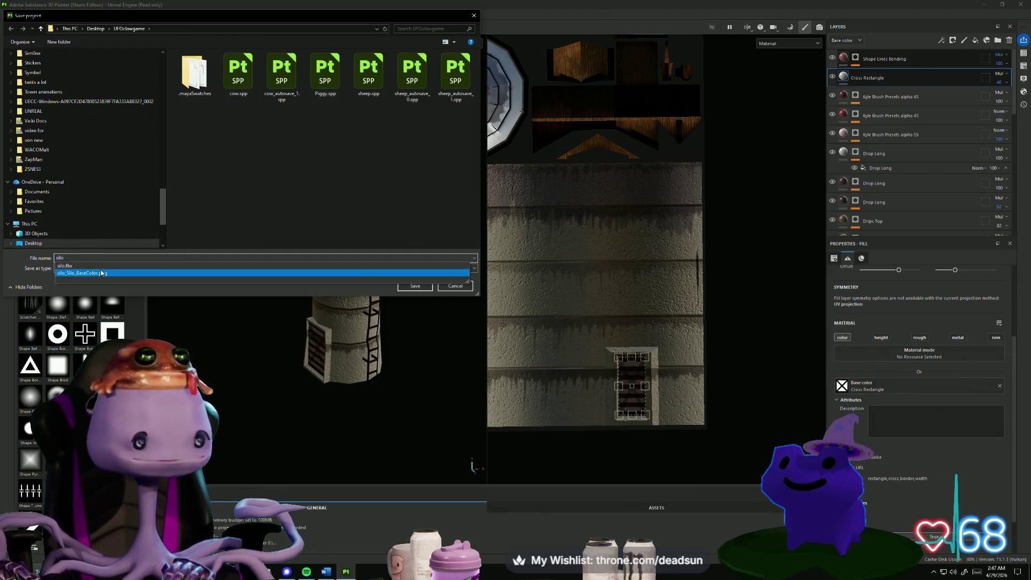
{"action": "left_click", "coordinate": [397, 227]}
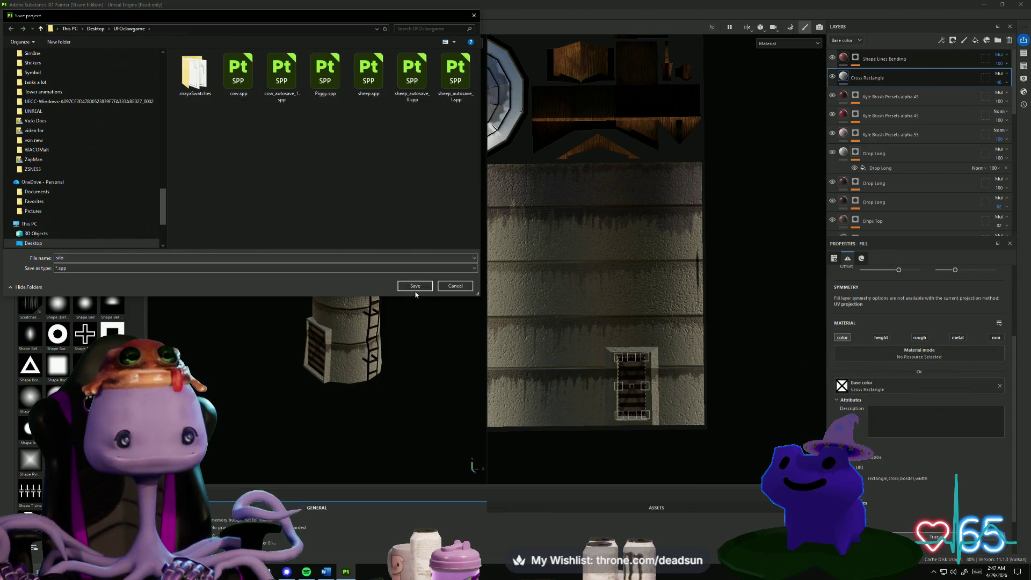
{"action": "left_click", "coordinate": [415, 289]}
Export the silo textures as 2048x2048 PNGs with the Unreal Engine (Packed) template.
{"action": "left_click", "coordinate": [6, 15]}
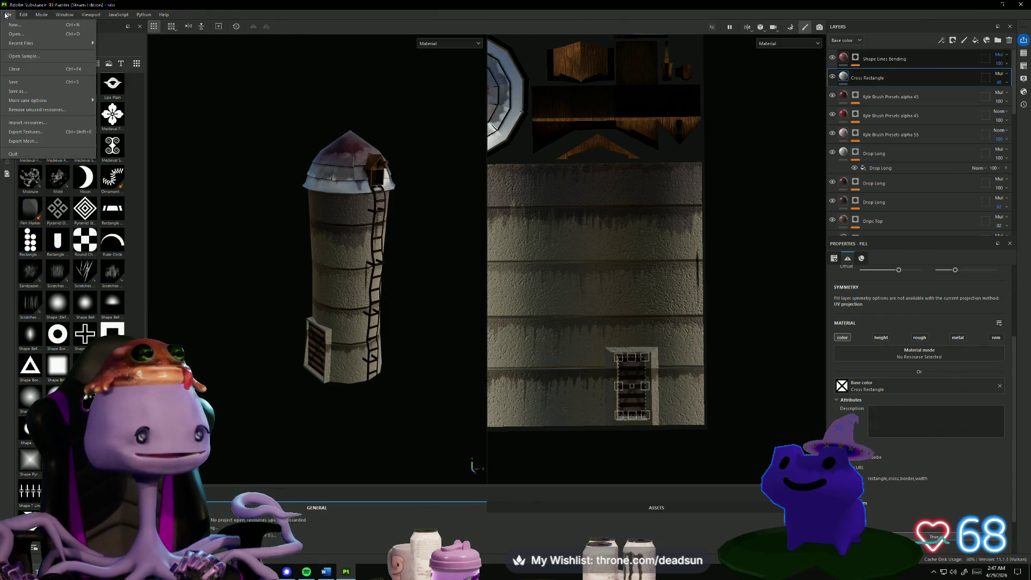
{"action": "left_click", "coordinate": [46, 131]}
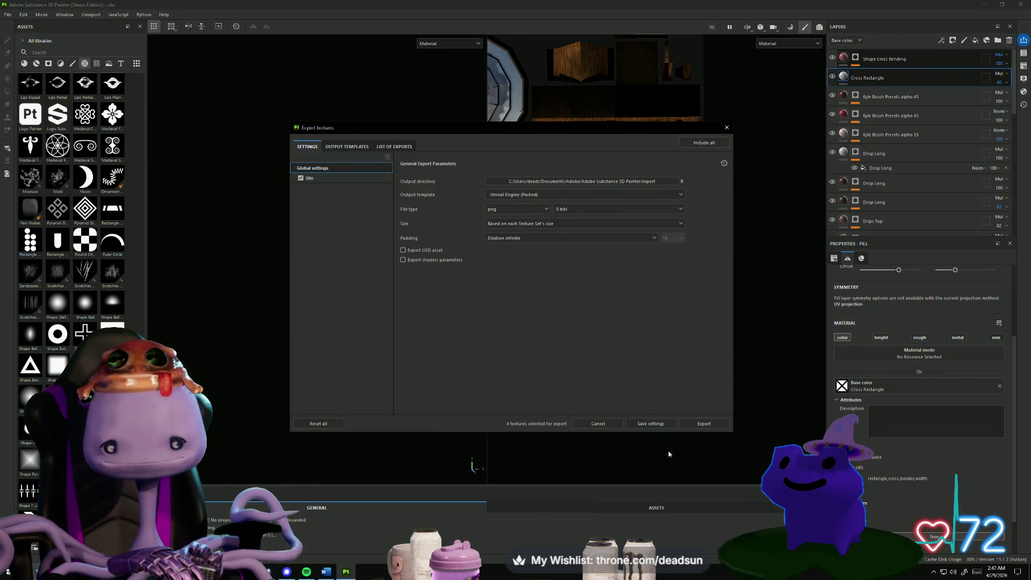
{"action": "left_click", "coordinate": [694, 428]}
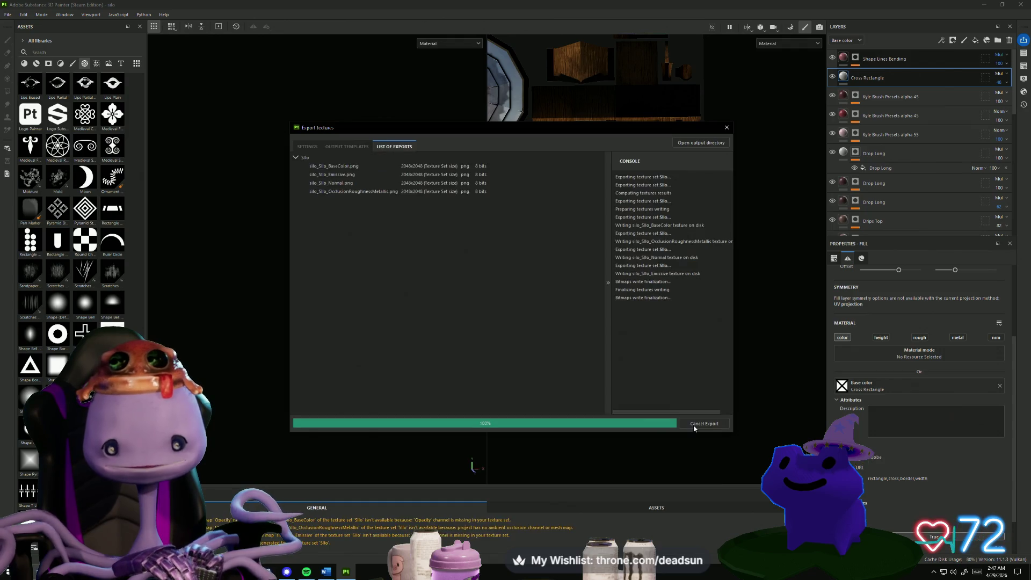
Copy silo_Silo_BaseColor.png and silo_Silo_Normal.png from the texture export folder.
{"action": "left_click", "coordinate": [689, 144]}
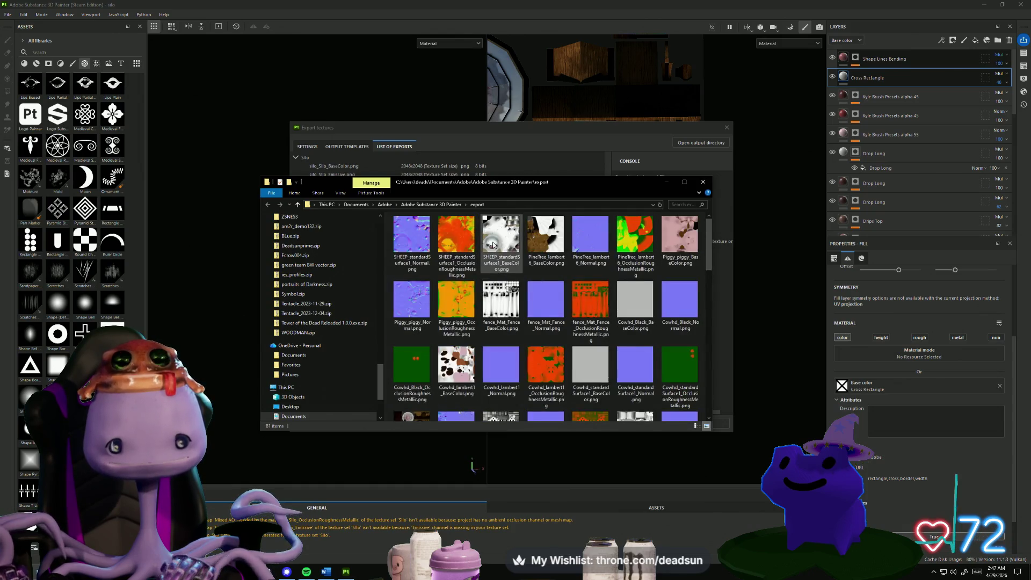
{"action": "scroll", "coordinate": [493, 245], "scroll_direction": "down", "scroll_amount": 3}
{"action": "left_click", "coordinate": [420, 240]}
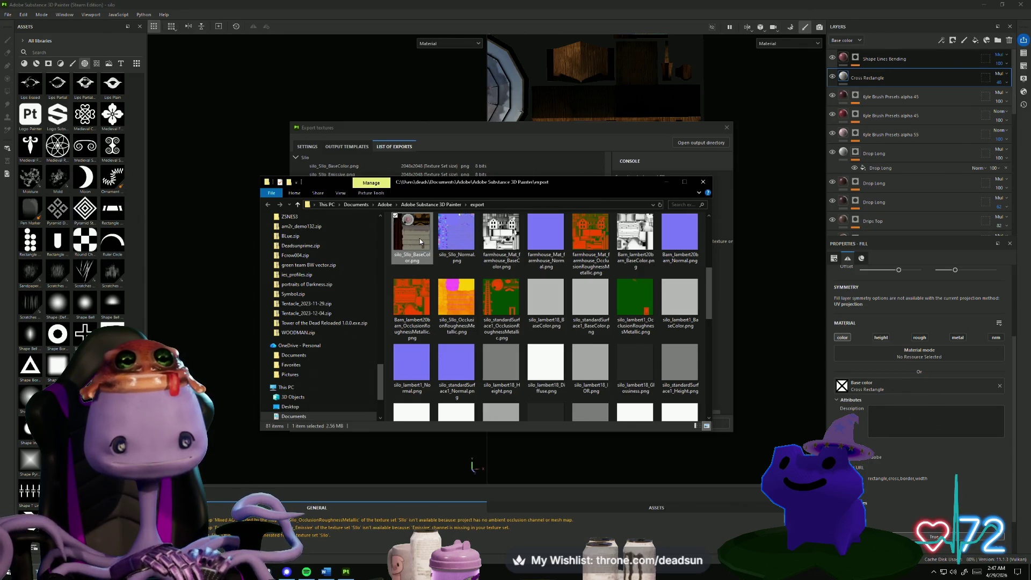
{"action": "right_click", "coordinate": [420, 238]}
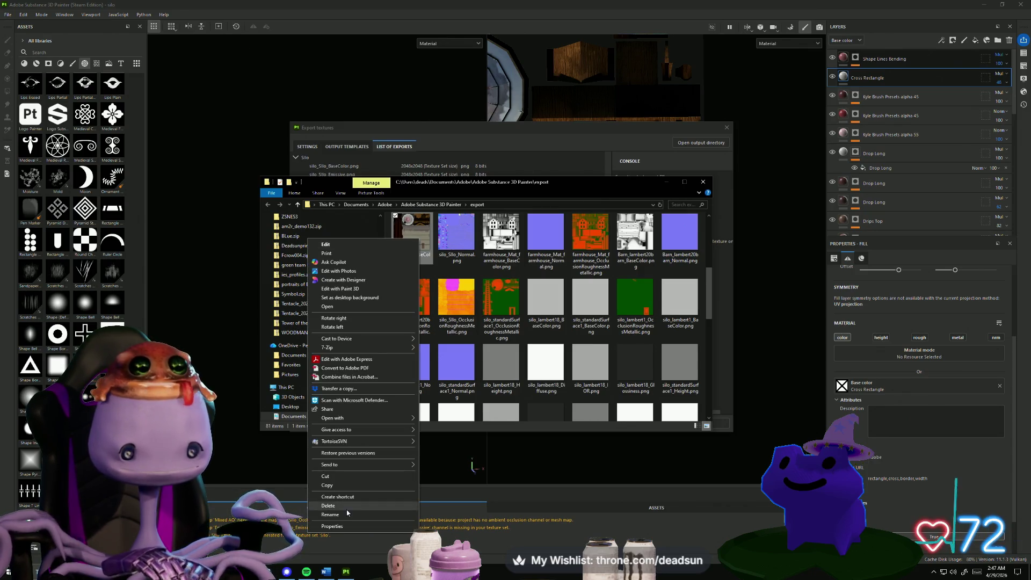
{"action": "left_click", "coordinate": [352, 486]}
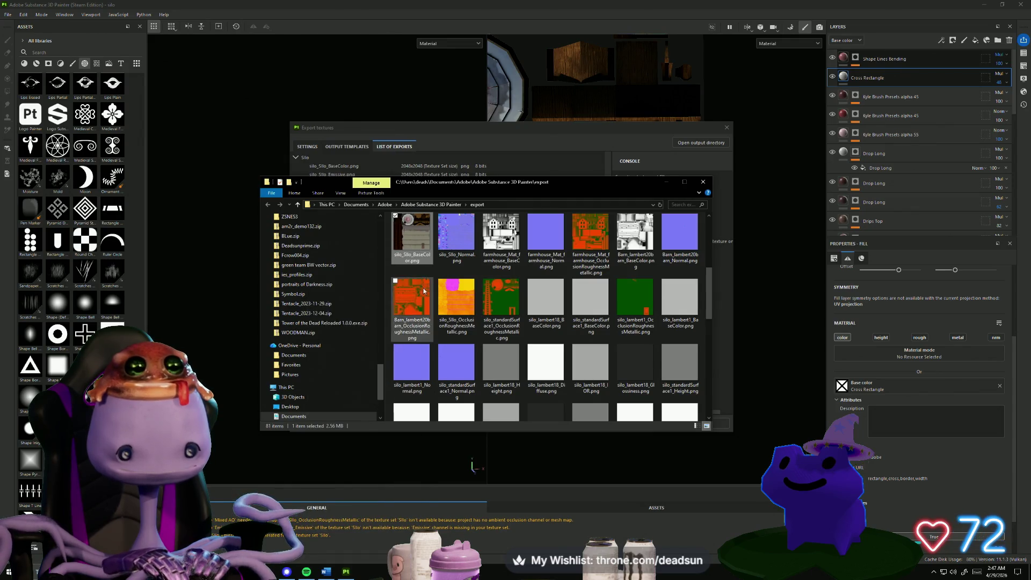
{"action": "left_click", "coordinate": [457, 236], "text": "ctrl"}
{"action": "right_click", "coordinate": [414, 243]}
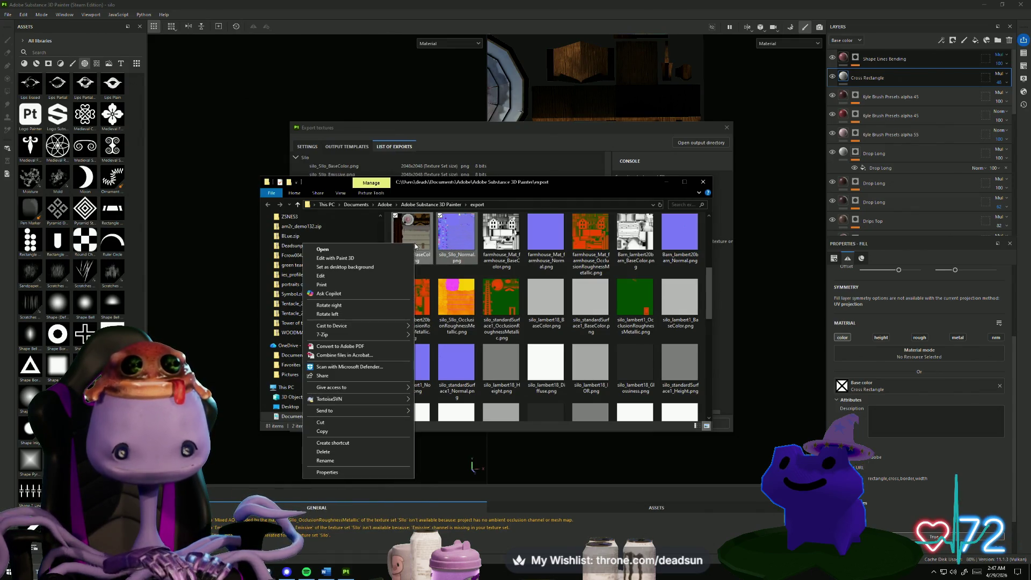
{"action": "left_click", "coordinate": [323, 431]}
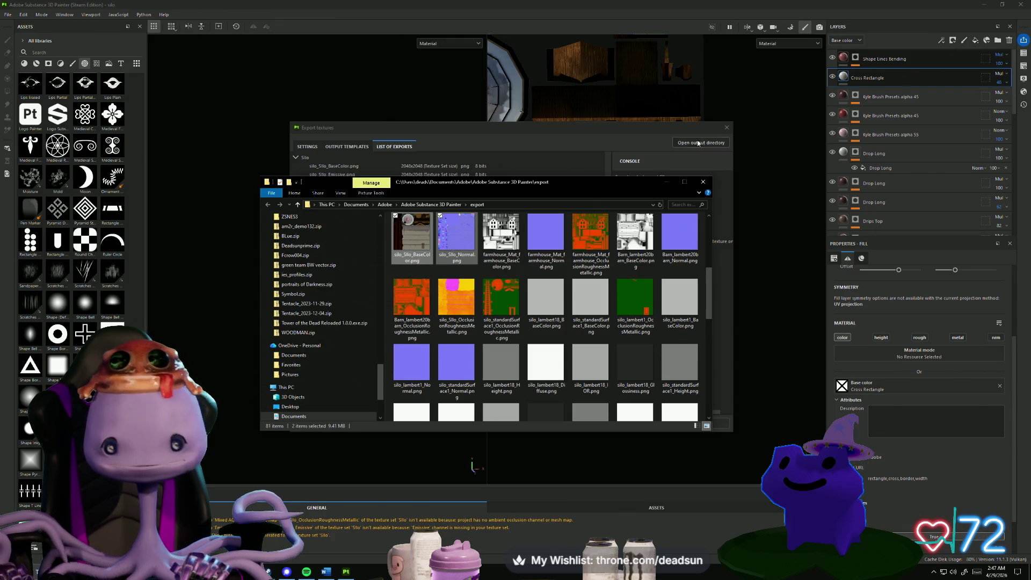
Paste both silo textures into Desktop\UFOclawgame, replacing the older copies, then minimize the windows.
{"action": "left_click", "coordinate": [703, 181]}
{"action": "left_click", "coordinate": [726, 127]}
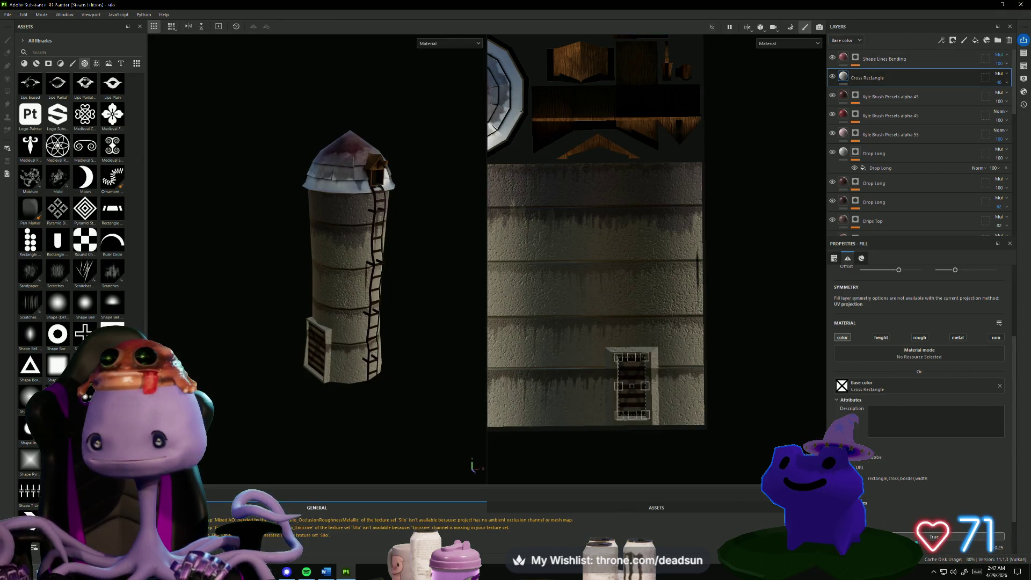
{"action": "left_click", "coordinate": [267, 572]}
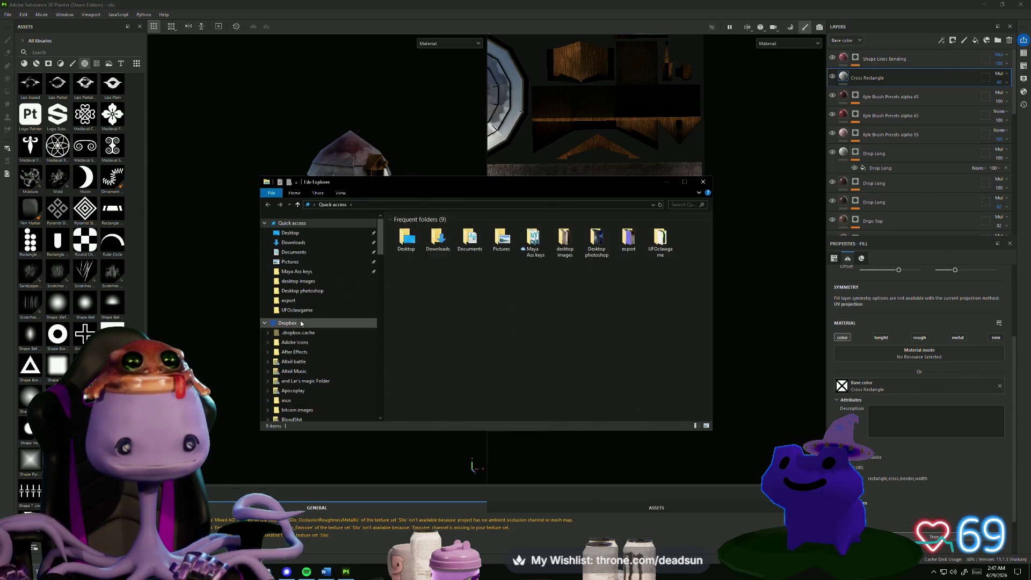
{"action": "left_click", "coordinate": [297, 310]}
{"action": "scroll", "coordinate": [511, 331], "scroll_direction": "down", "scroll_amount": 5}
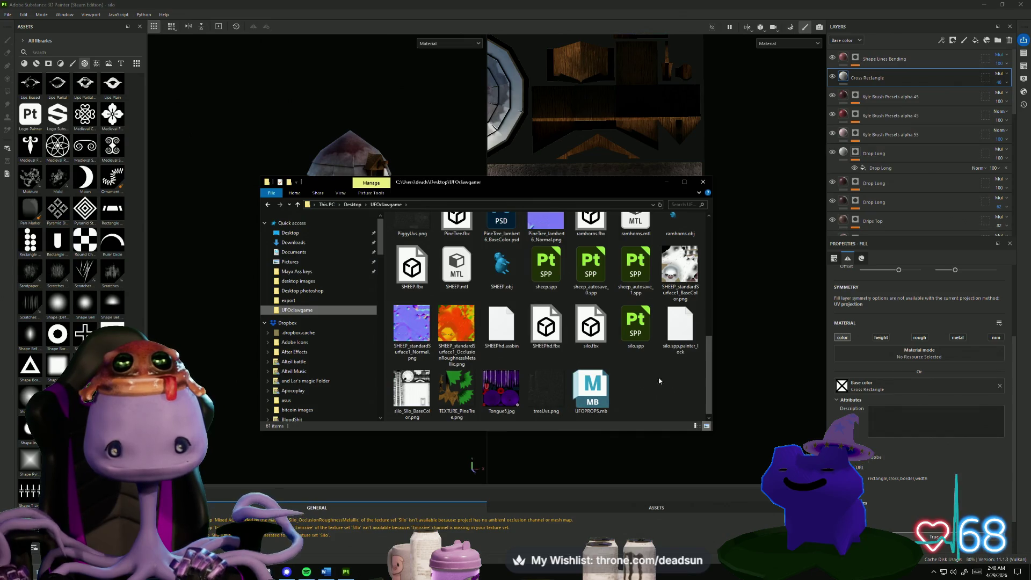
{"action": "right_click", "coordinate": [551, 379]}
{"action": "left_click", "coordinate": [569, 434]}
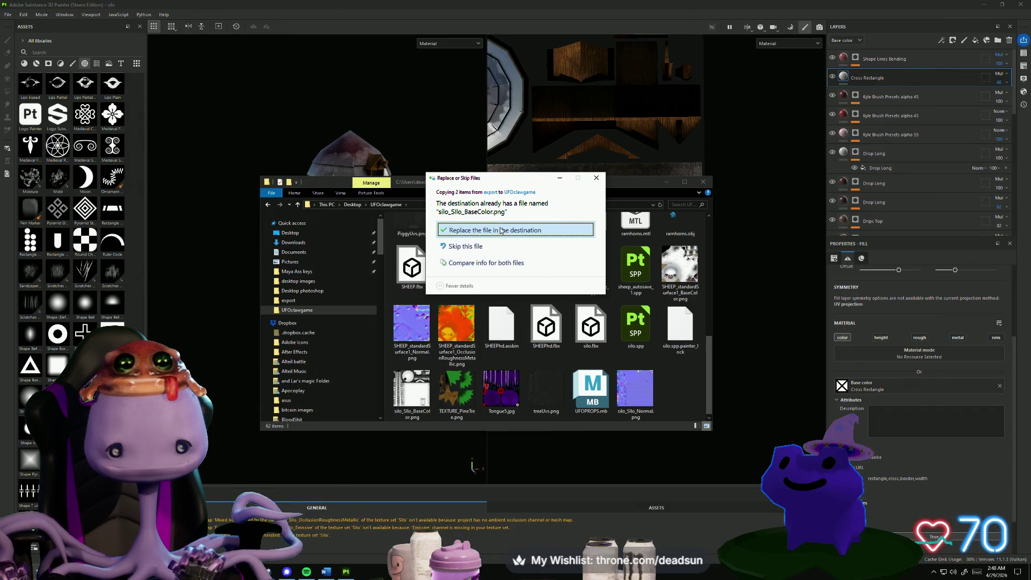
{"action": "left_click", "coordinate": [500, 229]}
{"action": "left_click", "coordinate": [667, 181]}
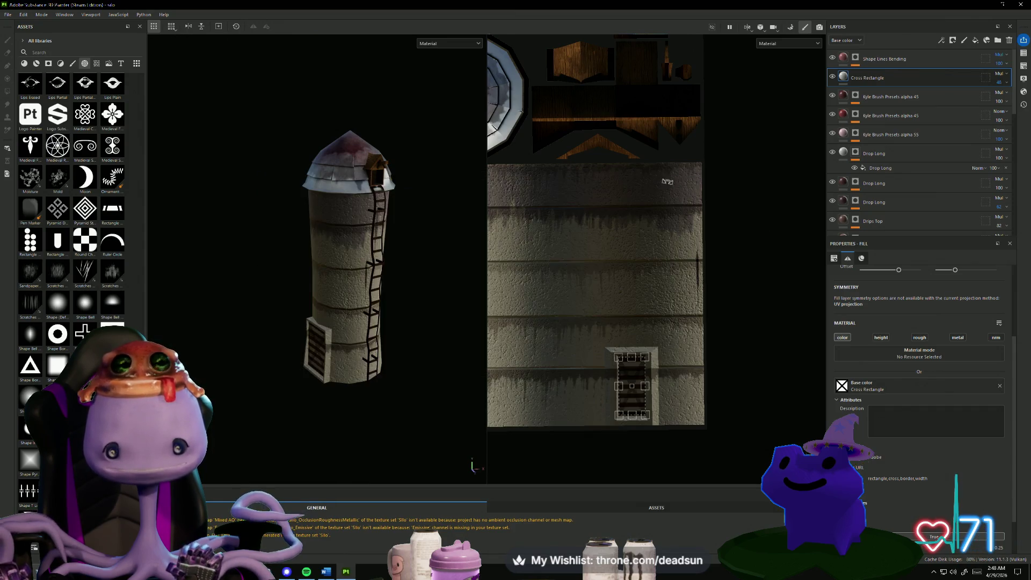
{"action": "left_click", "coordinate": [990, 5]}
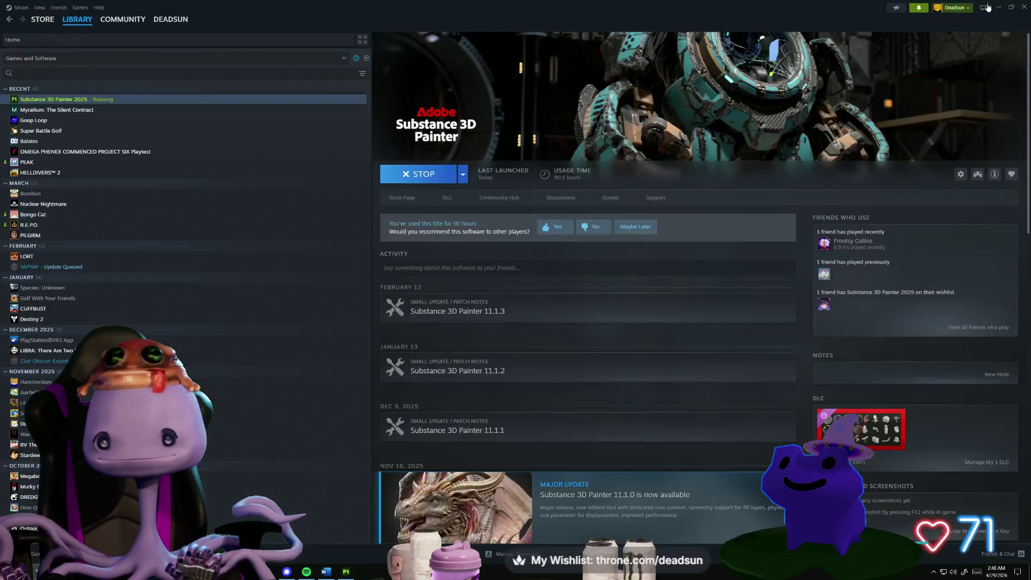
{"action": "left_click", "coordinate": [997, 7]}
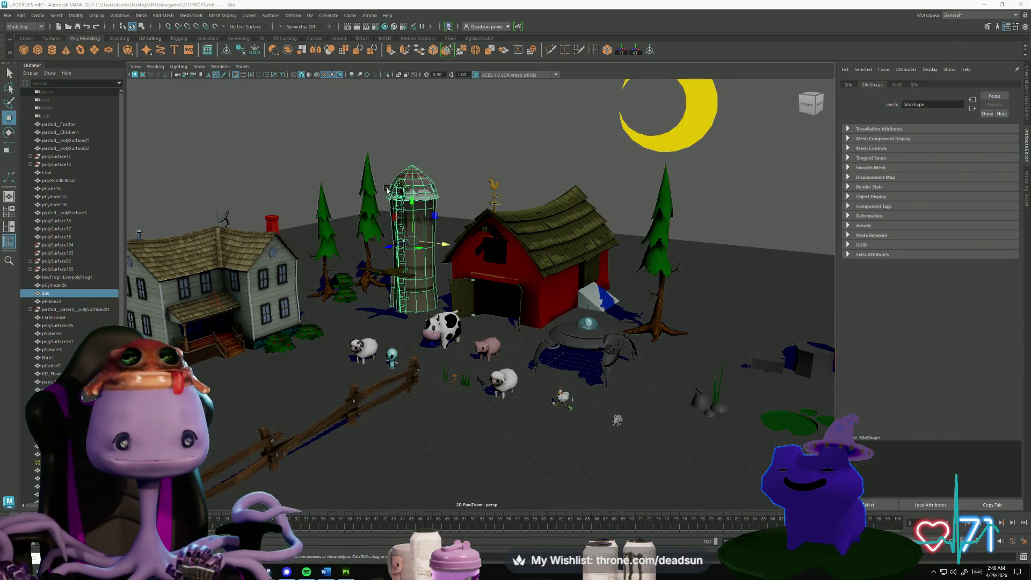
{"action": "left_click_drag", "start_coordinate": [438, 243], "coordinate": [580, 327], "text": "alt"}
{"action": "scroll", "coordinate": [608, 351], "scroll_direction": "up", "scroll_amount": 5}
{"action": "scroll", "coordinate": [608, 351], "scroll_direction": "down", "scroll_amount": 8}
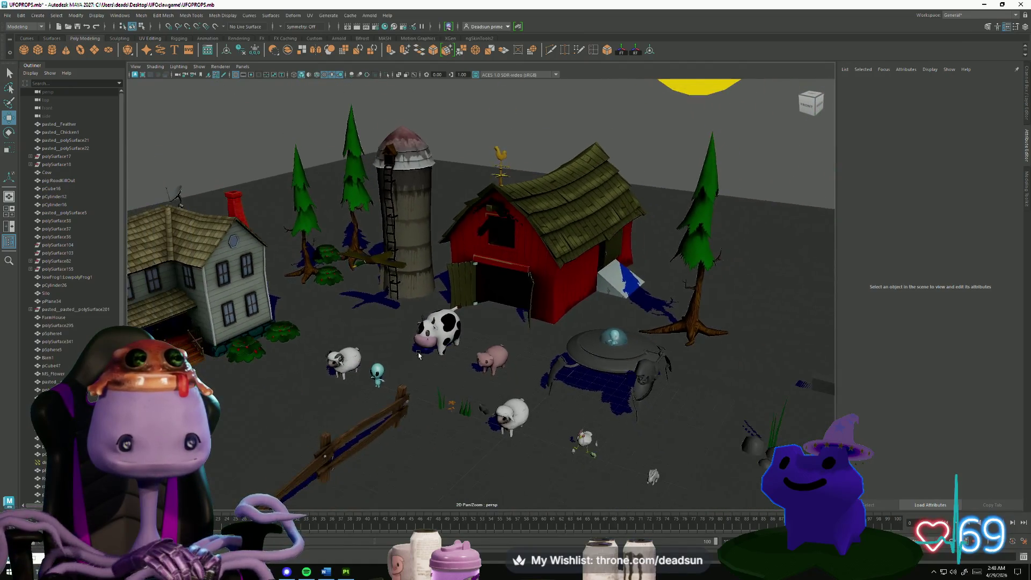
{"action": "left_click", "coordinate": [409, 243]}
{"action": "left_click_drag", "start_coordinate": [394, 229], "coordinate": [428, 216]}
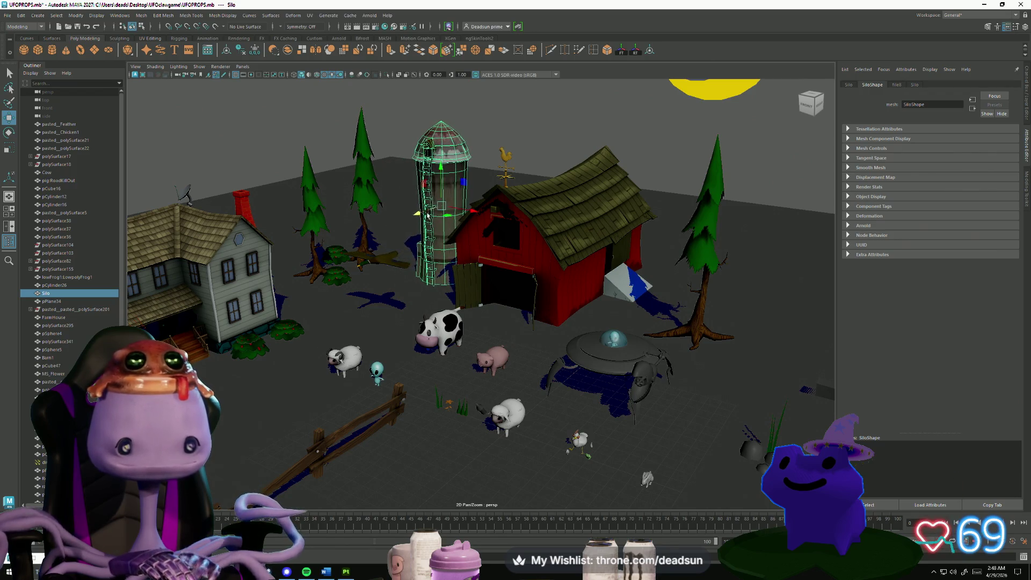
{"action": "key", "text": "f"}
{"action": "scroll", "coordinate": [484, 295], "scroll_direction": "up", "scroll_amount": 10}
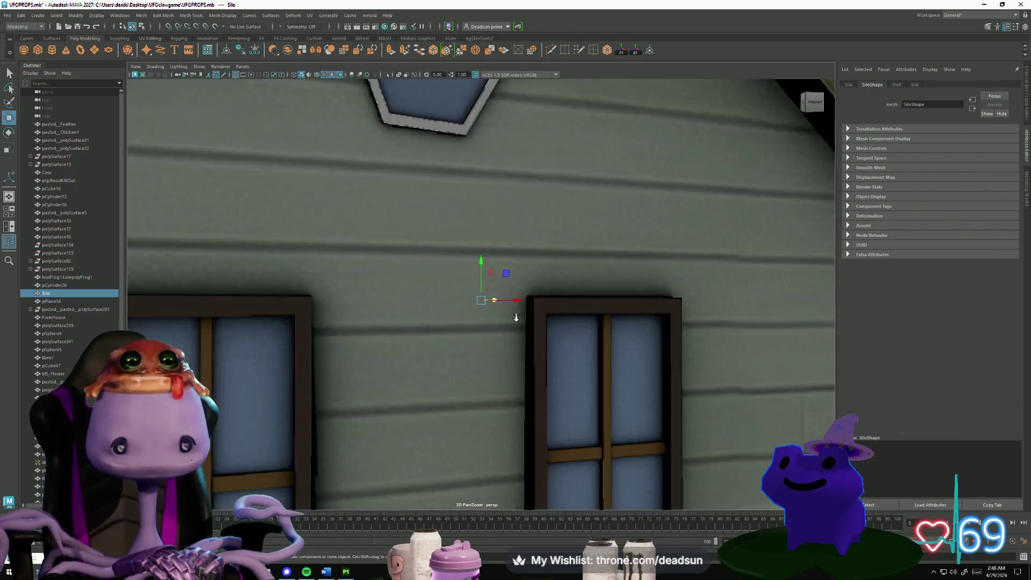
{"action": "scroll", "coordinate": [614, 399], "scroll_direction": "down", "scroll_amount": 5}
{"action": "mouse_move", "coordinate": [614, 399]}
{"action": "left_mouse_down", "text": "alt"}
{"action": "mouse_move", "coordinate": [502, 395]}
{"action": "mouse_move", "coordinate": [482, 411]}
{"action": "left_mouse_up", "text": "alt"}
{"action": "left_click", "coordinate": [293, 302]}
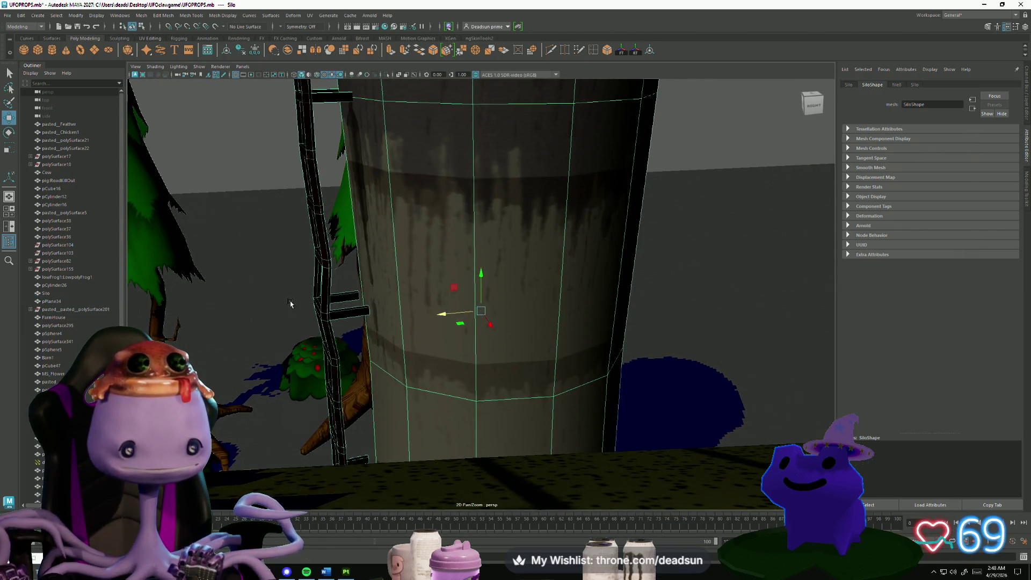
{"action": "mouse_move", "coordinate": [285, 295]}
{"action": "left_mouse_down", "text": "alt"}
{"action": "mouse_move", "coordinate": [276, 290]}
{"action": "mouse_move", "coordinate": [283, 234]}
{"action": "left_mouse_up", "text": "alt"}
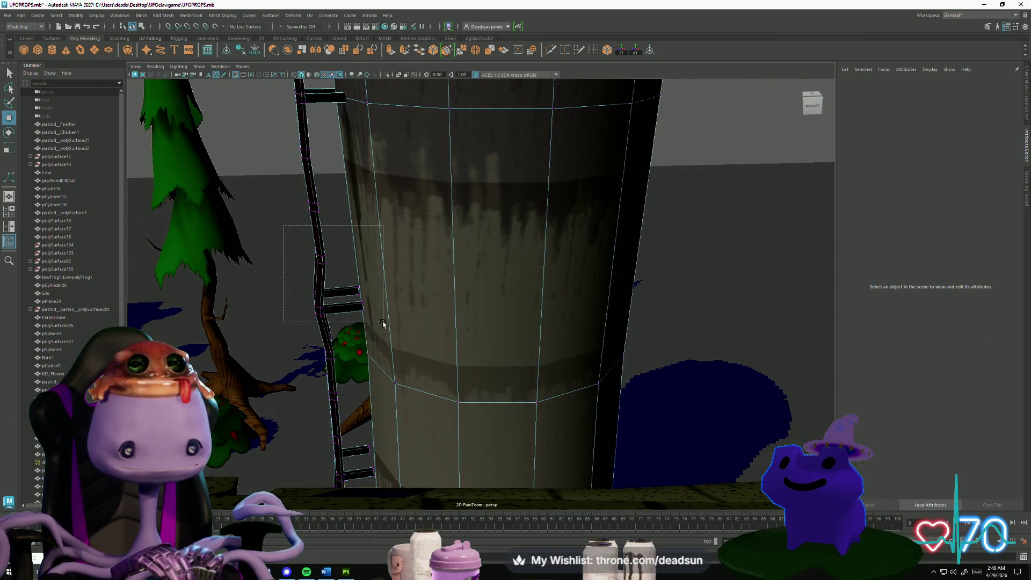
{"action": "left_click_drag", "start_coordinate": [383, 323], "coordinate": [382, 323]}
{"action": "mouse_move", "coordinate": [383, 323]}
{"action": "left_mouse_down", "text": "alt"}
{"action": "mouse_move", "coordinate": [301, 293]}
{"action": "mouse_move", "coordinate": [305, 305]}
{"action": "left_mouse_up", "text": "alt"}
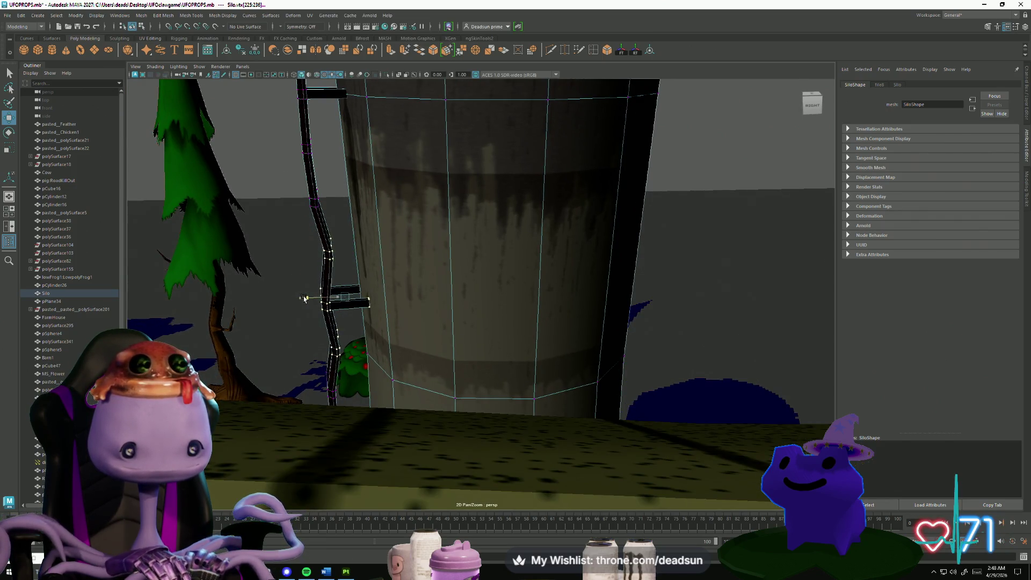
{"action": "mouse_move", "coordinate": [290, 316]}
{"action": "left_mouse_down", "text": "alt"}
{"action": "mouse_move", "coordinate": [407, 303]}
{"action": "mouse_move", "coordinate": [349, 301]}
{"action": "mouse_move", "coordinate": [381, 293]}
{"action": "mouse_move", "coordinate": [318, 282]}
{"action": "left_mouse_up", "text": "alt"}
{"action": "mouse_move", "coordinate": [415, 394]}
{"action": "left_mouse_down", "text": "alt"}
{"action": "mouse_move", "coordinate": [368, 344]}
{"action": "mouse_move", "coordinate": [376, 370]}
{"action": "mouse_move", "coordinate": [357, 384]}
{"action": "left_mouse_up", "text": "alt"}
{"action": "left_click", "coordinate": [344, 387]}
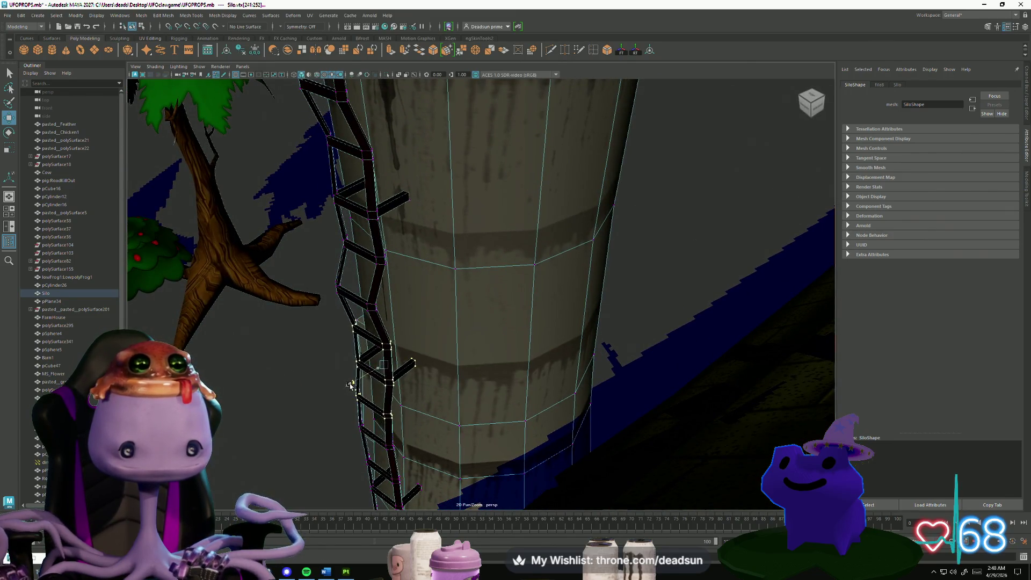
{"action": "scroll", "coordinate": [430, 398], "scroll_direction": "down", "scroll_amount": 10}
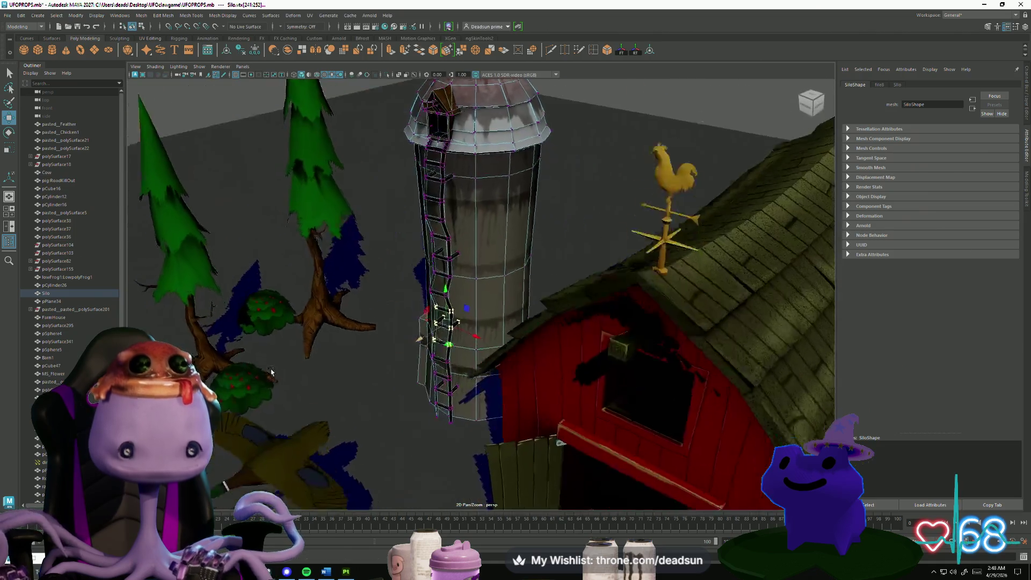
{"action": "left_click_drag", "start_coordinate": [430, 398], "coordinate": [451, 239], "text": "alt"}
{"action": "right_click", "coordinate": [451, 239]}
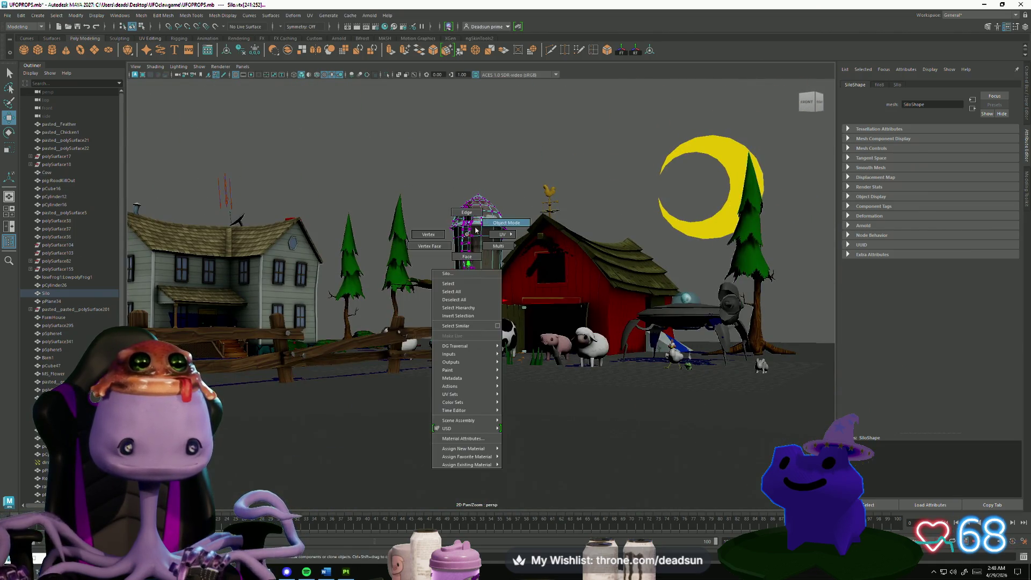
{"action": "left_click", "coordinate": [438, 302]}
{"action": "mouse_move", "coordinate": [439, 302]}
{"action": "left_mouse_down", "text": "alt"}
{"action": "mouse_move", "coordinate": [509, 337]}
{"action": "mouse_move", "coordinate": [494, 317]}
{"action": "left_mouse_up", "text": "alt"}
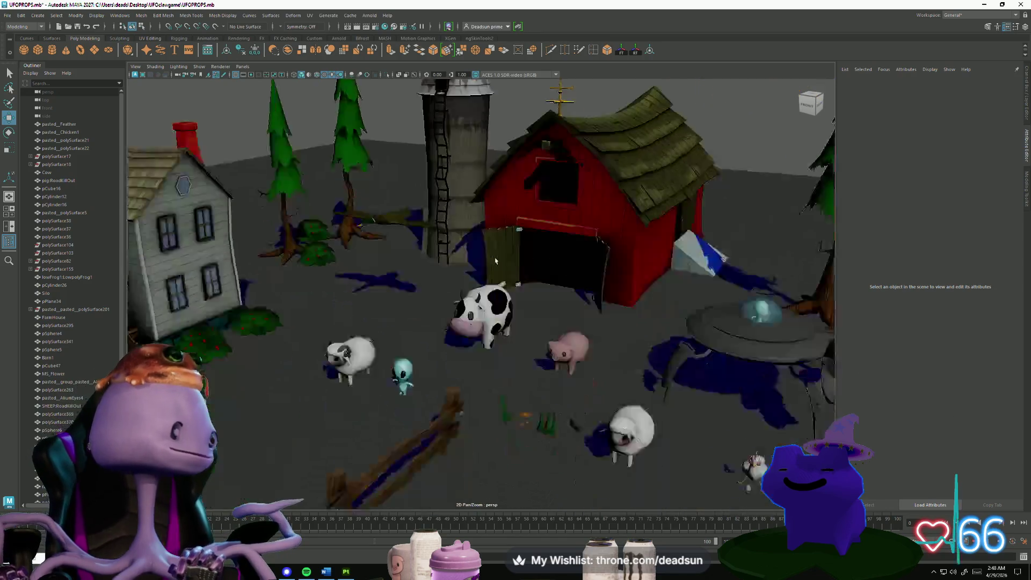
{"action": "scroll", "coordinate": [487, 299], "scroll_direction": "up", "scroll_amount": 5}
{"action": "left_click", "coordinate": [212, 328]}
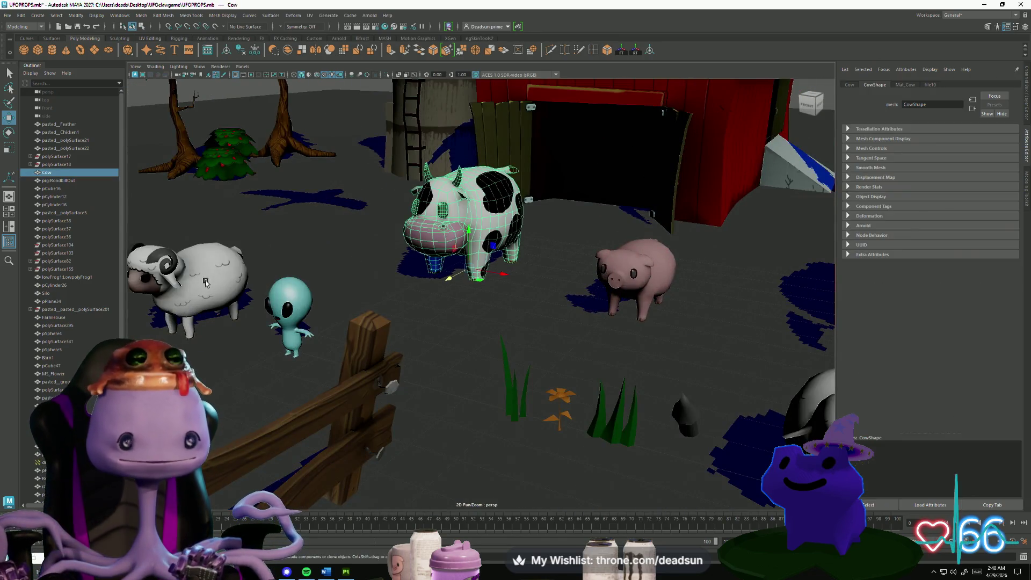
{"action": "left_click_drag", "start_coordinate": [563, 383], "coordinate": [260, 343], "text": "alt"}
{"action": "left_click", "coordinate": [260, 343]}
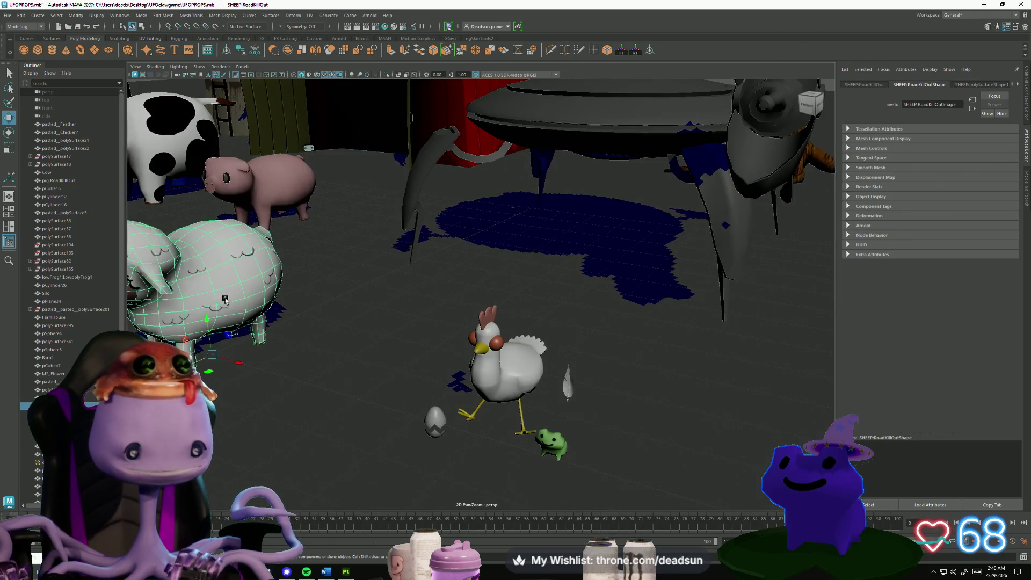
{"action": "key", "text": "f"}
{"action": "scroll", "coordinate": [477, 382], "scroll_direction": "down", "scroll_amount": 5}
{"action": "left_click", "coordinate": [477, 378]}
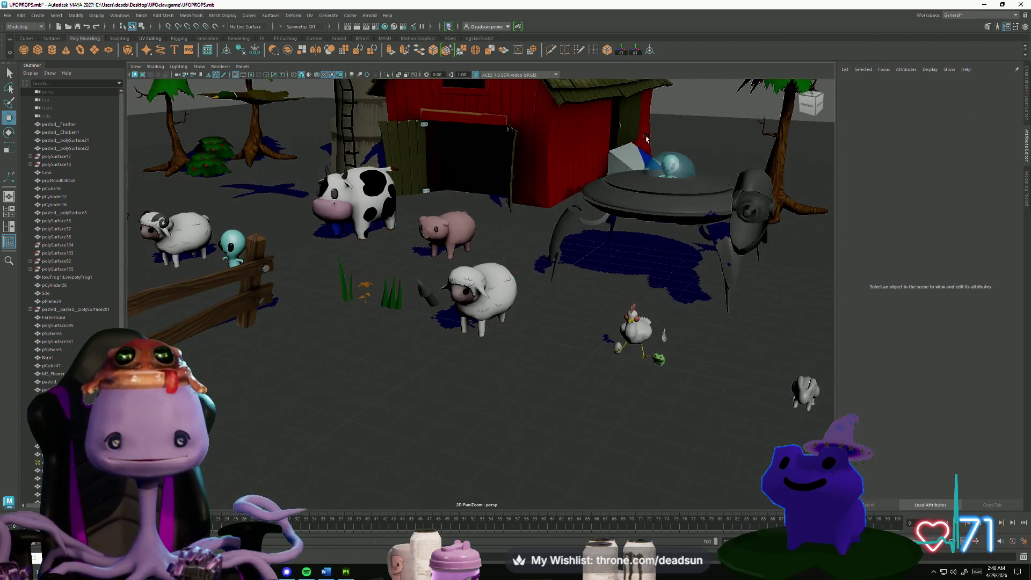
{"action": "scroll", "coordinate": [473, 331], "scroll_direction": "up", "scroll_amount": 5}
{"action": "mouse_move", "coordinate": [482, 371]}
{"action": "left_mouse_down", "text": "alt"}
{"action": "mouse_move", "coordinate": [608, 367]}
{"action": "mouse_move", "coordinate": [425, 376]}
{"action": "mouse_move", "coordinate": [500, 368]}
{"action": "left_mouse_up", "text": "alt"}
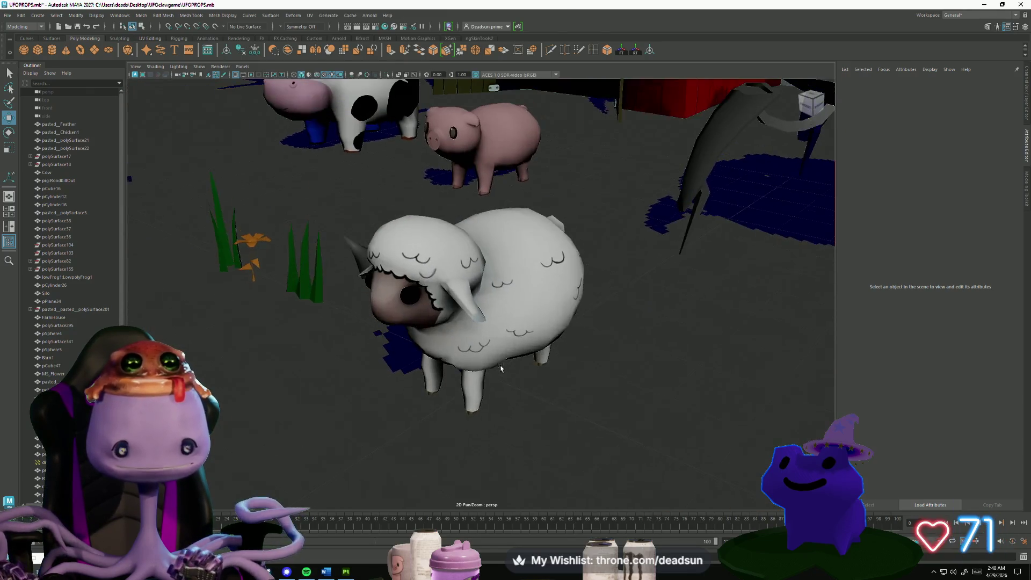
{"action": "left_click", "coordinate": [524, 175]}
{"action": "key", "text": "f"}
{"action": "left_click_drag", "start_coordinate": [422, 365], "coordinate": [542, 359], "text": "alt"}
{"action": "left_click", "coordinate": [655, 350]}
{"action": "scroll", "coordinate": [655, 350], "scroll_direction": "up", "scroll_amount": 3}
{"action": "mouse_move", "coordinate": [655, 350]}
{"action": "left_mouse_down", "text": "alt"}
{"action": "mouse_move", "coordinate": [481, 376]}
{"action": "mouse_move", "coordinate": [376, 371]}
{"action": "mouse_move", "coordinate": [339, 380]}
{"action": "mouse_move", "coordinate": [367, 431]}
{"action": "left_mouse_up", "text": "alt"}
{"action": "scroll", "coordinate": [449, 352], "scroll_direction": "up", "scroll_amount": 3}
{"action": "scroll", "coordinate": [449, 352], "scroll_direction": "down", "scroll_amount": 5}
{"action": "scroll", "coordinate": [376, 371], "scroll_direction": "down", "scroll_amount": 5}
{"action": "scroll", "coordinate": [338, 380], "scroll_direction": "down", "scroll_amount": 5}
{"action": "scroll", "coordinate": [367, 431], "scroll_direction": "up", "scroll_amount": 3}
{"action": "mouse_move", "coordinate": [367, 431]}
{"action": "right_mouse_down", "text": "alt"}
{"action": "mouse_move", "coordinate": [472, 392]}
{"action": "mouse_move", "coordinate": [608, 378]}
{"action": "right_mouse_up", "text": "alt"}
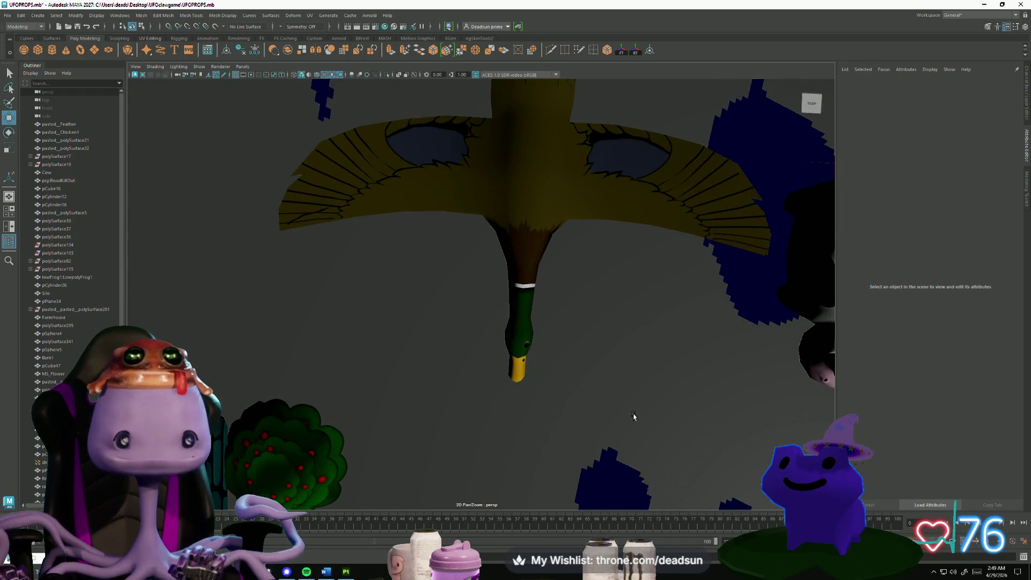
{"action": "right_click_drag", "start_coordinate": [634, 416], "coordinate": [612, 396], "text": "alt"}
{"action": "mouse_move", "coordinate": [612, 396]}
{"action": "left_mouse_down", "text": "alt"}
{"action": "mouse_move", "coordinate": [698, 380]}
{"action": "mouse_move", "coordinate": [662, 369]}
{"action": "left_mouse_up", "text": "alt"}
{"action": "right_click_drag", "start_coordinate": [663, 368], "coordinate": [270, 339], "text": "alt"}
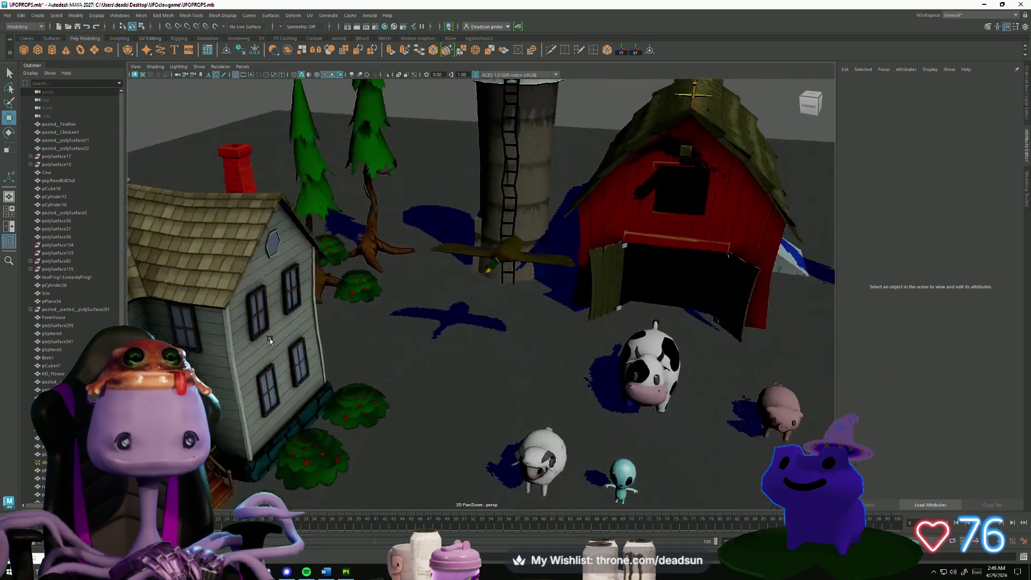
{"action": "mouse_move", "coordinate": [270, 339]}
{"action": "left_mouse_down", "text": "alt"}
{"action": "mouse_move", "coordinate": [685, 299]}
{"action": "mouse_move", "coordinate": [590, 322]}
{"action": "left_mouse_up", "text": "alt"}
{"action": "right_click_drag", "start_coordinate": [591, 323], "coordinate": [510, 349], "text": "alt"}
{"action": "mouse_move", "coordinate": [511, 349]}
{"action": "left_mouse_down", "text": "alt"}
{"action": "mouse_move", "coordinate": [467, 382]}
{"action": "mouse_move", "coordinate": [463, 419]}
{"action": "mouse_move", "coordinate": [424, 376]}
{"action": "mouse_move", "coordinate": [462, 397]}
{"action": "left_mouse_up", "text": "alt"}
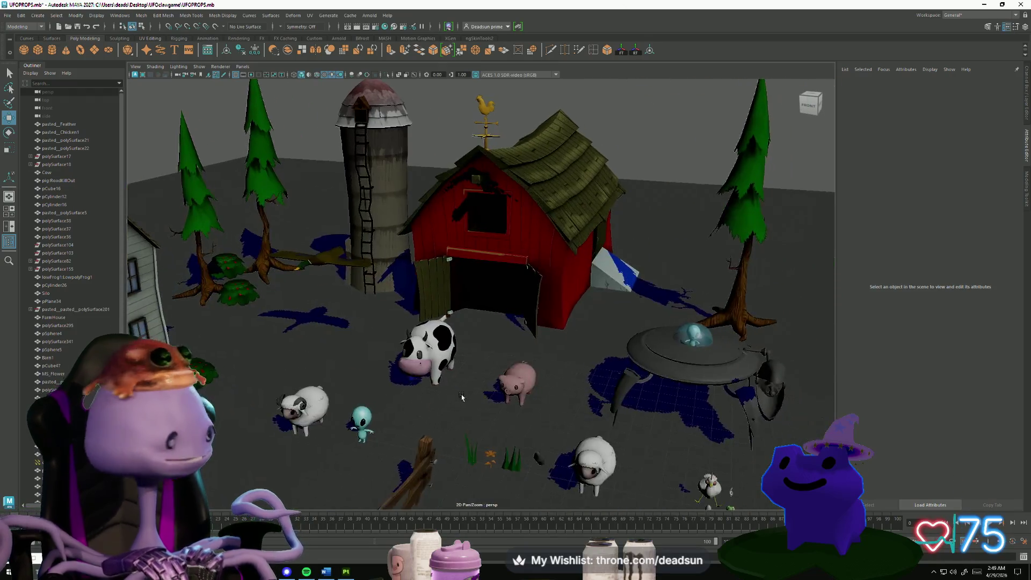
{"action": "mouse_move", "coordinate": [462, 397]}
{"action": "right_mouse_down", "text": "alt"}
{"action": "mouse_move", "coordinate": [327, 433]}
{"action": "mouse_move", "coordinate": [350, 450]}
{"action": "mouse_move", "coordinate": [442, 346]}
{"action": "mouse_move", "coordinate": [453, 426]}
{"action": "right_mouse_up", "text": "alt"}
{"action": "left_click_drag", "start_coordinate": [454, 426], "coordinate": [581, 356], "text": "alt"}
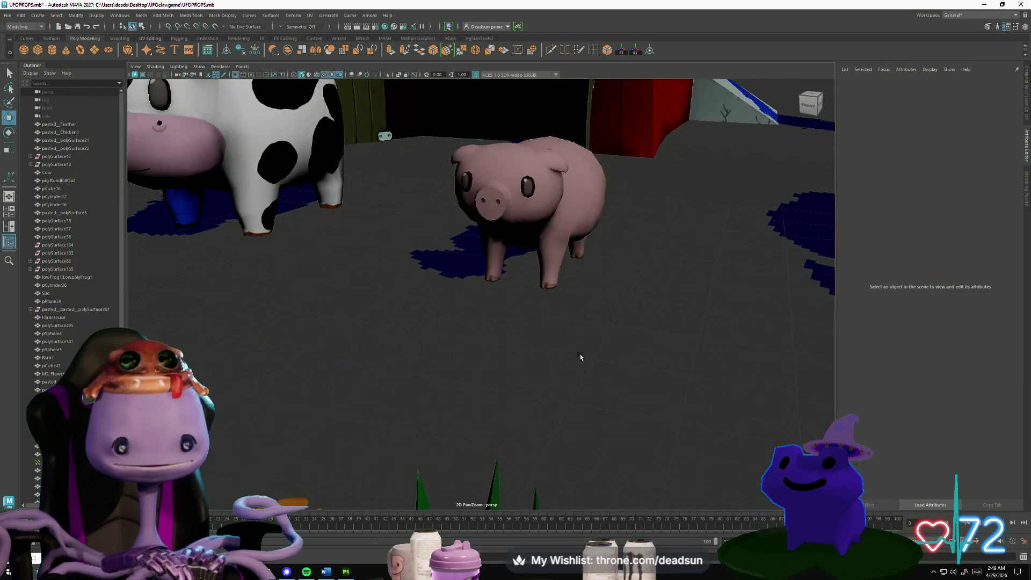
{"action": "mouse_move", "coordinate": [580, 356]}
{"action": "right_mouse_down", "text": "alt"}
{"action": "mouse_move", "coordinate": [537, 344]}
{"action": "mouse_move", "coordinate": [391, 356]}
{"action": "mouse_move", "coordinate": [451, 371]}
{"action": "mouse_move", "coordinate": [440, 375]}
{"action": "mouse_move", "coordinate": [439, 356]}
{"action": "mouse_move", "coordinate": [417, 415]}
{"action": "right_mouse_up", "text": "alt"}
{"action": "left_click", "coordinate": [439, 356]}
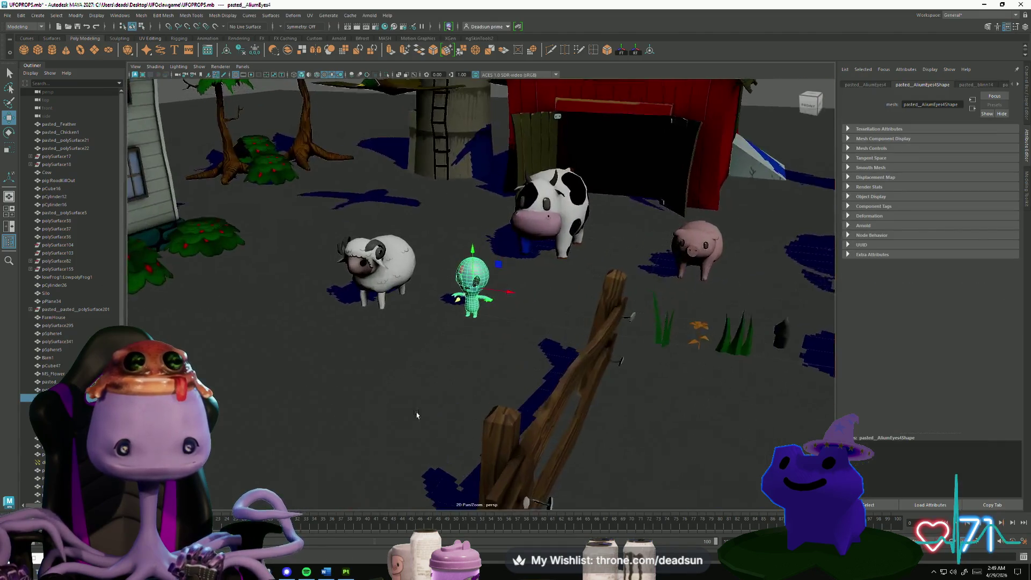
{"action": "mouse_move", "coordinate": [416, 415]}
{"action": "left_mouse_down", "text": "alt"}
{"action": "mouse_move", "coordinate": [537, 408]}
{"action": "mouse_move", "coordinate": [487, 395]}
{"action": "mouse_move", "coordinate": [543, 396]}
{"action": "left_mouse_up", "text": "alt"}
{"action": "right_click_drag", "start_coordinate": [543, 396], "coordinate": [535, 367], "text": "alt"}
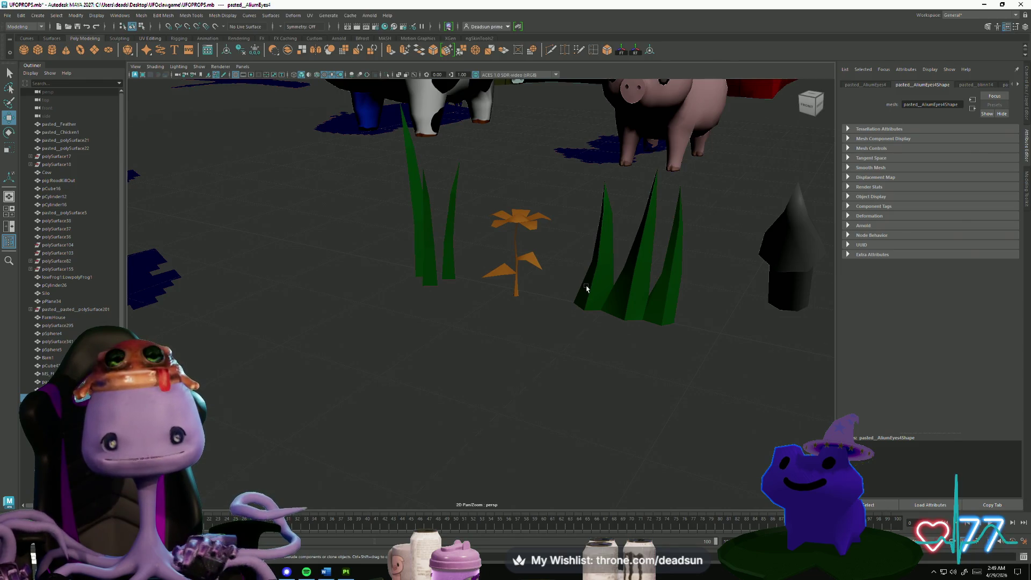
{"action": "scroll", "coordinate": [523, 160], "scroll_direction": "down", "scroll_amount": 10}
{"action": "scroll", "coordinate": [557, 301], "scroll_direction": "up", "scroll_amount": 10}
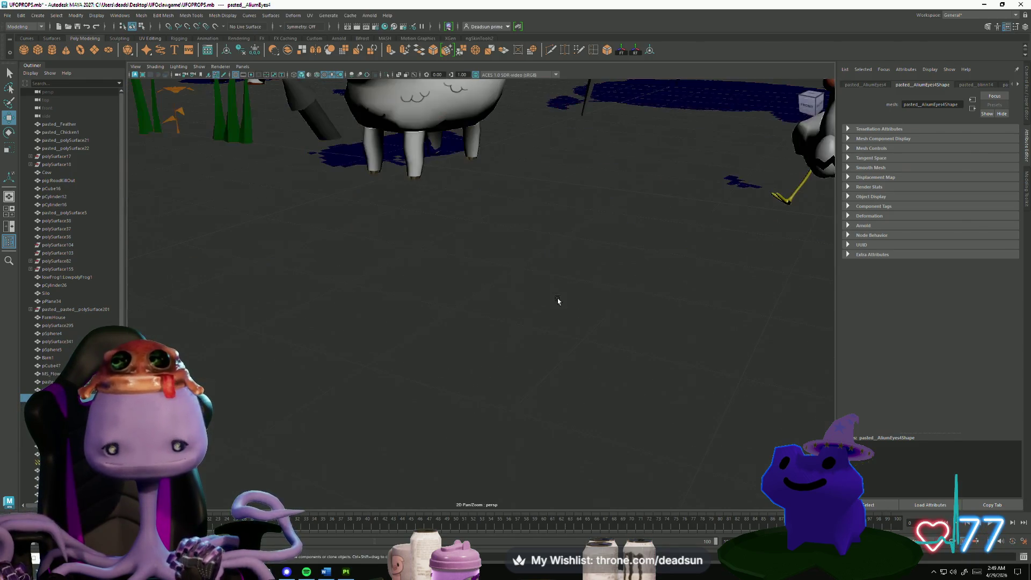
{"action": "scroll", "coordinate": [614, 301], "scroll_direction": "down", "scroll_amount": 5}
{"action": "middle_click_drag", "start_coordinate": [541, 322], "coordinate": [598, 333], "text": "alt"}
{"action": "left_click", "coordinate": [417, 337]}
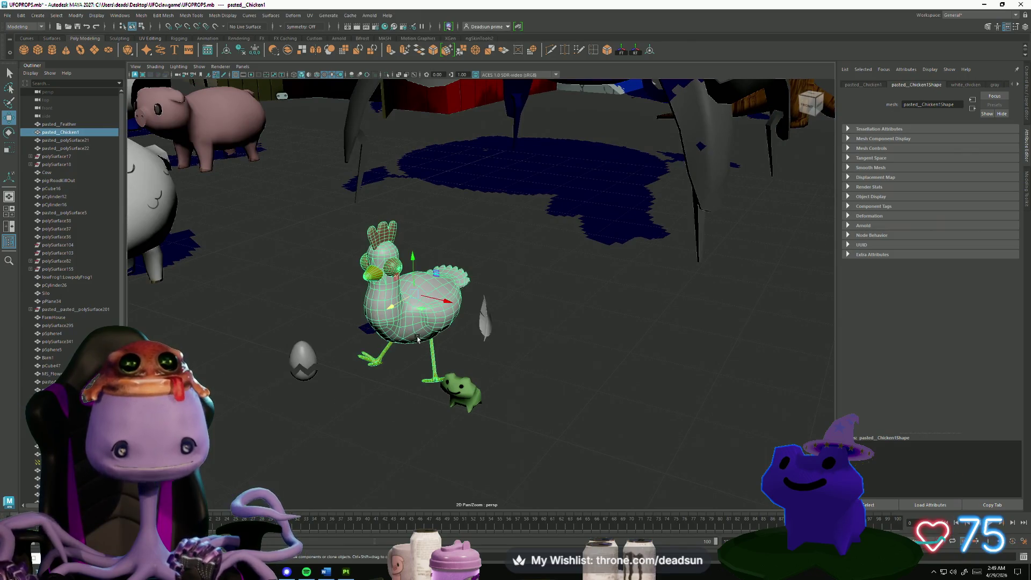
{"action": "left_click_drag", "start_coordinate": [414, 348], "coordinate": [510, 306], "text": "alt"}
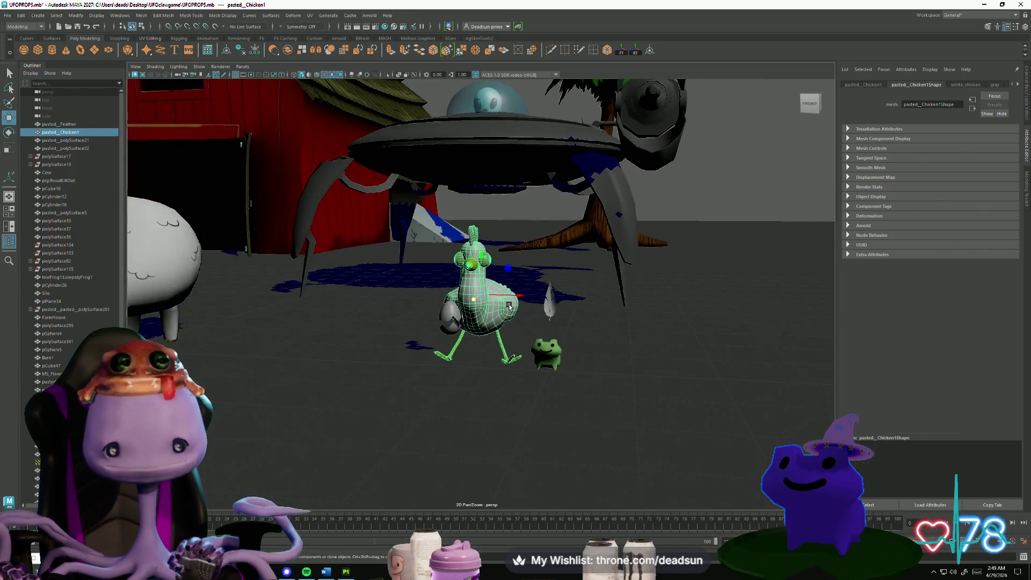
{"action": "left_click", "coordinate": [681, 226]}
{"action": "mouse_move", "coordinate": [681, 227]}
{"action": "left_mouse_down", "text": "alt"}
{"action": "mouse_move", "coordinate": [591, 258]}
{"action": "mouse_move", "coordinate": [491, 315]}
{"action": "mouse_move", "coordinate": [445, 306]}
{"action": "mouse_move", "coordinate": [375, 356]}
{"action": "mouse_move", "coordinate": [523, 354]}
{"action": "mouse_move", "coordinate": [486, 352]}
{"action": "mouse_move", "coordinate": [490, 345]}
{"action": "left_mouse_up", "text": "alt"}
{"action": "scroll", "coordinate": [522, 329], "scroll_direction": "up", "scroll_amount": 6}
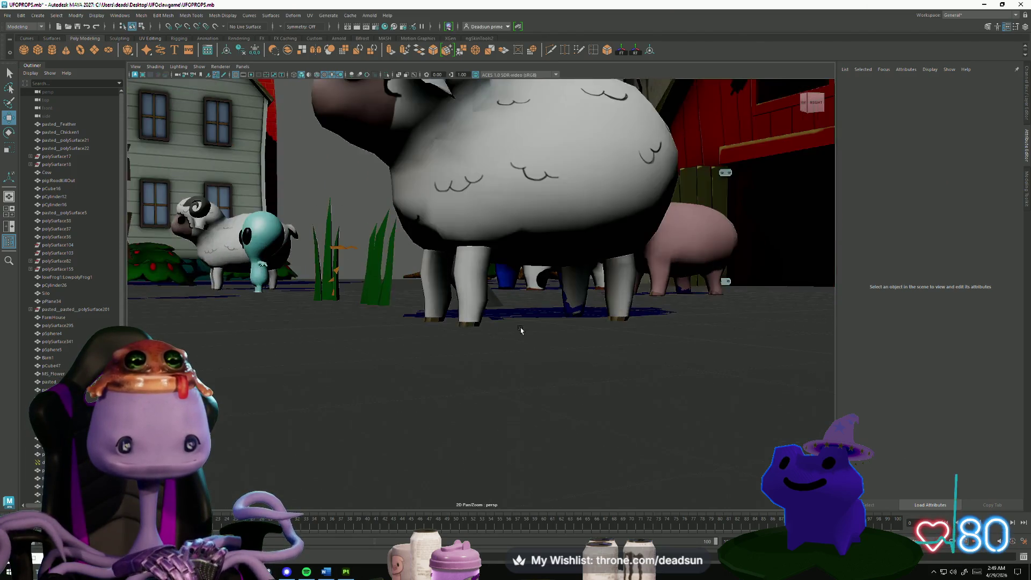
{"action": "left_click", "coordinate": [472, 276]}
{"action": "mouse_move", "coordinate": [460, 315]}
{"action": "left_mouse_down", "text": "alt"}
{"action": "mouse_move", "coordinate": [490, 329]}
{"action": "mouse_move", "coordinate": [537, 330]}
{"action": "mouse_move", "coordinate": [202, 295]}
{"action": "mouse_move", "coordinate": [510, 343]}
{"action": "left_mouse_up", "text": "alt"}
{"action": "scroll", "coordinate": [537, 330], "scroll_direction": "down", "scroll_amount": 10}
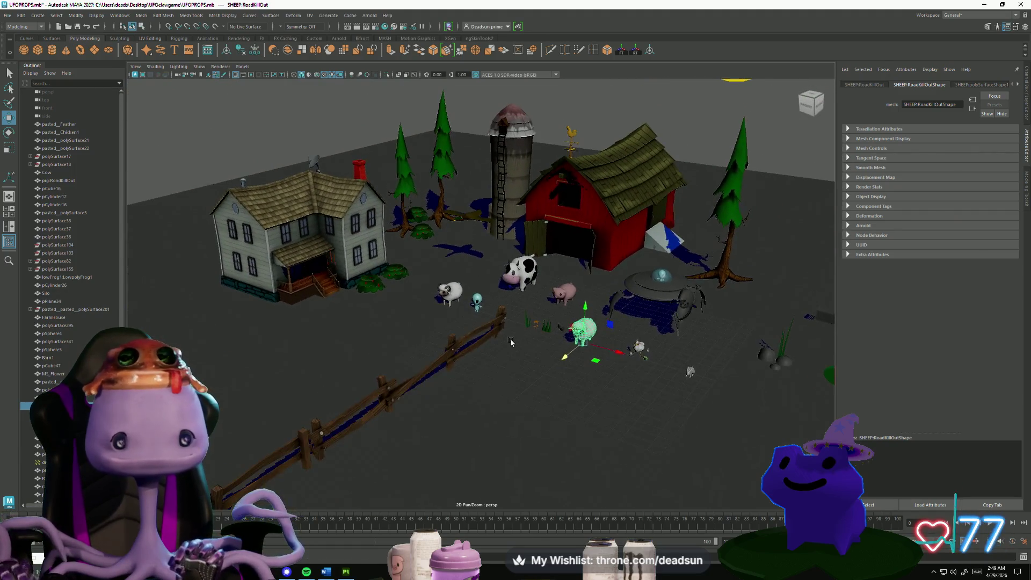
{"action": "left_click_drag", "start_coordinate": [559, 228], "coordinate": [429, 371], "text": "alt"}
Rotate the directional light to shift the shadows and raise its shadow filter size and bias.
{"action": "left_click", "coordinate": [412, 362]}
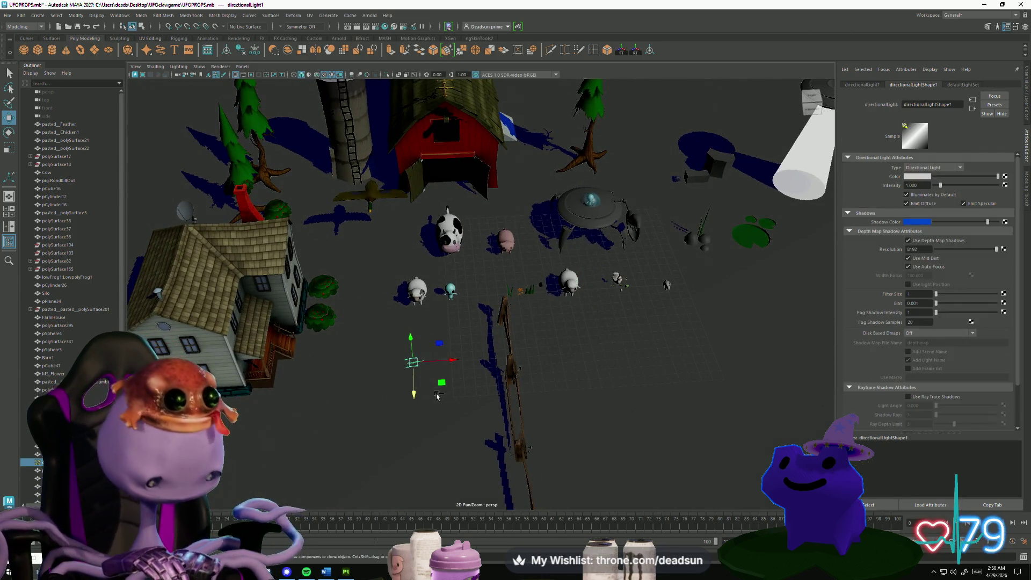
{"action": "key", "text": "e"}
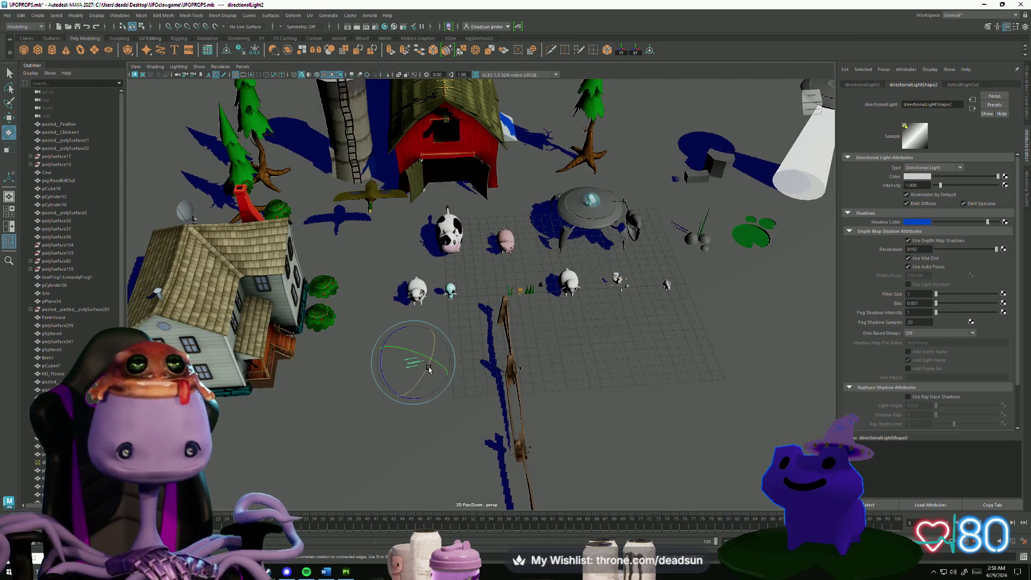
{"action": "mouse_move", "coordinate": [429, 369]}
{"action": "left_mouse_down"}
{"action": "mouse_move", "coordinate": [422, 378]}
{"action": "mouse_move", "coordinate": [409, 364]}
{"action": "left_mouse_up"}
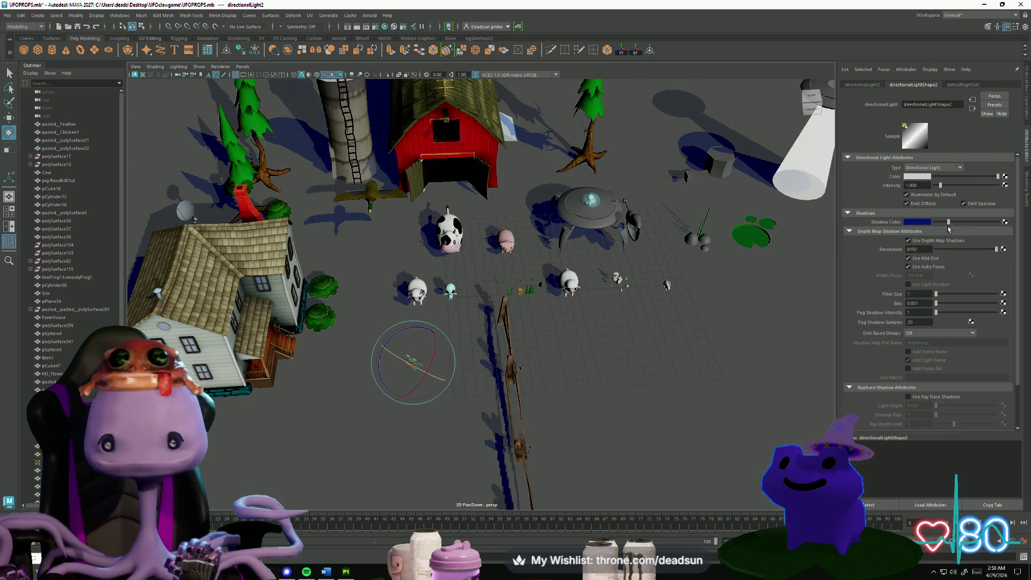
{"action": "left_click_drag", "start_coordinate": [429, 363], "coordinate": [473, 341], "text": "alt"}
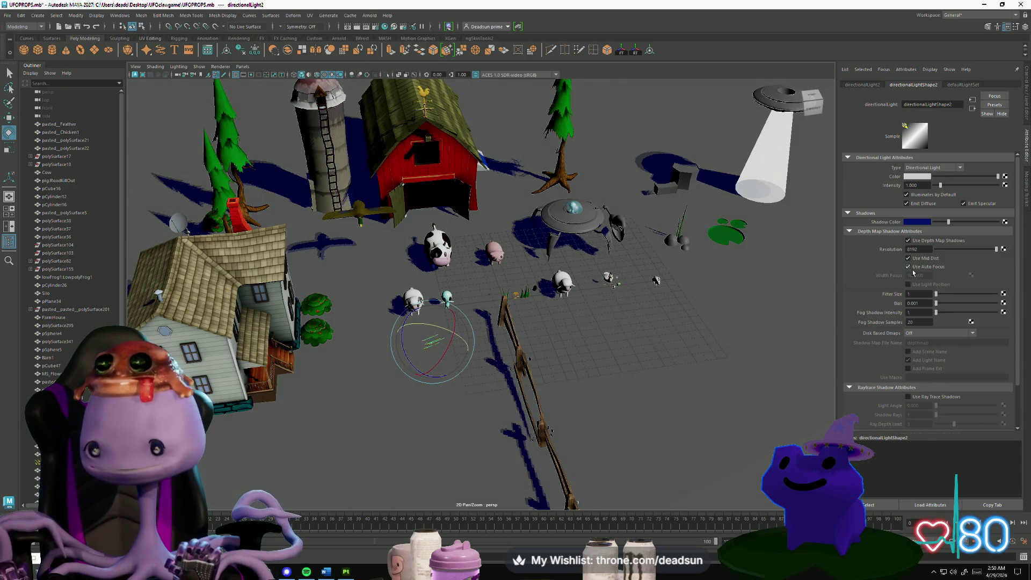
{"action": "mouse_move", "coordinate": [954, 296]}
{"action": "left_mouse_down"}
{"action": "mouse_move", "coordinate": [973, 294]}
{"action": "mouse_move", "coordinate": [948, 304]}
{"action": "mouse_move", "coordinate": [961, 305]}
{"action": "left_mouse_up"}
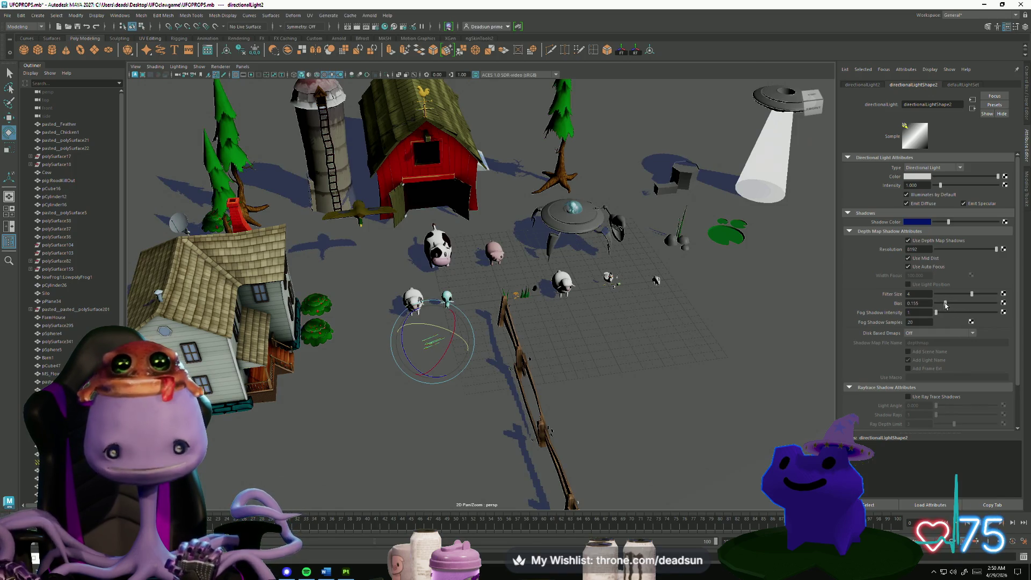
{"action": "left_click_drag", "start_coordinate": [569, 301], "coordinate": [551, 357], "text": "alt"}
{"action": "scroll", "coordinate": [586, 386], "scroll_direction": "up", "scroll_amount": 5}
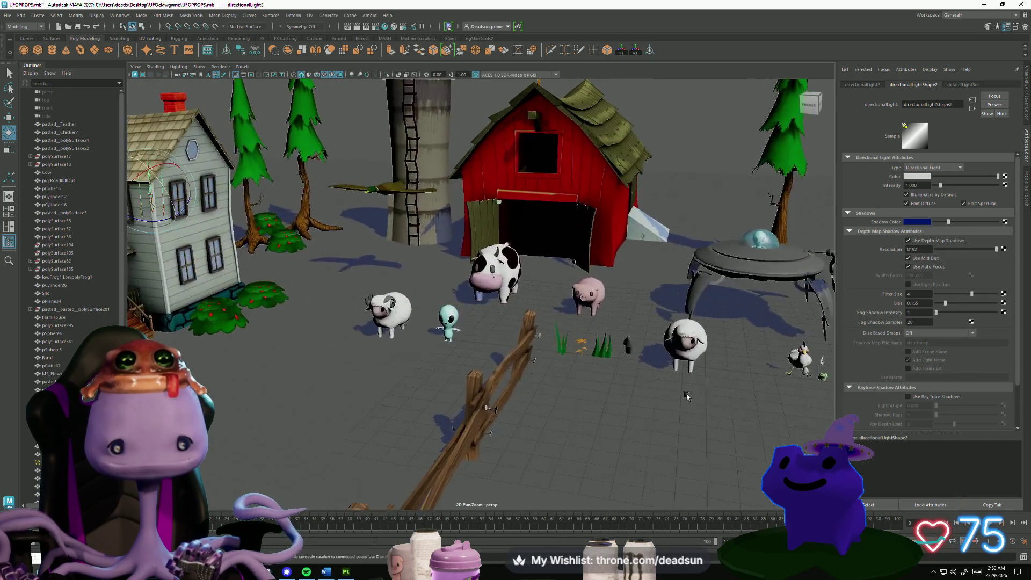
{"action": "mouse_move", "coordinate": [499, 376]}
{"action": "left_mouse_down", "text": "alt"}
{"action": "mouse_move", "coordinate": [552, 379]}
{"action": "mouse_move", "coordinate": [482, 371]}
{"action": "mouse_move", "coordinate": [543, 257]}
{"action": "mouse_move", "coordinate": [609, 182]}
{"action": "left_mouse_up", "text": "alt"}
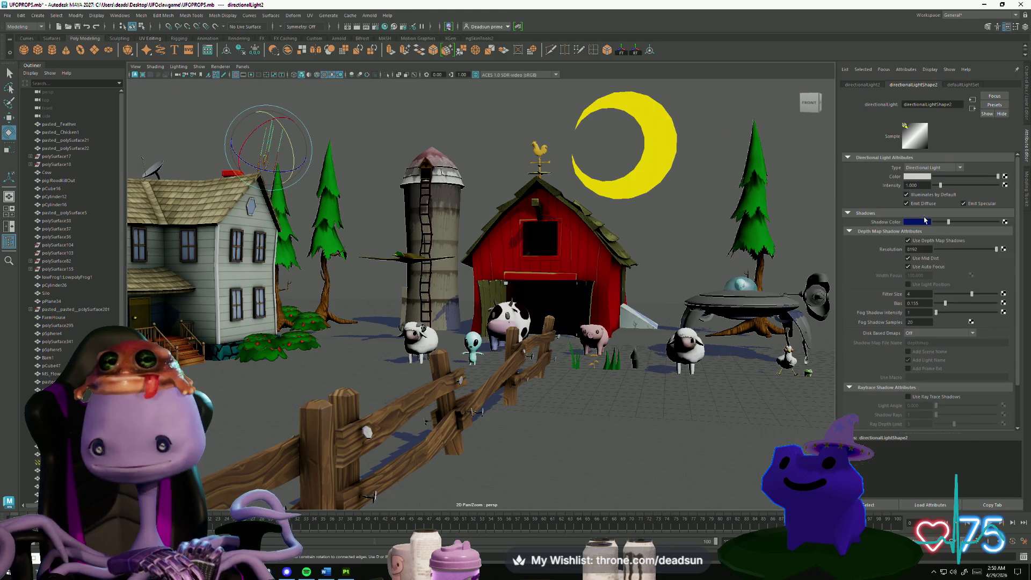
Turn off the moonlight's depth-map shadows, re-angle it and dim intensity to about 0.51.
{"action": "left_click", "coordinate": [908, 240]}
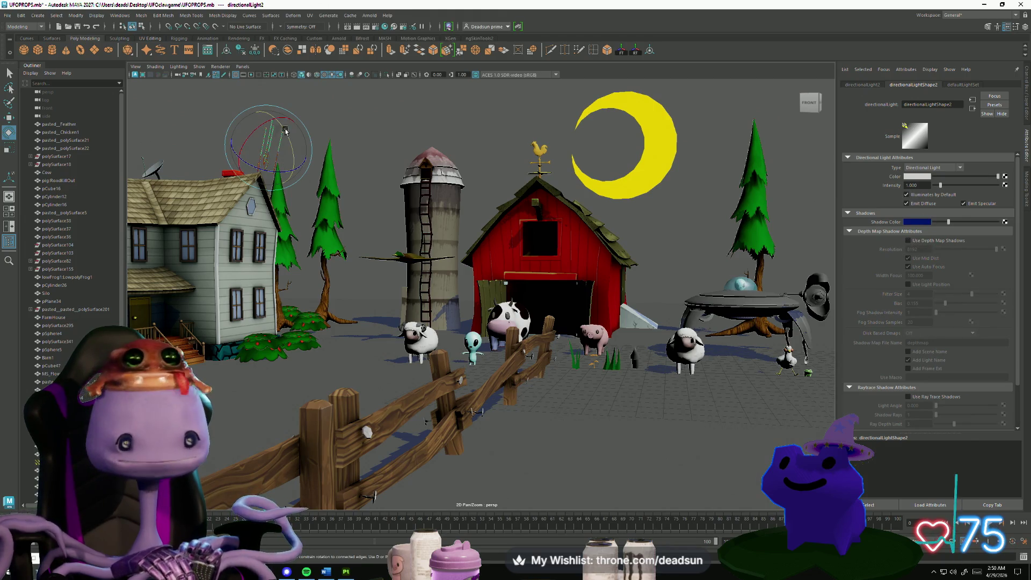
{"action": "left_click_drag", "start_coordinate": [247, 145], "coordinate": [259, 155]}
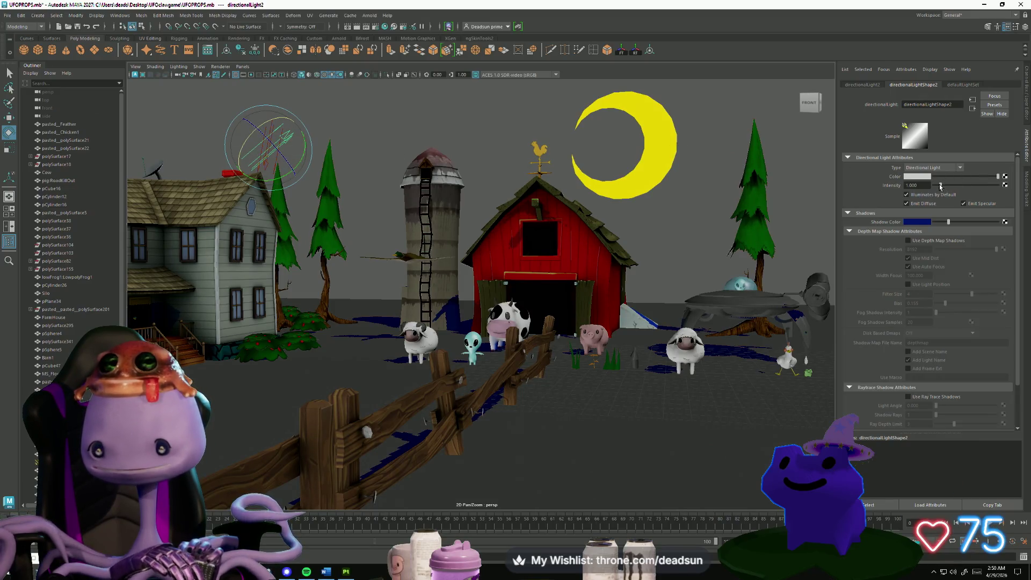
{"action": "left_click_drag", "start_coordinate": [940, 187], "coordinate": [938, 187]}
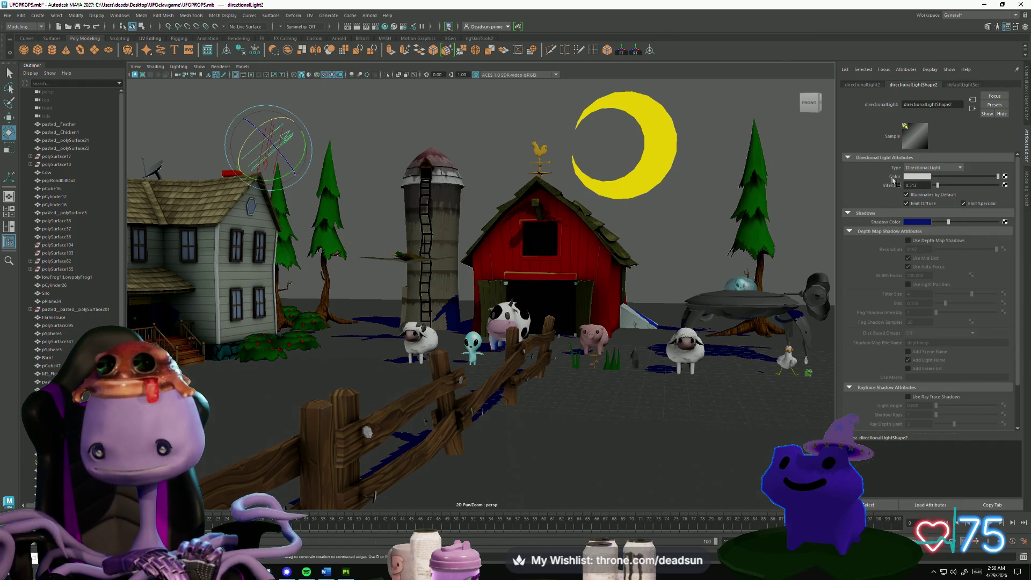
Tint the directional light's colour a pale green.
{"action": "left_click", "coordinate": [918, 178]}
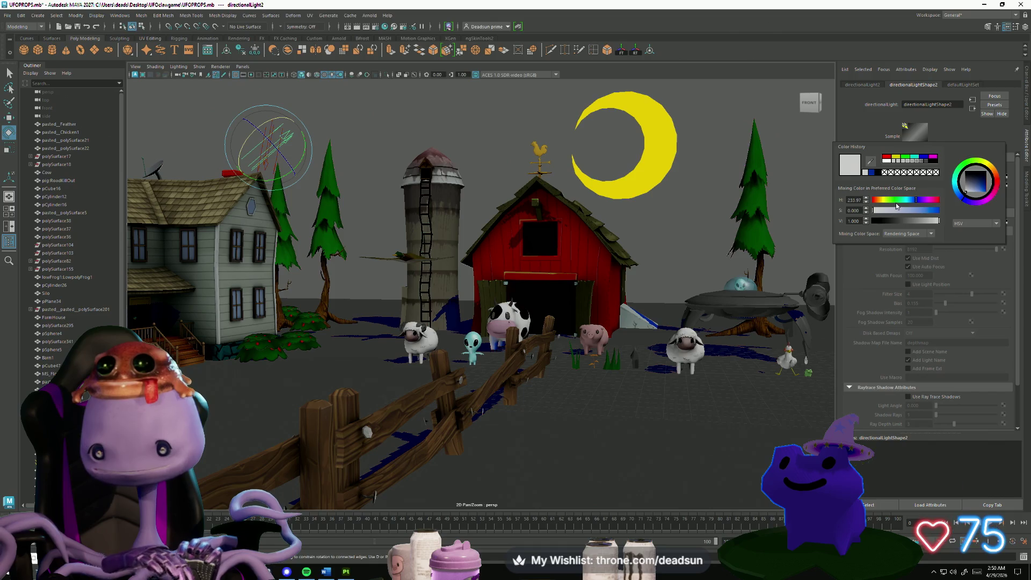
{"action": "left_click_drag", "start_coordinate": [890, 201], "coordinate": [892, 201]}
{"action": "left_click", "coordinate": [908, 210]}
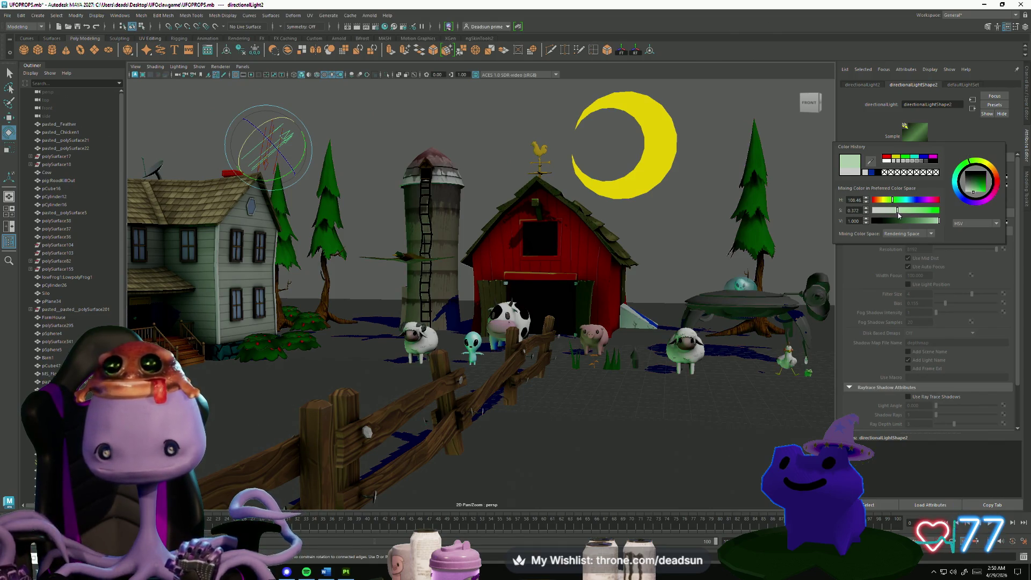
{"action": "left_click", "coordinate": [569, 325]}
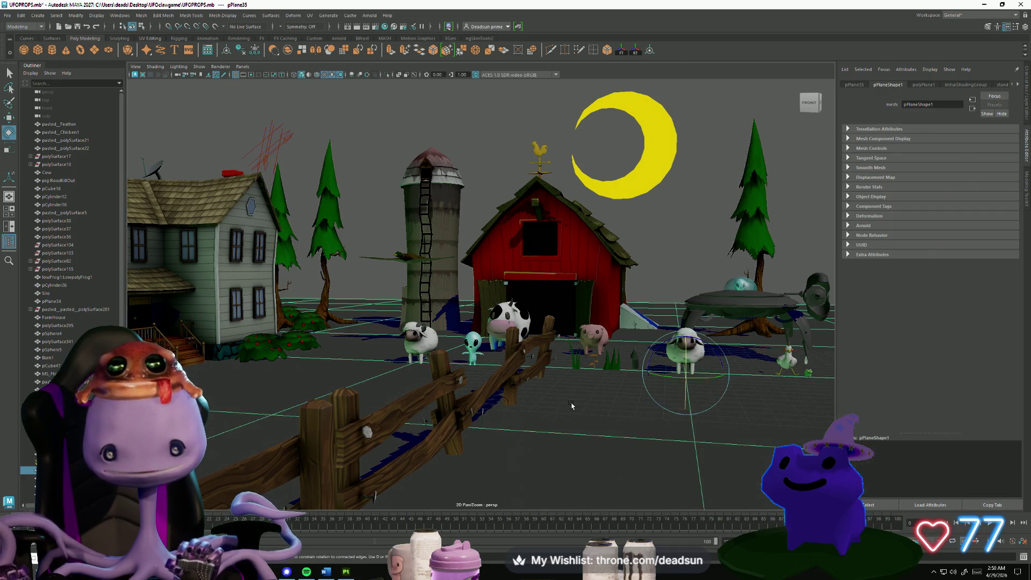
Break the file texture connection on the ground's lambert27 Color attribute.
{"action": "mouse_move", "coordinate": [570, 326]}
{"action": "right_mouse_down"}
{"action": "mouse_move", "coordinate": [562, 548]}
{"action": "mouse_move", "coordinate": [648, 492]}
{"action": "mouse_move", "coordinate": [645, 500]}
{"action": "right_mouse_up"}
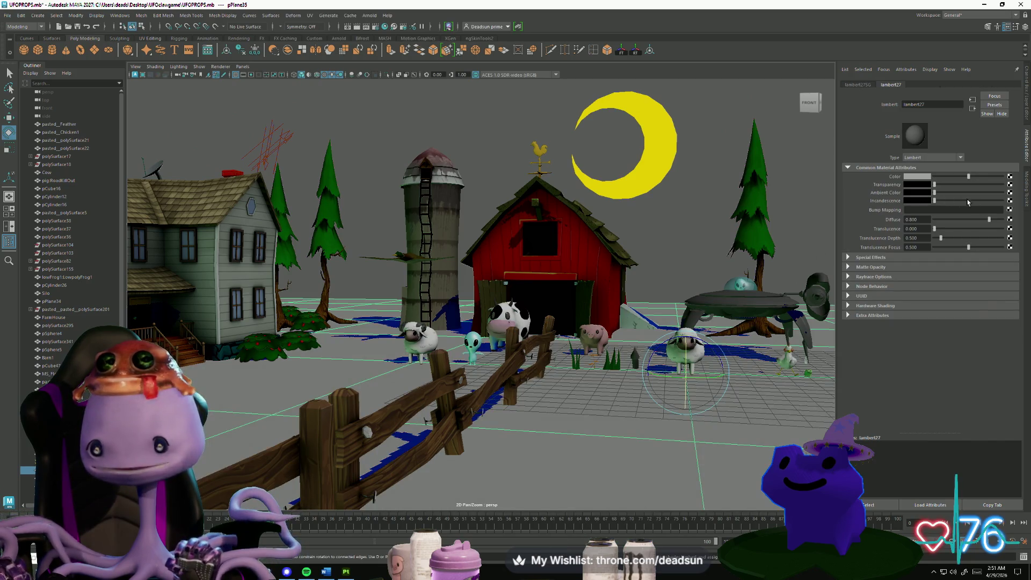
{"action": "left_click", "coordinate": [1009, 178]}
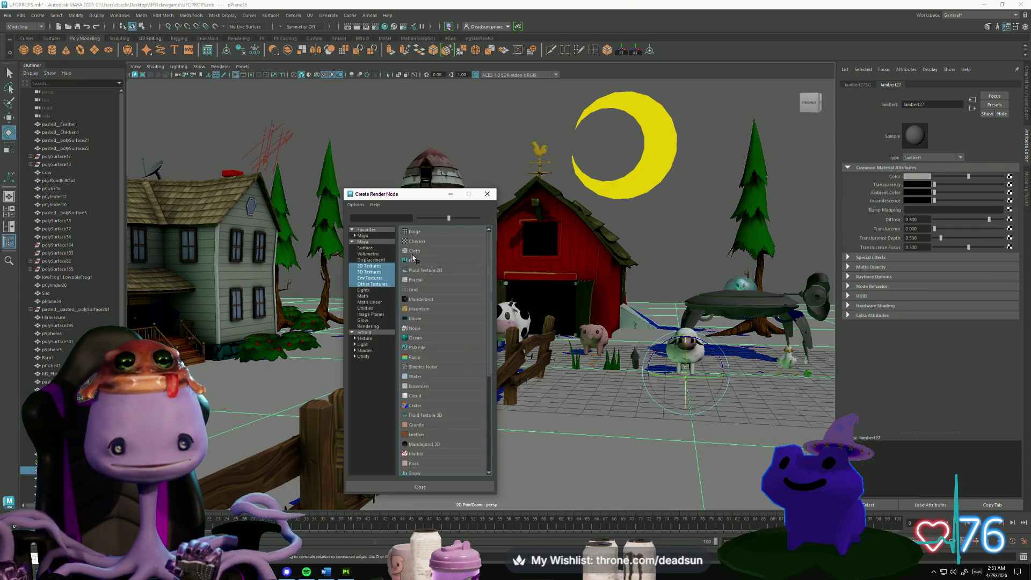
{"action": "left_click", "coordinate": [412, 260]}
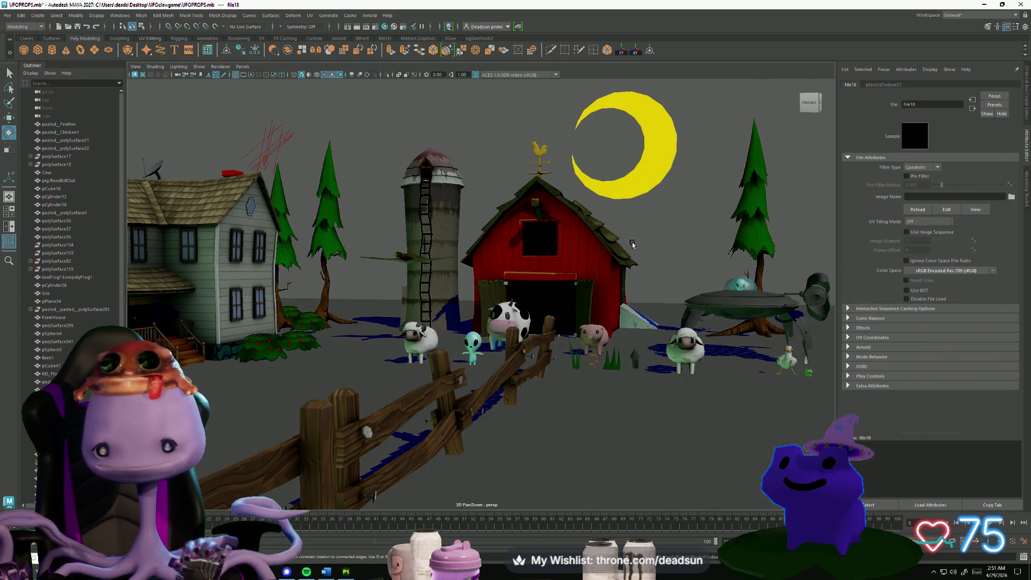
{"action": "left_click", "coordinate": [598, 426]}
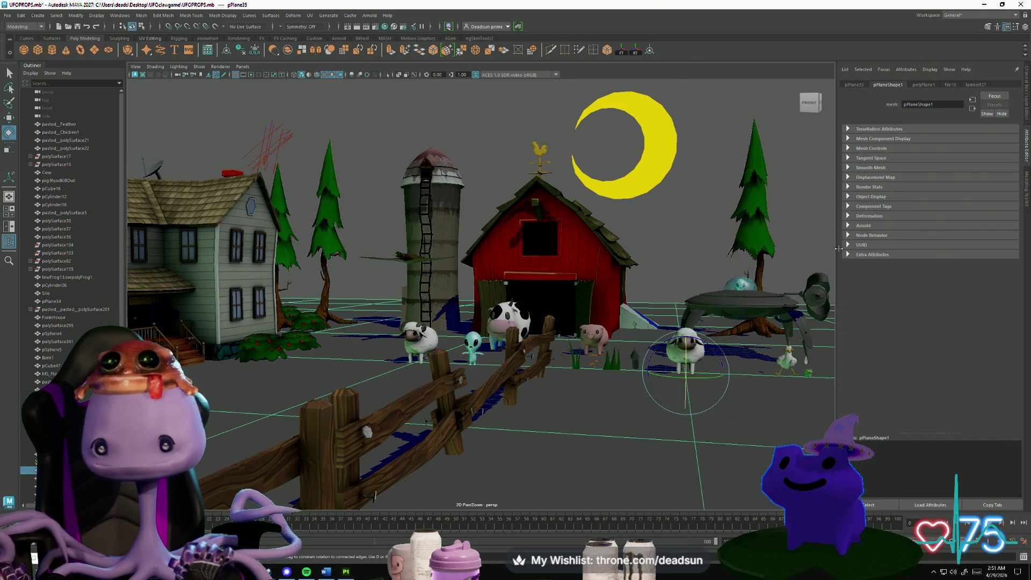
{"action": "left_click", "coordinate": [975, 85]}
{"action": "right_click", "coordinate": [892, 176]}
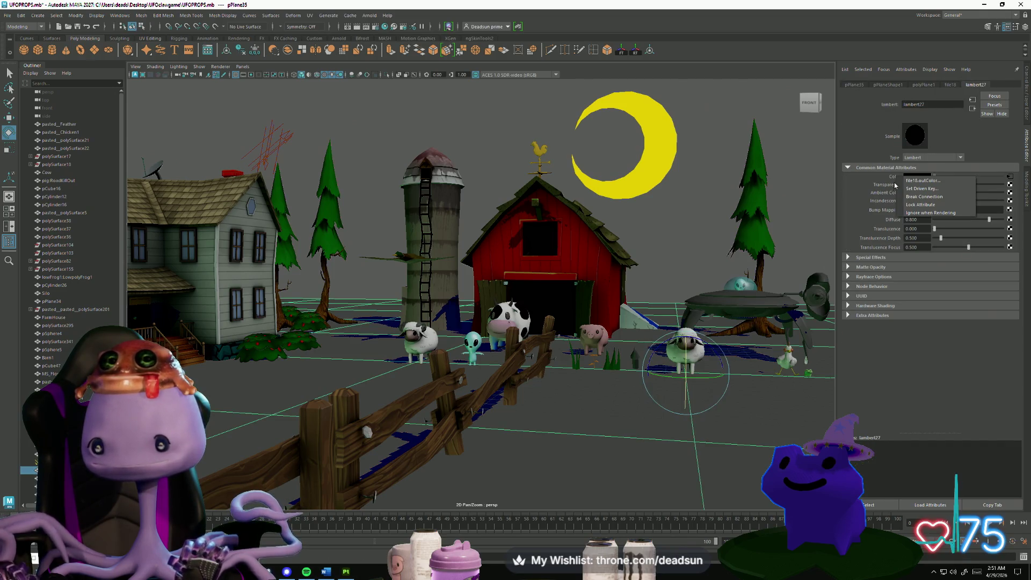
{"action": "left_click", "coordinate": [965, 189]}
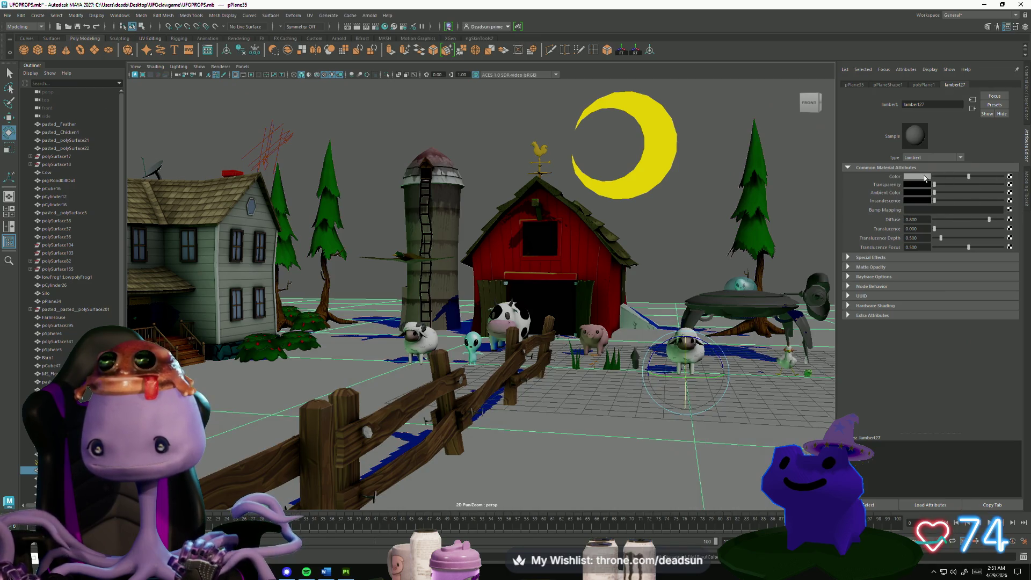
Set the lambert27 ground colour to a dark green.
{"action": "left_click", "coordinate": [925, 178]}
{"action": "left_click_drag", "start_coordinate": [909, 213], "coordinate": [926, 216]}
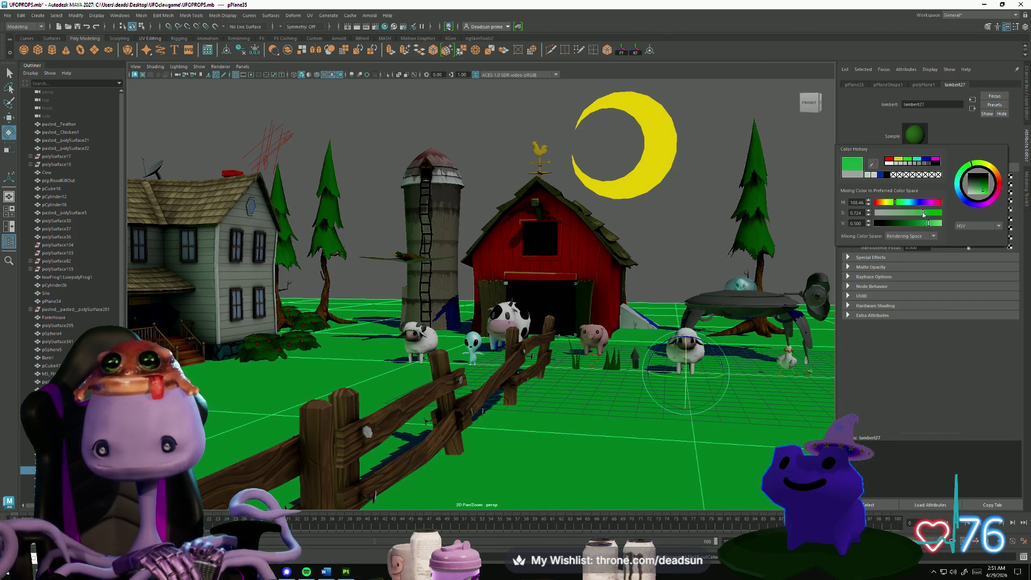
{"action": "left_click_drag", "start_coordinate": [926, 225], "coordinate": [922, 224]}
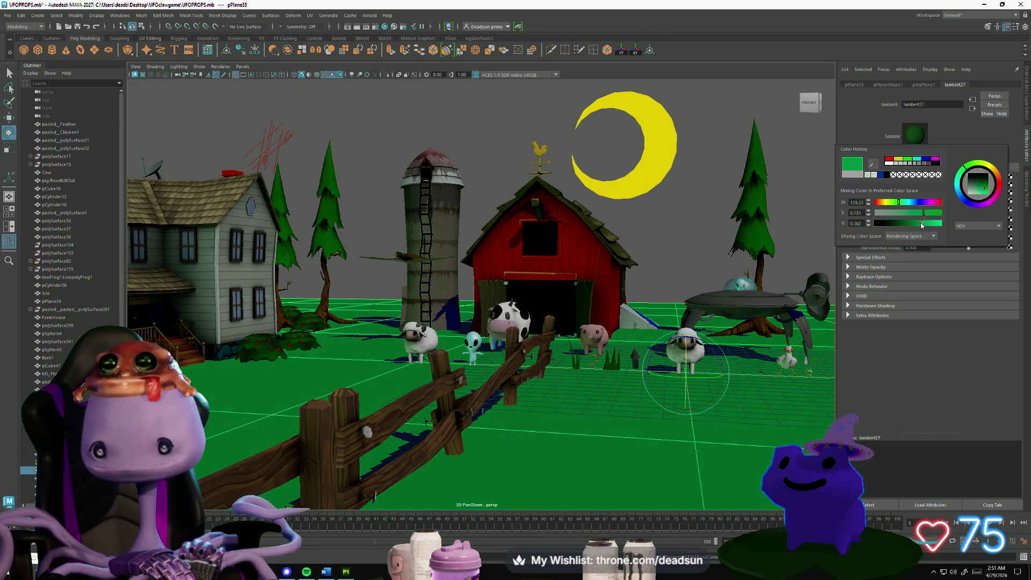
{"action": "left_click_drag", "start_coordinate": [642, 335], "coordinate": [634, 397], "text": "alt"}
{"action": "mouse_move", "coordinate": [634, 398]}
{"action": "right_mouse_down", "text": "alt"}
{"action": "mouse_move", "coordinate": [494, 400]}
{"action": "mouse_move", "coordinate": [534, 362]}
{"action": "right_mouse_up", "text": "alt"}
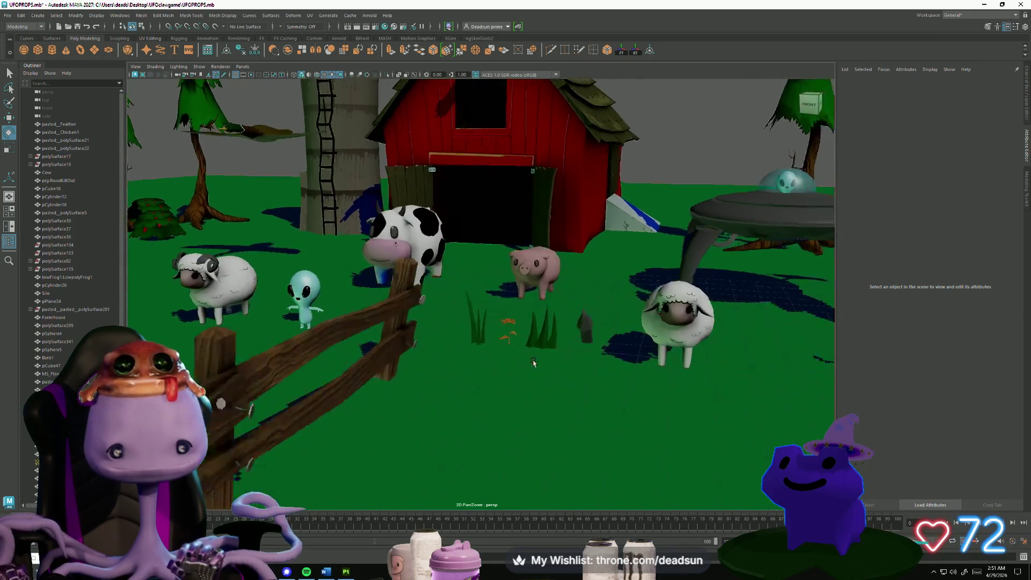
{"action": "mouse_move", "coordinate": [534, 362]}
{"action": "left_mouse_down", "text": "alt"}
{"action": "mouse_move", "coordinate": [453, 350]}
{"action": "mouse_move", "coordinate": [483, 333]}
{"action": "mouse_move", "coordinate": [481, 292]}
{"action": "mouse_move", "coordinate": [456, 368]}
{"action": "mouse_move", "coordinate": [568, 243]}
{"action": "left_mouse_up", "text": "alt"}
{"action": "left_click", "coordinate": [568, 244]}
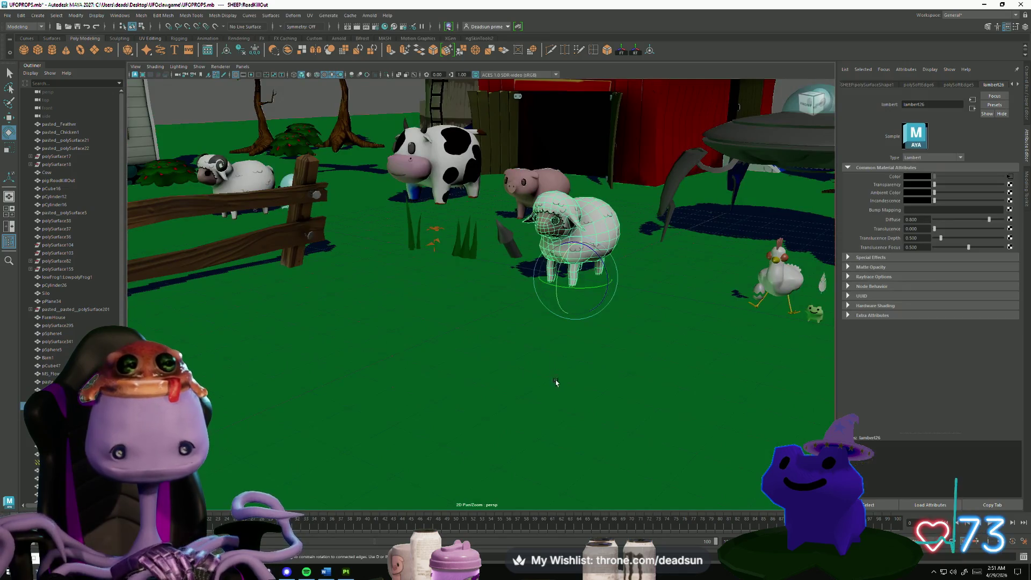
{"action": "mouse_move", "coordinate": [543, 392]}
{"action": "right_mouse_down", "text": "alt"}
{"action": "mouse_move", "coordinate": [614, 403]}
{"action": "mouse_move", "coordinate": [590, 333]}
{"action": "right_mouse_up", "text": "alt"}
{"action": "left_click_drag", "start_coordinate": [591, 333], "coordinate": [602, 269], "text": "alt"}
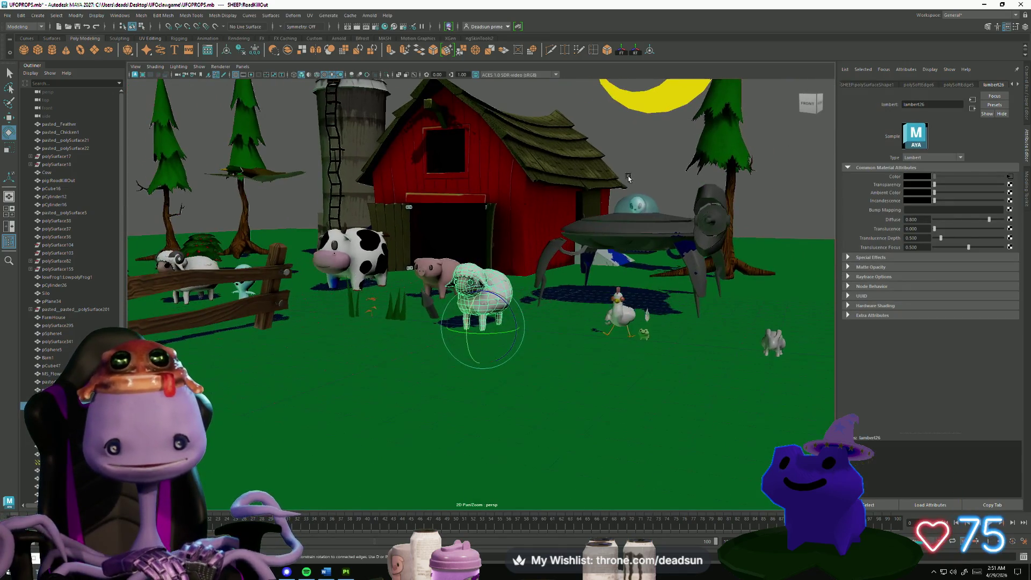
{"action": "right_click_drag", "start_coordinate": [602, 269], "coordinate": [610, 200], "text": "alt"}
{"action": "left_click", "coordinate": [610, 199]}
{"action": "mouse_move", "coordinate": [491, 368]}
{"action": "right_mouse_down", "text": "alt"}
{"action": "mouse_move", "coordinate": [488, 394]}
{"action": "mouse_move", "coordinate": [489, 380]}
{"action": "right_mouse_up", "text": "alt"}
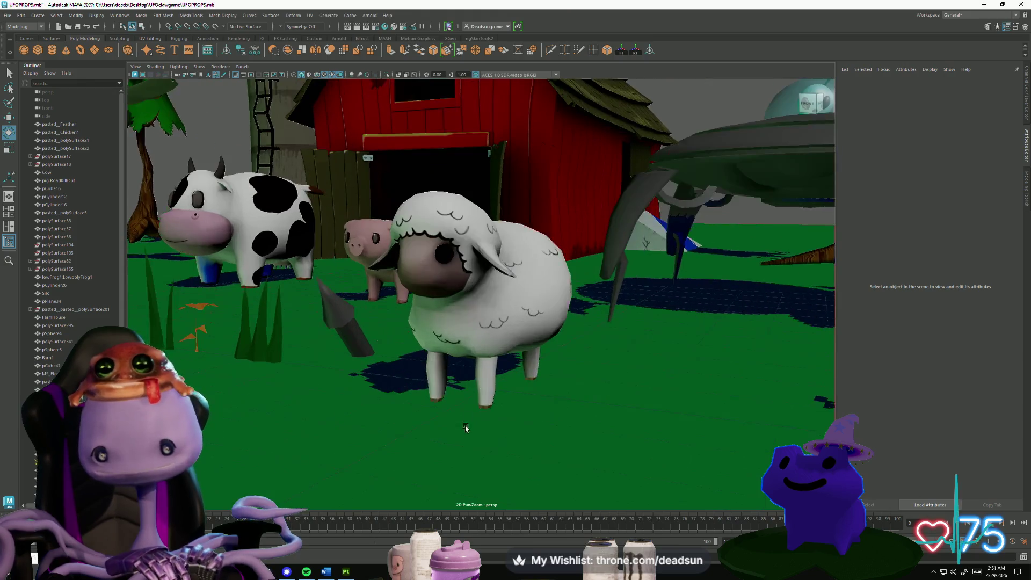
{"action": "left_click_drag", "start_coordinate": [488, 379], "coordinate": [432, 425], "text": "alt"}
{"action": "right_click_drag", "start_coordinate": [432, 426], "coordinate": [421, 426], "text": "alt"}
{"action": "left_click_drag", "start_coordinate": [421, 425], "coordinate": [451, 437], "text": "alt"}
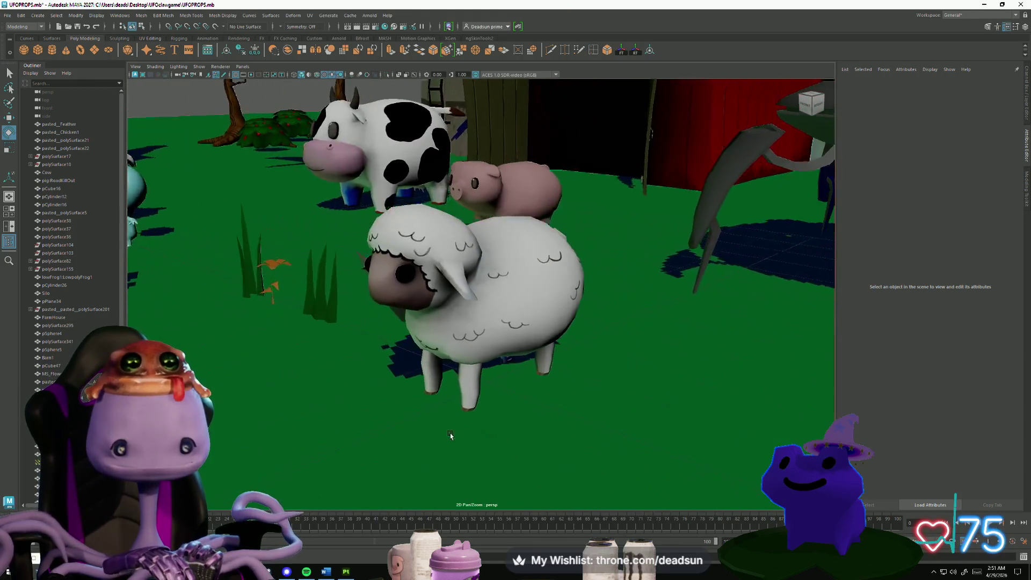
{"action": "right_click_drag", "start_coordinate": [451, 437], "coordinate": [354, 408], "text": "alt"}
{"action": "mouse_move", "coordinate": [354, 408]}
{"action": "left_mouse_down", "text": "alt"}
{"action": "mouse_move", "coordinate": [272, 395]}
{"action": "mouse_move", "coordinate": [288, 418]}
{"action": "mouse_move", "coordinate": [327, 410]}
{"action": "left_mouse_up", "text": "alt"}
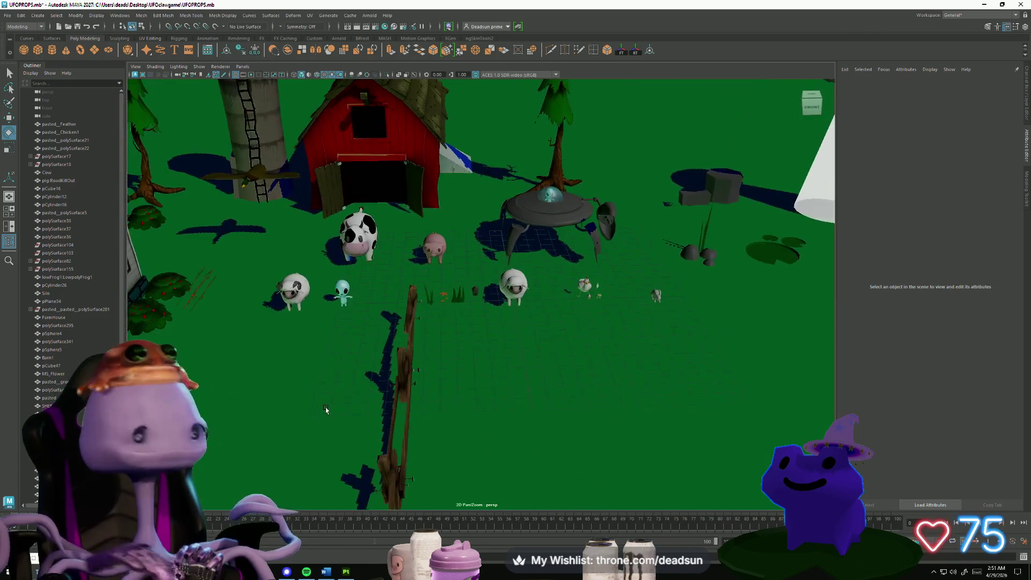
{"action": "right_click_drag", "start_coordinate": [327, 410], "coordinate": [612, 428], "text": "alt"}
{"action": "left_click_drag", "start_coordinate": [612, 428], "coordinate": [563, 418], "text": "alt"}
{"action": "mouse_move", "coordinate": [568, 414]}
{"action": "right_mouse_down", "text": "alt"}
{"action": "mouse_move", "coordinate": [472, 434]}
{"action": "mouse_move", "coordinate": [485, 435]}
{"action": "right_mouse_up", "text": "alt"}
{"action": "left_click_drag", "start_coordinate": [486, 435], "coordinate": [521, 427], "text": "alt"}
{"action": "right_click_drag", "start_coordinate": [521, 427], "coordinate": [495, 424], "text": "alt"}
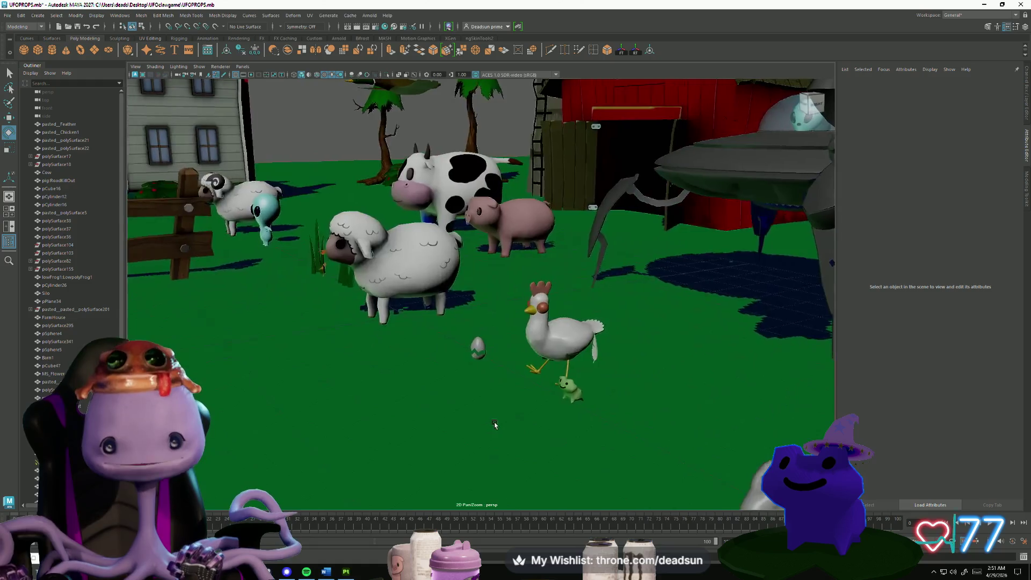
{"action": "left_click_drag", "start_coordinate": [494, 424], "coordinate": [522, 405], "text": "alt"}
{"action": "mouse_move", "coordinate": [523, 405]}
{"action": "right_mouse_down", "text": "alt"}
{"action": "mouse_move", "coordinate": [334, 419]}
{"action": "mouse_move", "coordinate": [362, 433]}
{"action": "right_mouse_up", "text": "alt"}
{"action": "mouse_move", "coordinate": [362, 433]}
{"action": "left_mouse_down", "text": "alt"}
{"action": "mouse_move", "coordinate": [467, 444]}
{"action": "mouse_move", "coordinate": [368, 414]}
{"action": "mouse_move", "coordinate": [533, 424]}
{"action": "mouse_move", "coordinate": [517, 412]}
{"action": "left_mouse_up", "text": "alt"}
{"action": "right_click_drag", "start_coordinate": [517, 411], "coordinate": [434, 269], "text": "alt"}
{"action": "left_click", "coordinate": [442, 215]}
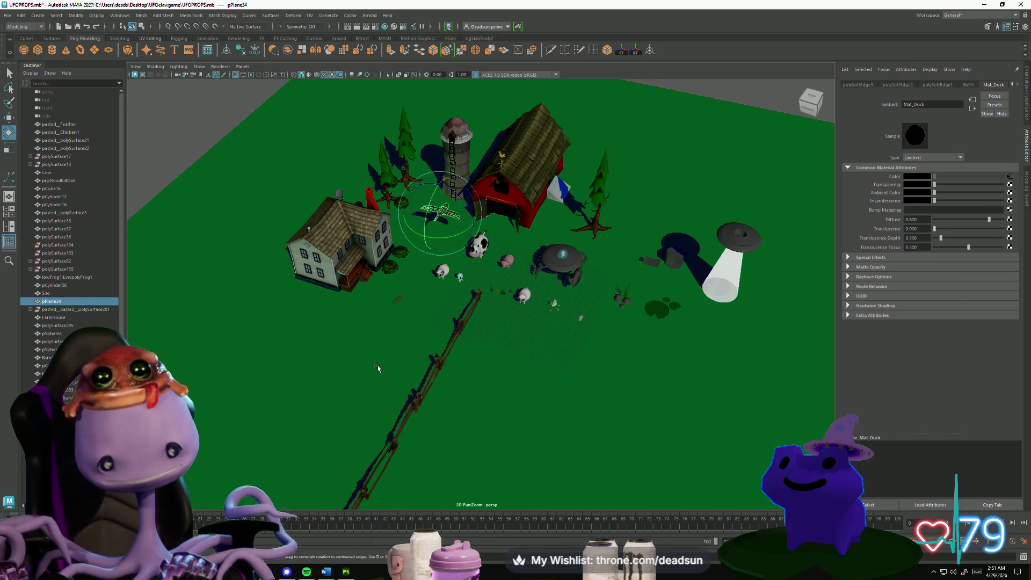
{"action": "mouse_move", "coordinate": [443, 387]}
{"action": "left_mouse_down", "text": "alt"}
{"action": "mouse_move", "coordinate": [359, 353]}
{"action": "mouse_move", "coordinate": [408, 408]}
{"action": "mouse_move", "coordinate": [451, 417]}
{"action": "mouse_move", "coordinate": [500, 403]}
{"action": "mouse_move", "coordinate": [396, 416]}
{"action": "mouse_move", "coordinate": [425, 377]}
{"action": "left_mouse_up", "text": "alt"}
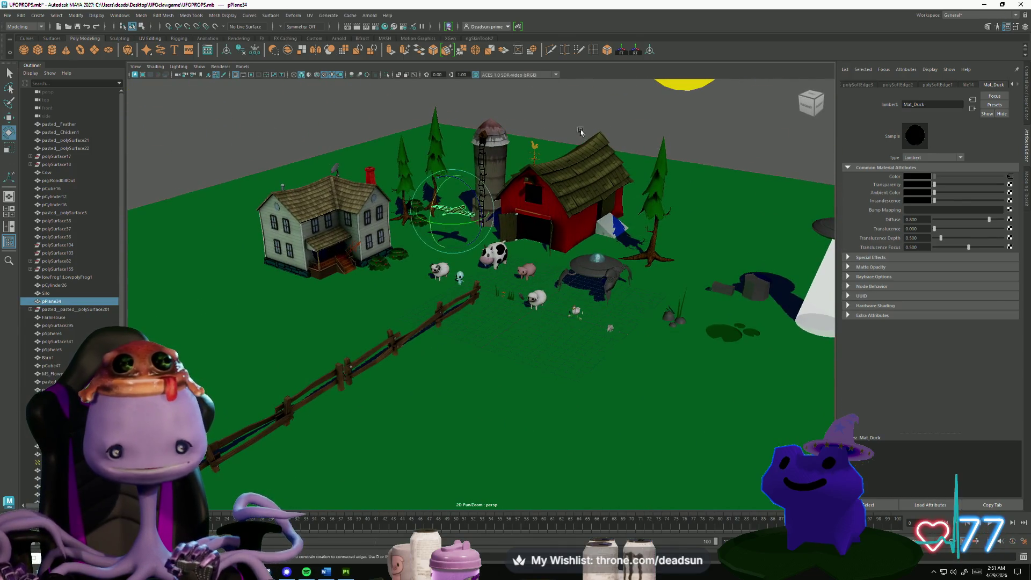
{"action": "left_click", "coordinate": [581, 130]}
{"action": "mouse_move", "coordinate": [581, 130]}
{"action": "left_mouse_down", "text": "alt"}
{"action": "mouse_move", "coordinate": [510, 214]}
{"action": "mouse_move", "coordinate": [260, 383]}
{"action": "mouse_move", "coordinate": [361, 387]}
{"action": "left_mouse_up", "text": "alt"}
{"action": "left_click", "coordinate": [537, 252]}
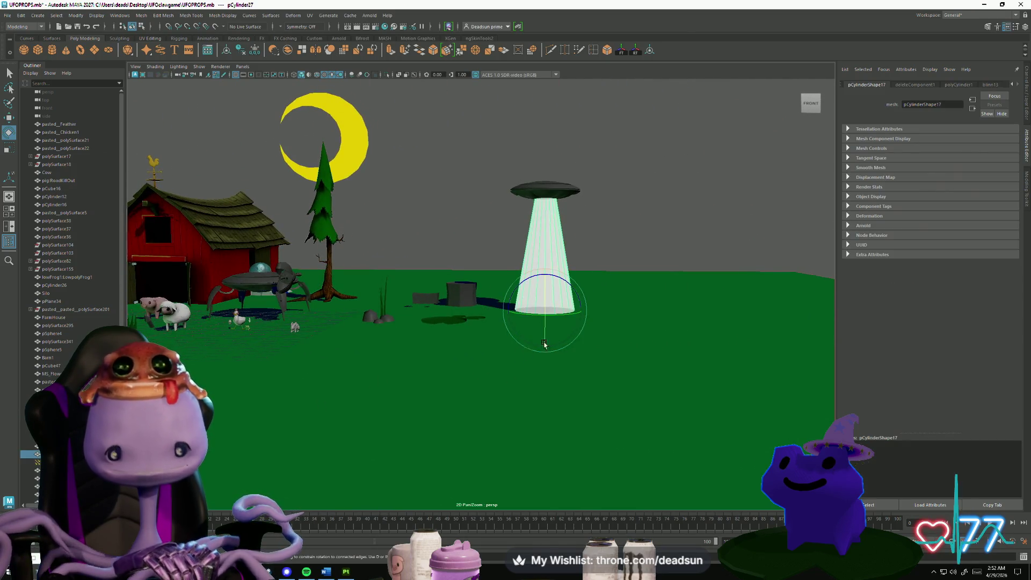
Display the UFO light beam cylinder's blinn13 material attributes, keeping the beam selected.
{"action": "left_click_drag", "start_coordinate": [544, 344], "coordinate": [607, 316], "text": "alt"}
{"action": "left_click", "coordinate": [985, 86]}
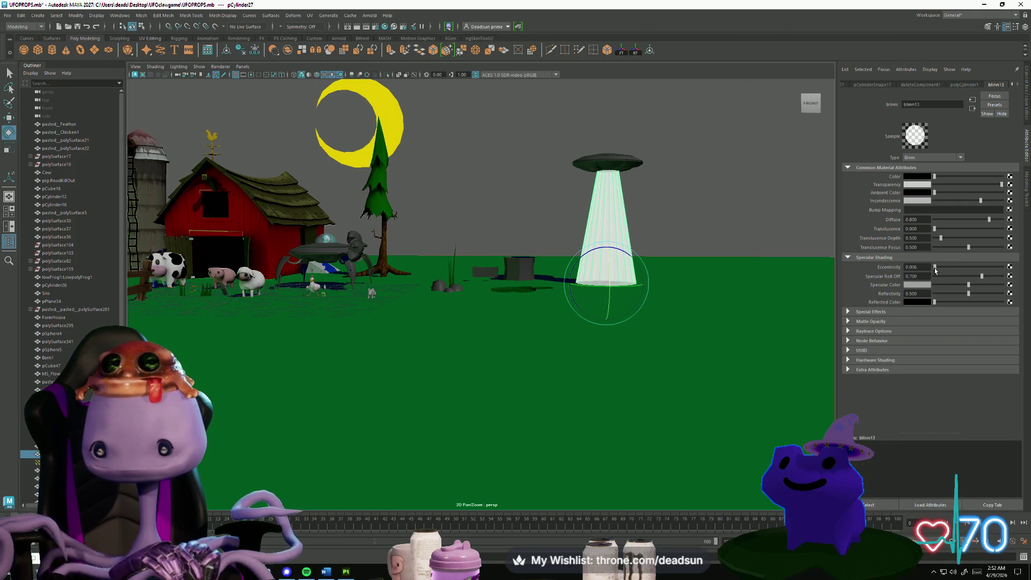
{"action": "left_click", "coordinate": [682, 222]}
{"action": "mouse_move", "coordinate": [652, 260]}
{"action": "left_mouse_down", "text": "alt"}
{"action": "mouse_move", "coordinate": [635, 281]}
{"action": "mouse_move", "coordinate": [644, 285]}
{"action": "mouse_move", "coordinate": [554, 313]}
{"action": "mouse_move", "coordinate": [583, 258]}
{"action": "left_mouse_up", "text": "alt"}
{"action": "left_click", "coordinate": [586, 255]}
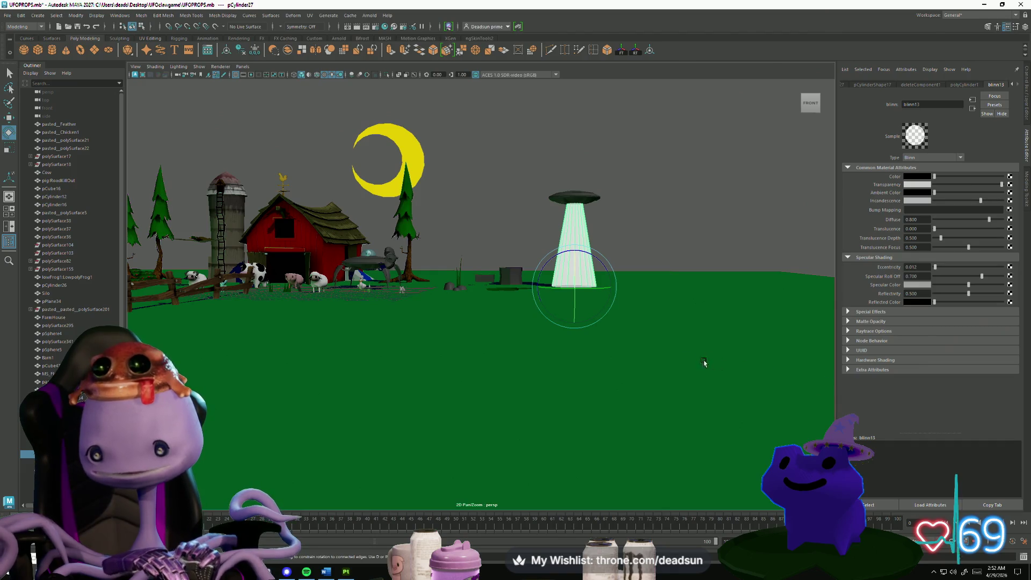
{"action": "left_click_drag", "start_coordinate": [812, 337], "coordinate": [635, 368], "text": "alt"}
{"action": "scroll", "coordinate": [634, 369], "scroll_direction": "down", "scroll_amount": 5}
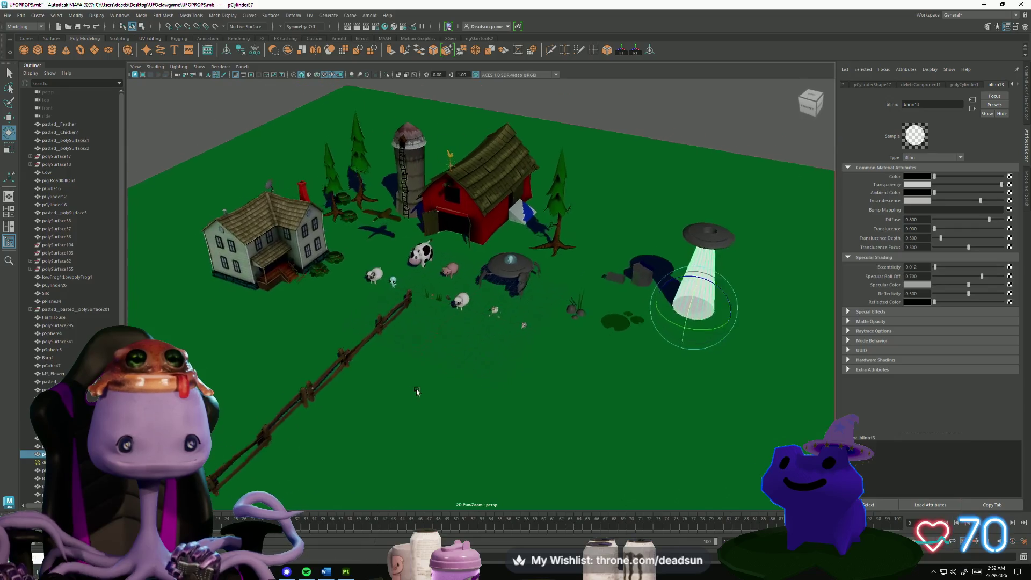
{"action": "scroll", "coordinate": [623, 443], "scroll_direction": "up", "scroll_amount": 5}
{"action": "scroll", "coordinate": [623, 443], "scroll_direction": "down", "scroll_amount": 4}
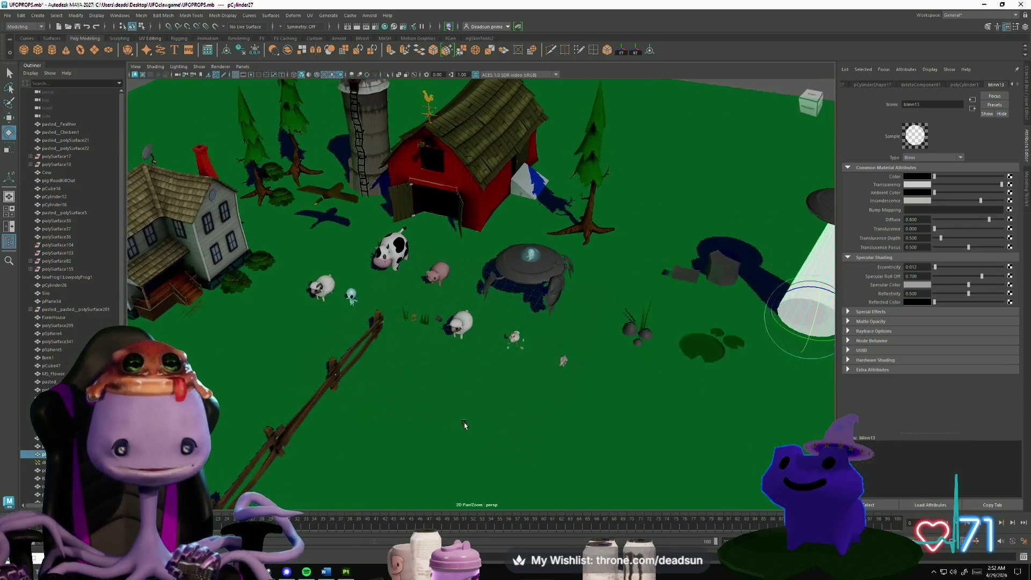
{"action": "scroll", "coordinate": [392, 359], "scroll_direction": "up", "scroll_amount": 4}
{"action": "left_click", "coordinate": [391, 337]}
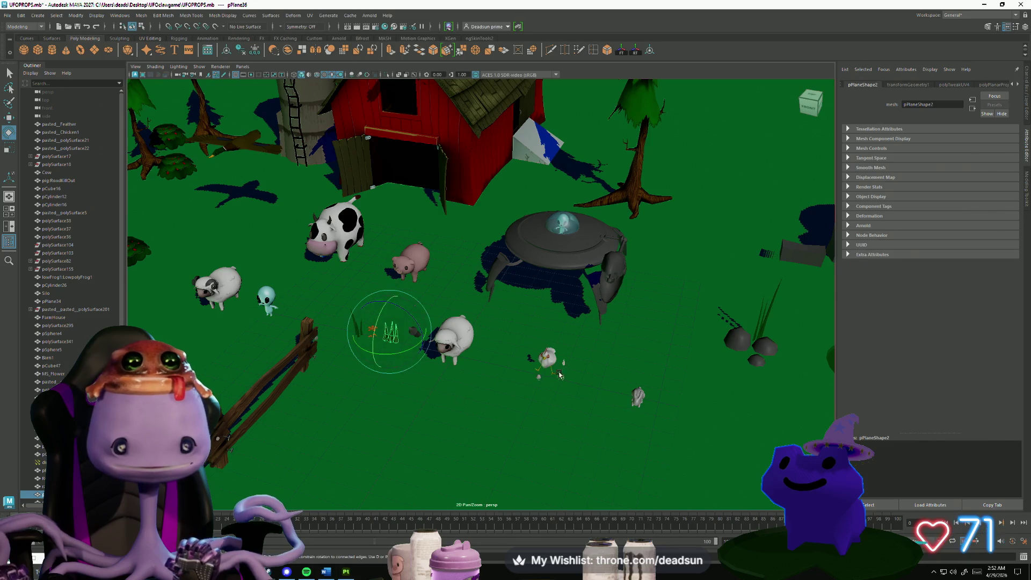
{"action": "left_click_drag", "start_coordinate": [391, 338], "coordinate": [713, 269], "text": "alt"}
{"action": "left_click", "coordinate": [712, 269]}
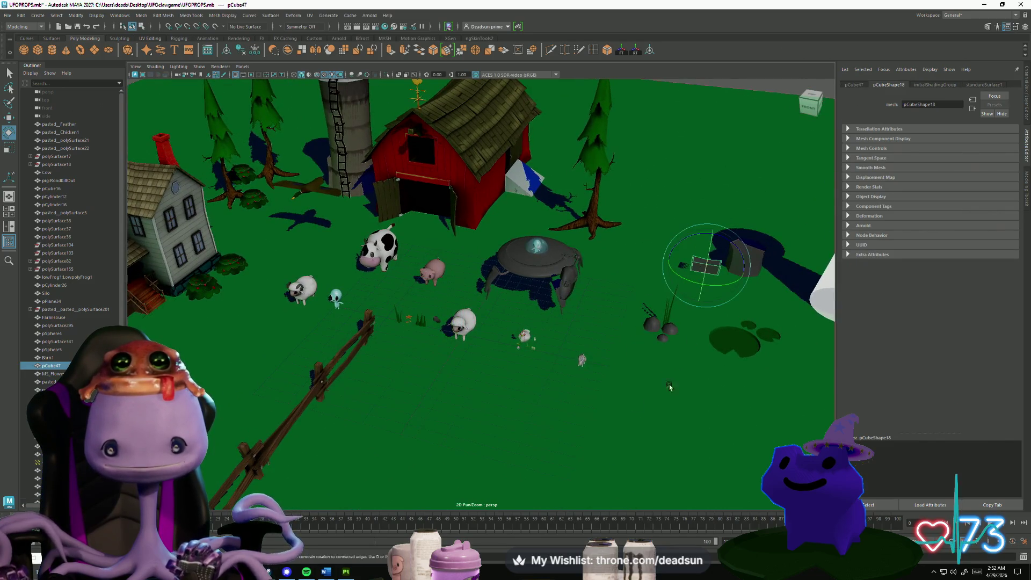
{"action": "left_click_drag", "start_coordinate": [617, 376], "coordinate": [519, 390], "text": "alt"}
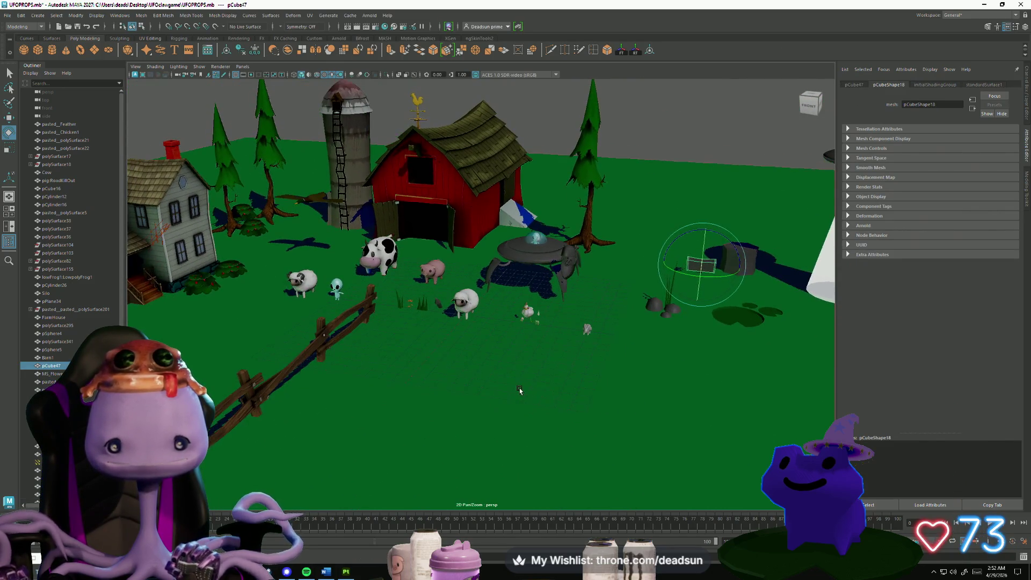
{"action": "left_click", "coordinate": [640, 159]}
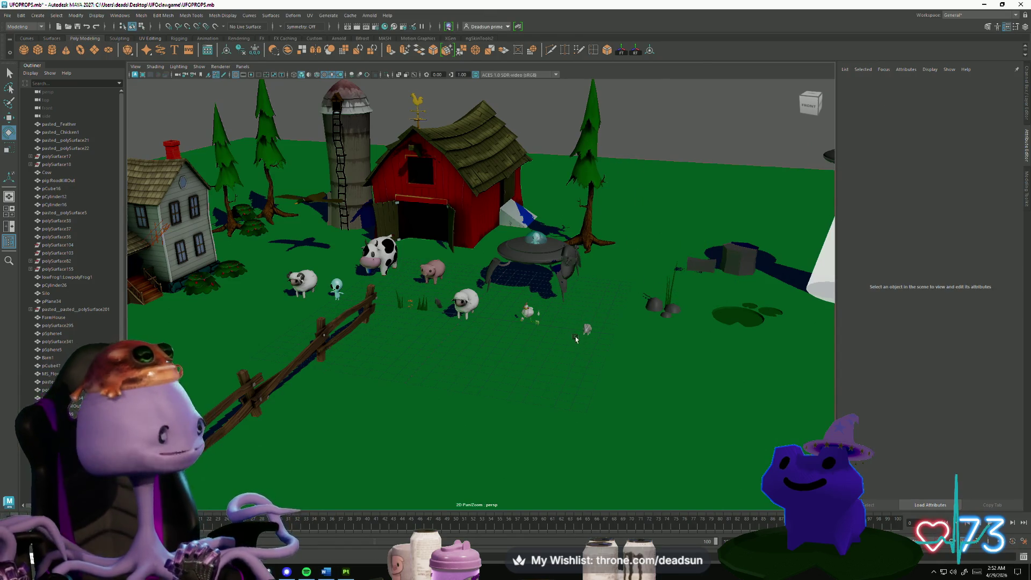
{"action": "scroll", "coordinate": [479, 374], "scroll_direction": "up", "scroll_amount": 6}
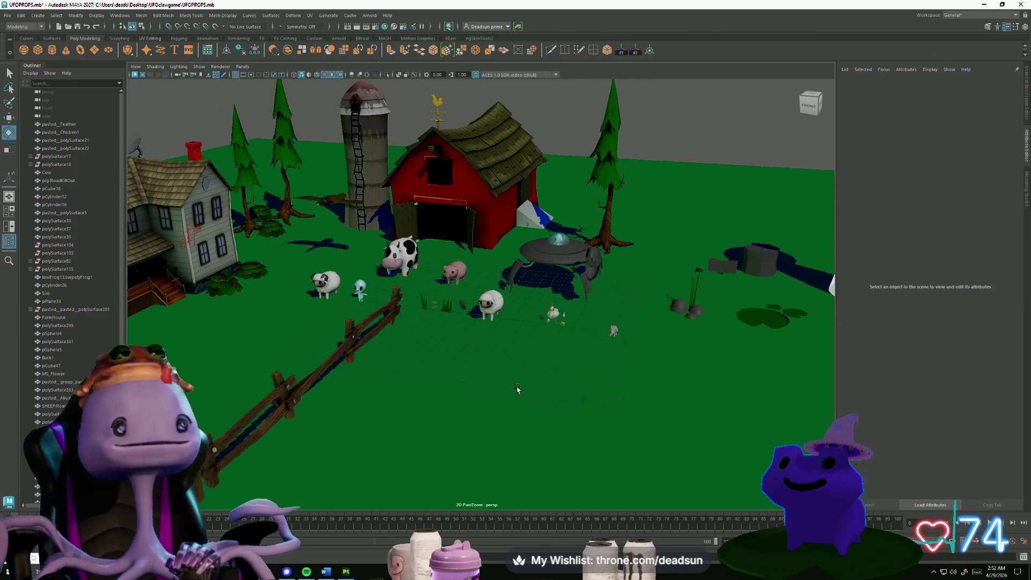
{"action": "scroll", "coordinate": [474, 384], "scroll_direction": "down", "scroll_amount": 5}
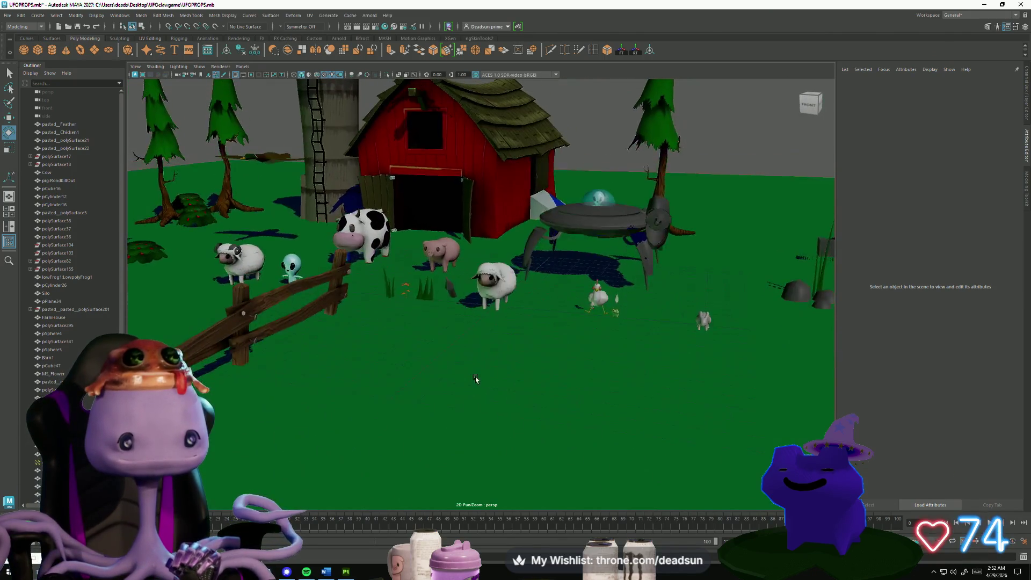
{"action": "mouse_move", "coordinate": [476, 380]}
{"action": "left_mouse_down", "text": "alt"}
{"action": "mouse_move", "coordinate": [539, 373]}
{"action": "mouse_move", "coordinate": [479, 385]}
{"action": "mouse_move", "coordinate": [232, 311]}
{"action": "left_mouse_up", "text": "alt"}
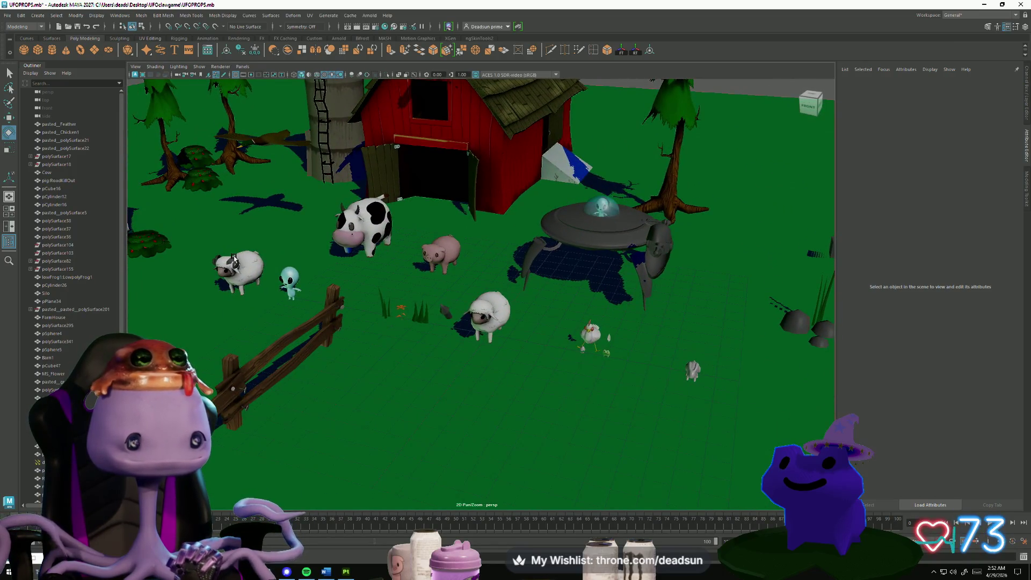
{"action": "key", "text": "f"}
{"action": "mouse_move", "coordinate": [307, 398]}
{"action": "left_mouse_down", "text": "alt"}
{"action": "mouse_move", "coordinate": [510, 422]}
{"action": "mouse_move", "coordinate": [425, 420]}
{"action": "mouse_move", "coordinate": [370, 438]}
{"action": "mouse_move", "coordinate": [424, 441]}
{"action": "mouse_move", "coordinate": [557, 308]}
{"action": "left_mouse_up", "text": "alt"}
{"action": "scroll", "coordinate": [425, 420], "scroll_direction": "down", "scroll_amount": 6}
Cut new edges across the barn ramp from its top corner to its lower corner.
{"action": "left_click", "coordinate": [612, 238]}
{"action": "key", "text": "f"}
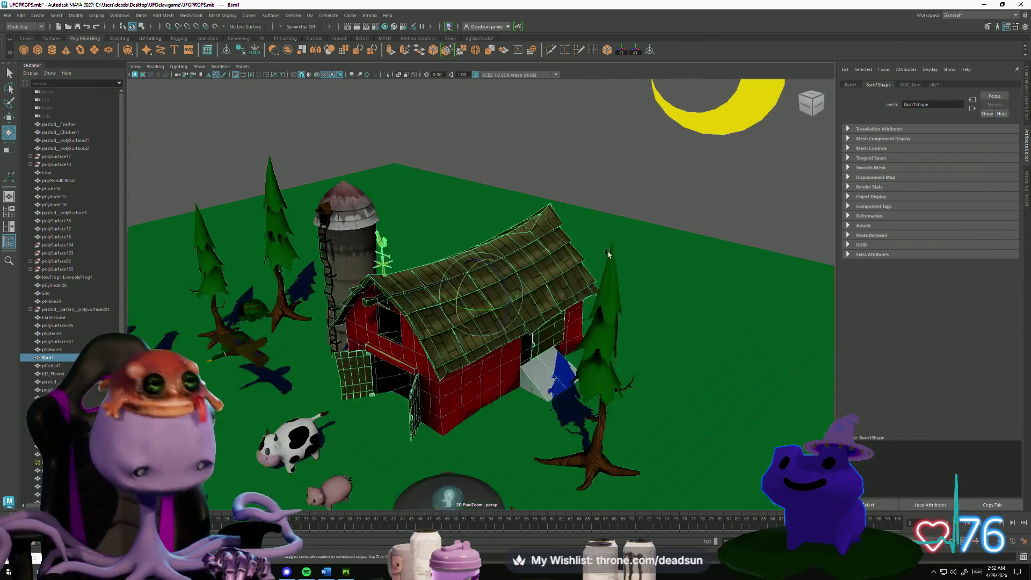
{"action": "scroll", "coordinate": [551, 378], "scroll_direction": "up", "scroll_amount": 10}
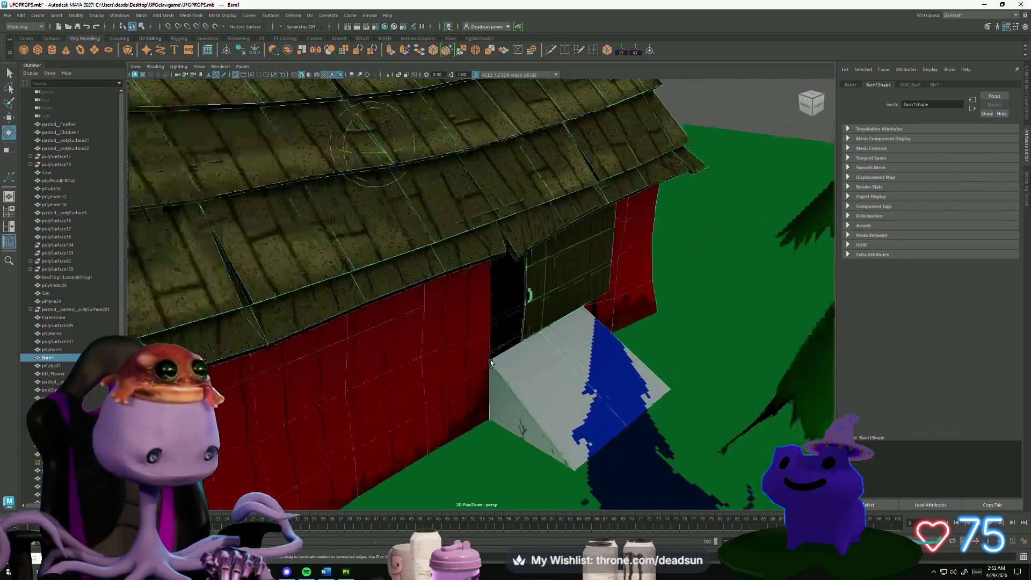
{"action": "mouse_move", "coordinate": [475, 367]}
{"action": "left_mouse_down", "text": "alt"}
{"action": "mouse_move", "coordinate": [525, 375]}
{"action": "mouse_move", "coordinate": [486, 373]}
{"action": "mouse_move", "coordinate": [541, 356]}
{"action": "mouse_move", "coordinate": [515, 355]}
{"action": "mouse_move", "coordinate": [523, 329]}
{"action": "mouse_move", "coordinate": [528, 367]}
{"action": "left_mouse_up", "text": "alt"}
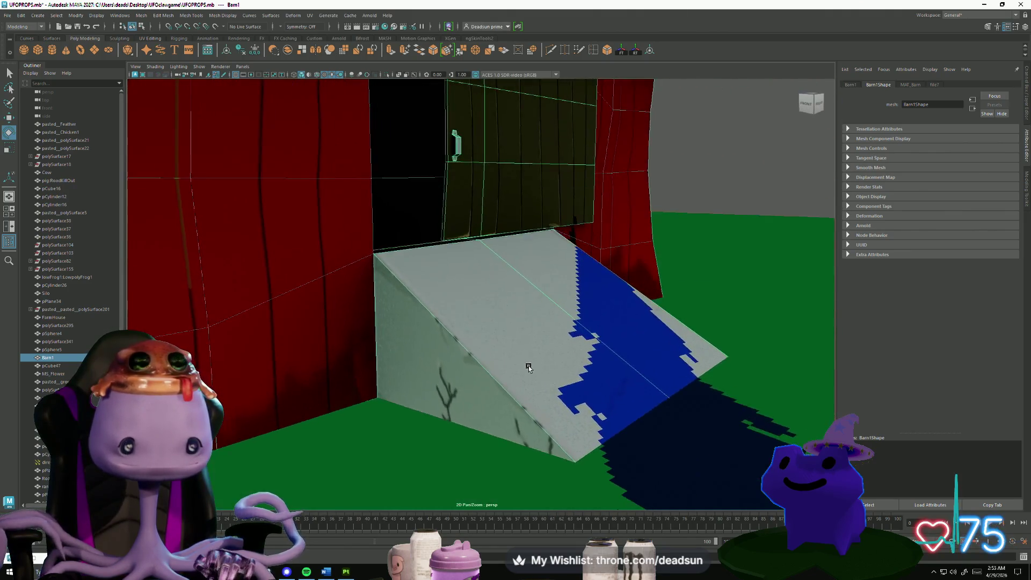
{"action": "left_click", "coordinate": [551, 50]}
{"action": "left_click", "coordinate": [379, 243]}
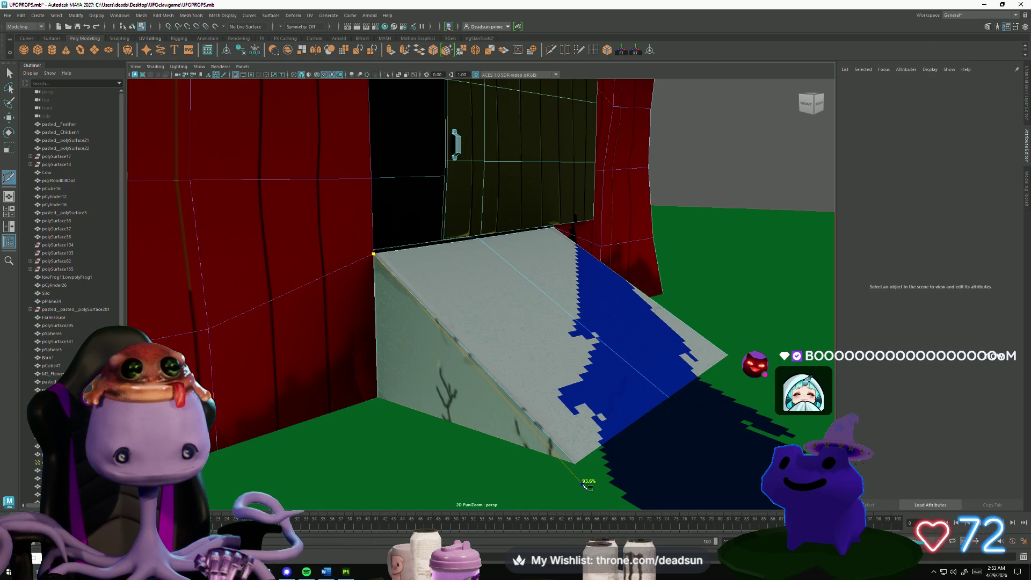
{"action": "mouse_move", "coordinate": [655, 454]}
{"action": "left_mouse_down", "text": "alt"}
{"action": "mouse_move", "coordinate": [488, 433]}
{"action": "mouse_move", "coordinate": [534, 414]}
{"action": "left_mouse_up", "text": "alt"}
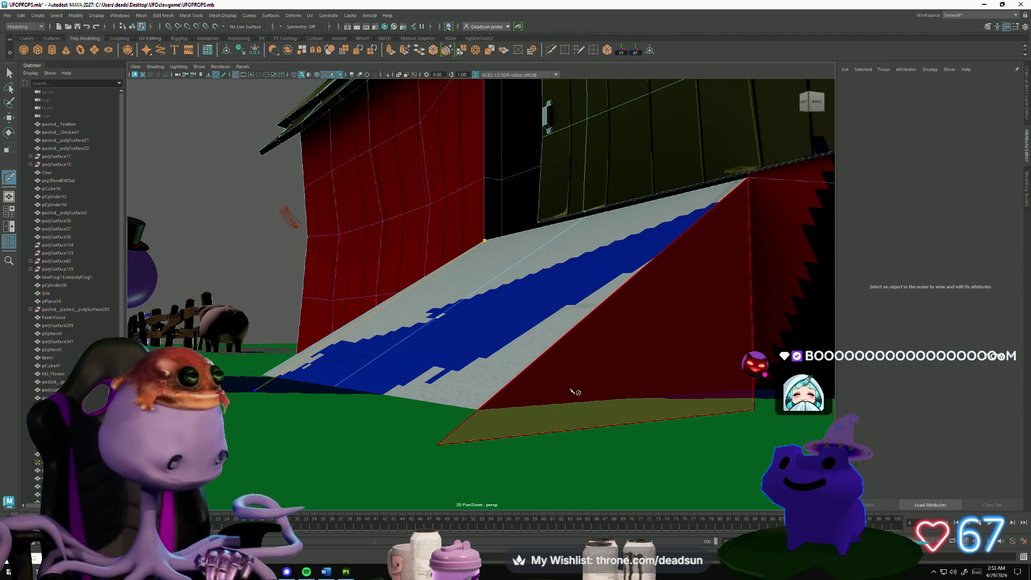
{"action": "left_click", "coordinate": [754, 410]}
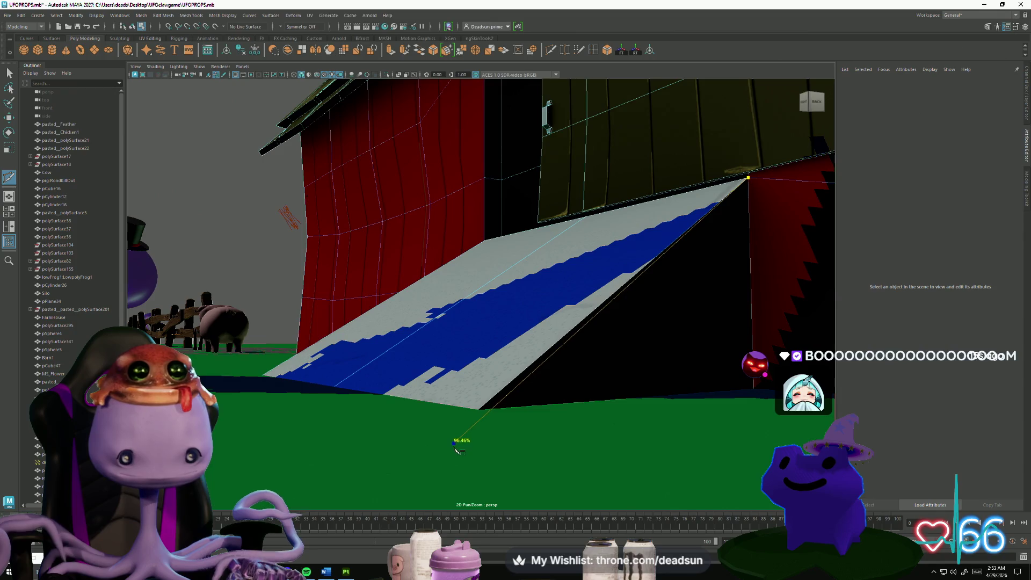
{"action": "left_click_drag", "start_coordinate": [451, 450], "coordinate": [499, 409], "text": "alt"}
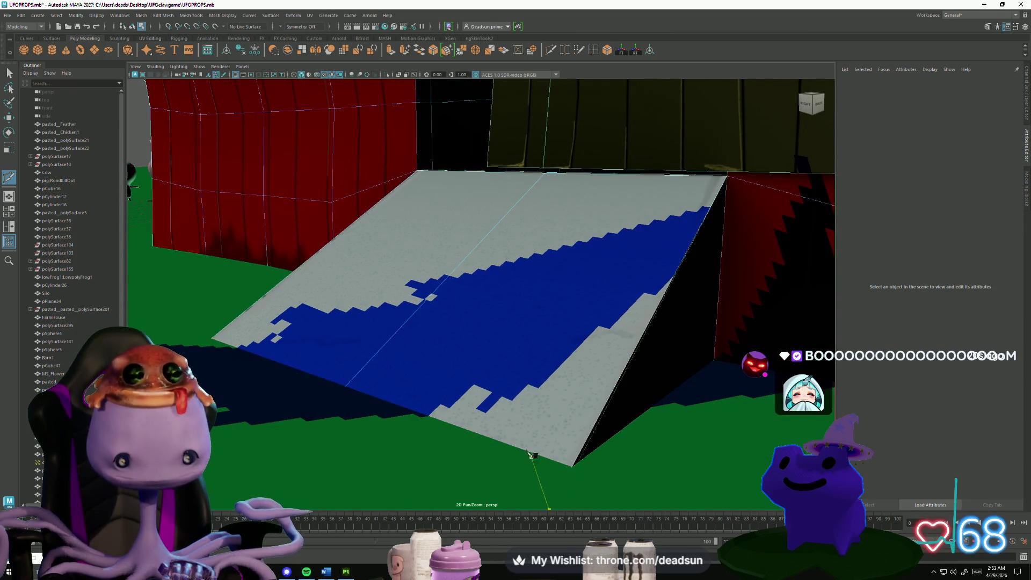
{"action": "key", "text": "q"}
Select a ramp corner vertex and inspect the ramp's underside.
{"action": "left_click_drag", "start_coordinate": [376, 301], "coordinate": [397, 297], "text": "alt"}
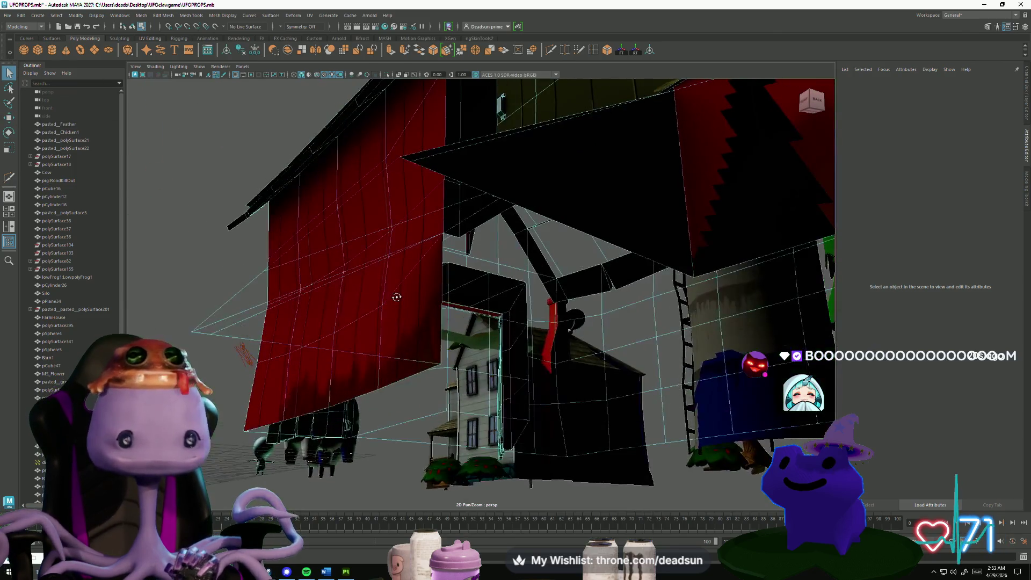
{"action": "left_click", "coordinate": [400, 202]}
{"action": "key", "text": "f"}
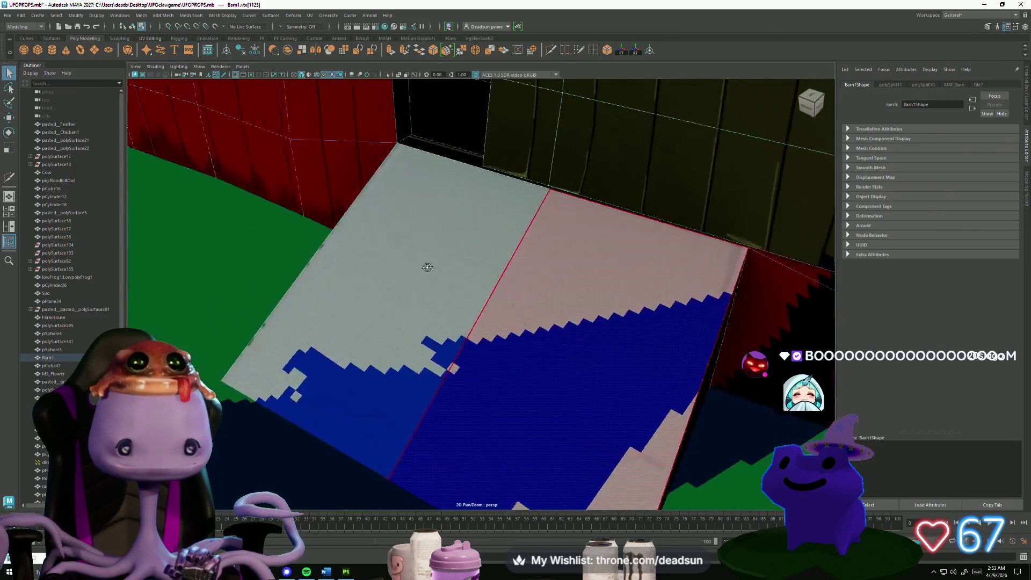
{"action": "key", "text": "w"}
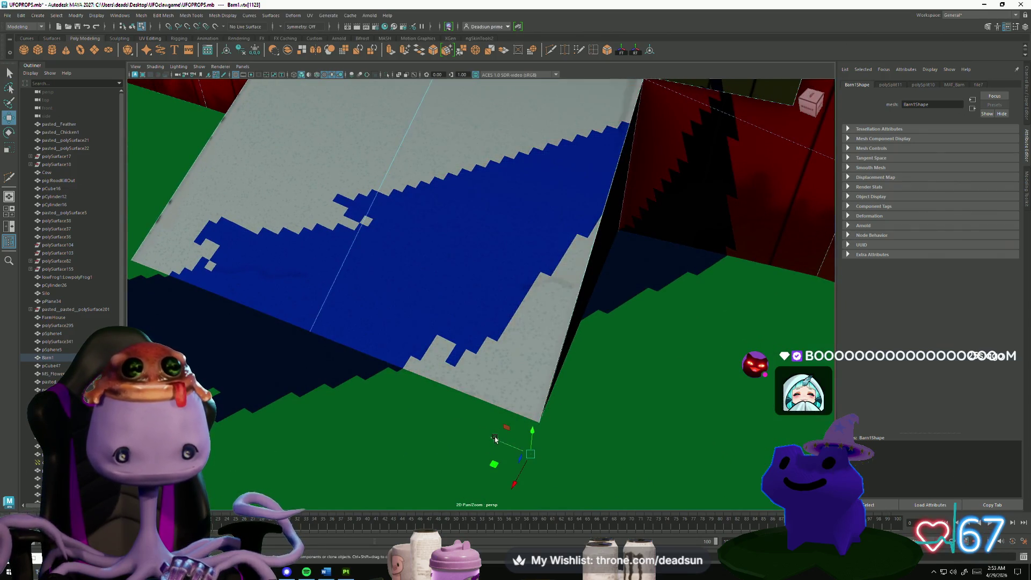
{"action": "mouse_move", "coordinate": [501, 445]}
{"action": "left_mouse_down", "text": "alt"}
{"action": "mouse_move", "coordinate": [462, 424]}
{"action": "mouse_move", "coordinate": [511, 421]}
{"action": "mouse_move", "coordinate": [511, 398]}
{"action": "mouse_move", "coordinate": [449, 361]}
{"action": "left_mouse_up", "text": "alt"}
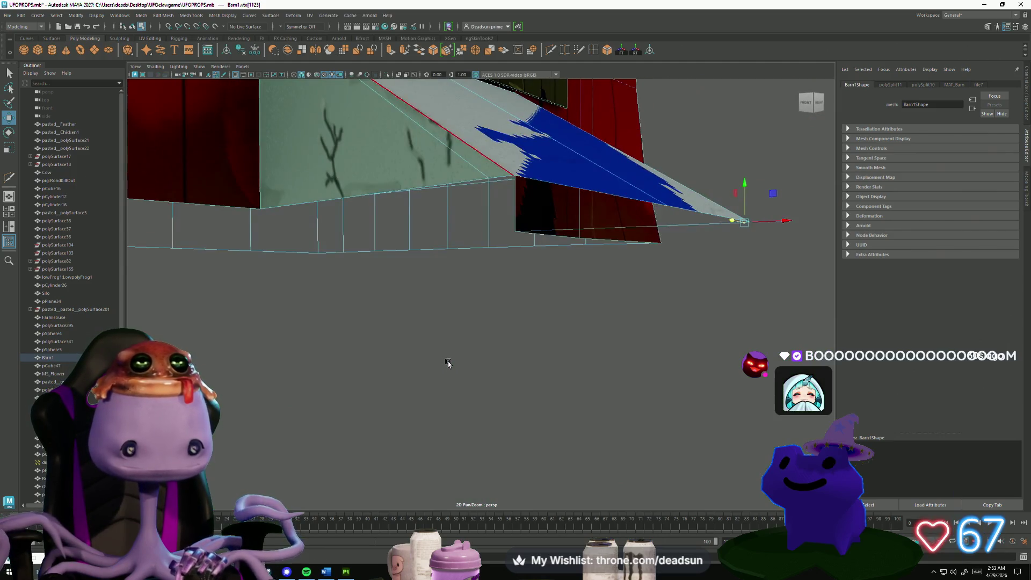
{"action": "left_click_drag", "start_coordinate": [487, 179], "coordinate": [469, 190], "text": "alt"}
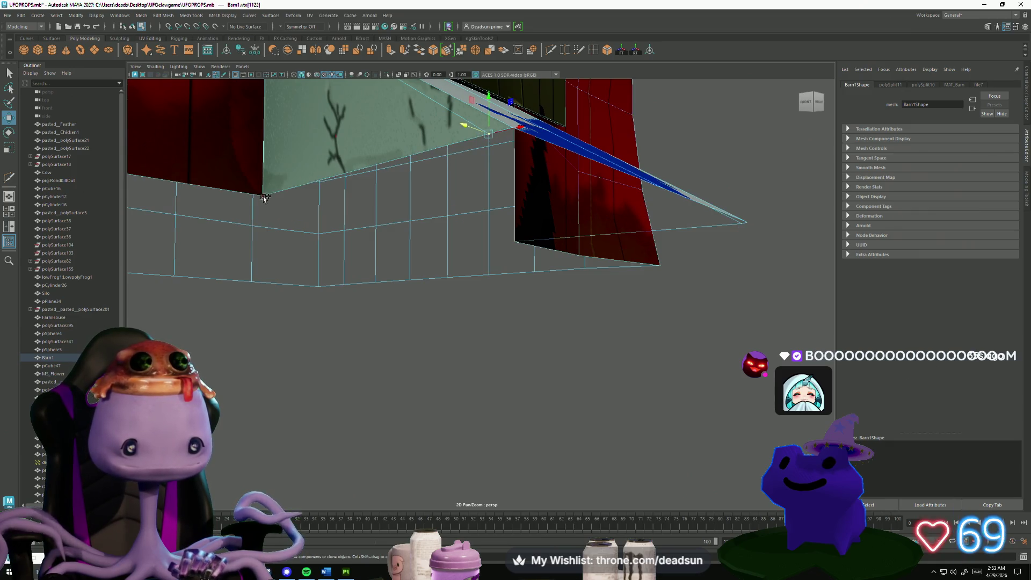
{"action": "mouse_move", "coordinate": [264, 198]}
{"action": "left_mouse_down", "text": "alt"}
{"action": "mouse_move", "coordinate": [278, 276]}
{"action": "mouse_move", "coordinate": [347, 322]}
{"action": "left_mouse_up", "text": "alt"}
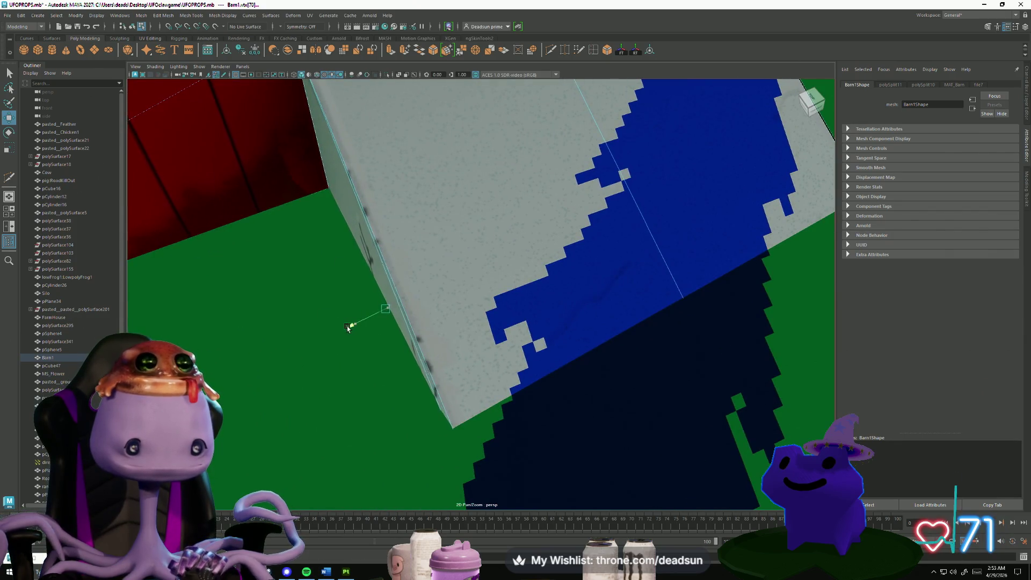
{"action": "scroll", "coordinate": [342, 329], "scroll_direction": "down", "scroll_amount": 10}
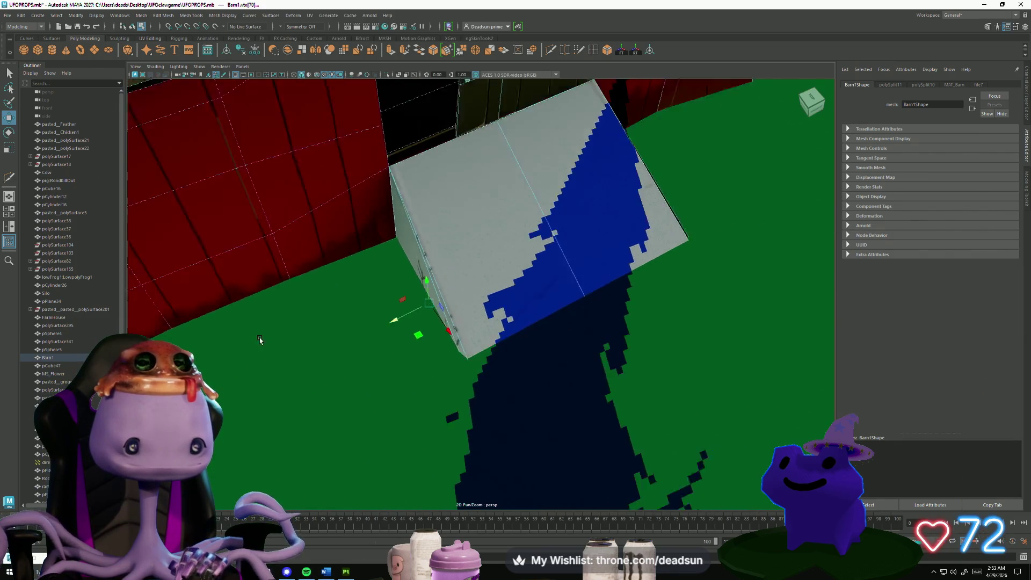
{"action": "left_click_drag", "start_coordinate": [511, 330], "coordinate": [544, 288], "text": "alt"}
Reselect the barn and pick the ramp corner in vertex mode.
{"action": "left_click", "coordinate": [544, 288]}
{"action": "scroll", "coordinate": [544, 289], "scroll_direction": "up", "scroll_amount": 10}
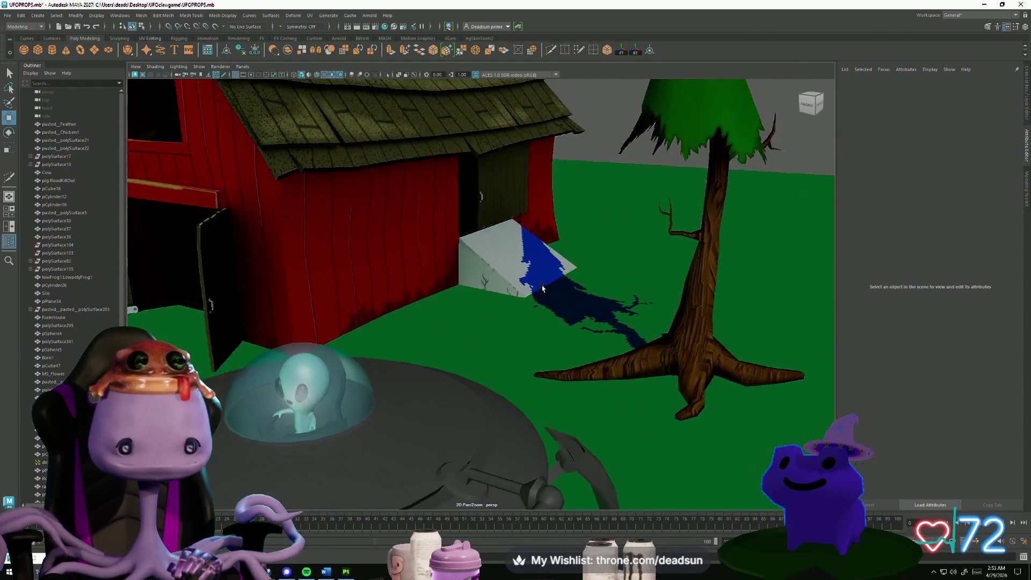
{"action": "mouse_move", "coordinate": [501, 329]}
{"action": "left_mouse_down", "text": "alt"}
{"action": "mouse_move", "coordinate": [361, 324]}
{"action": "mouse_move", "coordinate": [437, 340]}
{"action": "mouse_move", "coordinate": [435, 327]}
{"action": "left_mouse_up", "text": "alt"}
{"action": "left_click", "coordinate": [361, 324]}
{"action": "right_click_drag", "start_coordinate": [478, 201], "coordinate": [455, 198]}
{"action": "left_click", "coordinate": [484, 211]}
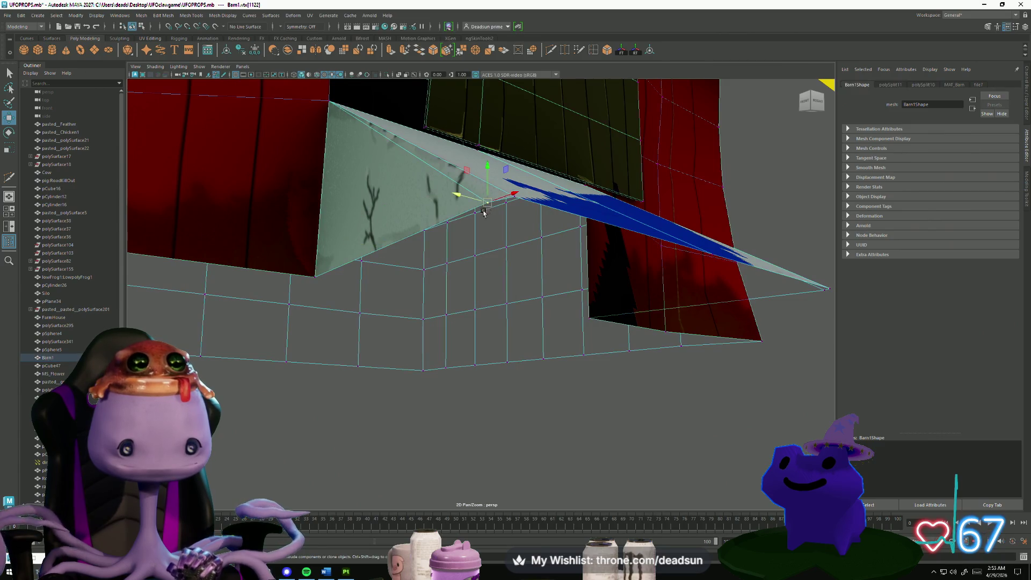
{"action": "scroll", "coordinate": [472, 218], "scroll_direction": "up", "scroll_amount": 5}
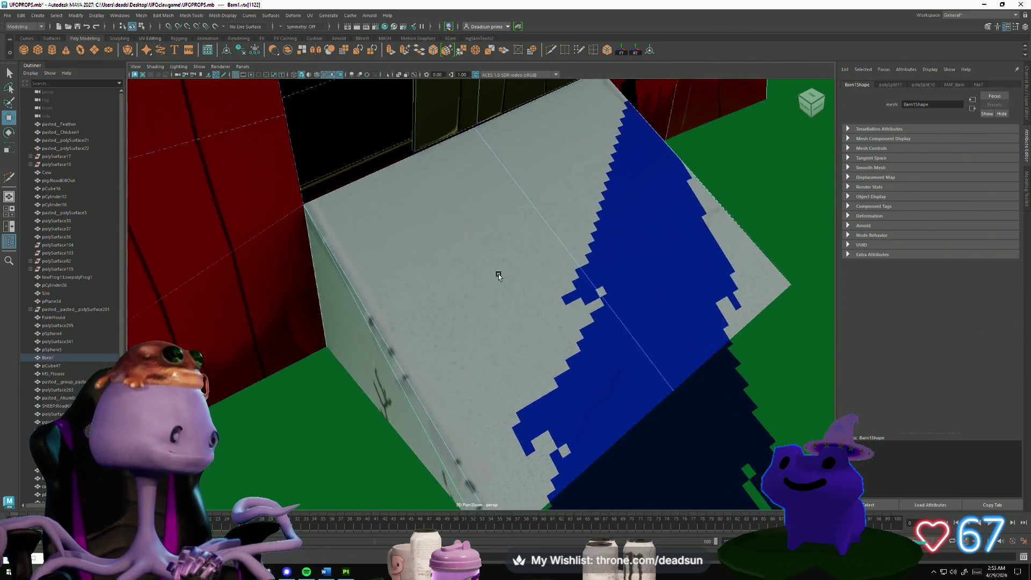
{"action": "middle_click_drag", "start_coordinate": [499, 276], "coordinate": [447, 198], "text": "alt"}
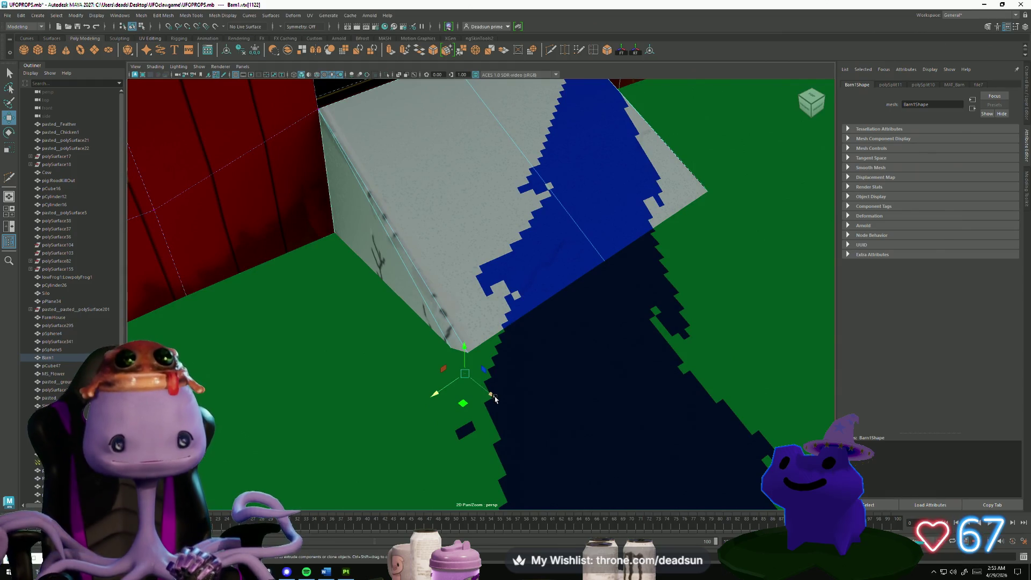
{"action": "scroll", "coordinate": [505, 405], "scroll_direction": "down", "scroll_amount": 5}
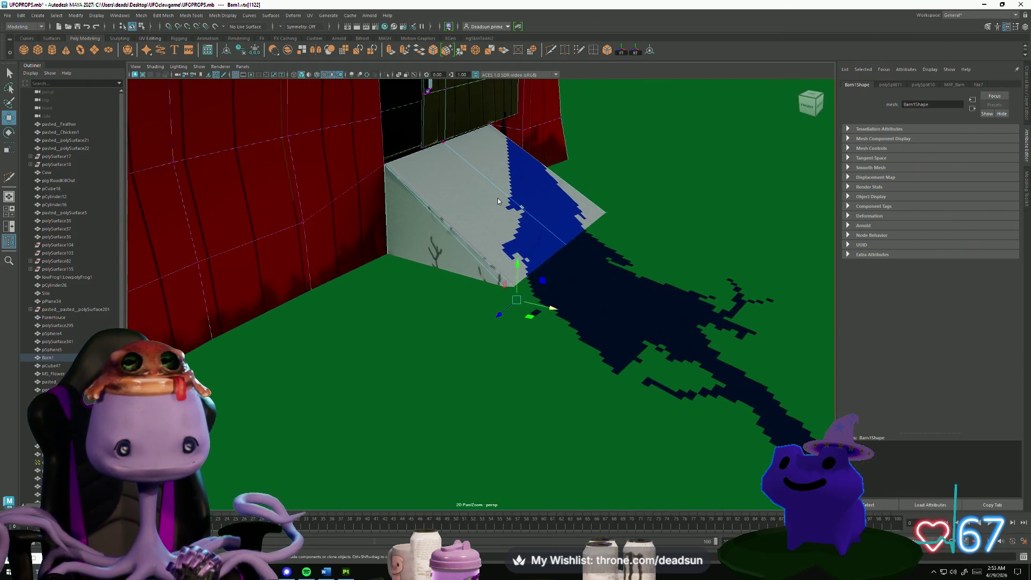
{"action": "left_click", "coordinate": [555, 172]}
Soften the shading across the ramp's two slanted edges.
{"action": "left_click", "coordinate": [555, 173]}
{"action": "left_click", "coordinate": [456, 234]}
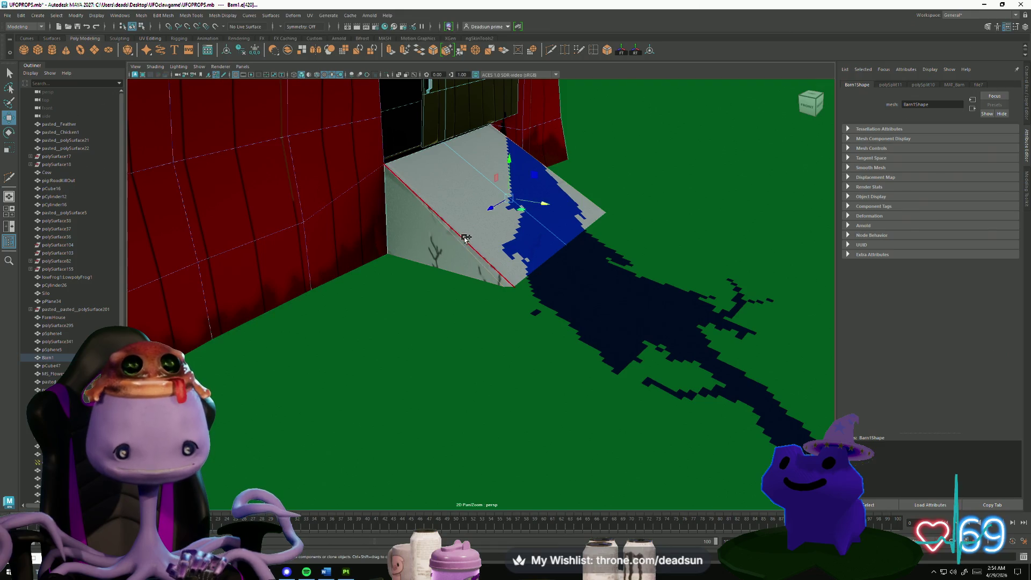
{"action": "left_click_drag", "start_coordinate": [457, 233], "coordinate": [407, 239], "text": "alt"}
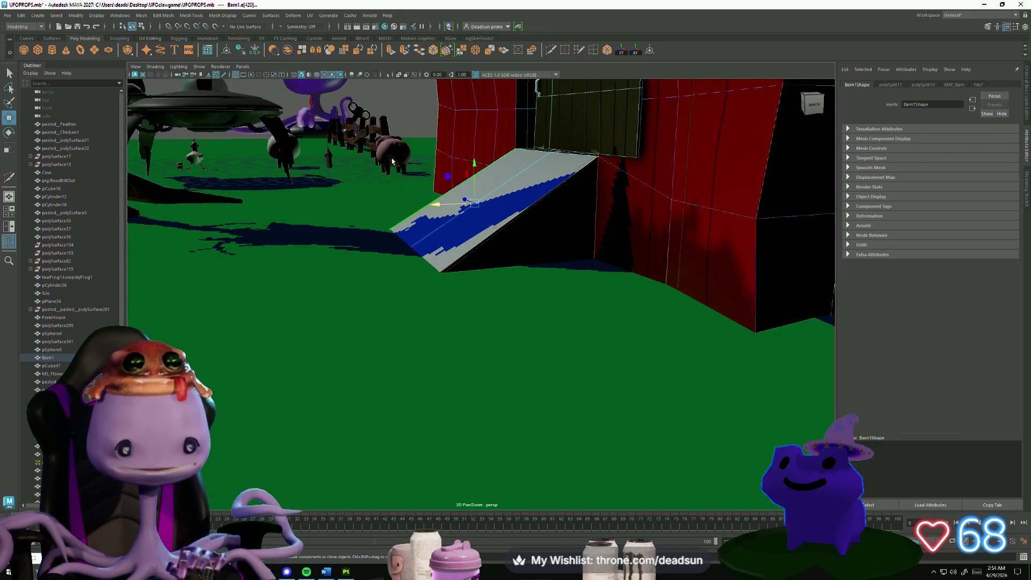
{"action": "left_click", "coordinate": [144, 15]}
{"action": "mouse_move", "coordinate": [155, 14]}
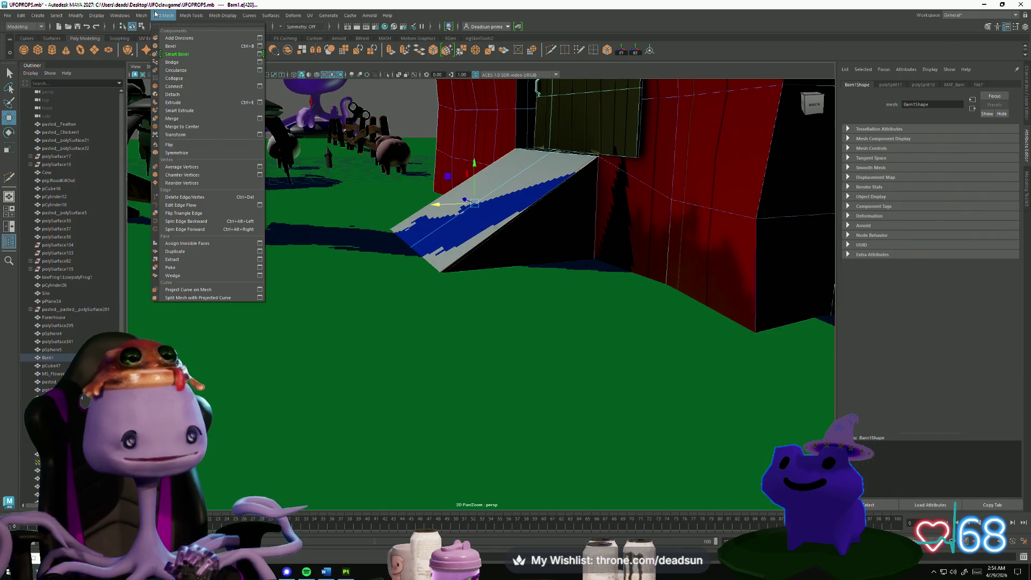
{"action": "mouse_move", "coordinate": [217, 16]}
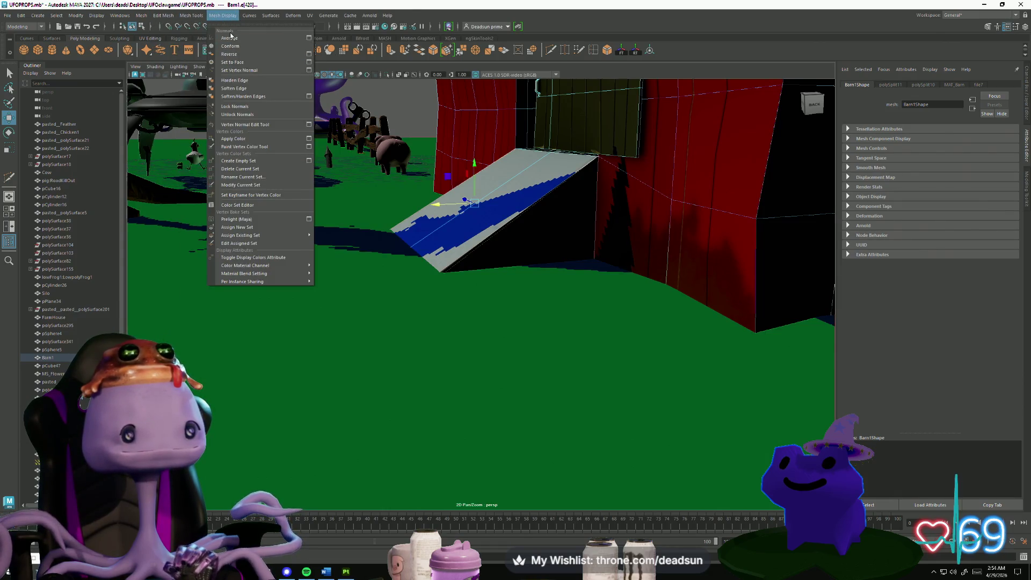
{"action": "left_click", "coordinate": [238, 89]}
Clear the selection and frame the whole farm scene.
{"action": "left_click_drag", "start_coordinate": [376, 226], "coordinate": [438, 202], "text": "alt"}
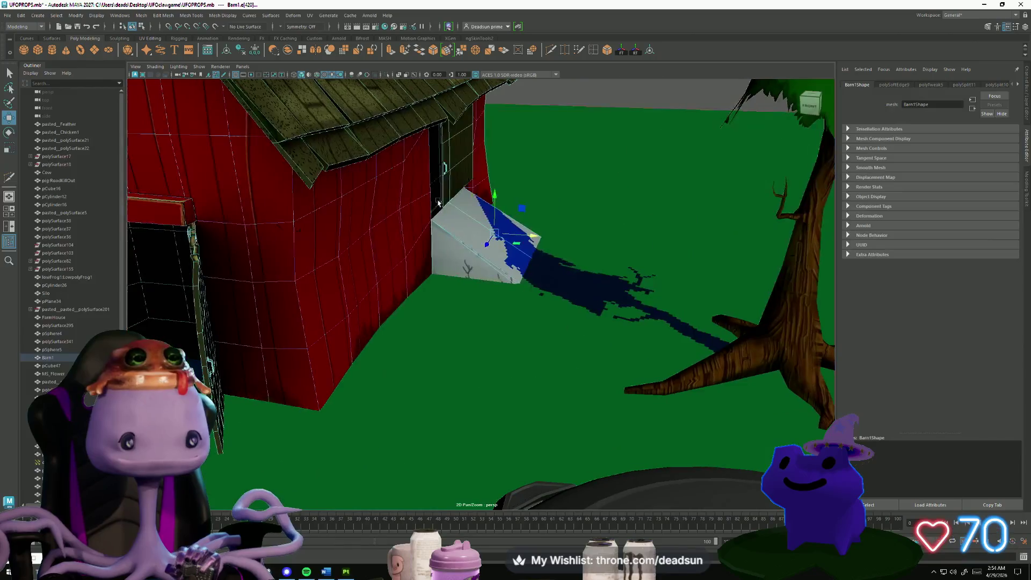
{"action": "left_click", "coordinate": [603, 100]}
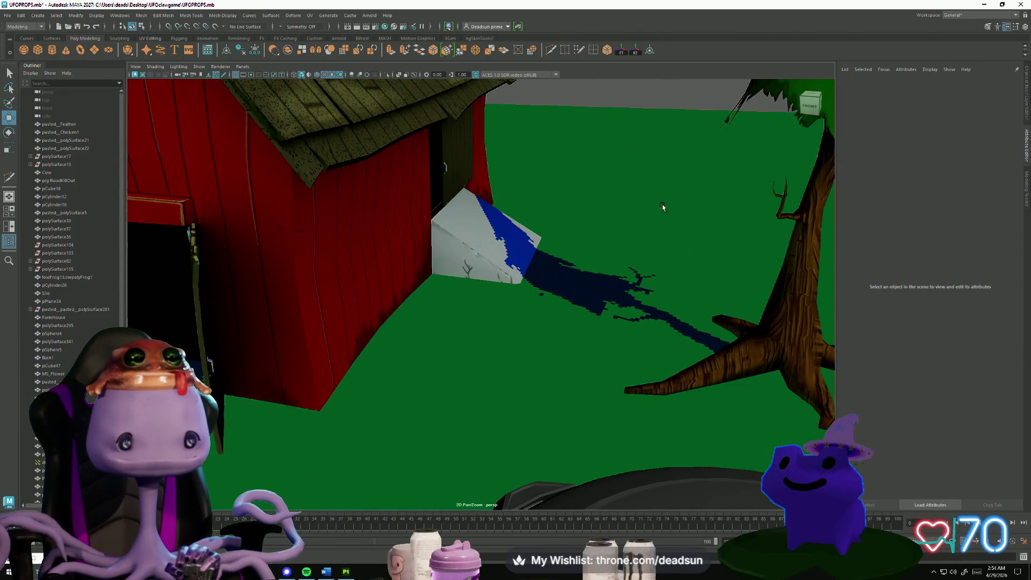
{"action": "key", "text": "a"}
{"action": "mouse_move", "coordinate": [339, 240]}
{"action": "left_mouse_down", "text": "alt"}
{"action": "mouse_move", "coordinate": [344, 292]}
{"action": "mouse_move", "coordinate": [334, 235]}
{"action": "mouse_move", "coordinate": [388, 313]}
{"action": "left_mouse_up", "text": "alt"}
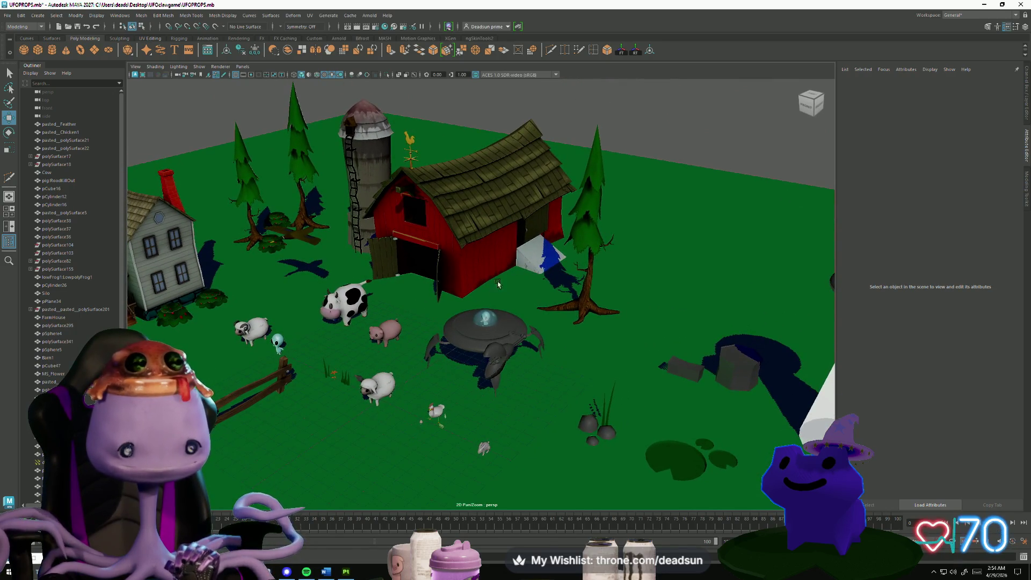
{"action": "left_click_drag", "start_coordinate": [491, 297], "coordinate": [466, 312], "text": "alt"}
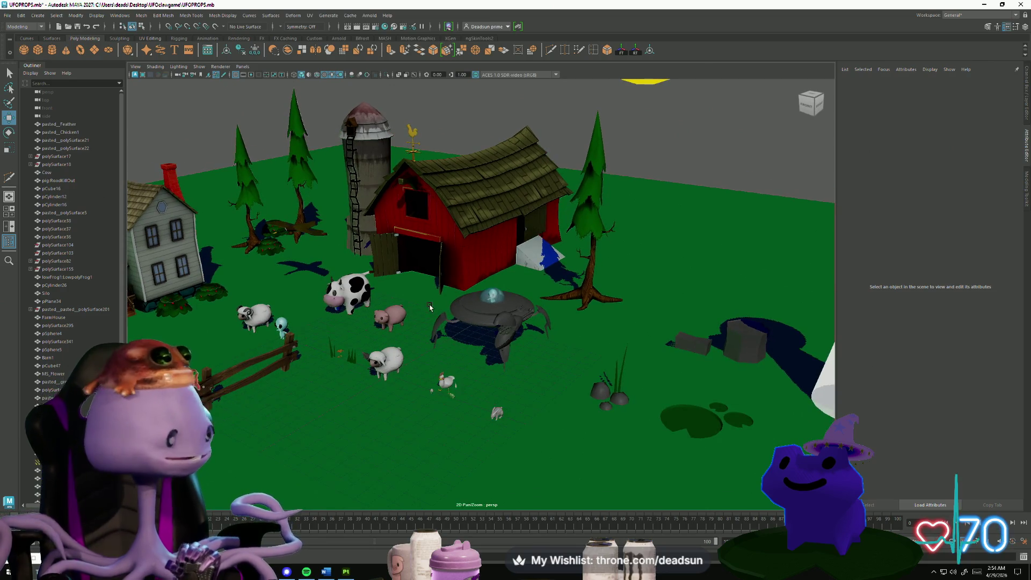
{"action": "left_click_drag", "start_coordinate": [500, 306], "coordinate": [435, 380], "text": "alt"}
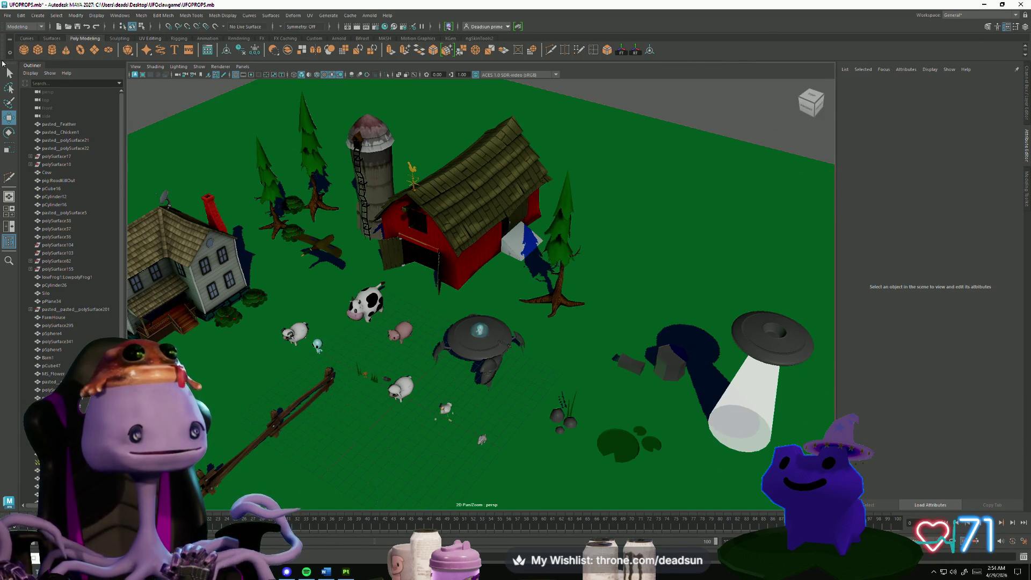
Create a new polygon cylinder and review its attribute tabs.
{"action": "left_click", "coordinate": [52, 51]}
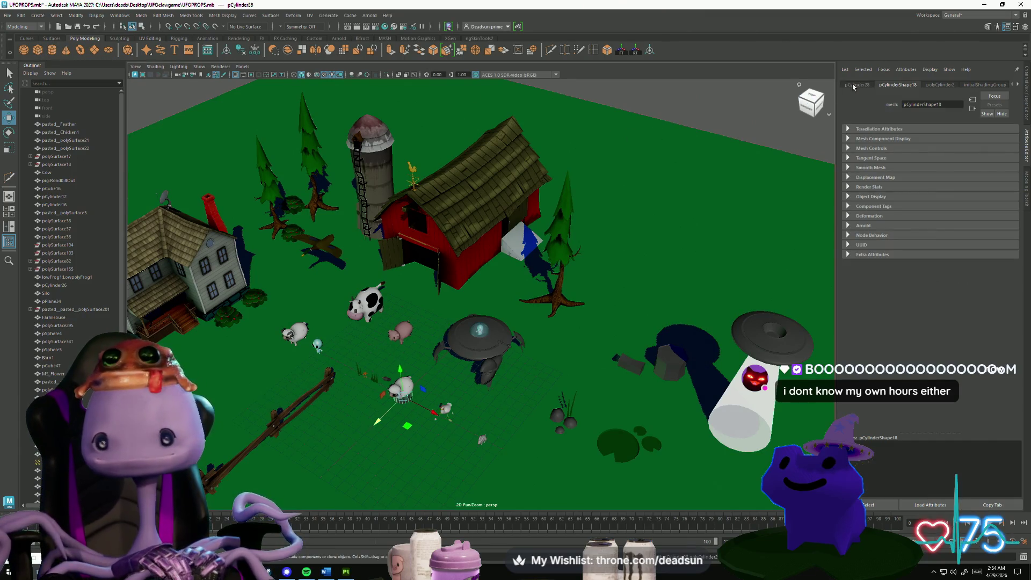
{"action": "left_click", "coordinate": [940, 85]}
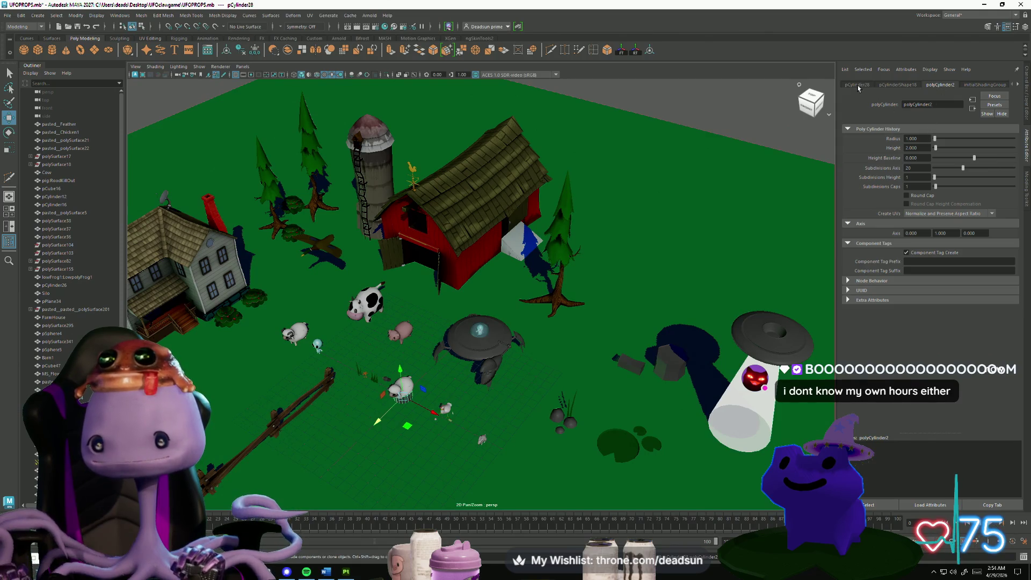
{"action": "left_click", "coordinate": [857, 85]}
{"action": "left_click", "coordinate": [900, 84]}
{"action": "left_click", "coordinate": [945, 85]}
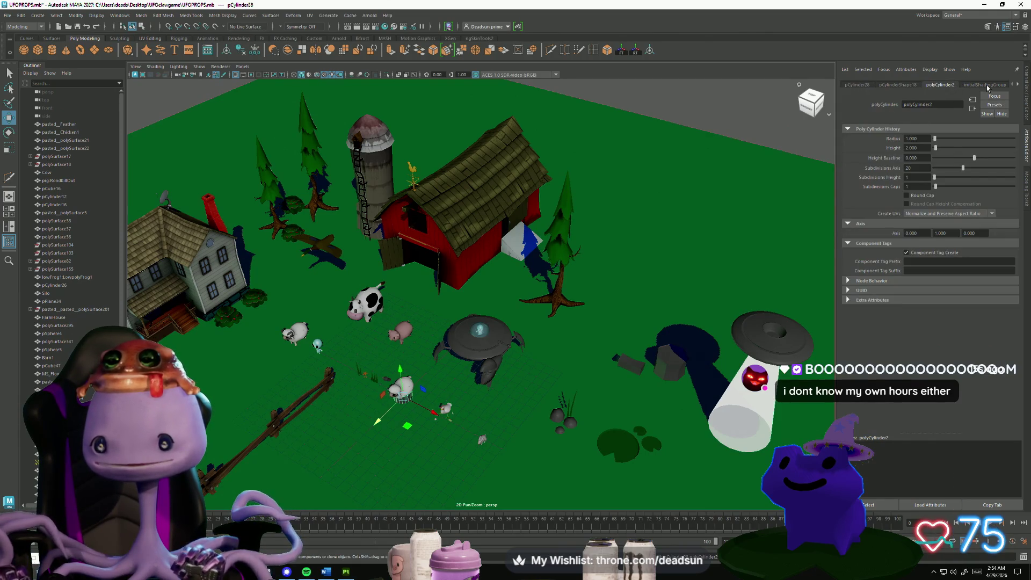
{"action": "left_click", "coordinate": [987, 86]}
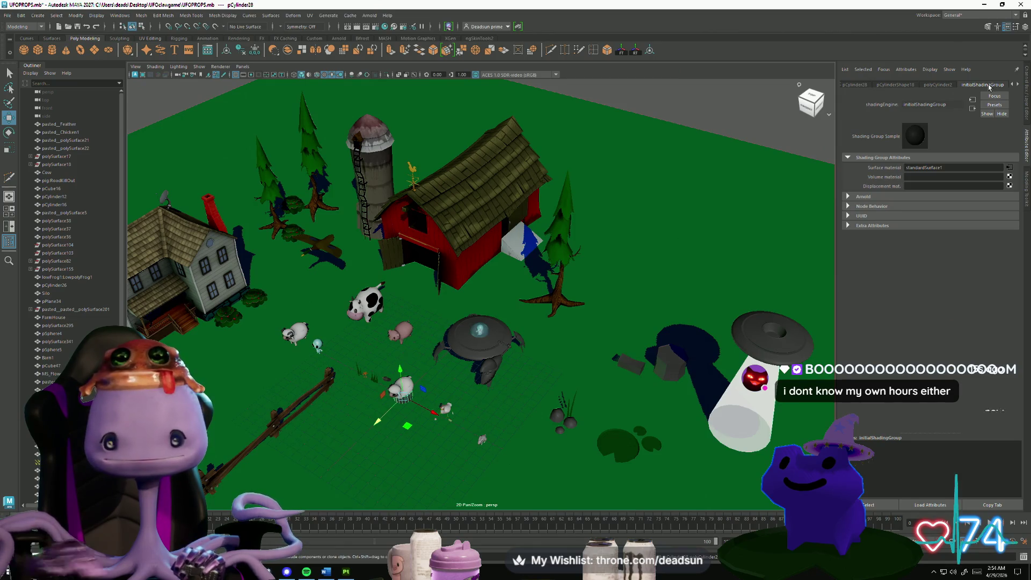
Move the cylinder onto the grass beside the barn ramp.
{"action": "left_click_drag", "start_coordinate": [408, 376], "coordinate": [392, 395], "text": "alt"}
{"action": "scroll", "coordinate": [393, 396], "scroll_direction": "up", "scroll_amount": 2}
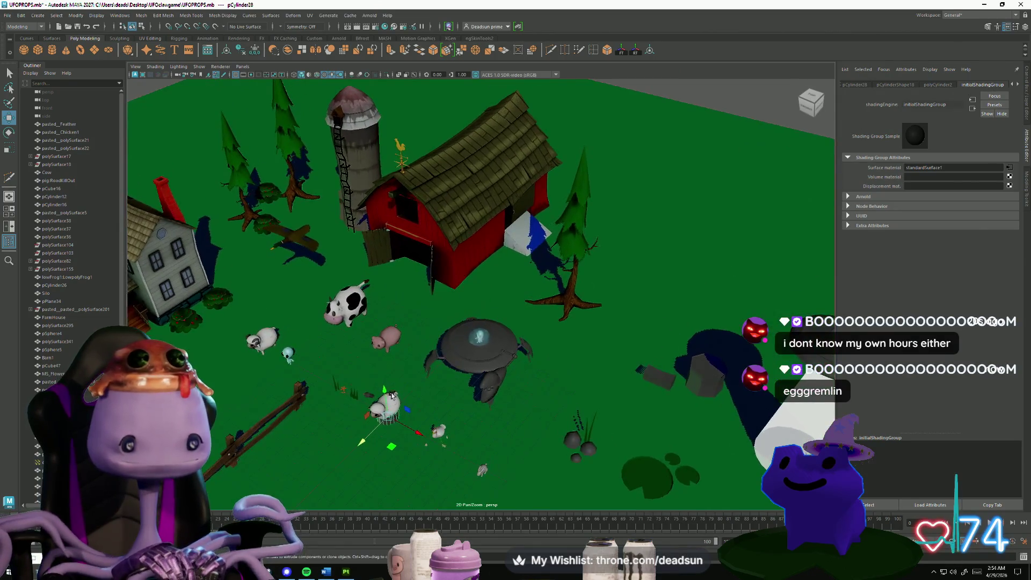
{"action": "mouse_move", "coordinate": [365, 442]}
{"action": "left_mouse_down"}
{"action": "mouse_move", "coordinate": [489, 325]}
{"action": "mouse_move", "coordinate": [514, 315]}
{"action": "left_mouse_up"}
{"action": "key", "text": "f"}
{"action": "scroll", "coordinate": [487, 268], "scroll_direction": "down", "scroll_amount": 3}
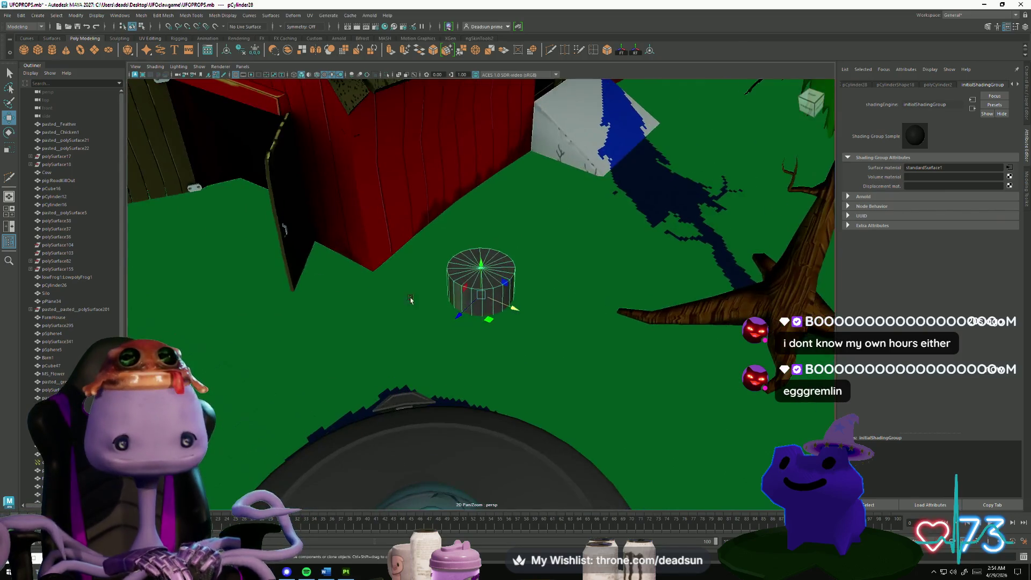
{"action": "mouse_move", "coordinate": [487, 279]}
{"action": "left_mouse_down", "text": "alt"}
{"action": "mouse_move", "coordinate": [487, 245]}
{"action": "mouse_move", "coordinate": [473, 250]}
{"action": "left_mouse_up", "text": "alt"}
Select the cylinder's top vertex ring and set Subdivisions Axis to 6 in polyCylinder2.
{"action": "key", "text": "F9"}
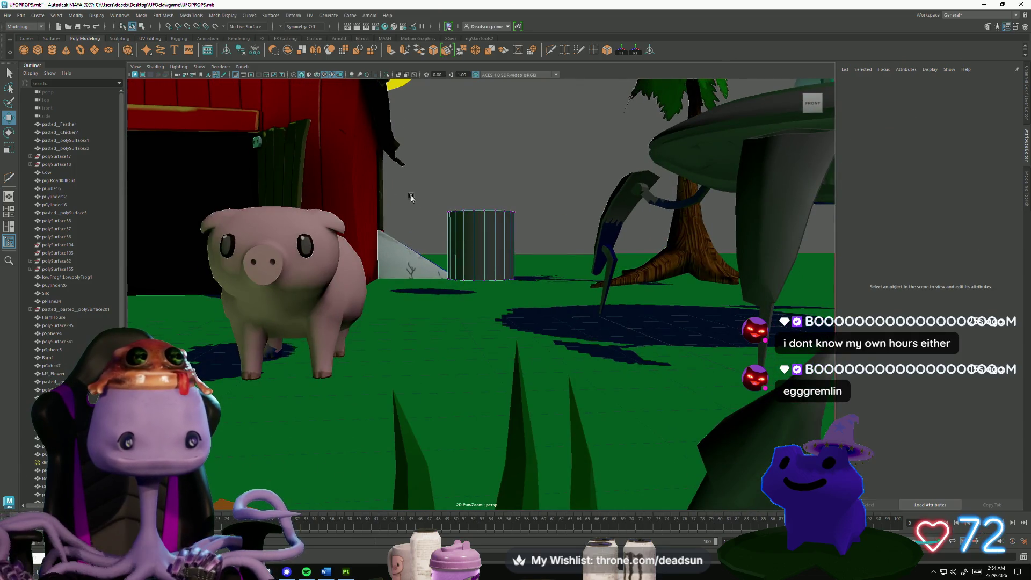
{"action": "left_click_drag", "start_coordinate": [436, 200], "coordinate": [529, 221]}
{"action": "left_click", "coordinate": [907, 84]}
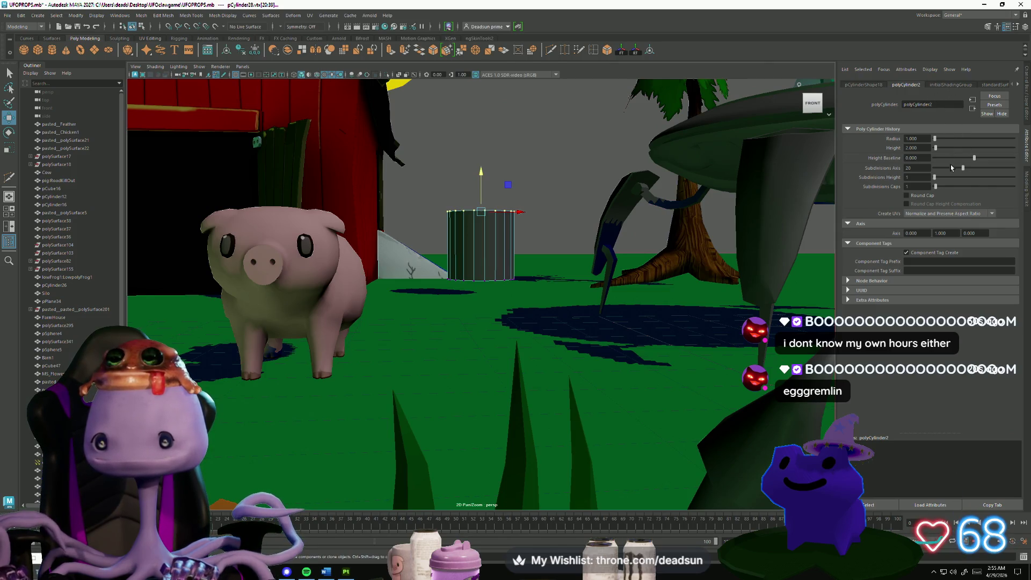
{"action": "left_click_drag", "start_coordinate": [951, 168], "coordinate": [939, 170]}
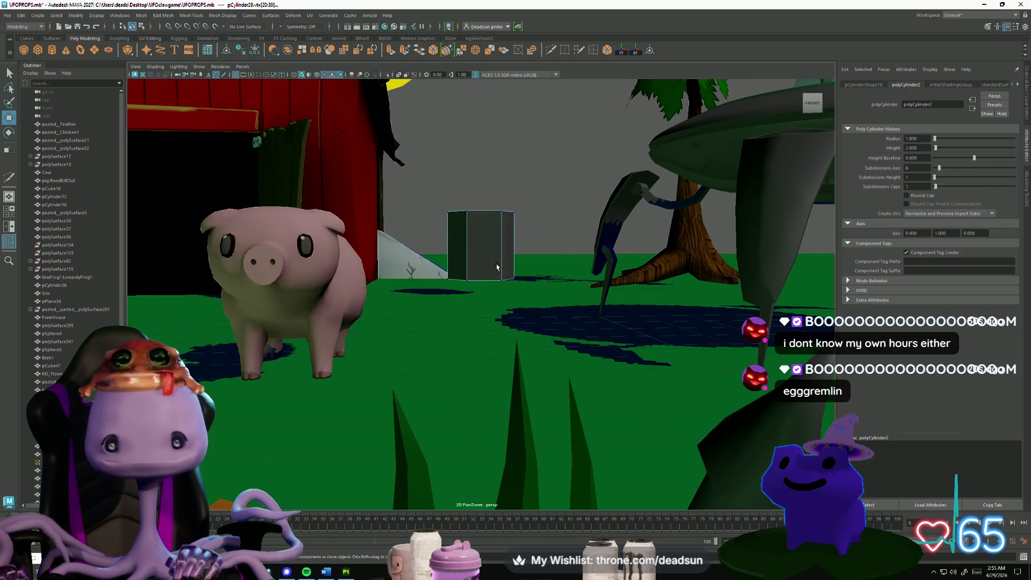
{"action": "mouse_move", "coordinate": [496, 267]}
{"action": "left_mouse_down", "text": "alt"}
{"action": "mouse_move", "coordinate": [537, 226]}
{"action": "mouse_move", "coordinate": [601, 279]}
{"action": "mouse_move", "coordinate": [591, 271]}
{"action": "mouse_move", "coordinate": [553, 306]}
{"action": "mouse_move", "coordinate": [471, 311]}
{"action": "mouse_move", "coordinate": [430, 262]}
{"action": "mouse_move", "coordinate": [537, 231]}
{"action": "mouse_move", "coordinate": [521, 217]}
{"action": "left_mouse_up", "text": "alt"}
{"action": "scroll", "coordinate": [619, 286], "scroll_direction": "up", "scroll_amount": 5}
Scale the cylinder's top edges down to shorten it.
{"action": "left_click", "coordinate": [509, 216]}
{"action": "key", "text": "r"}
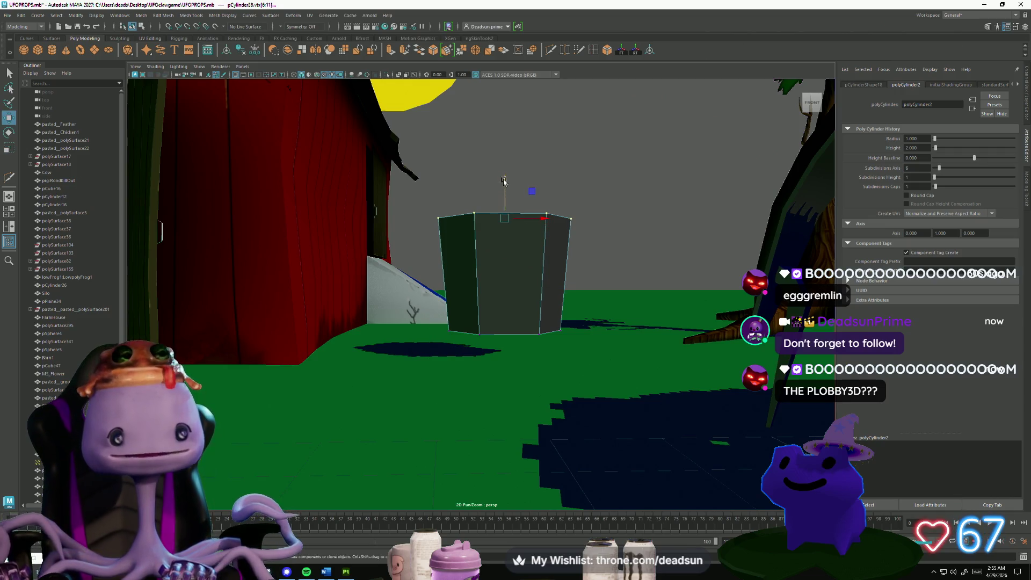
{"action": "mouse_move", "coordinate": [509, 215]}
{"action": "left_mouse_down"}
{"action": "mouse_move", "coordinate": [490, 327]}
{"action": "mouse_move", "coordinate": [474, 293]}
{"action": "left_mouse_up"}
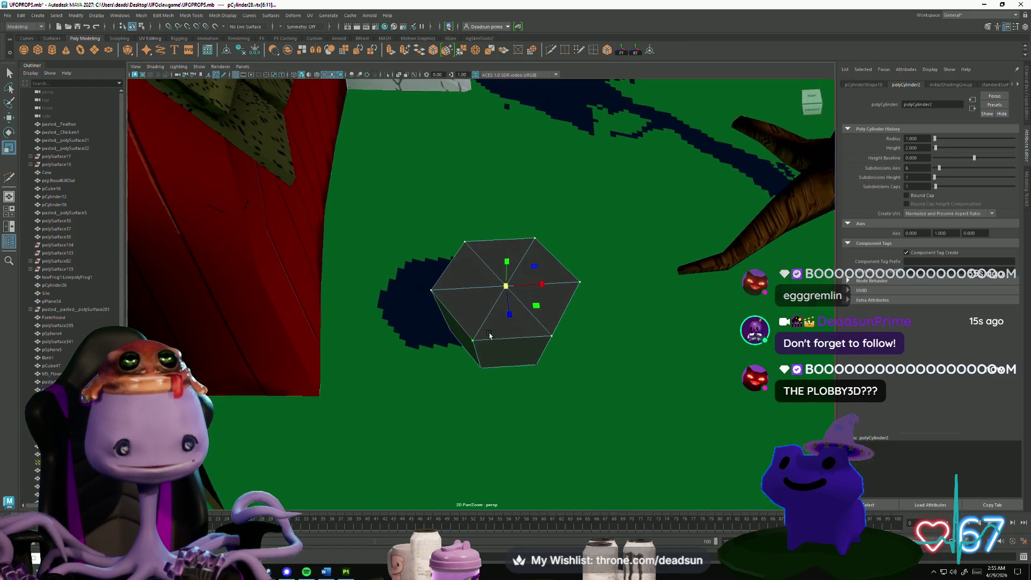
{"action": "right_click_drag", "start_coordinate": [475, 291], "coordinate": [480, 299]}
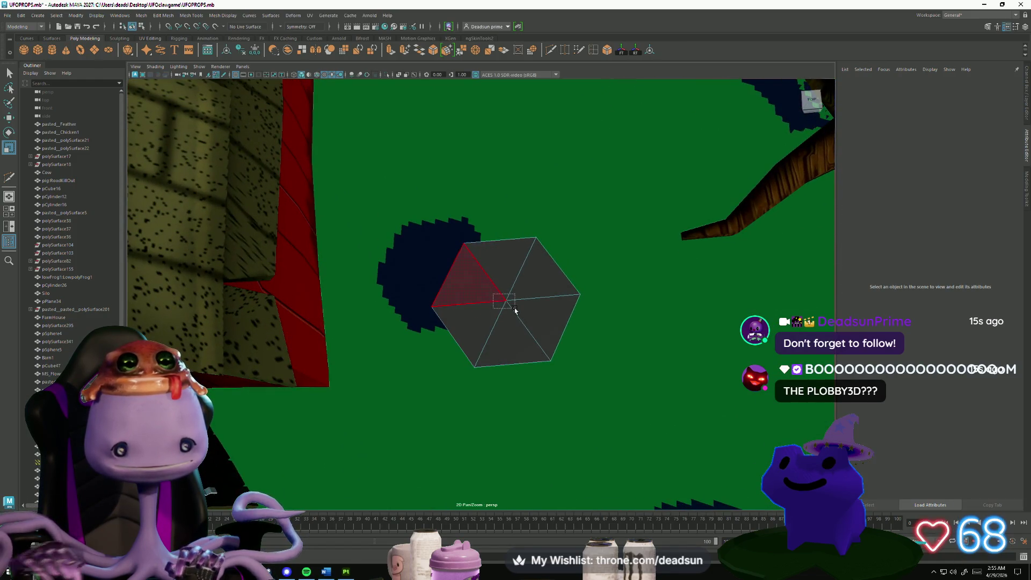
{"action": "mouse_move", "coordinate": [480, 299]}
{"action": "left_mouse_down", "text": "alt"}
{"action": "mouse_move", "coordinate": [516, 280]}
{"action": "mouse_move", "coordinate": [515, 399]}
{"action": "left_mouse_up", "text": "alt"}
Return to Object Mode and duplicate the cylinder with Ctrl+D as a second tier.
{"action": "left_click", "coordinate": [516, 398]}
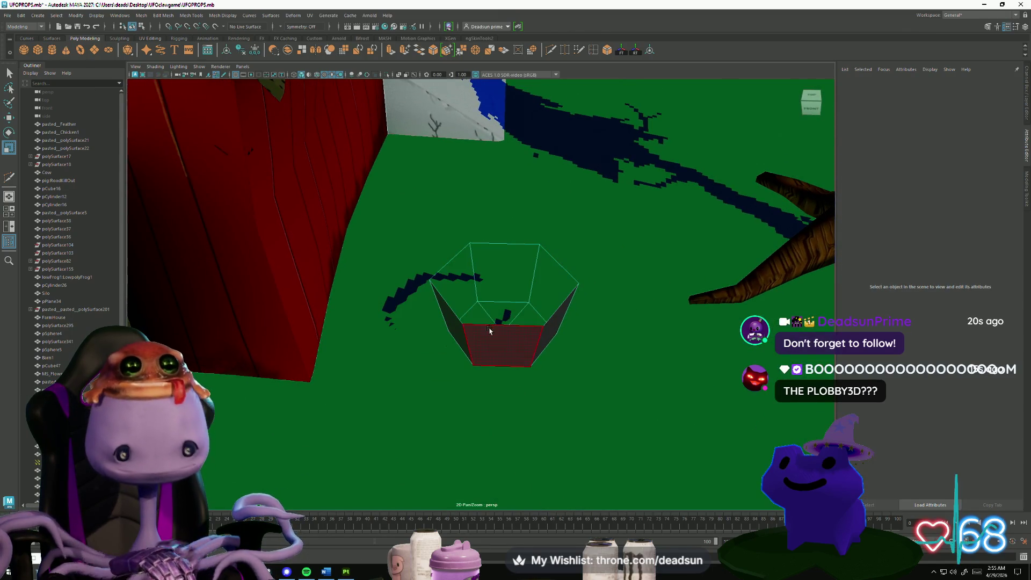
{"action": "mouse_move", "coordinate": [488, 322]}
{"action": "left_mouse_down", "text": "alt"}
{"action": "mouse_move", "coordinate": [502, 355]}
{"action": "mouse_move", "coordinate": [508, 287]}
{"action": "left_mouse_up", "text": "alt"}
{"action": "left_click", "coordinate": [497, 314]}
{"action": "key", "text": "w"}
{"action": "right_click_drag", "start_coordinate": [508, 287], "coordinate": [541, 275]}
{"action": "left_click", "coordinate": [499, 301]}
{"action": "mouse_move", "coordinate": [499, 301]}
{"action": "left_mouse_down", "text": "alt"}
{"action": "mouse_move", "coordinate": [517, 372]}
{"action": "mouse_move", "coordinate": [506, 253]}
{"action": "mouse_move", "coordinate": [515, 228]}
{"action": "mouse_move", "coordinate": [474, 283]}
{"action": "left_mouse_up", "text": "alt"}
{"action": "key", "text": "ctrl+d"}
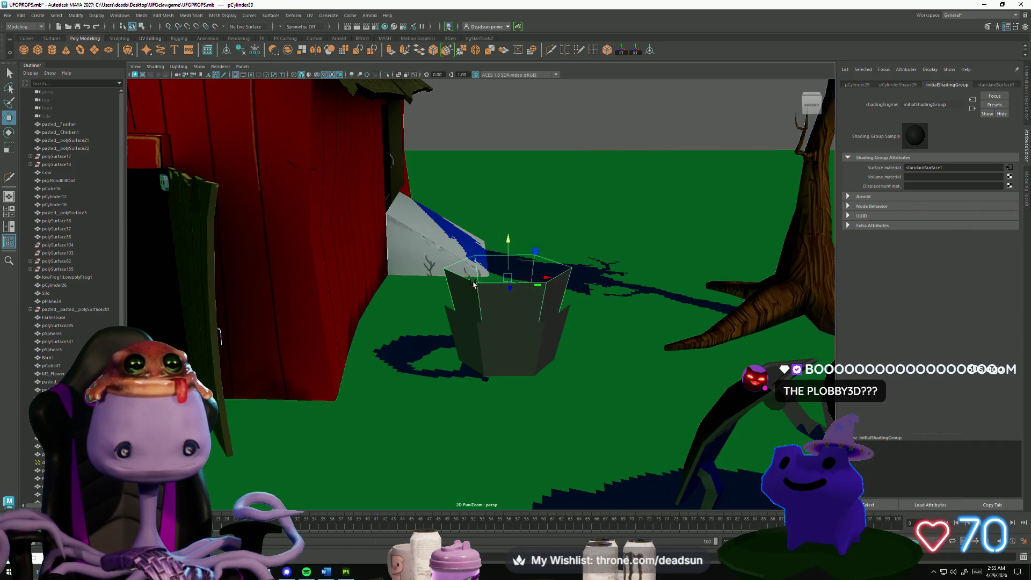
Scale out the second tier's top edge loop so its top flares.
{"action": "right_click_drag", "start_coordinate": [474, 284], "coordinate": [475, 253]}
{"action": "double_click", "coordinate": [509, 282]}
{"action": "key", "text": "r"}
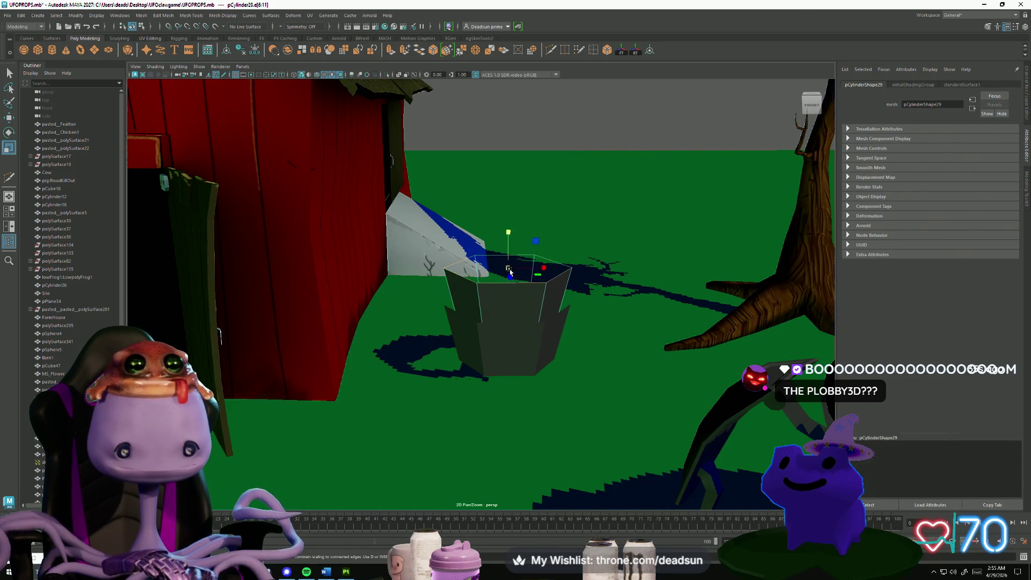
{"action": "mouse_move", "coordinate": [510, 271]}
{"action": "left_mouse_down", "text": "alt"}
{"action": "mouse_move", "coordinate": [497, 395]}
{"action": "mouse_move", "coordinate": [504, 371]}
{"action": "mouse_move", "coordinate": [506, 383]}
{"action": "left_mouse_up", "text": "alt"}
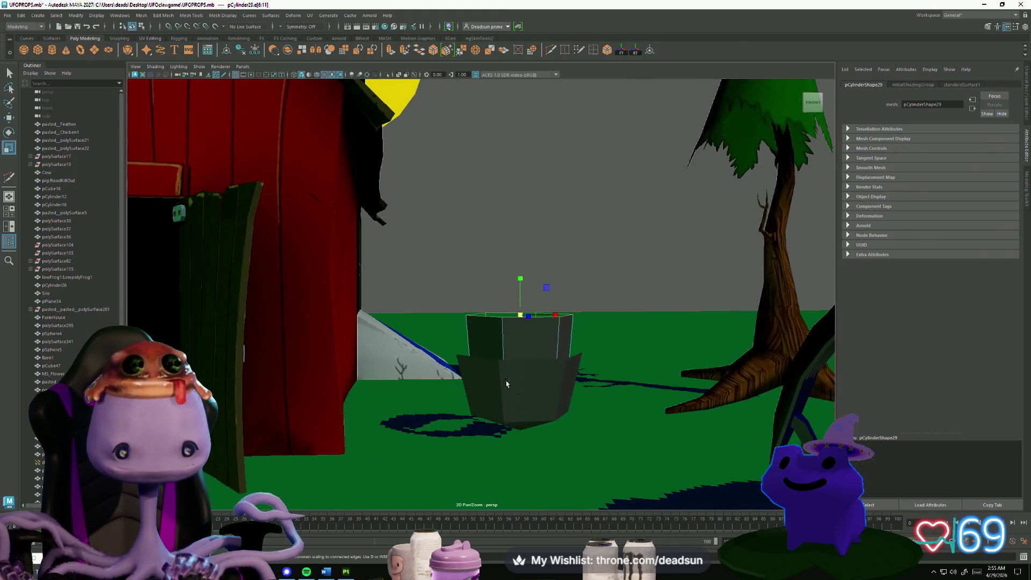
Raise pCylinder30 above the stack, narrow it, and adjust its top-ring vertices as a third tier.
{"action": "left_click", "coordinate": [502, 343]}
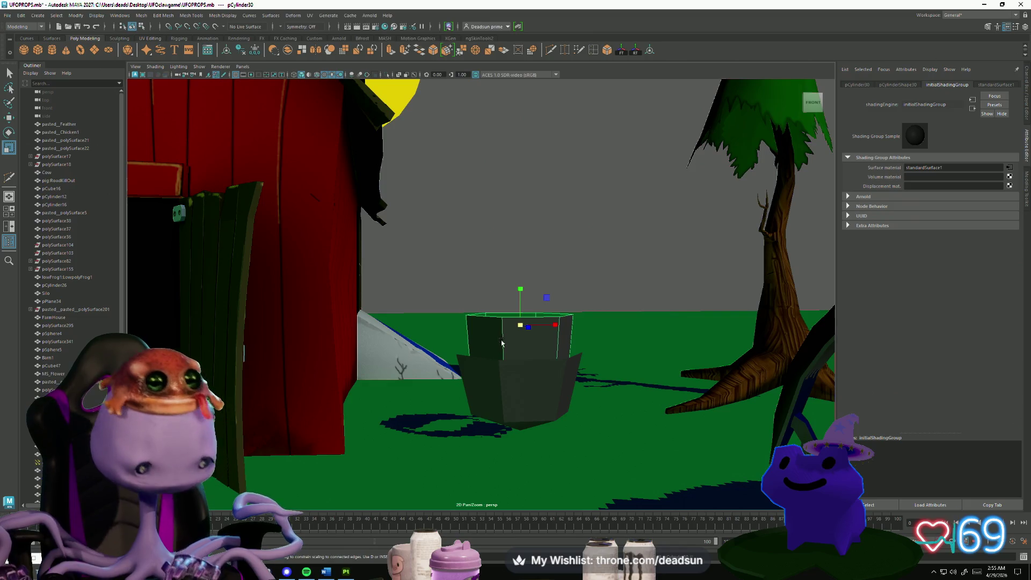
{"action": "key", "text": "w"}
{"action": "mouse_move", "coordinate": [522, 294]}
{"action": "left_mouse_down"}
{"action": "mouse_move", "coordinate": [532, 226]}
{"action": "mouse_move", "coordinate": [535, 259]}
{"action": "mouse_move", "coordinate": [493, 299]}
{"action": "left_mouse_up"}
{"action": "key", "text": "r"}
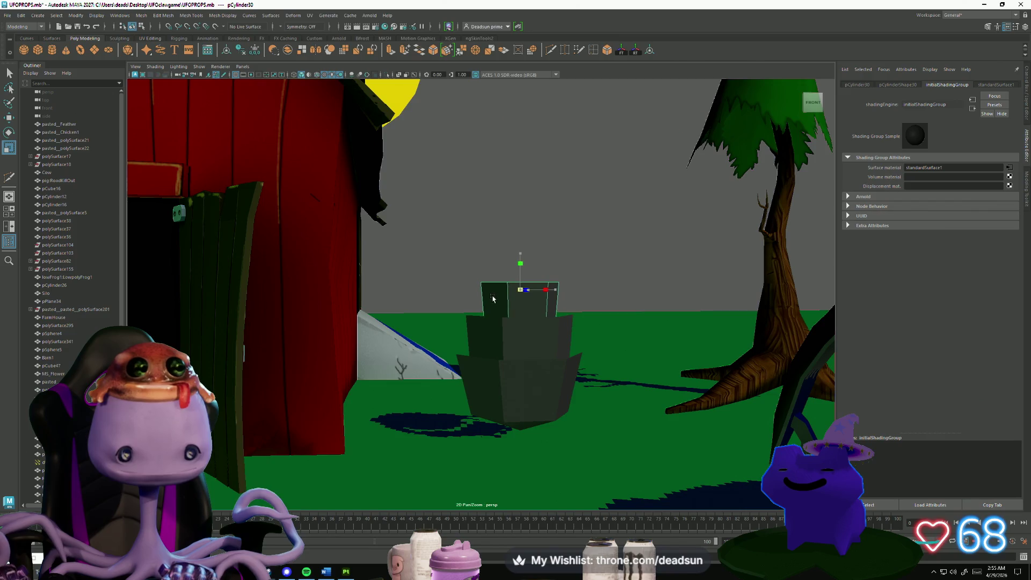
{"action": "right_click_drag", "start_coordinate": [493, 295], "coordinate": [453, 294]}
{"action": "left_click_drag", "start_coordinate": [449, 257], "coordinate": [621, 300]}
{"action": "mouse_move", "coordinate": [501, 287]}
{"action": "left_mouse_down", "text": "alt"}
{"action": "mouse_move", "coordinate": [489, 387]}
{"action": "mouse_move", "coordinate": [500, 340]}
{"action": "mouse_move", "coordinate": [516, 397]}
{"action": "mouse_move", "coordinate": [567, 388]}
{"action": "left_mouse_up", "text": "alt"}
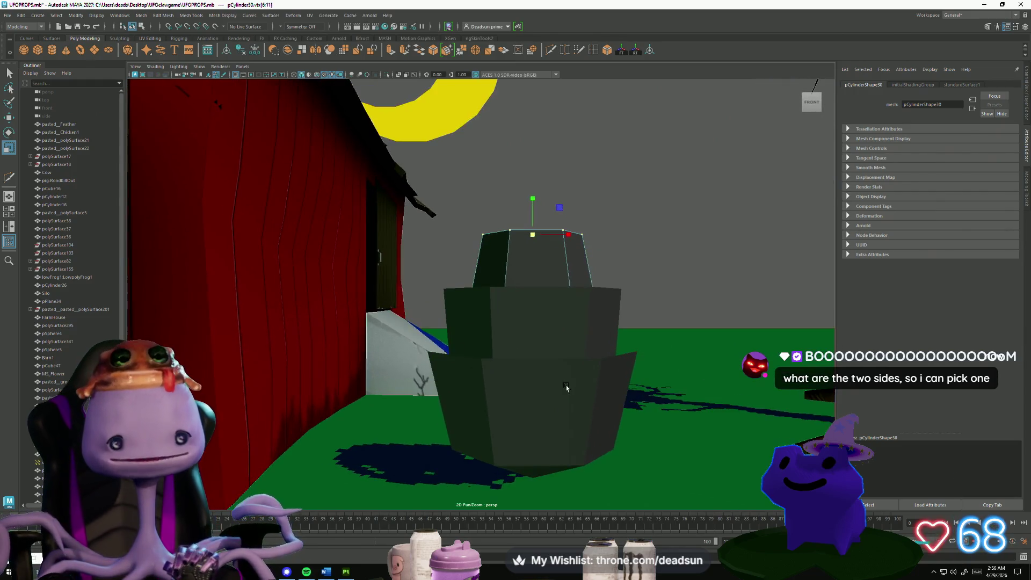
{"action": "right_click_drag", "start_coordinate": [525, 252], "coordinate": [616, 212]}
{"action": "mouse_move", "coordinate": [617, 211]}
{"action": "left_mouse_down", "text": "alt"}
{"action": "mouse_move", "coordinate": [471, 319]}
{"action": "mouse_move", "coordinate": [463, 306]}
{"action": "mouse_move", "coordinate": [464, 321]}
{"action": "left_mouse_up", "text": "alt"}
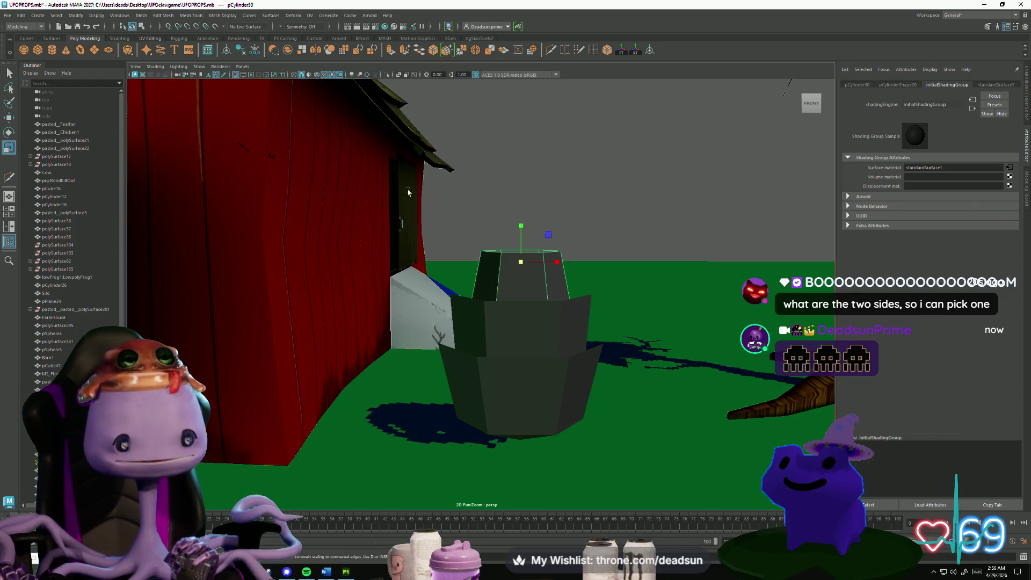
Widen the top ring of the current top tier.
{"action": "left_click_drag", "start_coordinate": [497, 258], "coordinate": [496, 256], "text": "alt"}
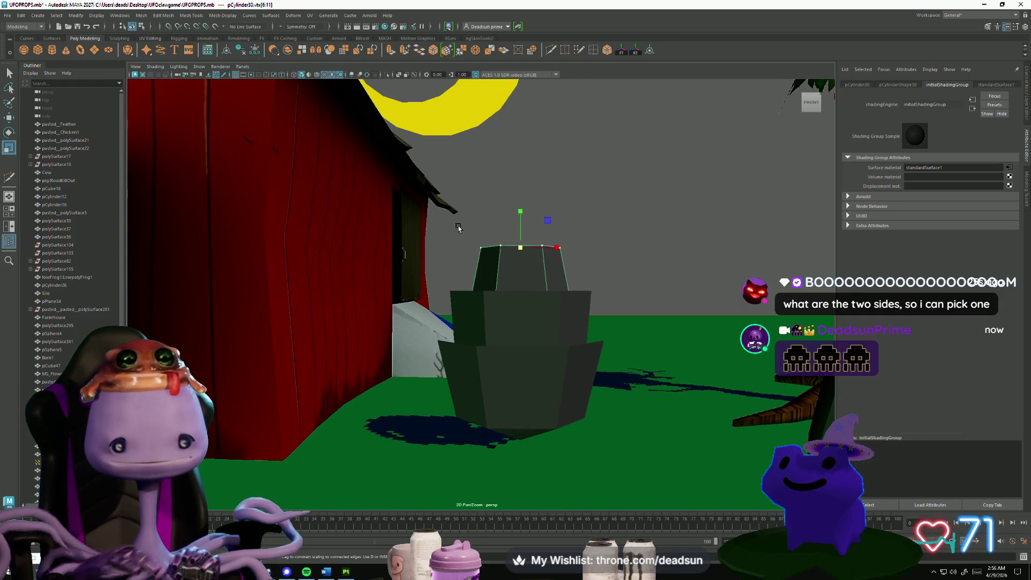
{"action": "mouse_move", "coordinate": [458, 227]}
{"action": "middle_mouse_down"}
{"action": "mouse_move", "coordinate": [580, 273]}
{"action": "mouse_move", "coordinate": [525, 249]}
{"action": "middle_mouse_up"}
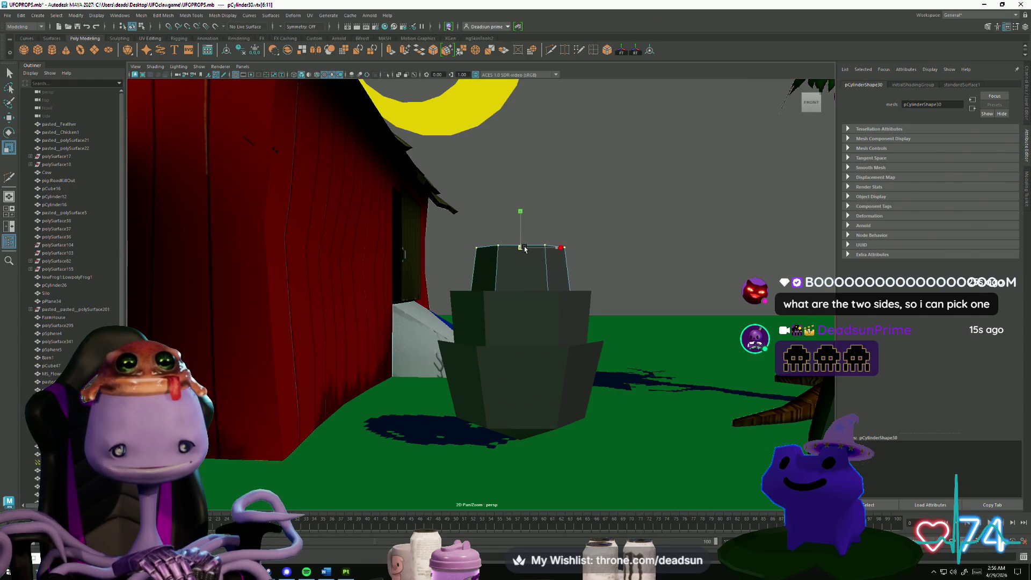
{"action": "mouse_move", "coordinate": [525, 249]}
{"action": "left_mouse_down", "text": "alt"}
{"action": "mouse_move", "coordinate": [499, 258]}
{"action": "mouse_move", "coordinate": [515, 269]}
{"action": "left_mouse_up", "text": "alt"}
{"action": "mouse_move", "coordinate": [515, 269]}
{"action": "right_mouse_down"}
{"action": "mouse_move", "coordinate": [590, 224]}
{"action": "mouse_move", "coordinate": [537, 257]}
{"action": "right_mouse_up"}
{"action": "left_click_drag", "start_coordinate": [537, 258], "coordinate": [510, 290], "text": "alt"}
{"action": "right_click_drag", "start_coordinate": [510, 290], "coordinate": [495, 310], "text": "alt"}
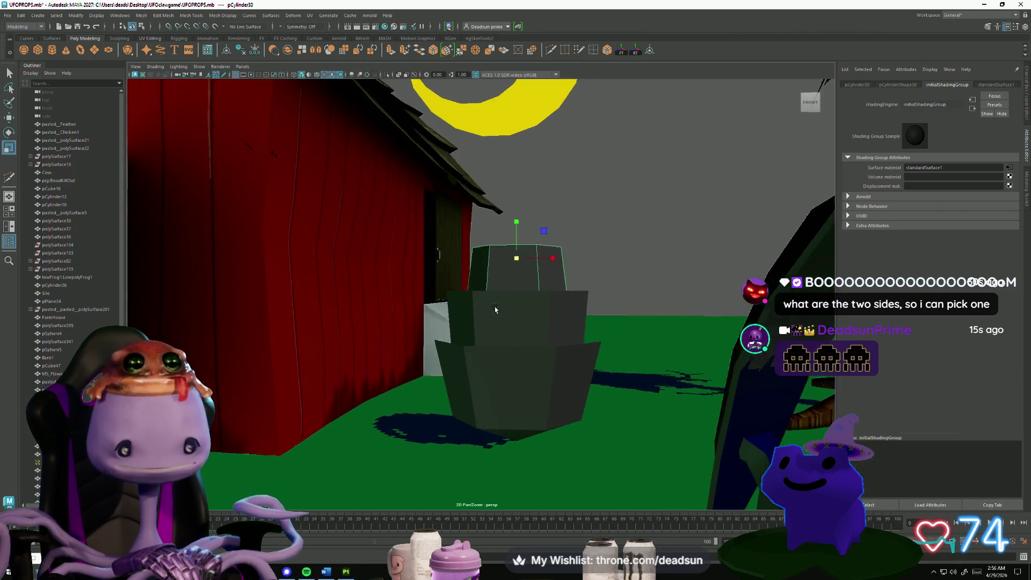
{"action": "left_click_drag", "start_coordinate": [495, 310], "coordinate": [498, 307], "text": "alt"}
Add a narrower tier raised above the stack, with its top vertices widened slightly.
{"action": "key", "text": "w"}
{"action": "left_click_drag", "start_coordinate": [517, 223], "coordinate": [517, 179]}
{"action": "key", "text": "r"}
{"action": "mouse_move", "coordinate": [521, 231]}
{"action": "left_mouse_down"}
{"action": "mouse_move", "coordinate": [492, 221]}
{"action": "mouse_move", "coordinate": [524, 220]}
{"action": "mouse_move", "coordinate": [520, 175]}
{"action": "mouse_move", "coordinate": [504, 246]}
{"action": "mouse_move", "coordinate": [591, 173]}
{"action": "left_mouse_up"}
{"action": "key", "text": "F9"}
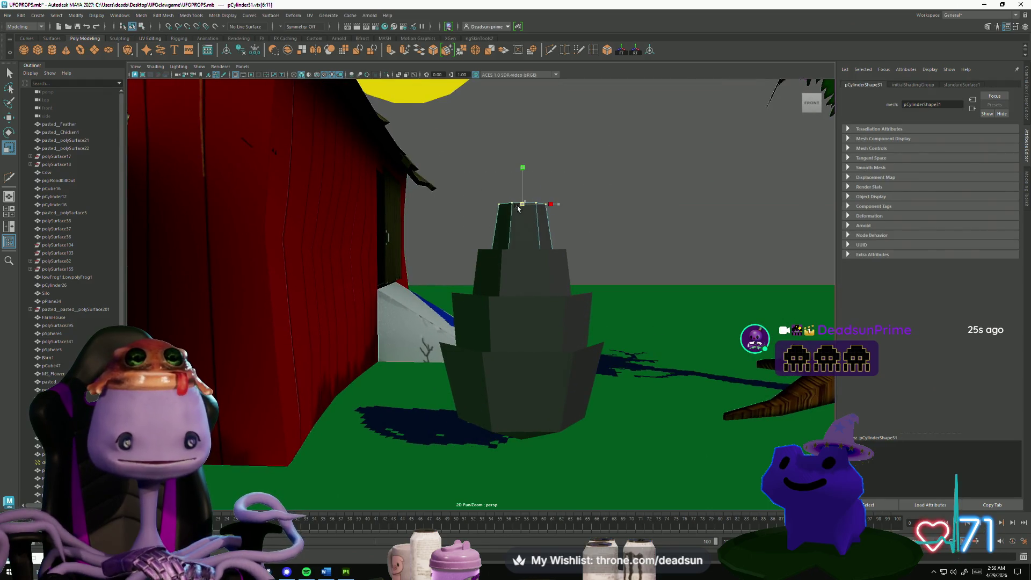
{"action": "left_click_drag", "start_coordinate": [515, 210], "coordinate": [563, 232]}
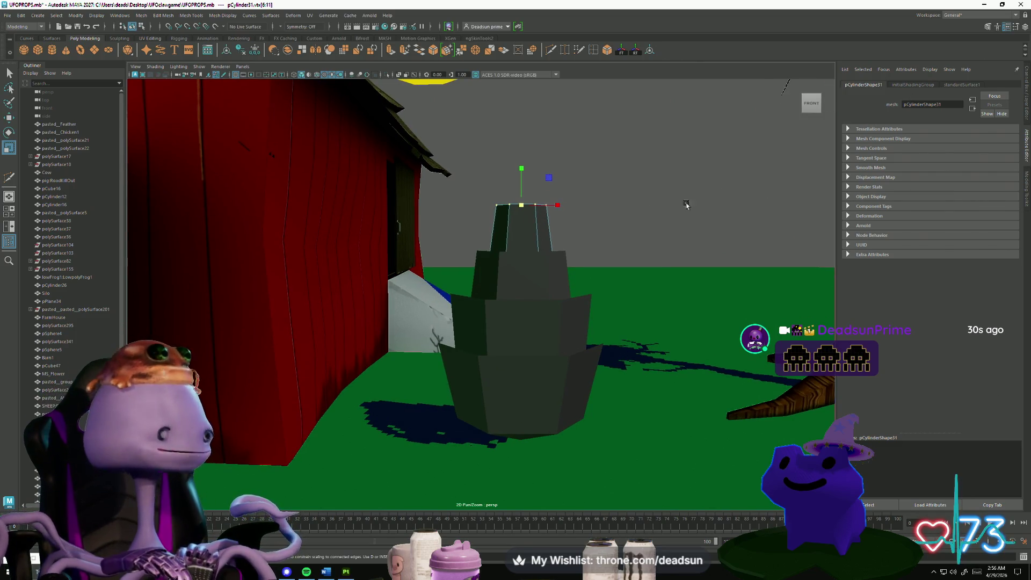
{"action": "mouse_move", "coordinate": [522, 271]}
{"action": "left_mouse_down", "text": "alt"}
{"action": "mouse_move", "coordinate": [517, 324]}
{"action": "mouse_move", "coordinate": [520, 263]}
{"action": "mouse_move", "coordinate": [547, 249]}
{"action": "mouse_move", "coordinate": [547, 257]}
{"action": "left_mouse_up", "text": "alt"}
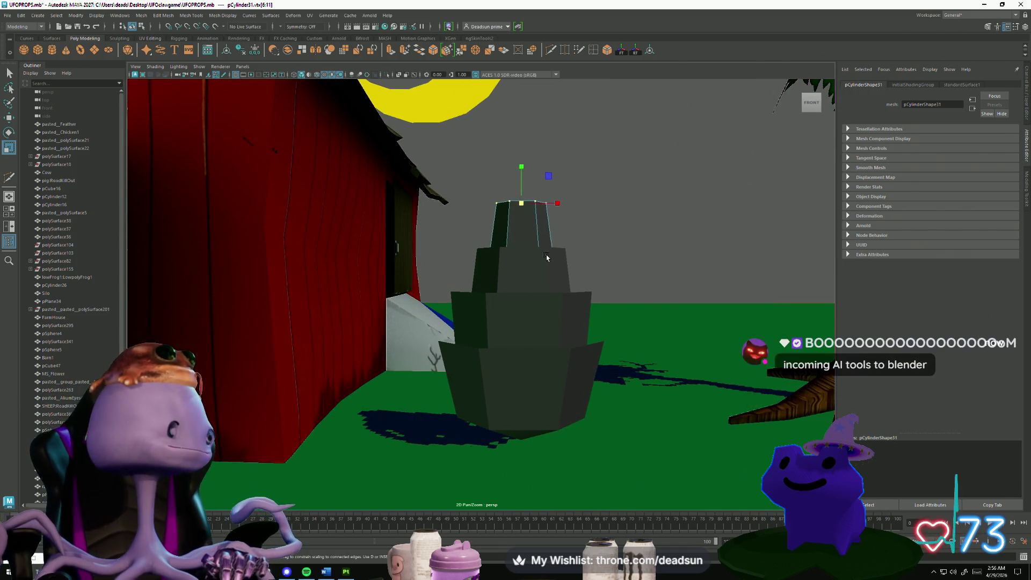
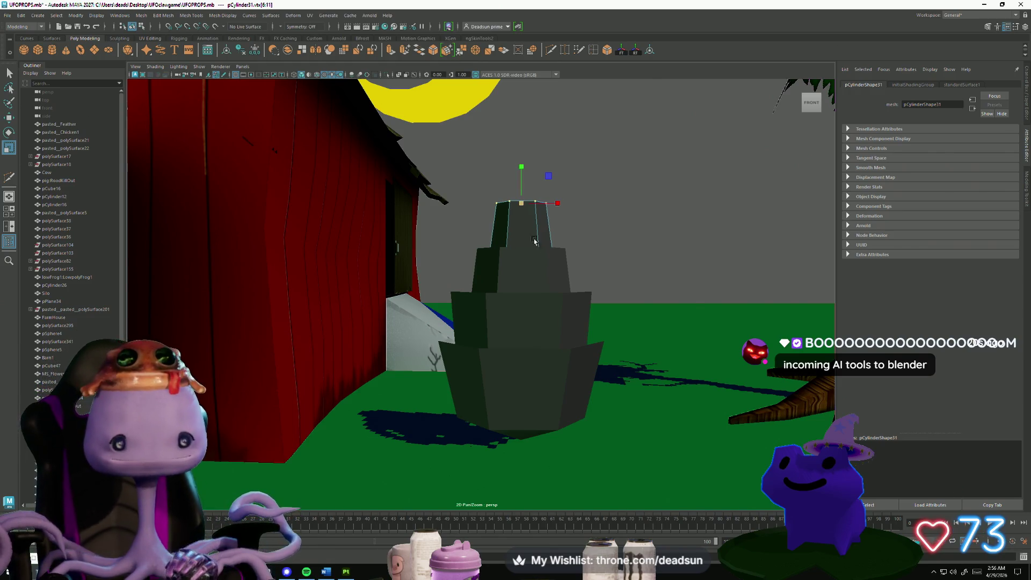
Add a horizontal edge loop around the top cylinder tier with Multi-Cut.
{"action": "mouse_move", "coordinate": [546, 253]}
{"action": "left_mouse_down", "text": "alt"}
{"action": "mouse_move", "coordinate": [539, 225]}
{"action": "mouse_move", "coordinate": [532, 262]}
{"action": "left_mouse_up", "text": "alt"}
{"action": "right_click_drag", "start_coordinate": [532, 262], "coordinate": [540, 293], "text": "alt"}
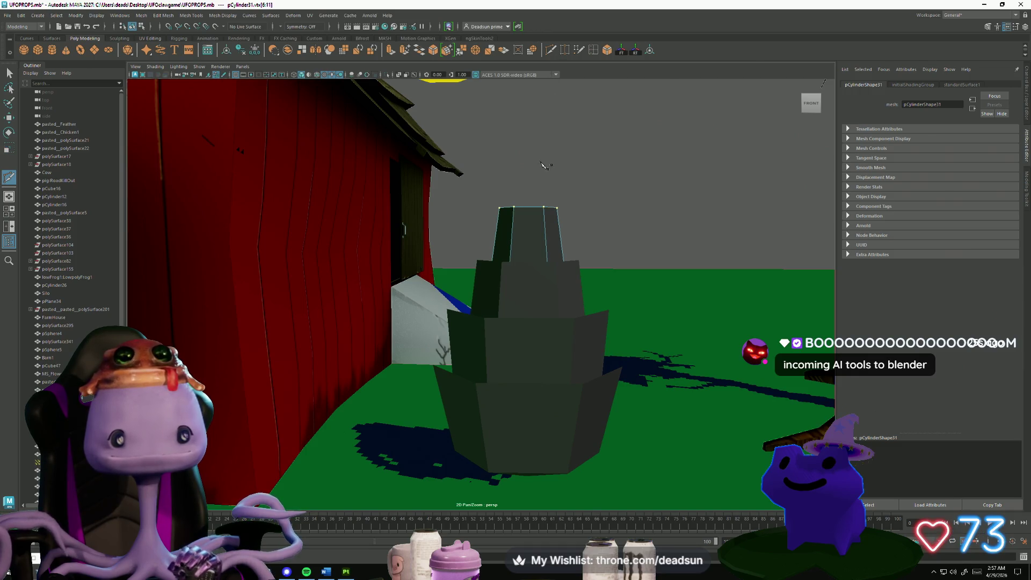
{"action": "left_click_drag", "start_coordinate": [543, 165], "coordinate": [563, 165], "text": "alt"}
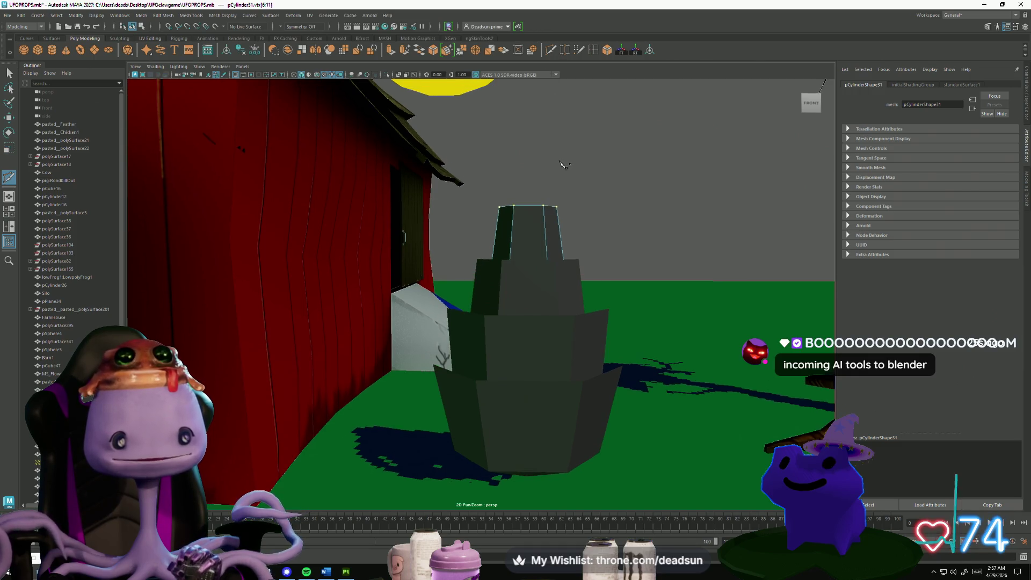
{"action": "left_click", "coordinate": [581, 242], "text": "ctrl"}
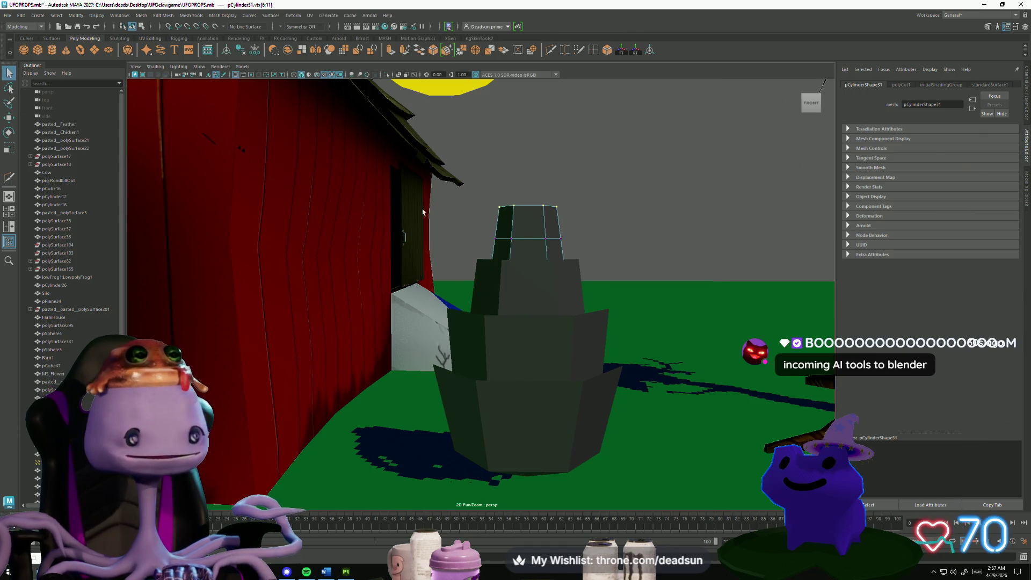
Marquee-select the top tier's upper ring of vertices.
{"action": "right_click_drag", "start_coordinate": [493, 217], "coordinate": [465, 221]}
{"action": "left_click_drag", "start_coordinate": [466, 221], "coordinate": [591, 246]}
{"action": "key", "text": "r"}
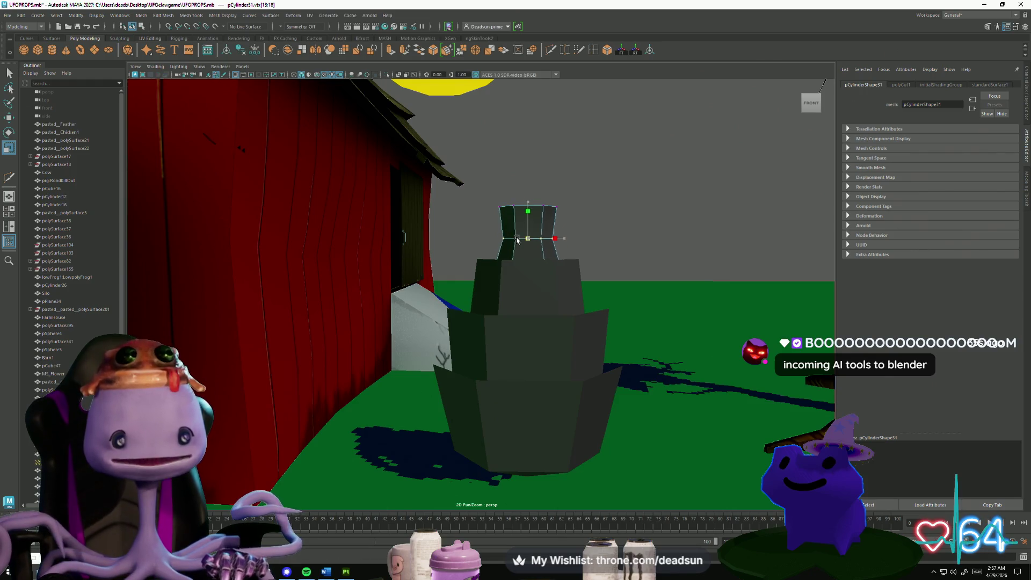
{"action": "key", "text": "w"}
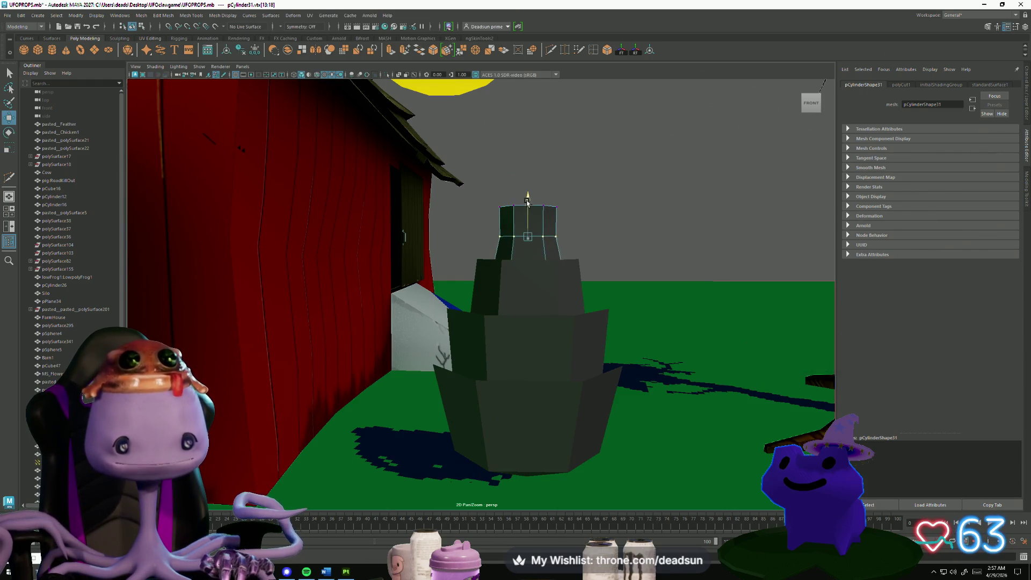
{"action": "mouse_move", "coordinate": [473, 197]}
{"action": "left_mouse_down"}
{"action": "mouse_move", "coordinate": [570, 222]}
{"action": "mouse_move", "coordinate": [558, 247]}
{"action": "mouse_move", "coordinate": [539, 218]}
{"action": "left_mouse_up"}
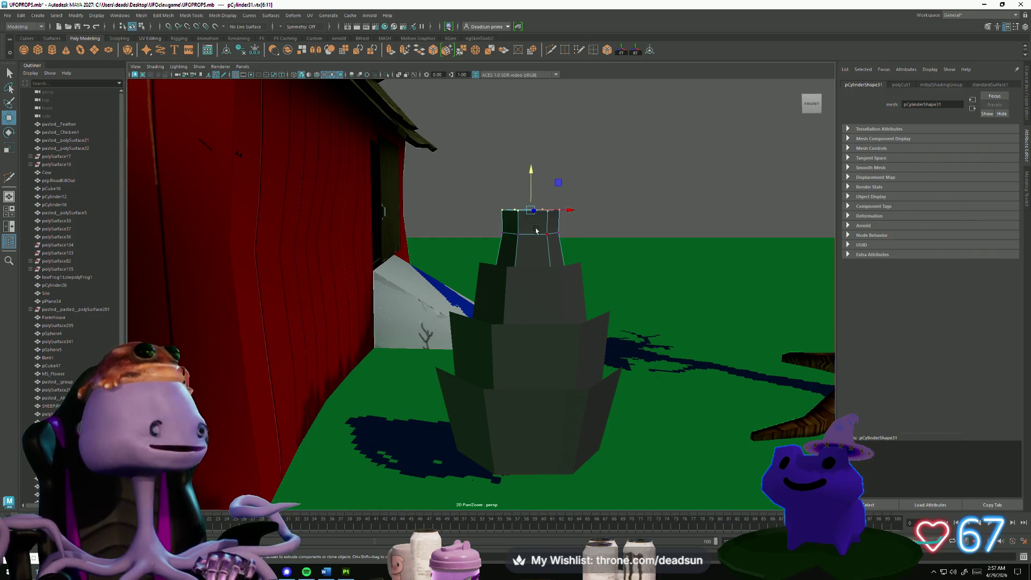
Move the top vertex ring down slightly.
{"action": "left_click_drag", "start_coordinate": [535, 230], "coordinate": [540, 235], "text": "alt"}
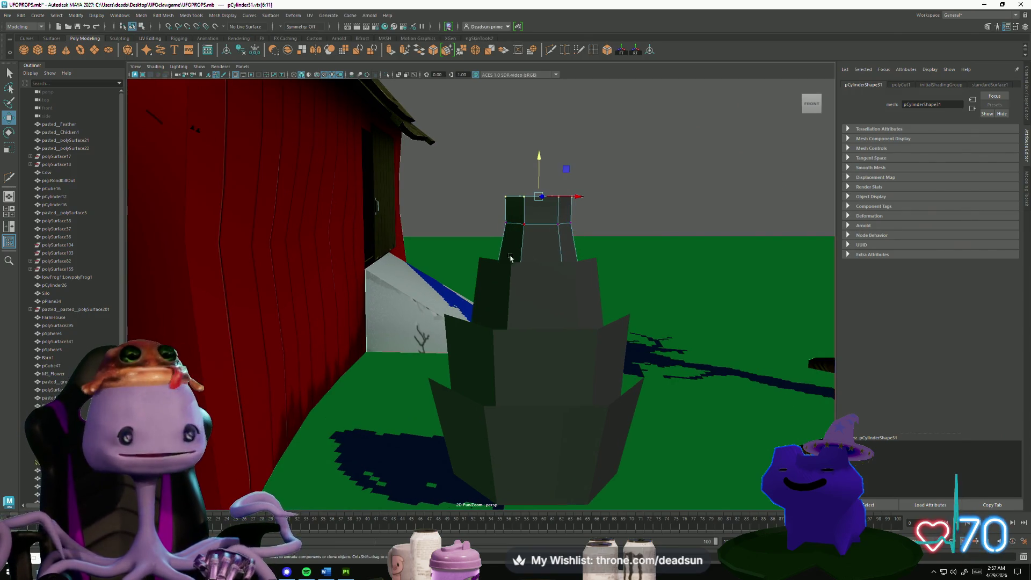
{"action": "mouse_move", "coordinate": [552, 274]}
{"action": "left_mouse_down", "text": "alt"}
{"action": "mouse_move", "coordinate": [515, 269]}
{"action": "mouse_move", "coordinate": [529, 267]}
{"action": "mouse_move", "coordinate": [533, 285]}
{"action": "mouse_move", "coordinate": [573, 292]}
{"action": "mouse_move", "coordinate": [554, 290]}
{"action": "left_mouse_up", "text": "alt"}
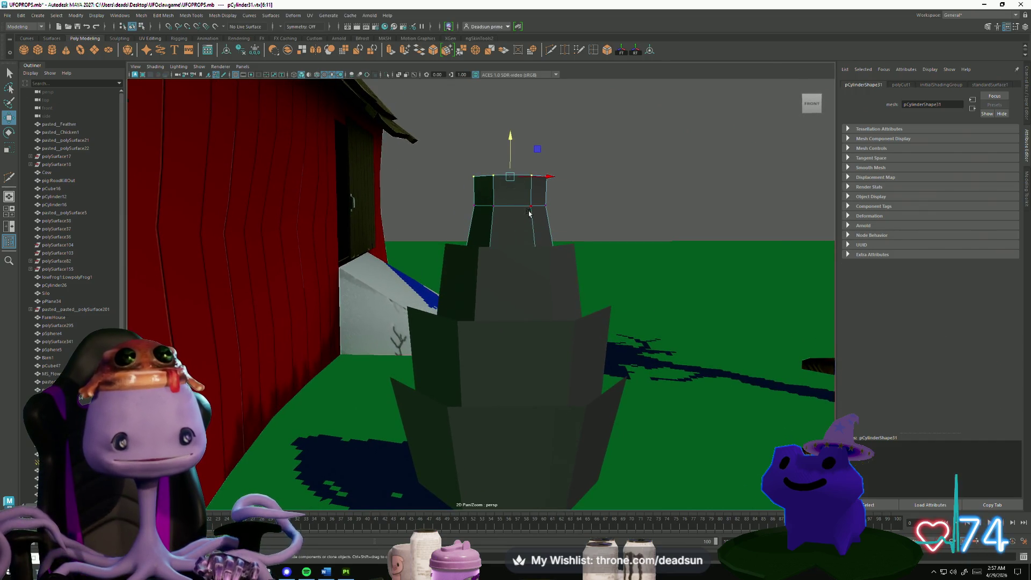
{"action": "left_click_drag", "start_coordinate": [529, 213], "coordinate": [505, 220], "text": "alt"}
{"action": "right_click", "coordinate": [505, 220]}
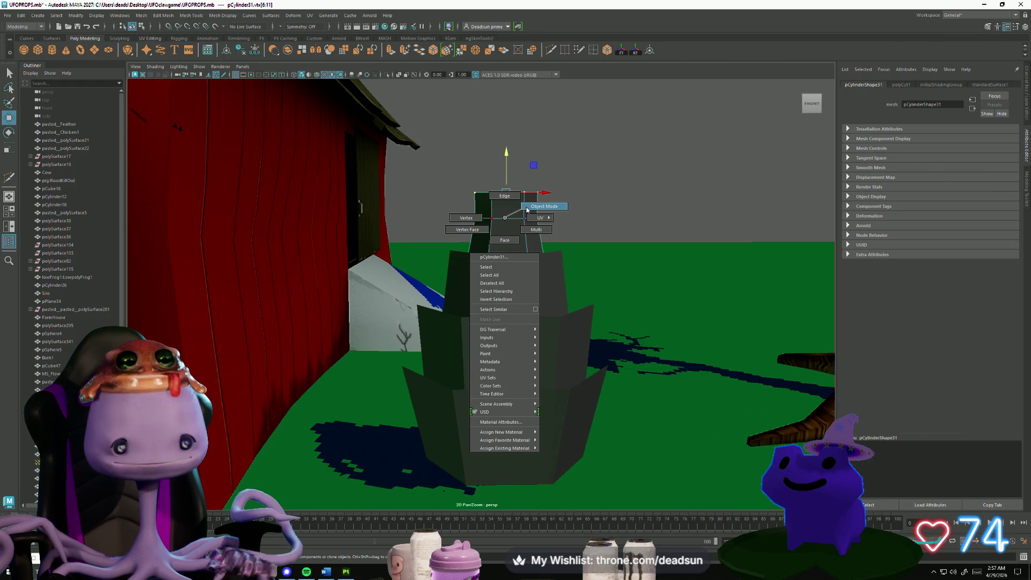
{"action": "key", "text": "r"}
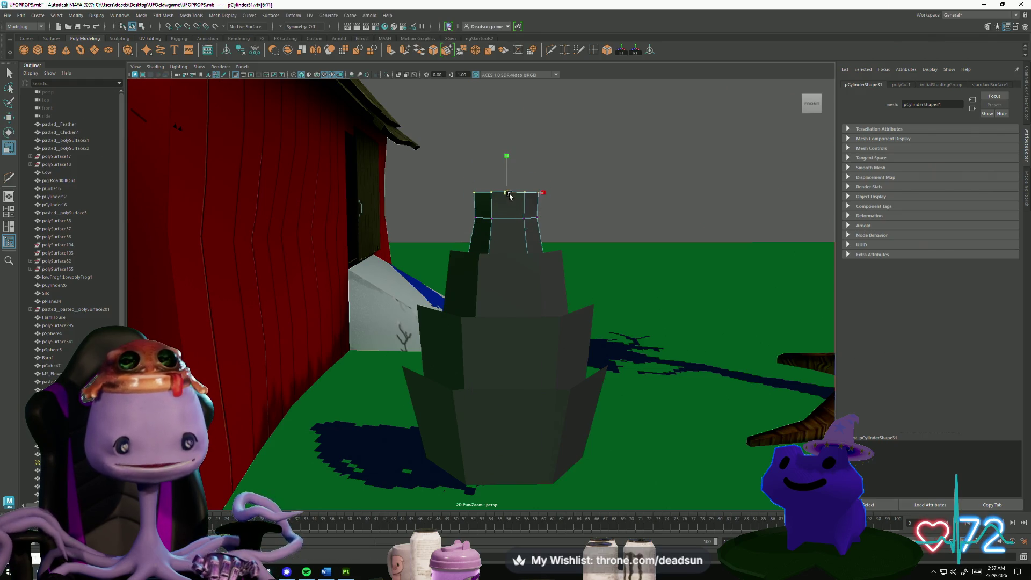
{"action": "key", "text": "w"}
{"action": "left_click_drag", "start_coordinate": [508, 150], "coordinate": [508, 161]}
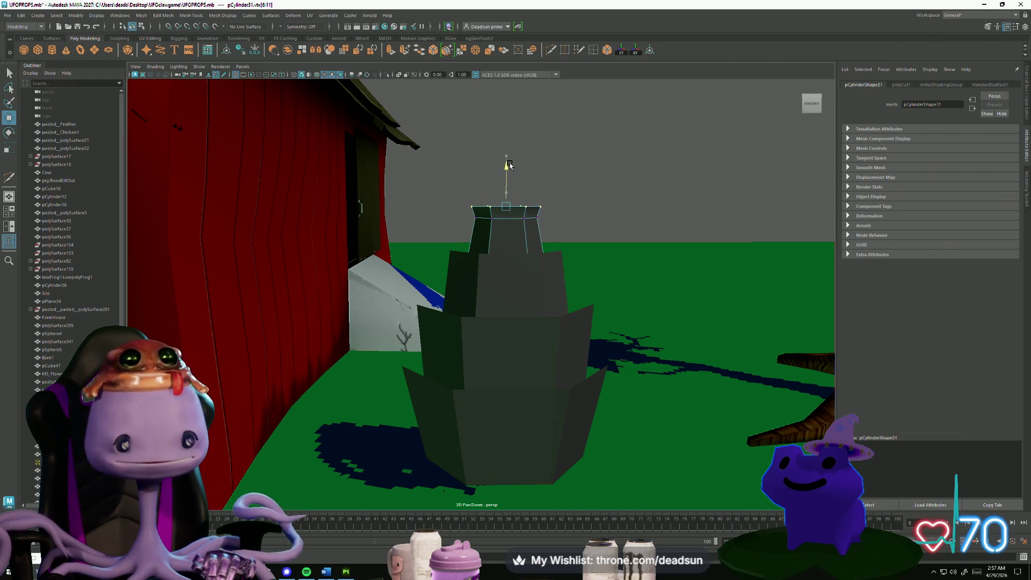
Switch the cylinder back to Object Mode.
{"action": "key", "text": "r"}
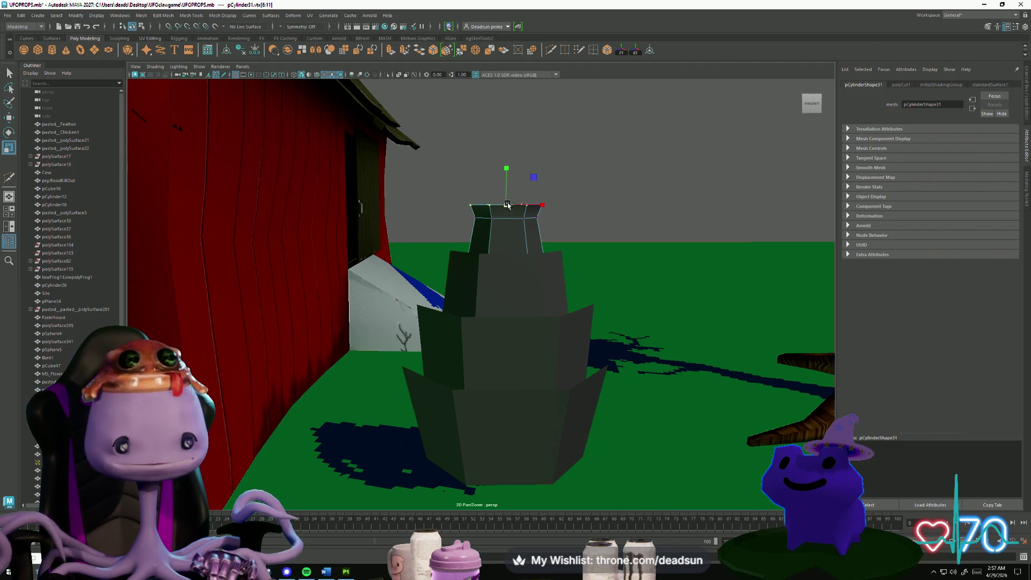
{"action": "mouse_move", "coordinate": [507, 204]}
{"action": "left_mouse_down", "text": "alt"}
{"action": "mouse_move", "coordinate": [505, 228]}
{"action": "mouse_move", "coordinate": [582, 223]}
{"action": "mouse_move", "coordinate": [578, 287]}
{"action": "mouse_move", "coordinate": [426, 288]}
{"action": "mouse_move", "coordinate": [457, 321]}
{"action": "mouse_move", "coordinate": [483, 301]}
{"action": "mouse_move", "coordinate": [491, 327]}
{"action": "left_mouse_up", "text": "alt"}
{"action": "right_click", "coordinate": [505, 229]}
{"action": "left_click", "coordinate": [519, 222]}
Select the lower and upper cylinder pieces in turn while orbiting around the prop.
{"action": "left_click", "coordinate": [503, 311]}
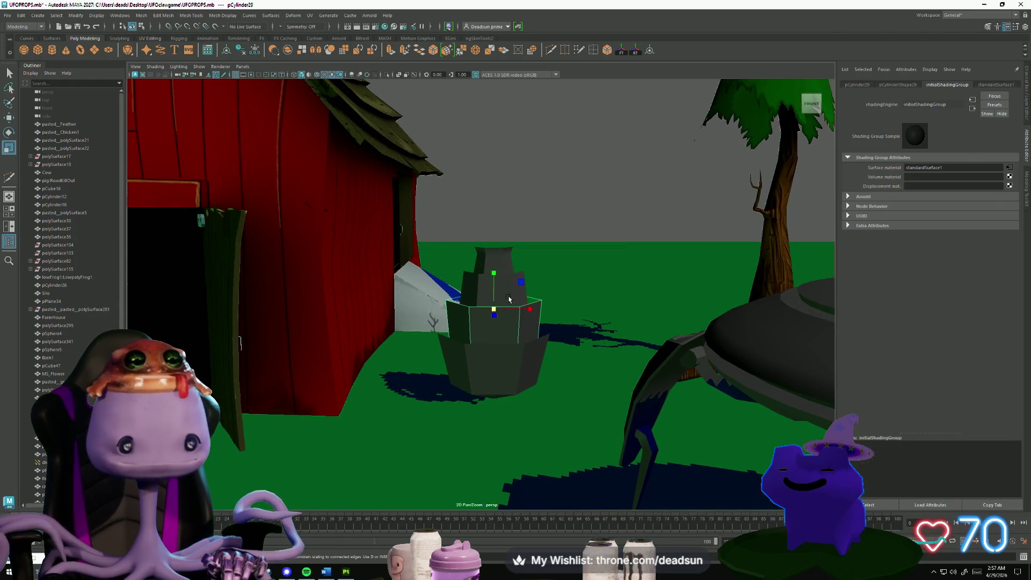
{"action": "left_click", "coordinate": [508, 300]}
{"action": "key", "text": "e"}
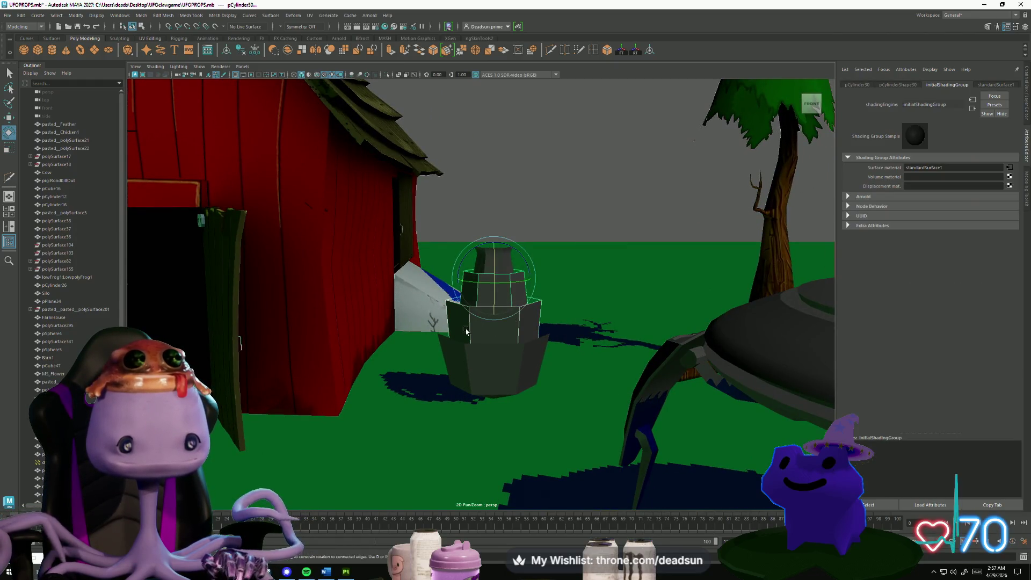
{"action": "left_click", "coordinate": [500, 321]}
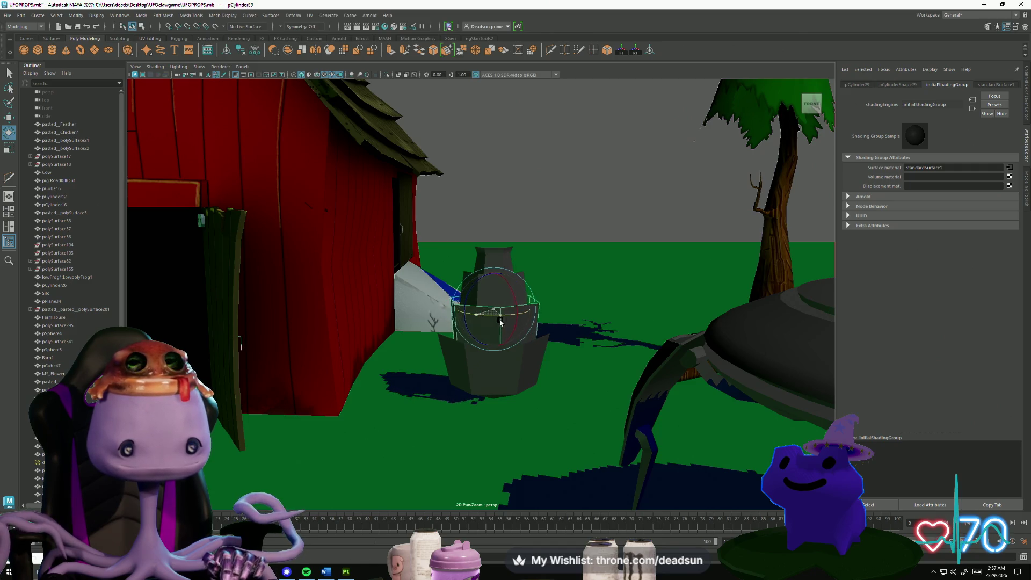
{"action": "mouse_move", "coordinate": [500, 321]}
{"action": "left_mouse_down", "text": "alt"}
{"action": "mouse_move", "coordinate": [532, 187]}
{"action": "mouse_move", "coordinate": [508, 317]}
{"action": "mouse_move", "coordinate": [488, 344]}
{"action": "left_mouse_up", "text": "alt"}
{"action": "left_click", "coordinate": [532, 187]}
{"action": "left_click", "coordinate": [486, 347]}
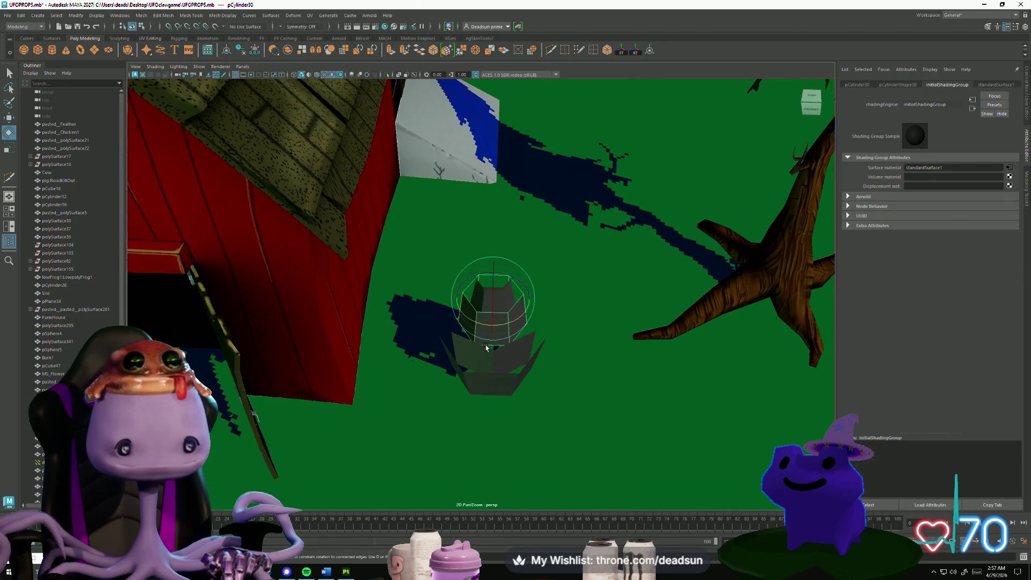
{"action": "left_click_drag", "start_coordinate": [570, 173], "coordinate": [550, 204], "text": "alt"}
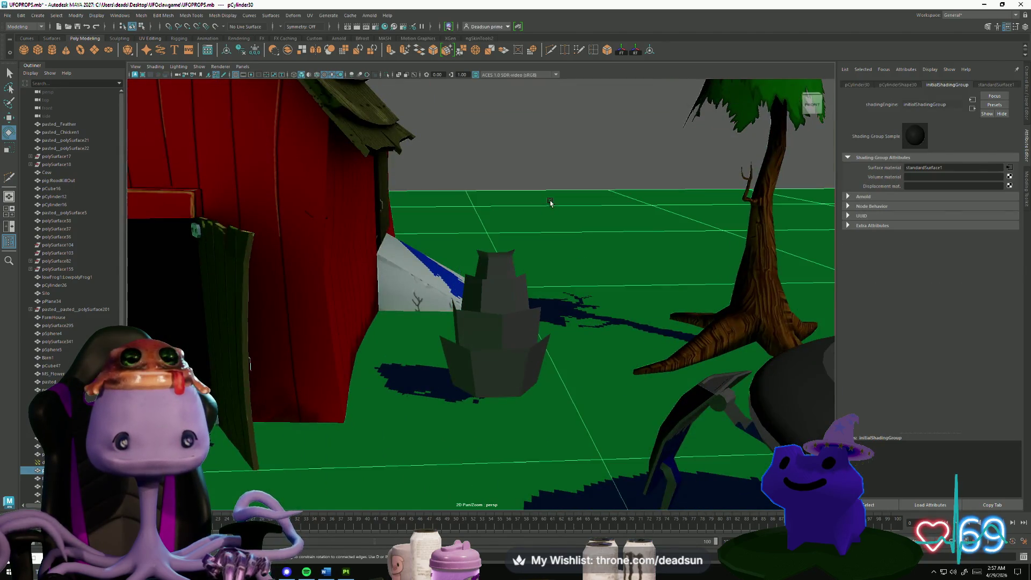
{"action": "left_click", "coordinate": [539, 162]}
Select the top and bottom cylinder pieces and frame the bottom piece in view.
{"action": "right_click_drag", "start_coordinate": [539, 161], "coordinate": [514, 228], "text": "alt"}
{"action": "left_click", "coordinate": [505, 250]}
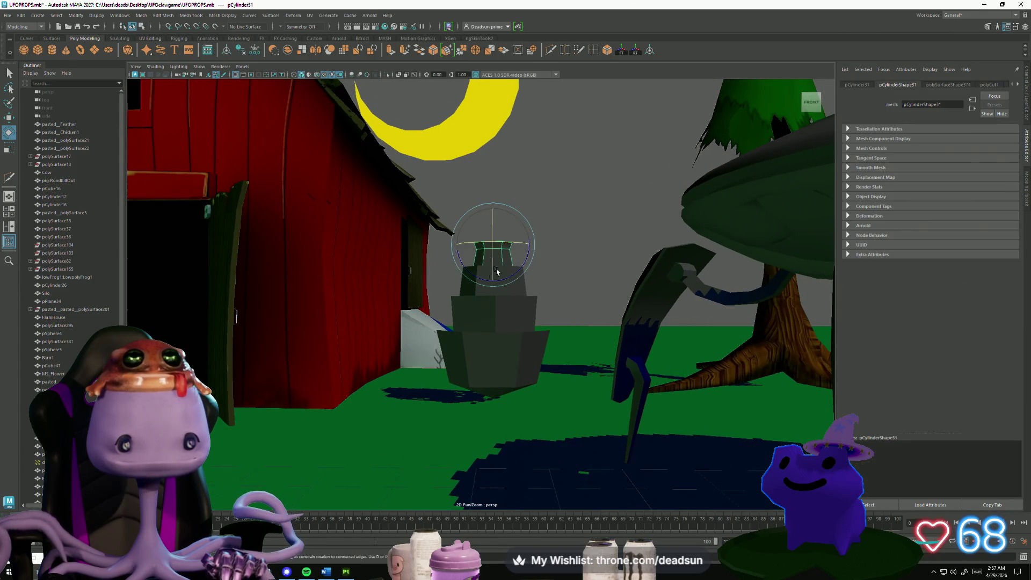
{"action": "left_click", "coordinate": [522, 248]}
{"action": "mouse_move", "coordinate": [522, 248]}
{"action": "left_mouse_down", "text": "alt"}
{"action": "mouse_move", "coordinate": [540, 337]}
{"action": "mouse_move", "coordinate": [453, 261]}
{"action": "mouse_move", "coordinate": [480, 337]}
{"action": "left_mouse_up", "text": "alt"}
{"action": "key", "text": "f"}
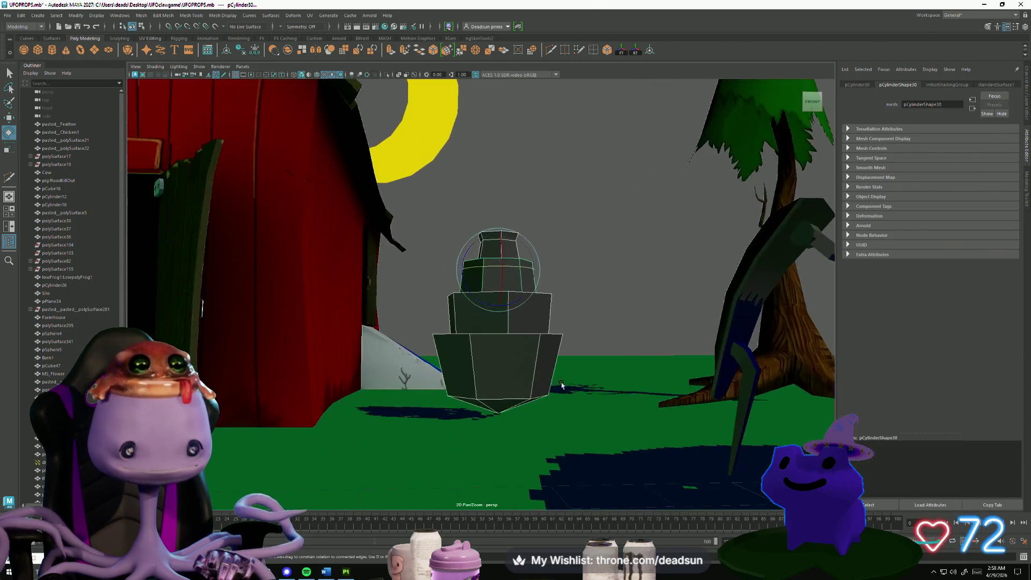
{"action": "left_click", "coordinate": [587, 313]}
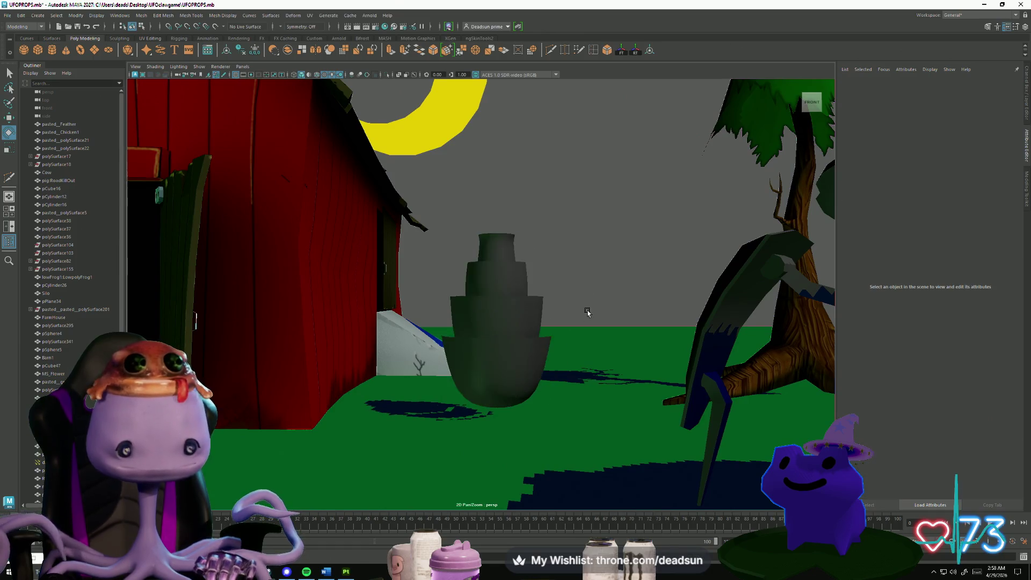
{"action": "mouse_move", "coordinate": [587, 313]}
{"action": "left_mouse_down", "text": "alt"}
{"action": "mouse_move", "coordinate": [580, 366]}
{"action": "mouse_move", "coordinate": [585, 313]}
{"action": "left_mouse_up", "text": "alt"}
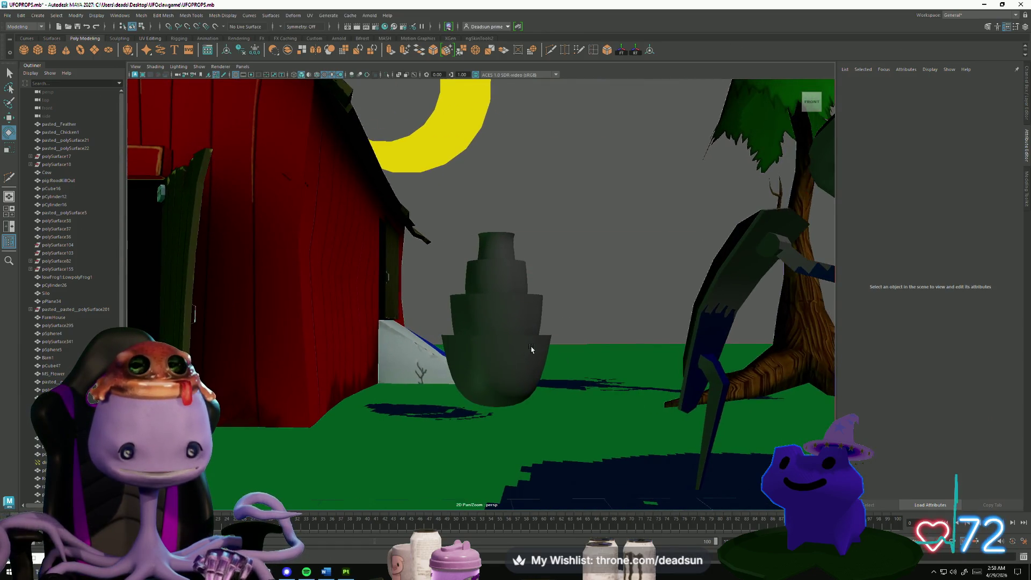
{"action": "left_click", "coordinate": [461, 348]}
{"action": "key", "text": "f"}
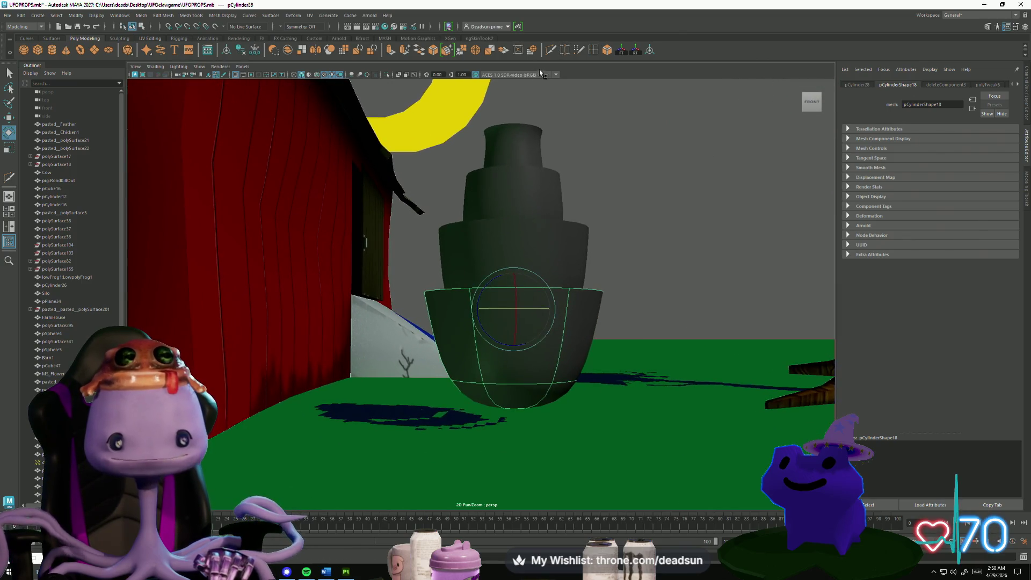
Insert a horizontal edge loop on the bottom tier.
{"action": "left_click", "coordinate": [593, 50]}
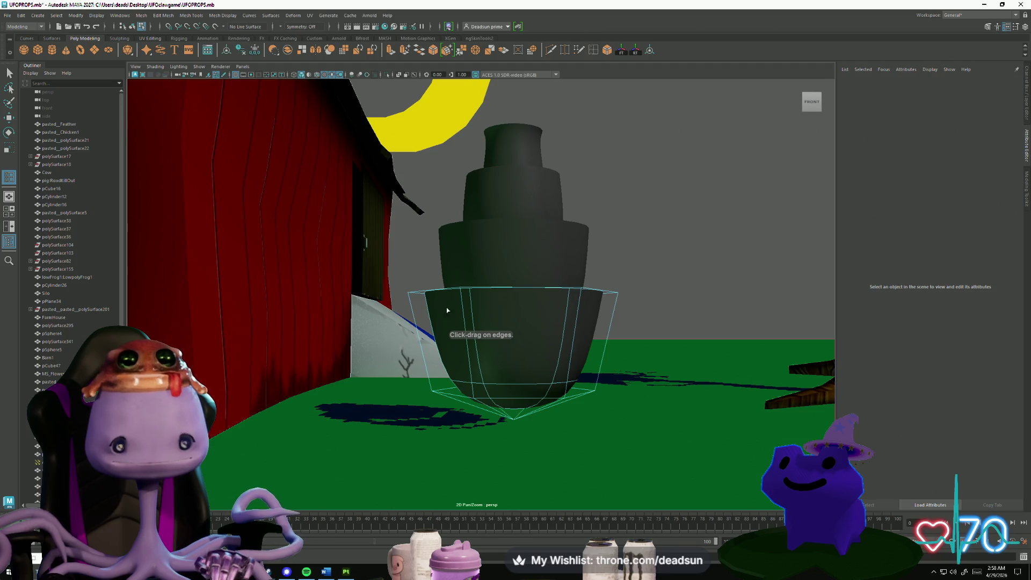
{"action": "left_click", "coordinate": [422, 340]}
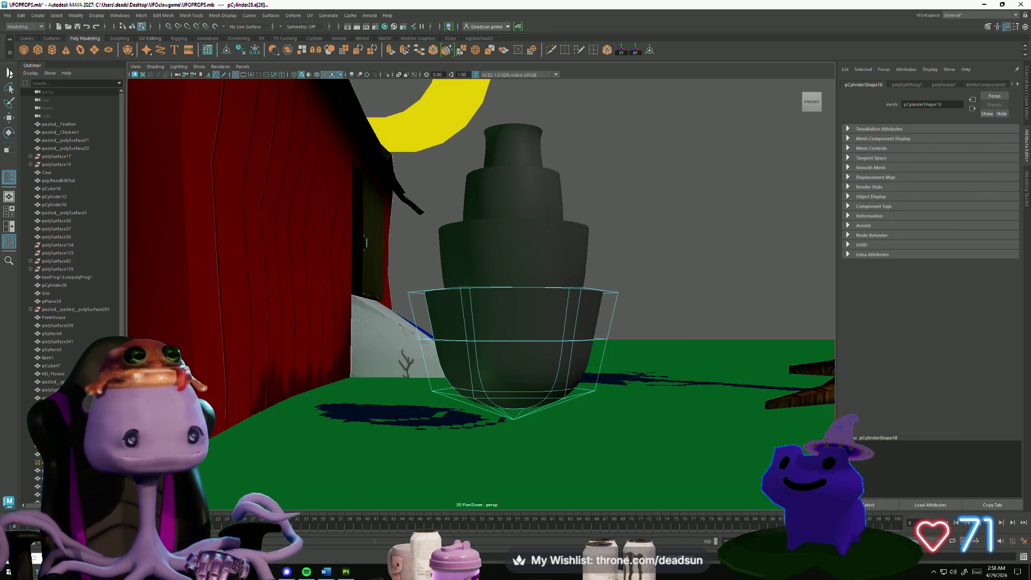
{"action": "key", "text": "q"}
{"action": "left_click_drag", "start_coordinate": [280, 198], "coordinate": [377, 256], "text": "alt"}
{"action": "left_click", "coordinate": [538, 276]}
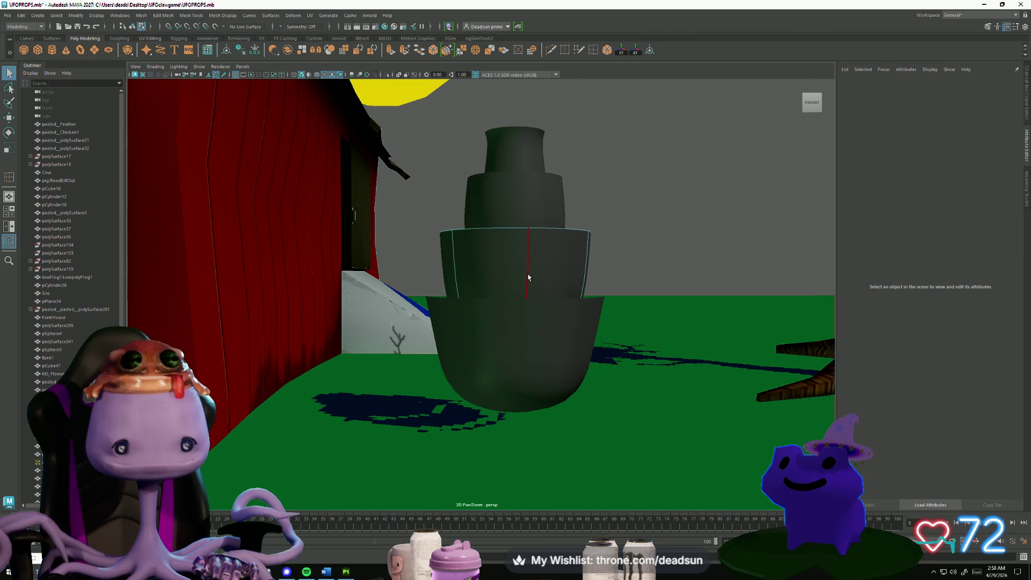
Insert additional edge loops on the upper tier.
{"action": "key", "text": "y"}
{"action": "left_click", "coordinate": [529, 275]}
{"action": "left_click", "coordinate": [490, 210]}
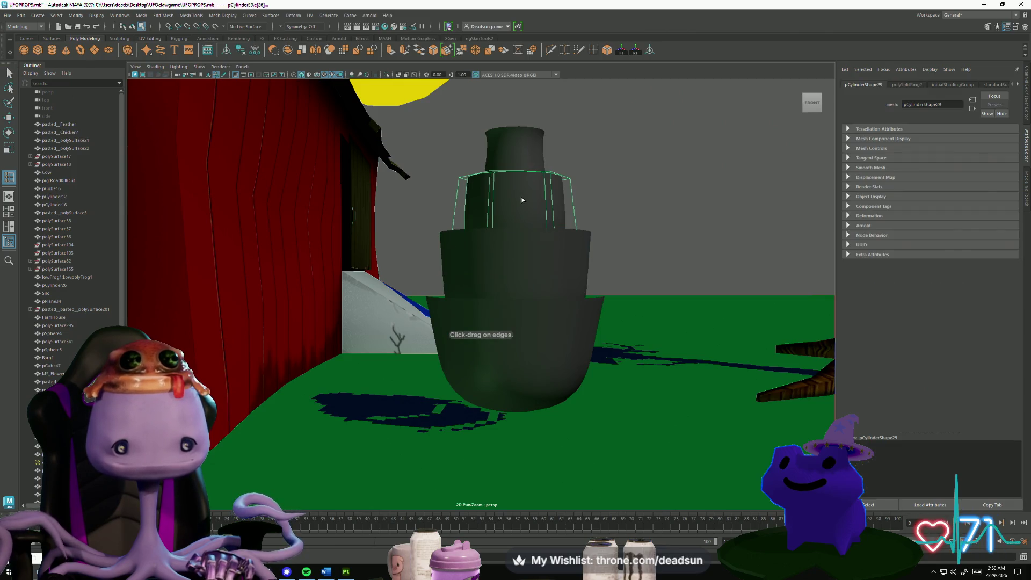
{"action": "left_click", "coordinate": [490, 210]}
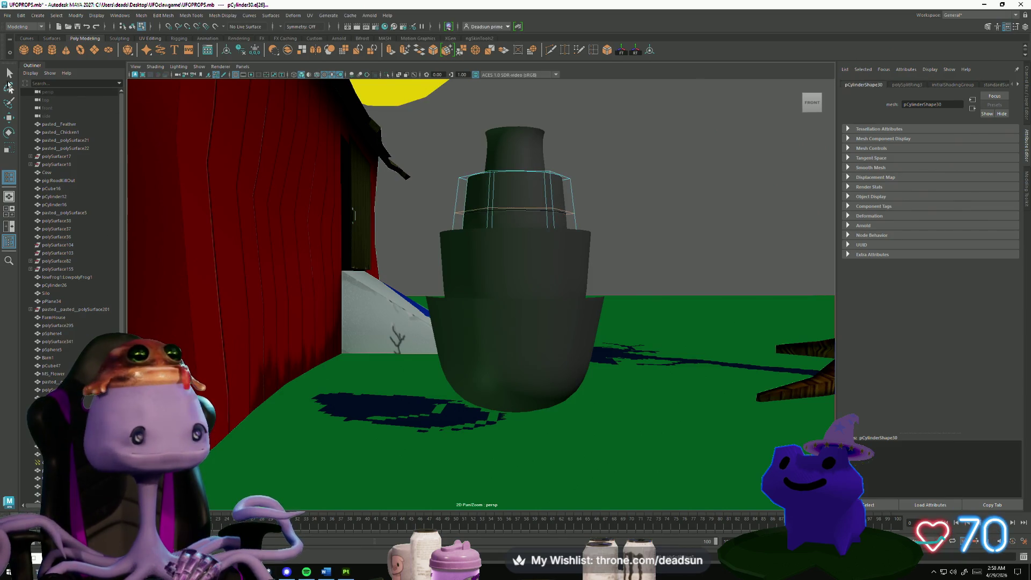
{"action": "left_click", "coordinate": [9, 72]}
{"action": "left_click_drag", "start_coordinate": [537, 231], "coordinate": [505, 224], "text": "alt"}
{"action": "right_click_drag", "start_coordinate": [504, 224], "coordinate": [421, 158]}
Scale the top vertex rings of the upper, middle and bottom tiers inward to taper them.
{"action": "left_click_drag", "start_coordinate": [421, 158], "coordinate": [575, 202]}
{"action": "key", "text": "r"}
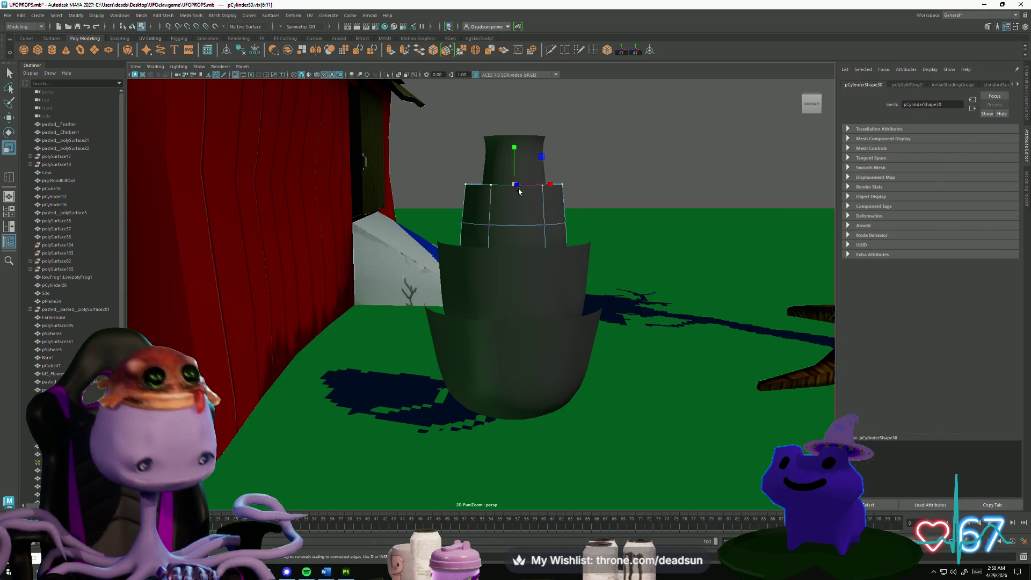
{"action": "left_click_drag", "start_coordinate": [513, 186], "coordinate": [495, 189]}
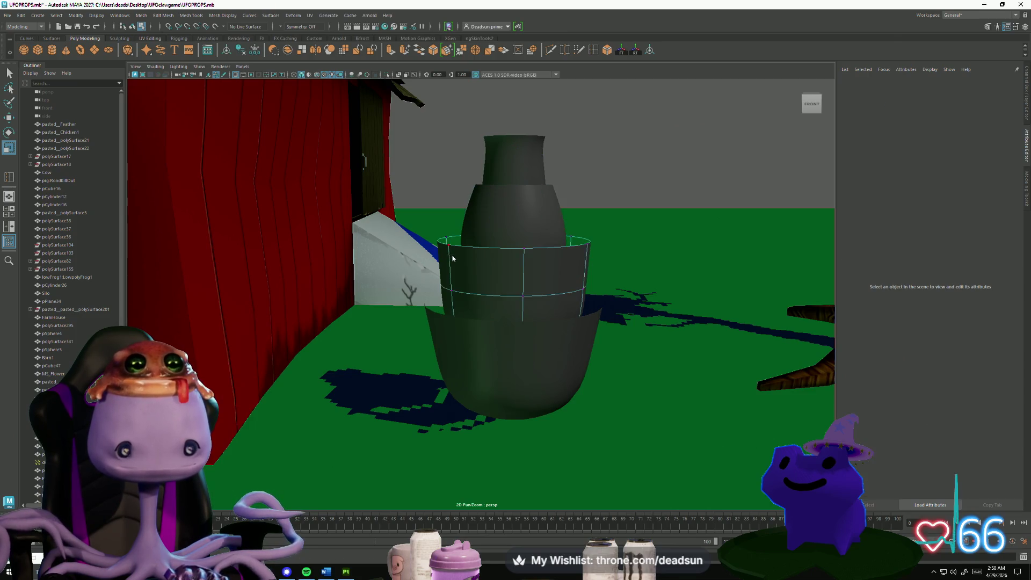
{"action": "left_click_drag", "start_coordinate": [424, 251], "coordinate": [613, 263]}
{"action": "left_click_drag", "start_coordinate": [522, 254], "coordinate": [488, 244]}
{"action": "left_click", "coordinate": [454, 355]}
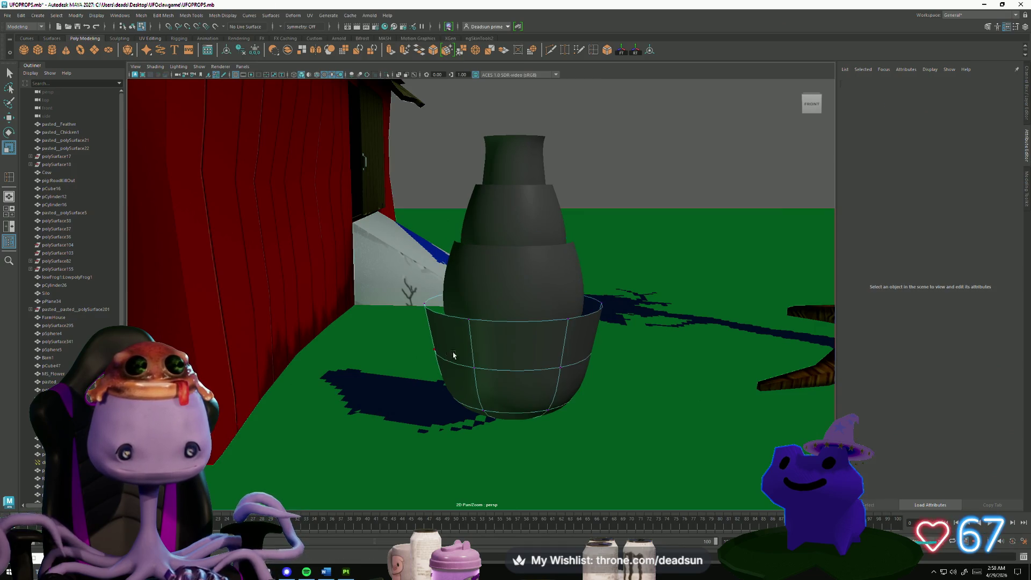
{"action": "mouse_move", "coordinate": [446, 342]}
{"action": "right_mouse_down"}
{"action": "mouse_move", "coordinate": [445, 329]}
{"action": "mouse_move", "coordinate": [430, 322]}
{"action": "right_mouse_up"}
{"action": "mouse_move", "coordinate": [430, 322]}
{"action": "left_mouse_down", "text": "alt"}
{"action": "mouse_move", "coordinate": [408, 290]}
{"action": "mouse_move", "coordinate": [469, 277]}
{"action": "mouse_move", "coordinate": [668, 316]}
{"action": "left_mouse_up", "text": "alt"}
{"action": "mouse_move", "coordinate": [516, 294]}
{"action": "left_mouse_down"}
{"action": "mouse_move", "coordinate": [495, 296]}
{"action": "mouse_move", "coordinate": [435, 214]}
{"action": "mouse_move", "coordinate": [559, 282]}
{"action": "mouse_move", "coordinate": [518, 313]}
{"action": "mouse_move", "coordinate": [450, 298]}
{"action": "left_mouse_up"}
Scale the top tier's ring up along Y to stretch it into a neck.
{"action": "left_click", "coordinate": [435, 214]}
{"action": "key", "text": "e"}
{"action": "key", "text": "w"}
{"action": "key", "text": "r"}
{"action": "mouse_move", "coordinate": [487, 260]}
{"action": "left_mouse_down"}
{"action": "mouse_move", "coordinate": [489, 185]}
{"action": "mouse_move", "coordinate": [503, 293]}
{"action": "left_mouse_up"}
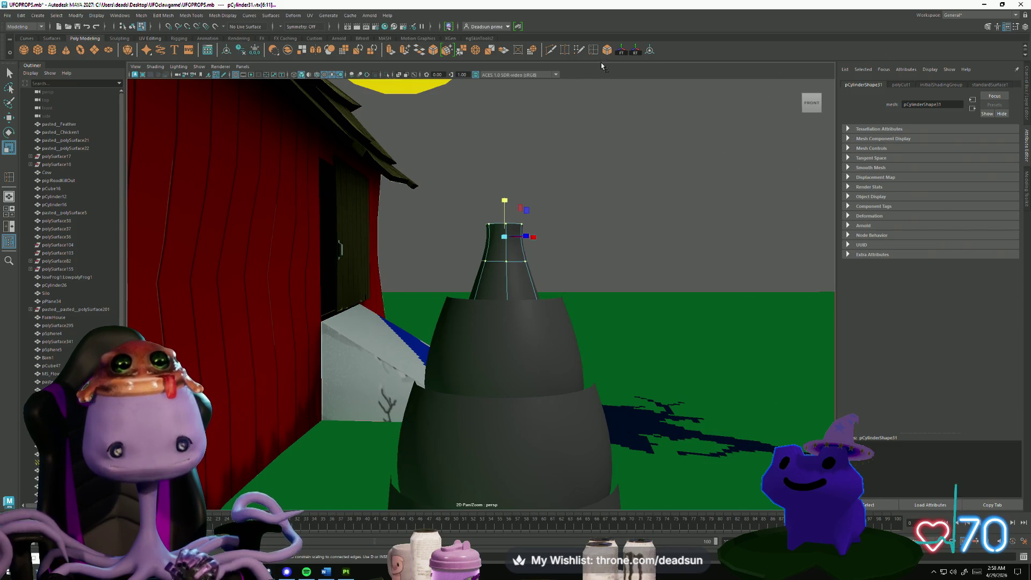
Insert an edge loop around the neck, undoing the unwanted extra loop.
{"action": "right_click_drag", "start_coordinate": [508, 279], "coordinate": [508, 249], "text": "shift"}
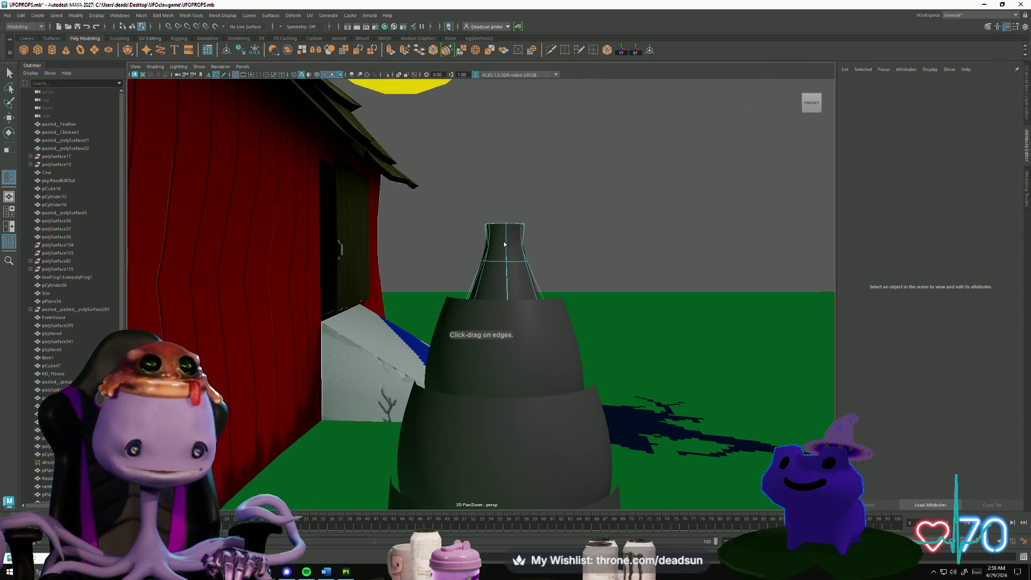
{"action": "left_click", "coordinate": [507, 245]}
{"action": "right_click_drag", "start_coordinate": [425, 248], "coordinate": [596, 332], "text": "alt"}
{"action": "mouse_move", "coordinate": [565, 303]}
{"action": "left_mouse_down", "text": "alt"}
{"action": "mouse_move", "coordinate": [559, 365]}
{"action": "mouse_move", "coordinate": [537, 408]}
{"action": "mouse_move", "coordinate": [511, 228]}
{"action": "left_mouse_up", "text": "alt"}
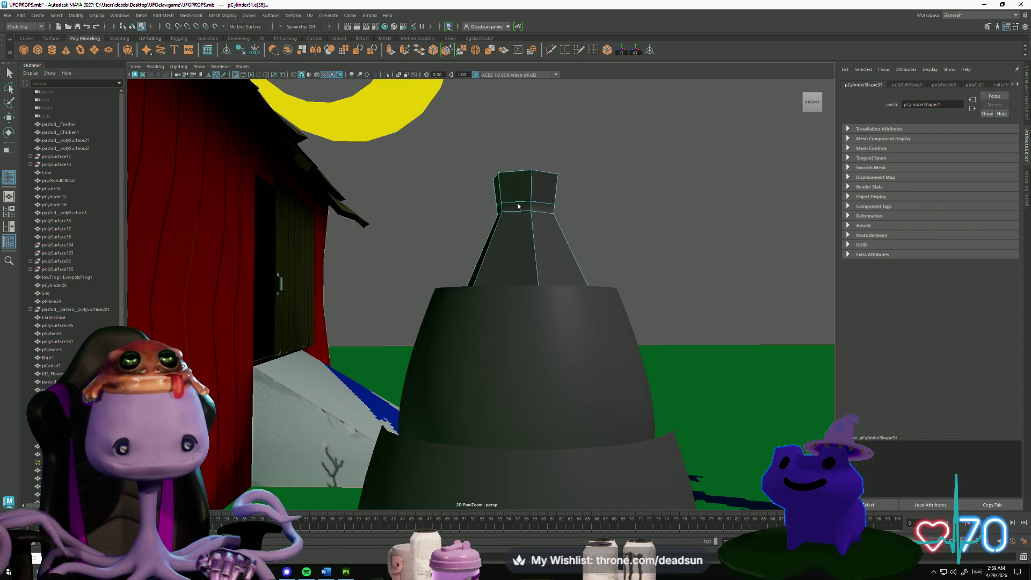
{"action": "key", "text": "ctrl+z"}
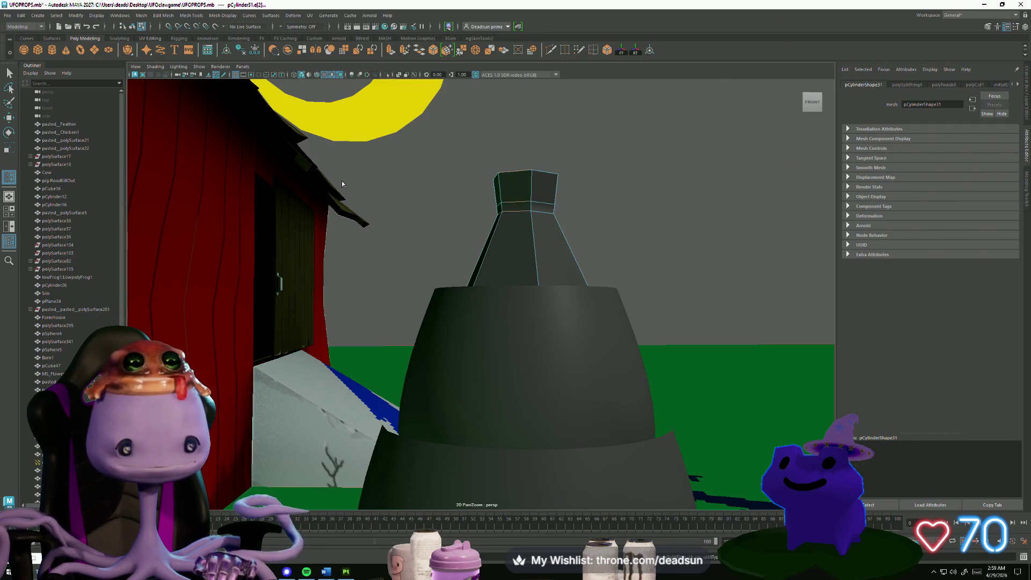
{"action": "key", "text": "q"}
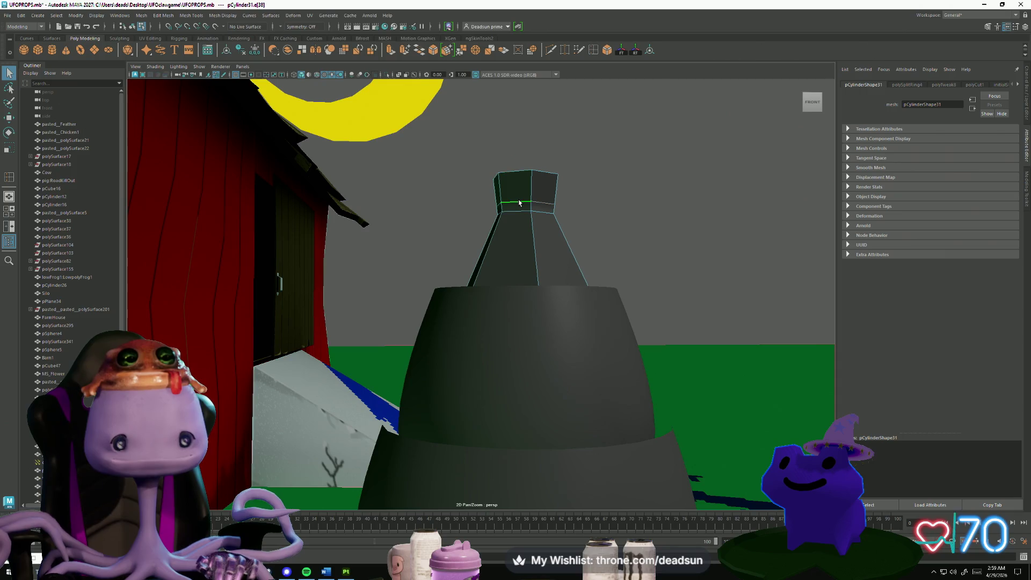
Move the neck's lower edge ring down to reshape the neck.
{"action": "double_click", "coordinate": [510, 210]}
{"action": "key", "text": "w"}
{"action": "mouse_move", "coordinate": [525, 172]}
{"action": "left_mouse_down"}
{"action": "mouse_move", "coordinate": [530, 203]}
{"action": "mouse_move", "coordinate": [532, 194]}
{"action": "left_mouse_up"}
{"action": "key", "text": "r"}
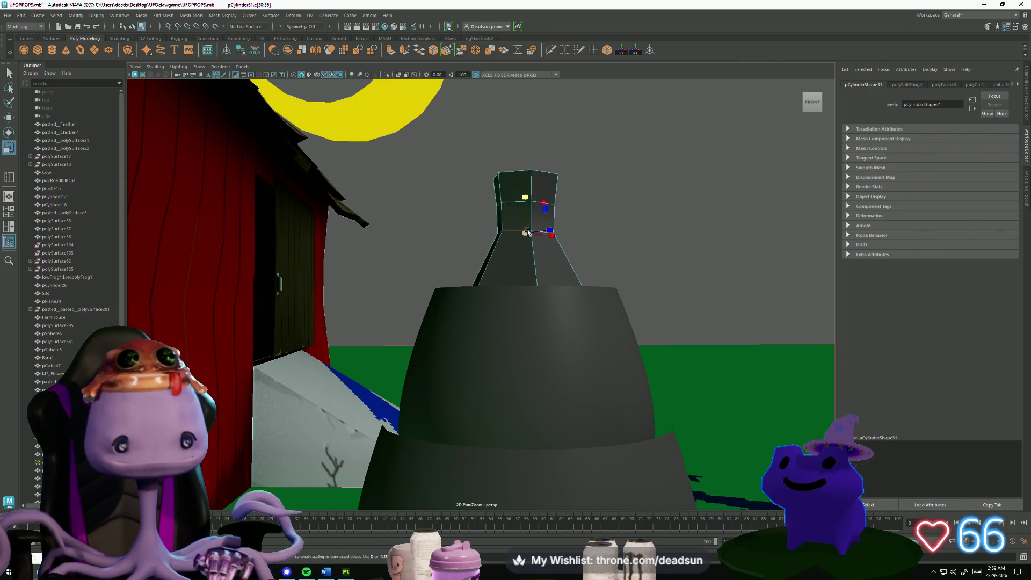
{"action": "right_click_drag", "start_coordinate": [524, 229], "coordinate": [437, 243], "text": "alt"}
{"action": "mouse_move", "coordinate": [437, 243]}
{"action": "left_mouse_down", "text": "alt"}
{"action": "mouse_move", "coordinate": [445, 301]}
{"action": "mouse_move", "coordinate": [483, 290]}
{"action": "mouse_move", "coordinate": [467, 269]}
{"action": "mouse_move", "coordinate": [475, 323]}
{"action": "mouse_move", "coordinate": [488, 316]}
{"action": "mouse_move", "coordinate": [477, 317]}
{"action": "left_mouse_up", "text": "alt"}
{"action": "right_click_drag", "start_coordinate": [477, 317], "coordinate": [480, 307]}
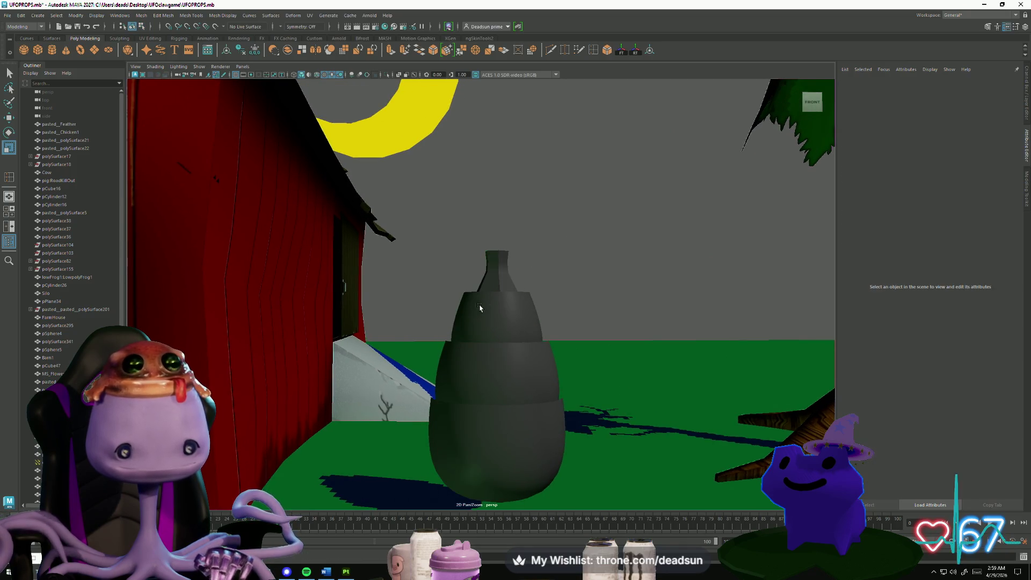
Select the vase and press 1 to display it with hard, faceted shading.
{"action": "left_click", "coordinate": [480, 307]}
{"action": "left_click", "coordinate": [461, 419]}
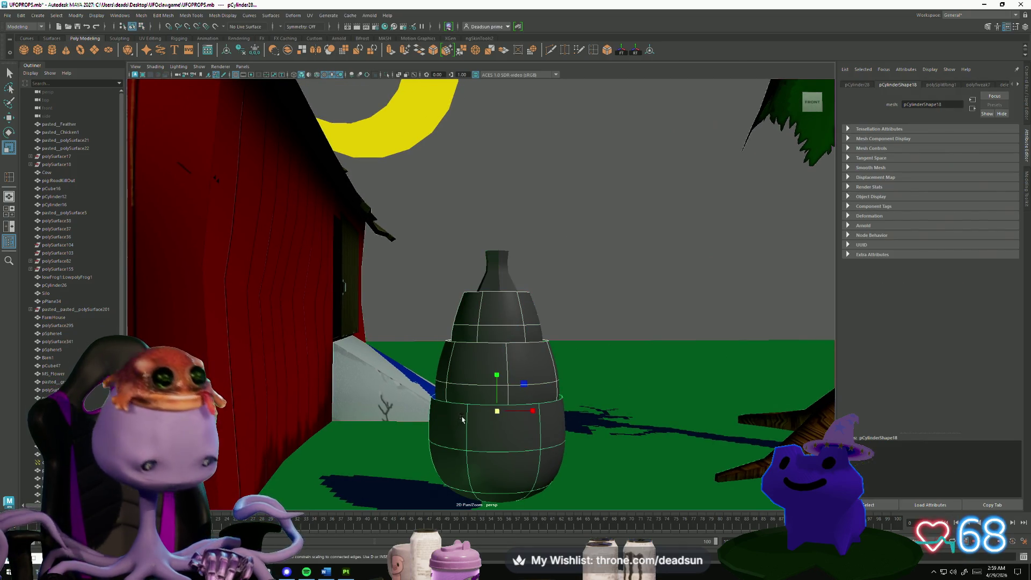
{"action": "key", "text": "1"}
{"action": "left_click", "coordinate": [575, 310]}
{"action": "left_click", "coordinate": [575, 356]}
{"action": "mouse_move", "coordinate": [575, 357]}
{"action": "left_mouse_down", "text": "alt"}
{"action": "mouse_move", "coordinate": [472, 442]}
{"action": "mouse_move", "coordinate": [483, 376]}
{"action": "mouse_move", "coordinate": [515, 402]}
{"action": "mouse_move", "coordinate": [488, 449]}
{"action": "left_mouse_up", "text": "alt"}
{"action": "left_click", "coordinate": [568, 363]}
Select edge rings up the vase to the neck, test a vertical stretch and undo it.
{"action": "left_click", "coordinate": [488, 449]}
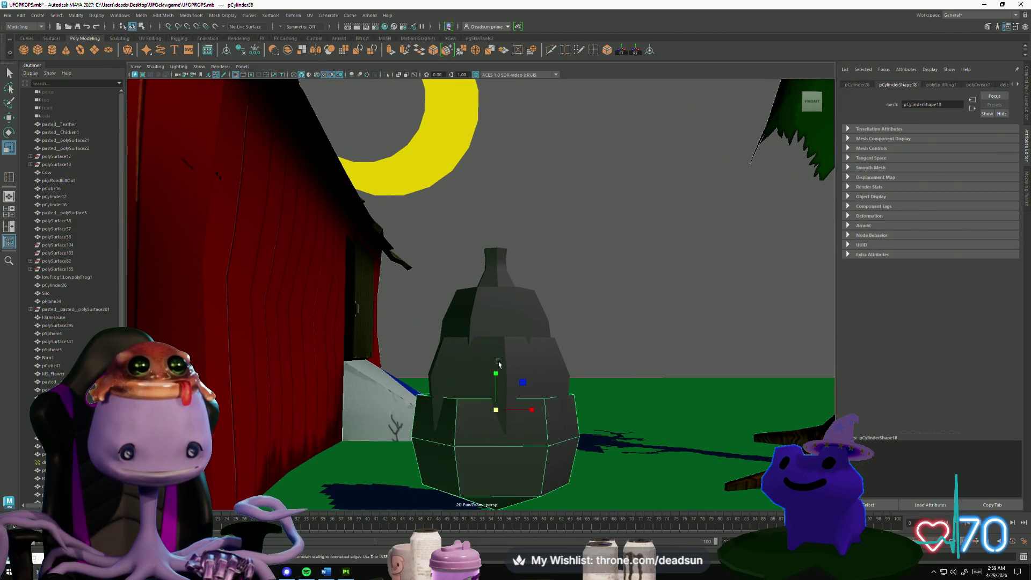
{"action": "double_click", "coordinate": [499, 340]}
{"action": "double_click", "coordinate": [494, 290]}
{"action": "double_click", "coordinate": [493, 253]}
{"action": "mouse_move", "coordinate": [493, 252]}
{"action": "left_mouse_down", "text": "alt"}
{"action": "mouse_move", "coordinate": [472, 430]}
{"action": "mouse_move", "coordinate": [490, 362]}
{"action": "mouse_move", "coordinate": [476, 396]}
{"action": "mouse_move", "coordinate": [478, 451]}
{"action": "mouse_move", "coordinate": [489, 385]}
{"action": "left_mouse_up", "text": "alt"}
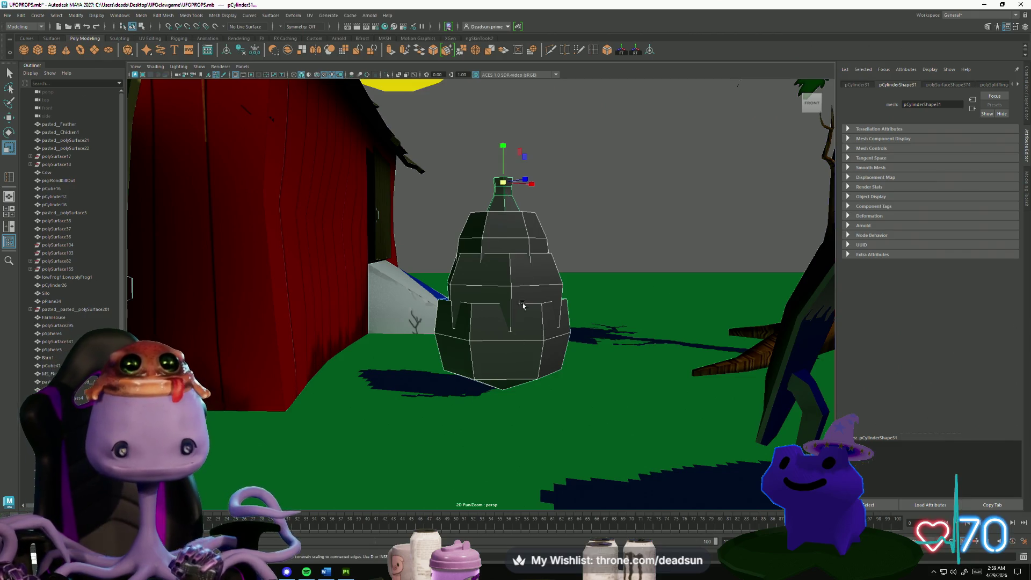
{"action": "left_click_drag", "start_coordinate": [504, 149], "coordinate": [504, 126]}
{"action": "key", "text": "ctrl+z"}
{"action": "mouse_move", "coordinate": [514, 311]}
{"action": "left_mouse_down", "text": "alt"}
{"action": "mouse_move", "coordinate": [494, 391]}
{"action": "mouse_move", "coordinate": [481, 345]}
{"action": "mouse_move", "coordinate": [493, 349]}
{"action": "left_mouse_up", "text": "alt"}
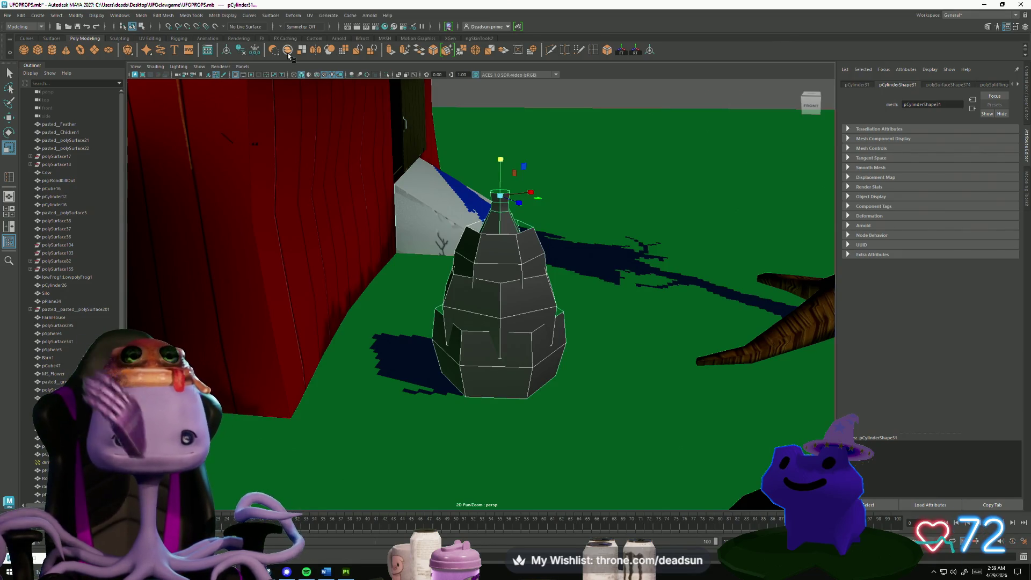
{"action": "left_click", "coordinate": [141, 15]}
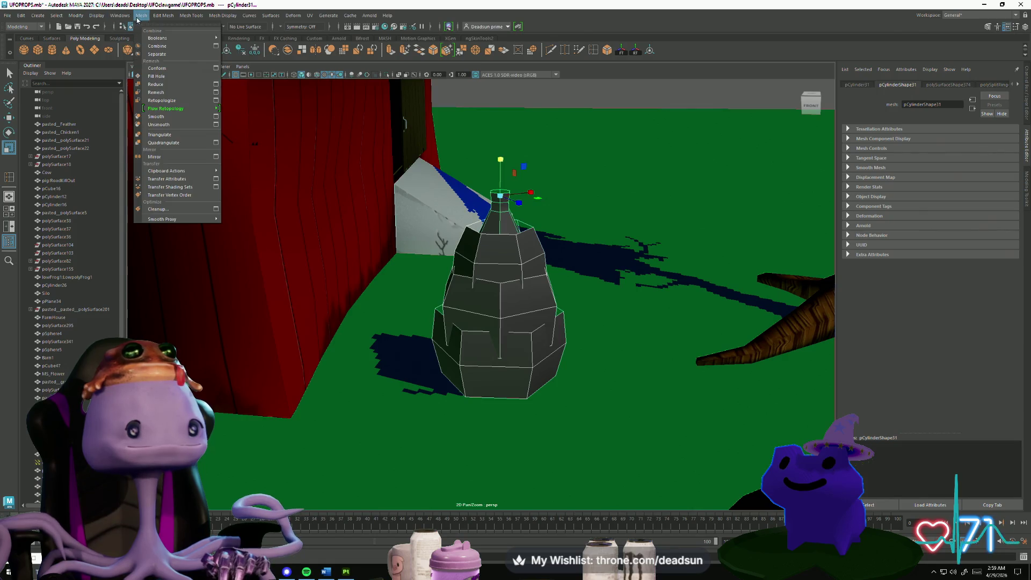
Combine the vase tiers into one mesh and apply Automatic UV projection in the UV Editor.
{"action": "left_click", "coordinate": [157, 46]}
{"action": "left_click", "coordinate": [311, 16]}
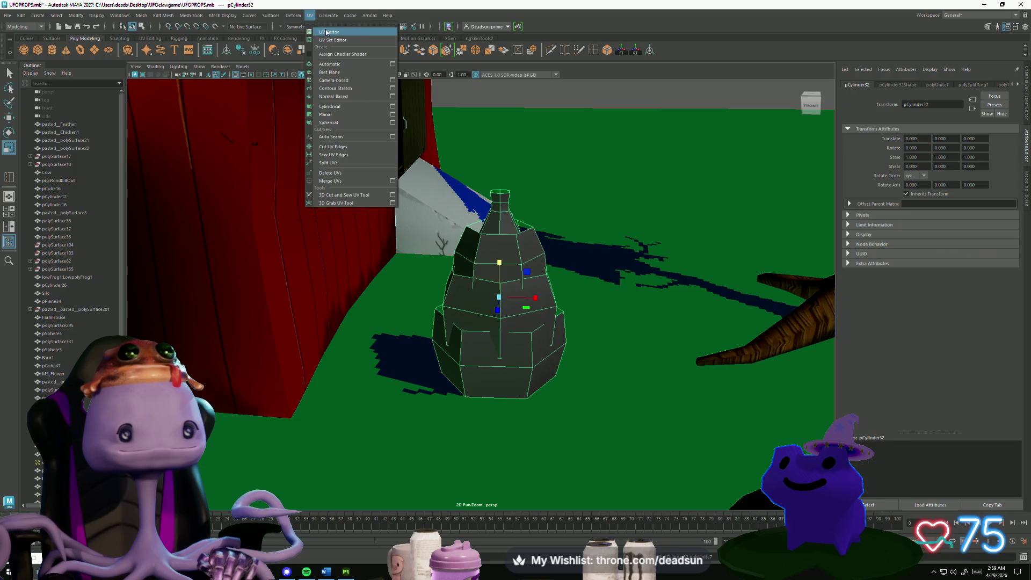
{"action": "left_click", "coordinate": [325, 28]}
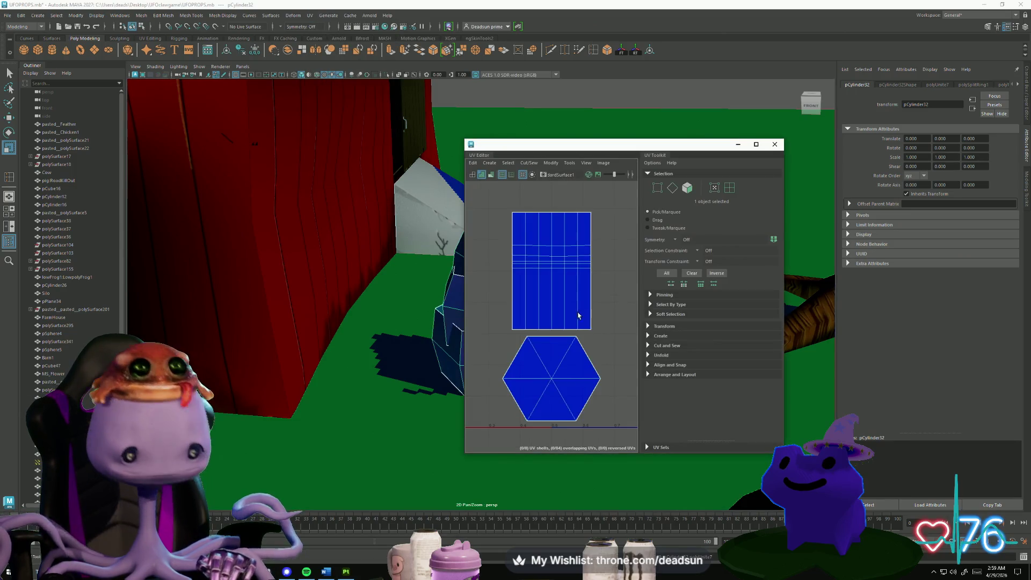
{"action": "left_click", "coordinate": [491, 164]}
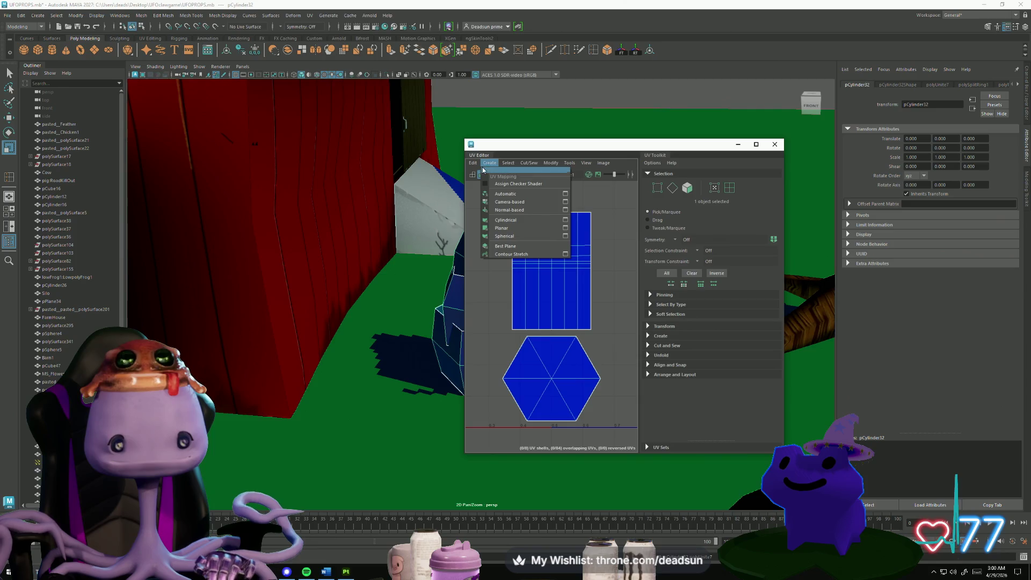
{"action": "left_click", "coordinate": [509, 202]}
{"action": "scroll", "coordinate": [551, 300], "scroll_direction": "down", "scroll_amount": 5}
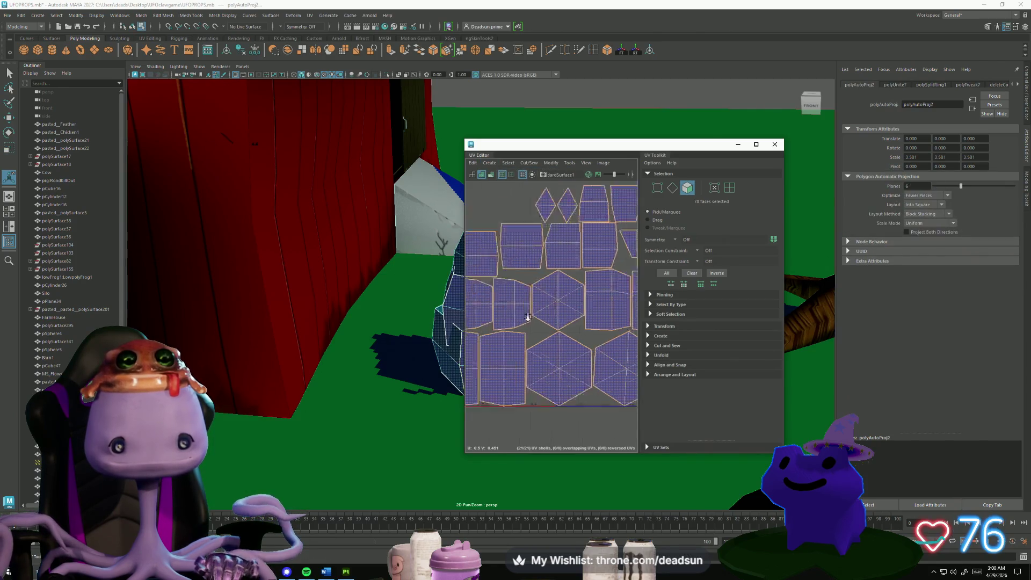
Select three UV edges on the side shells and sew them together.
{"action": "scroll", "coordinate": [551, 322], "scroll_direction": "up", "scroll_amount": 4}
{"action": "middle_click_drag", "start_coordinate": [551, 331], "coordinate": [575, 266], "text": "alt"}
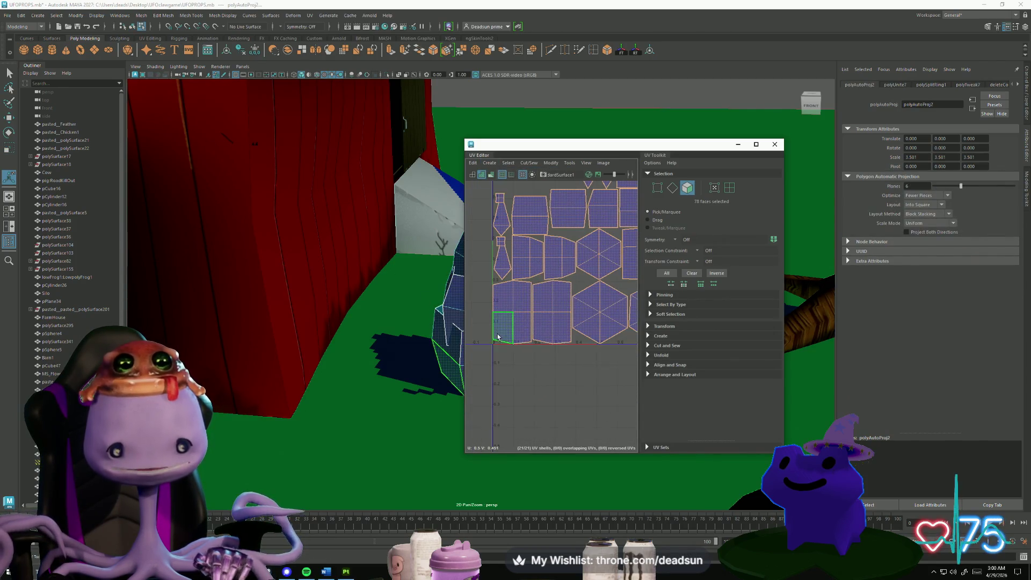
{"action": "key", "text": "F10"}
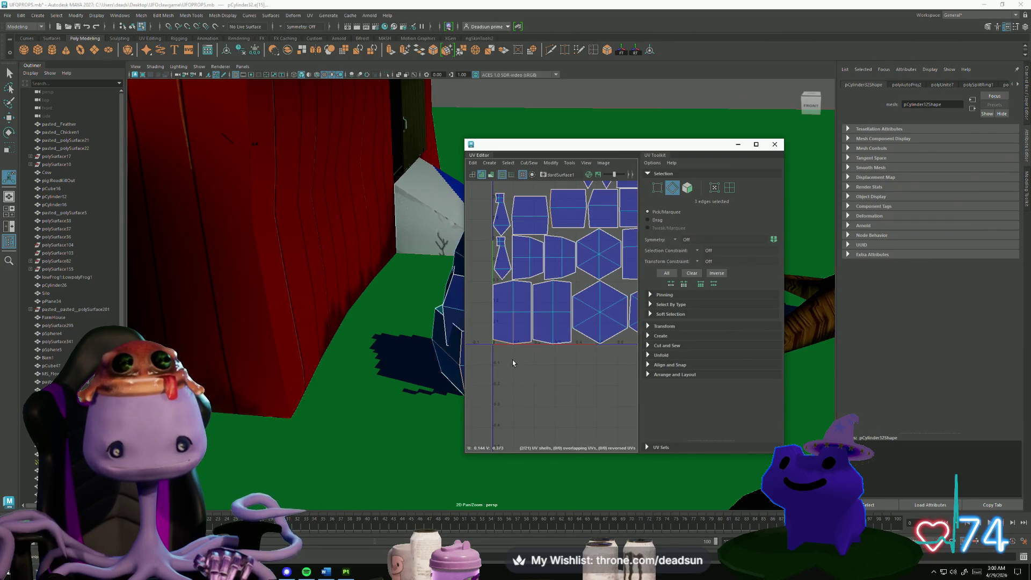
{"action": "middle_click_drag", "start_coordinate": [511, 324], "coordinate": [496, 331], "text": "alt"}
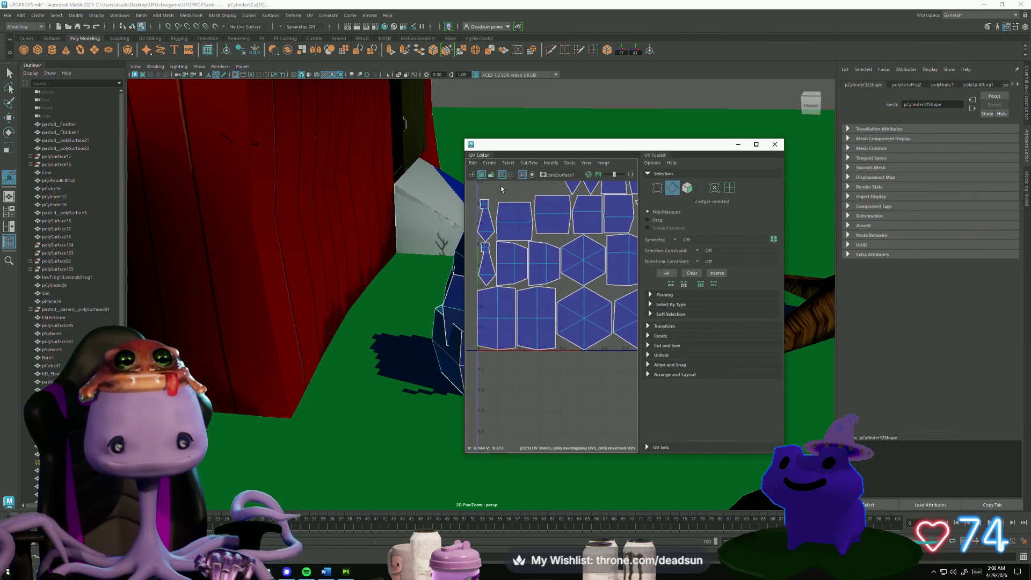
{"action": "left_click", "coordinate": [524, 163]}
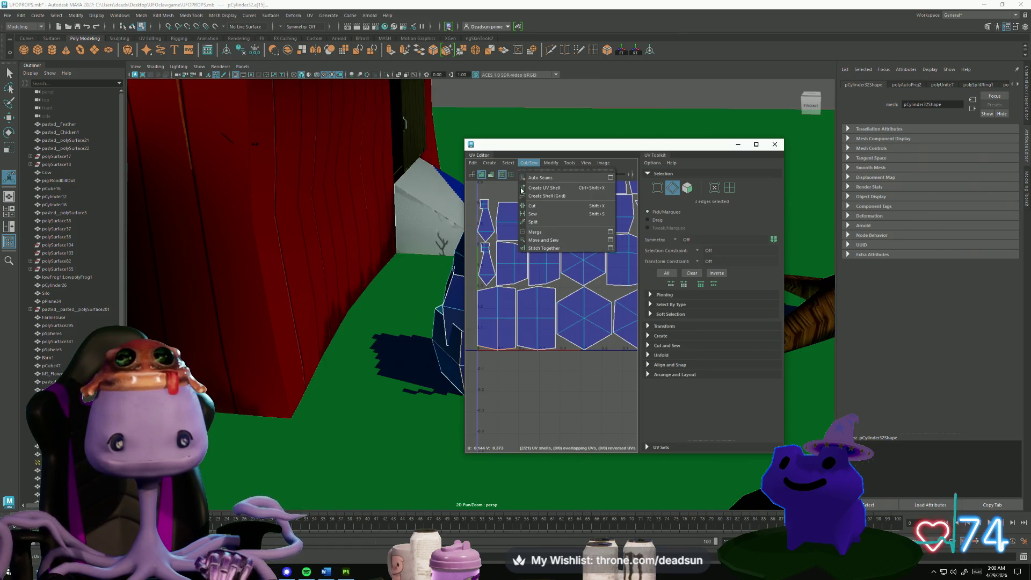
{"action": "left_click", "coordinate": [541, 240]}
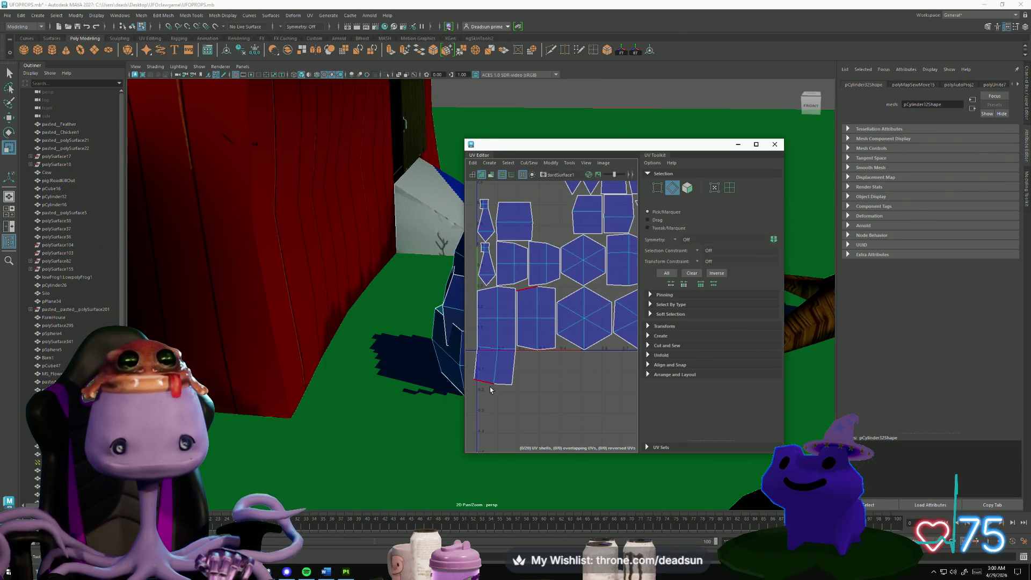
Sew the next side shell onto the strip and slide the strip left.
{"action": "key", "text": "w"}
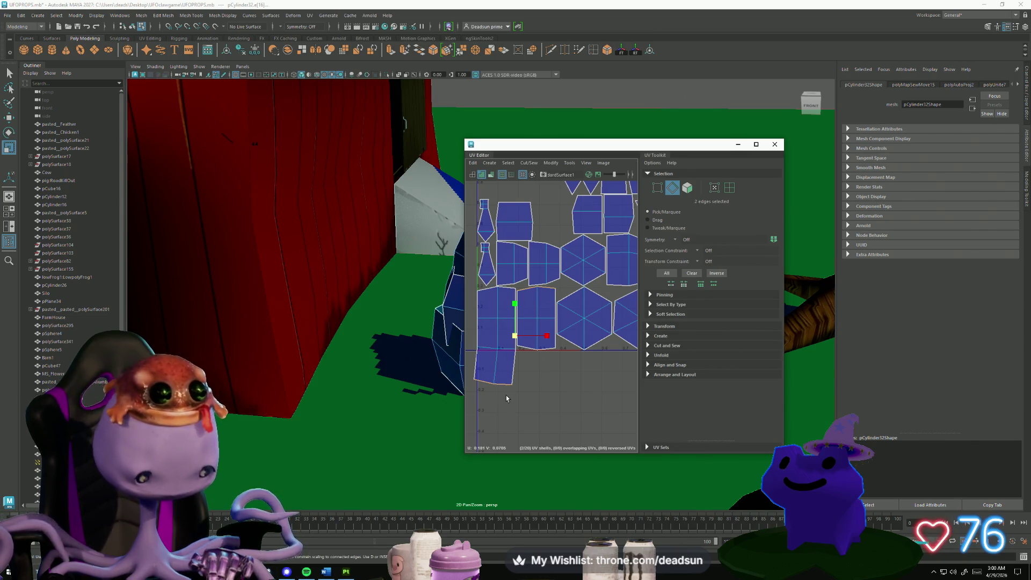
{"action": "right_click_drag", "start_coordinate": [504, 397], "coordinate": [503, 424], "text": "shift"}
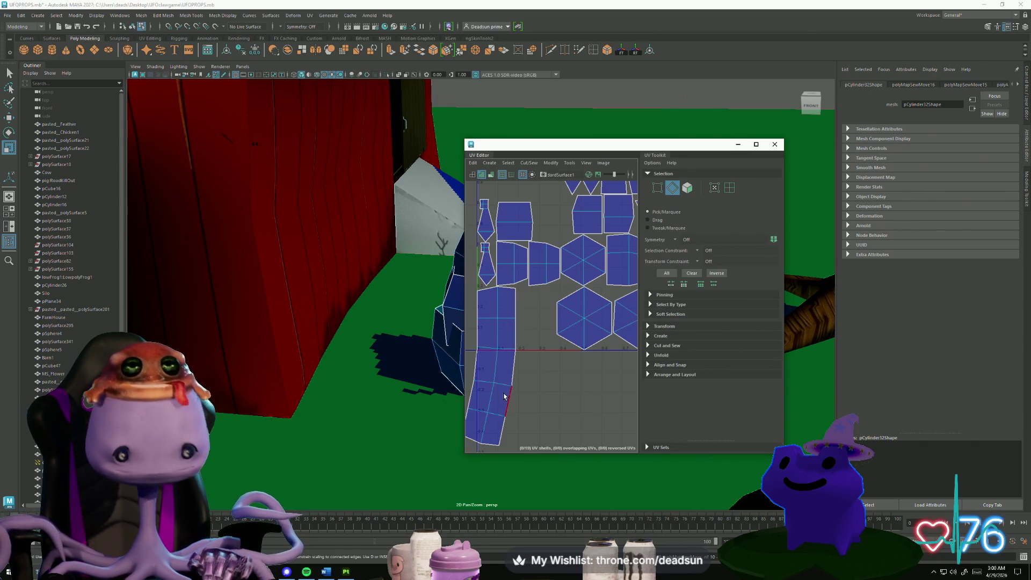
{"action": "scroll", "coordinate": [537, 300], "scroll_direction": "down", "scroll_amount": 3}
{"action": "right_click_drag", "start_coordinate": [516, 335], "coordinate": [548, 335]}
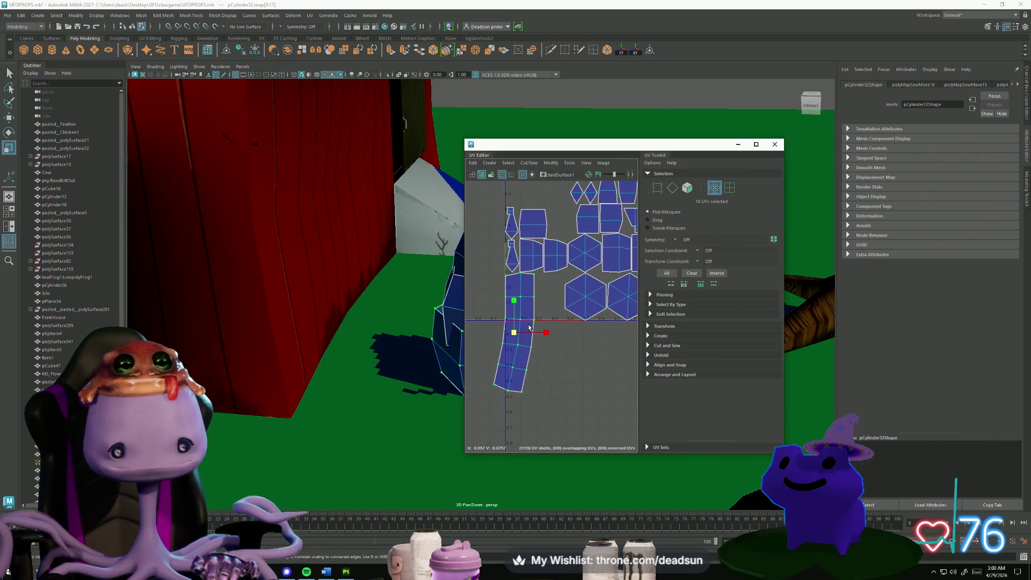
{"action": "key", "text": "w"}
{"action": "mouse_move", "coordinate": [547, 336]}
{"action": "middle_mouse_down"}
{"action": "mouse_move", "coordinate": [511, 341]}
{"action": "mouse_move", "coordinate": [545, 334]}
{"action": "mouse_move", "coordinate": [527, 356]}
{"action": "middle_mouse_up"}
Rotate the sewn strip upright and straighten it into a rectangle.
{"action": "key", "text": "e"}
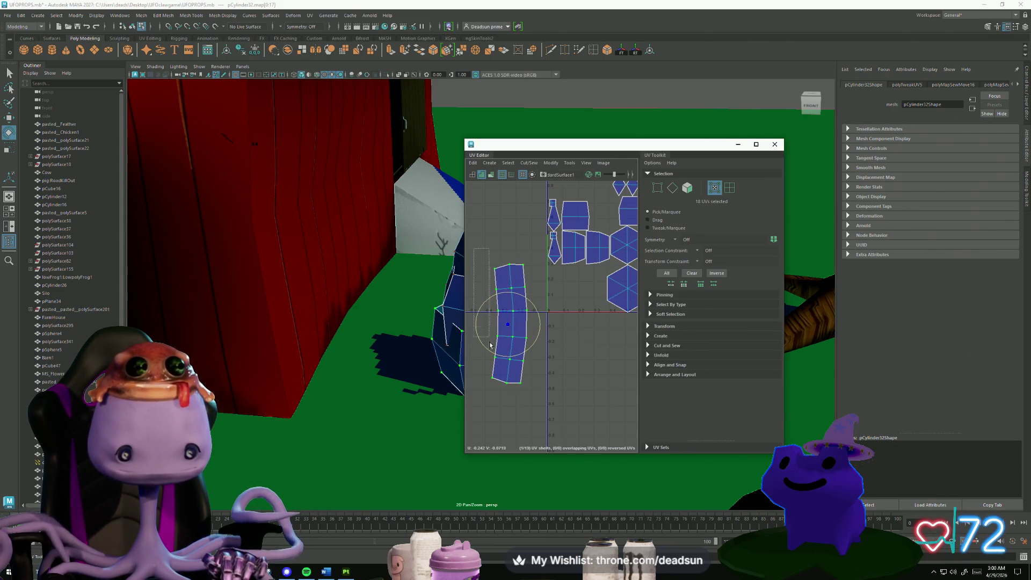
{"action": "key", "text": "r"}
{"action": "left_click_drag", "start_coordinate": [502, 393], "coordinate": [521, 382]}
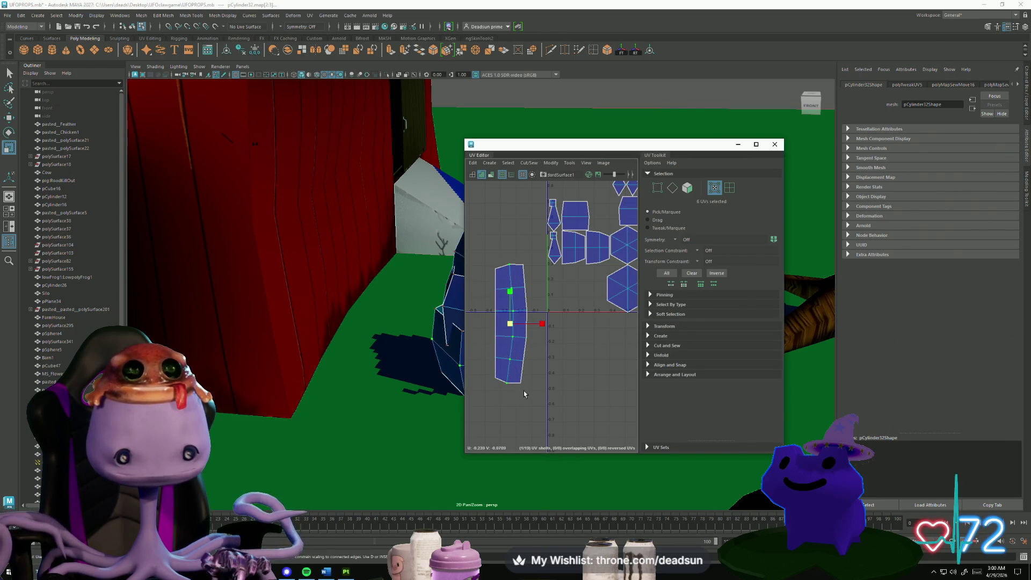
{"action": "left_click_drag", "start_coordinate": [515, 259], "coordinate": [543, 322]}
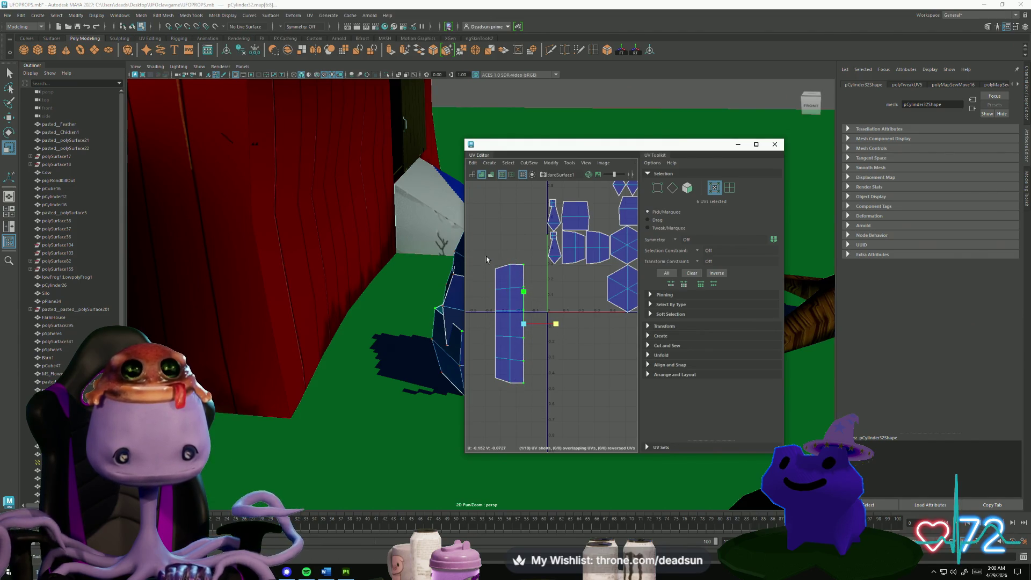
Select the strip's middle UV column and apply Straighten UVs.
{"action": "left_click_drag", "start_coordinate": [502, 260], "coordinate": [515, 390]}
{"action": "left_click", "coordinate": [529, 162]}
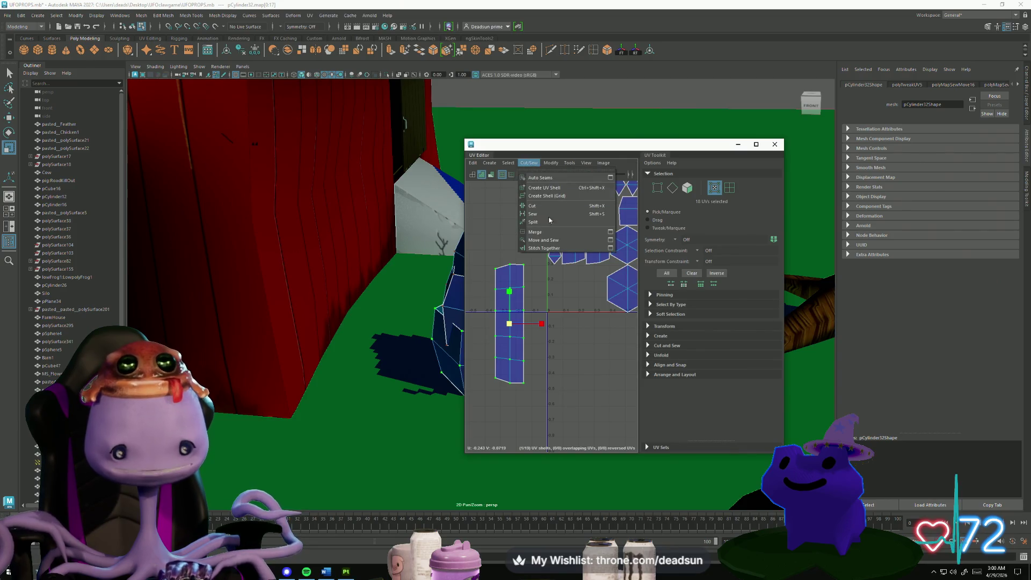
{"action": "left_click", "coordinate": [532, 162]}
{"action": "left_click", "coordinate": [534, 162]}
{"action": "mouse_move", "coordinate": [553, 162]}
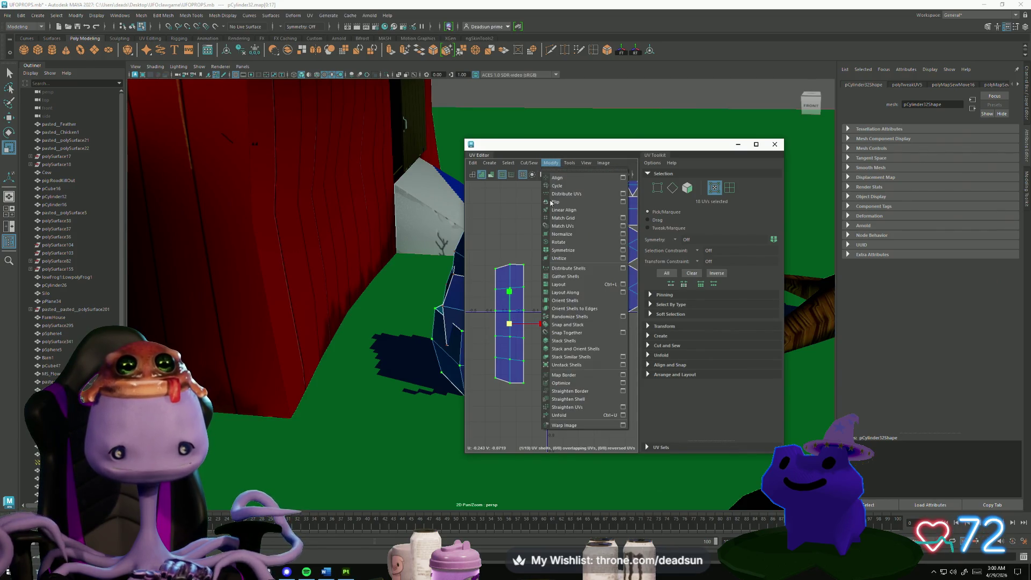
{"action": "left_click", "coordinate": [584, 408]}
Move and Sew the neck pieces into one curved strip and place it below the 0–1 tile.
{"action": "key", "text": "f"}
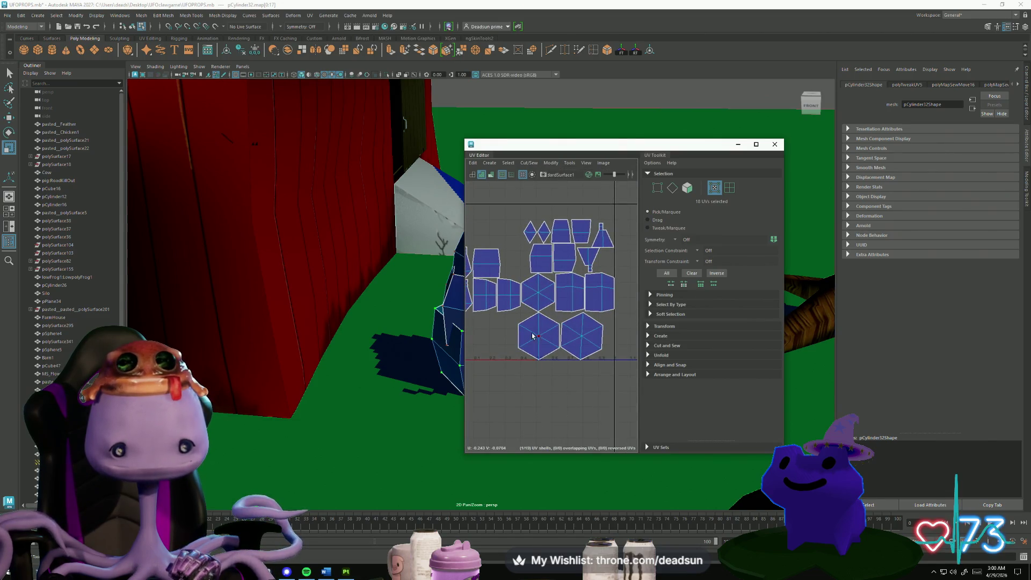
{"action": "right_click_drag", "start_coordinate": [529, 328], "coordinate": [535, 309]}
{"action": "double_click", "coordinate": [485, 307]}
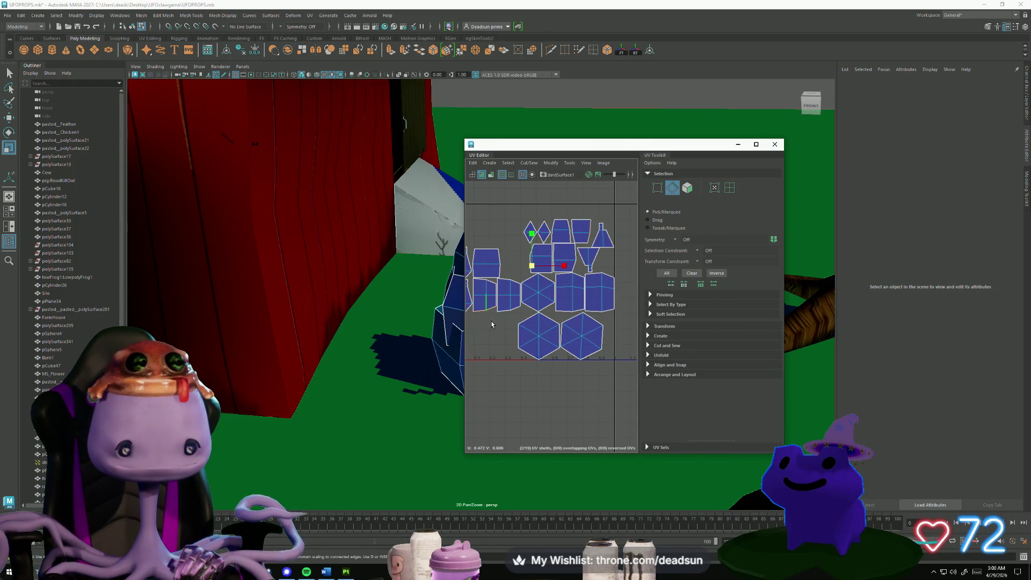
{"action": "left_click", "coordinate": [526, 163]}
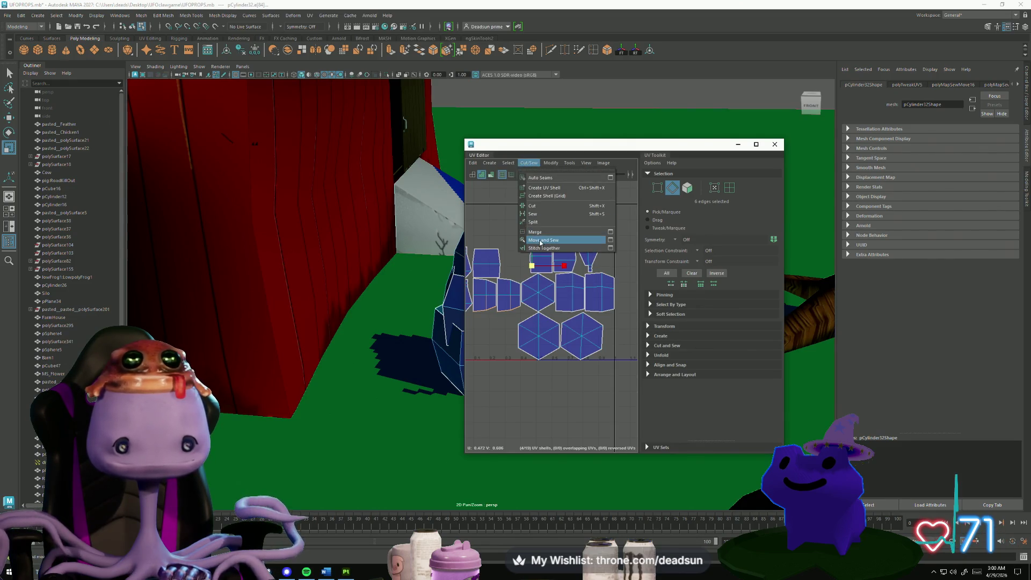
{"action": "left_click", "coordinate": [513, 242]}
{"action": "middle_click_drag", "start_coordinate": [512, 267], "coordinate": [541, 253], "text": "alt"}
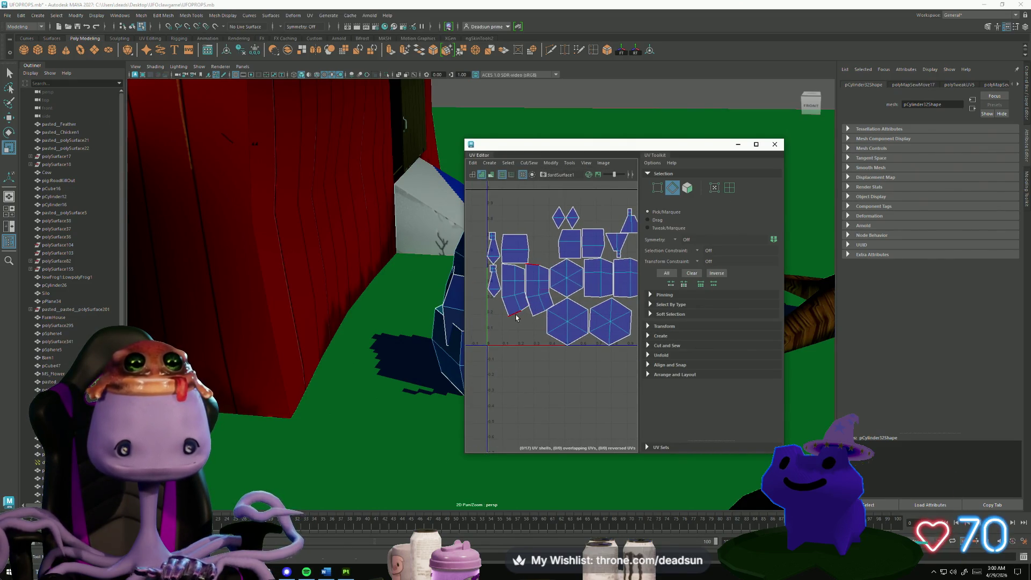
{"action": "left_click", "coordinate": [526, 311]}
{"action": "right_click_drag", "start_coordinate": [526, 310], "coordinate": [538, 284], "text": "shift"}
{"action": "key", "text": "w"}
{"action": "left_click_drag", "start_coordinate": [538, 284], "coordinate": [519, 430]}
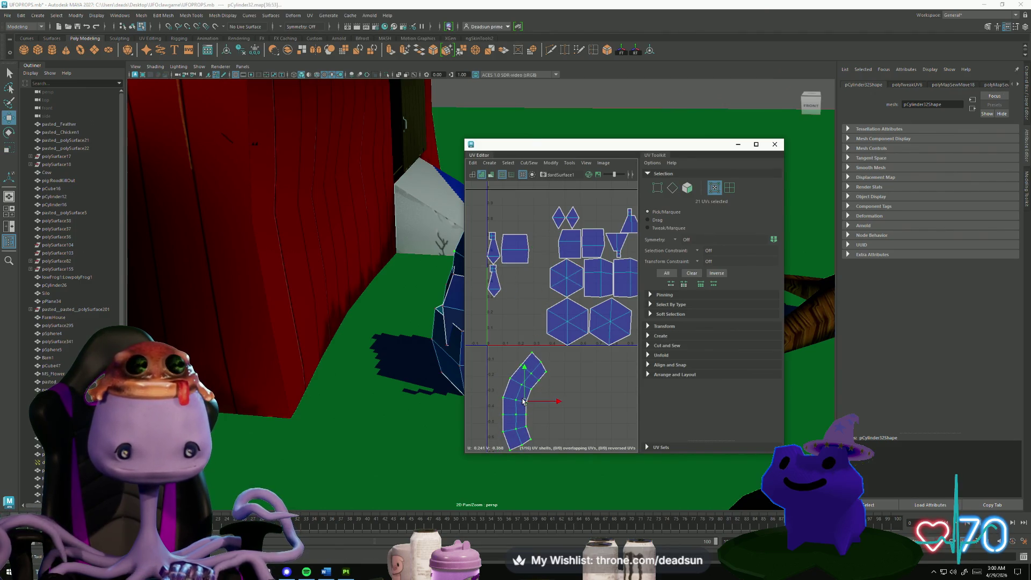
{"action": "middle_click_drag", "start_coordinate": [496, 357], "coordinate": [557, 277], "text": "alt"}
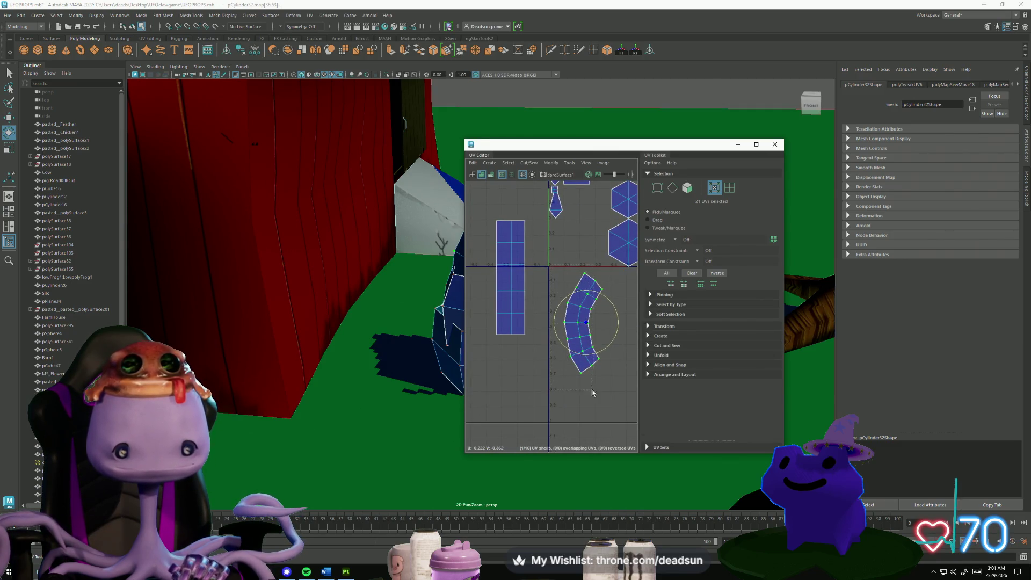
{"action": "left_click_drag", "start_coordinate": [586, 322], "coordinate": [584, 323]}
Scale the strip's left edge and middle UV column flat into vertical lines.
{"action": "mouse_move", "coordinate": [618, 278]}
{"action": "left_mouse_down"}
{"action": "mouse_move", "coordinate": [584, 316]}
{"action": "mouse_move", "coordinate": [590, 357]}
{"action": "mouse_move", "coordinate": [582, 369]}
{"action": "left_mouse_up"}
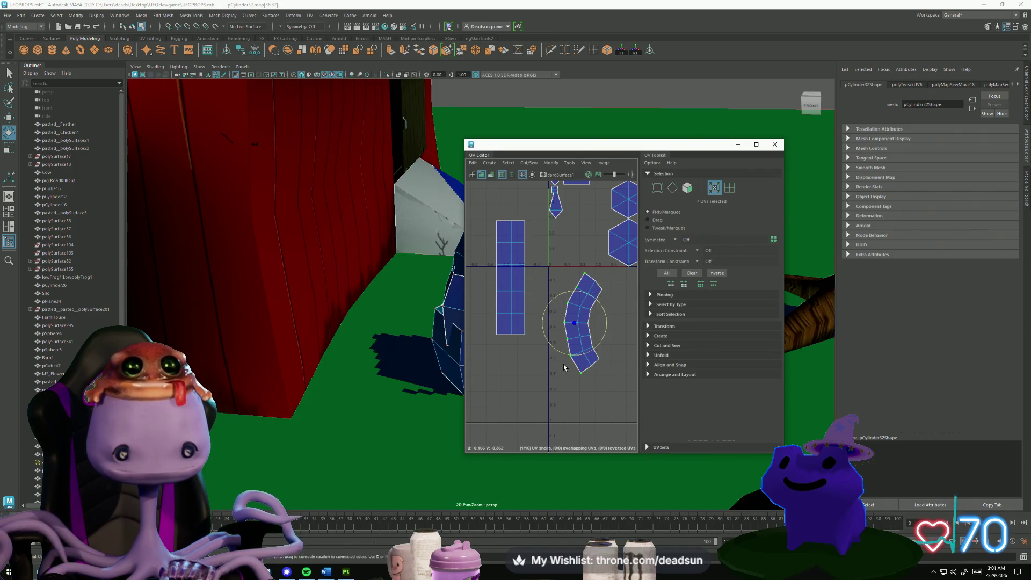
{"action": "key", "text": "r"}
{"action": "mouse_move", "coordinate": [609, 324]}
{"action": "left_mouse_down"}
{"action": "mouse_move", "coordinate": [575, 323]}
{"action": "mouse_move", "coordinate": [585, 324]}
{"action": "left_mouse_up"}
{"action": "key", "text": "w"}
{"action": "left_click_drag", "start_coordinate": [596, 285], "coordinate": [571, 376]}
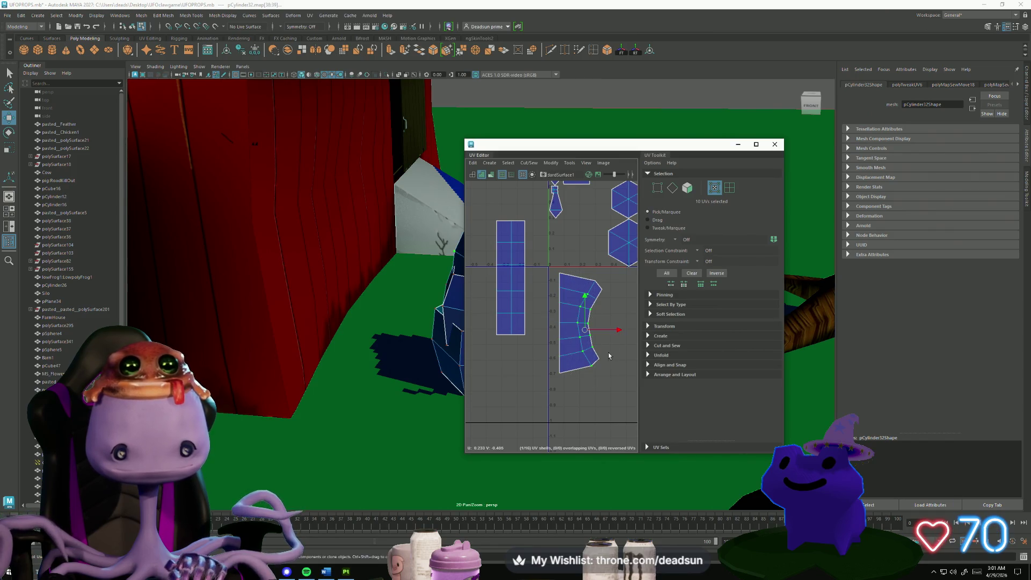
{"action": "mouse_move", "coordinate": [622, 300]}
{"action": "left_mouse_down"}
{"action": "mouse_move", "coordinate": [589, 348]}
{"action": "mouse_move", "coordinate": [564, 330]}
{"action": "mouse_move", "coordinate": [530, 334]}
{"action": "left_mouse_up"}
{"action": "key", "text": "r"}
{"action": "key", "text": "ctrl+z"}
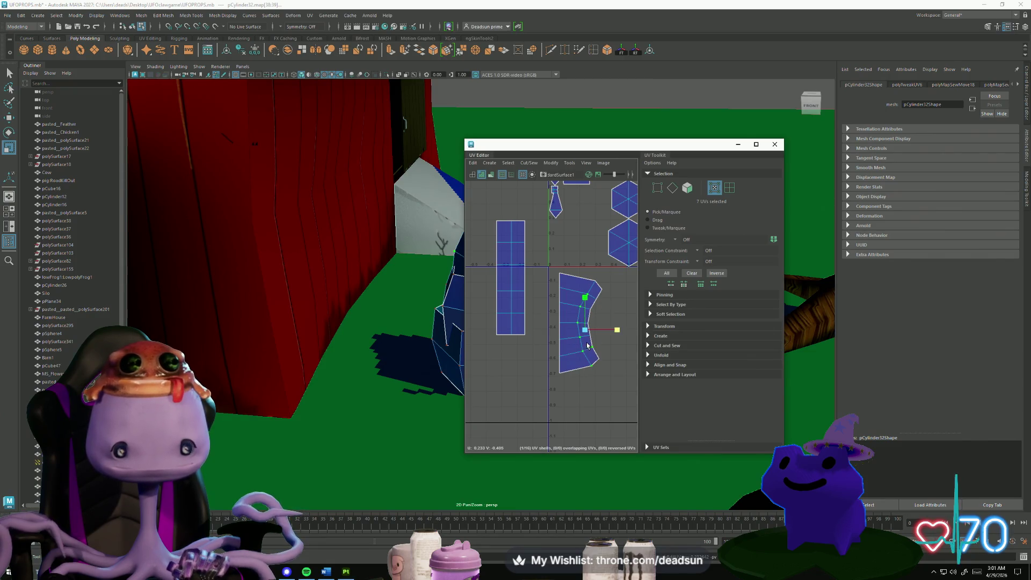
{"action": "left_click_drag", "start_coordinate": [592, 271], "coordinate": [599, 290]}
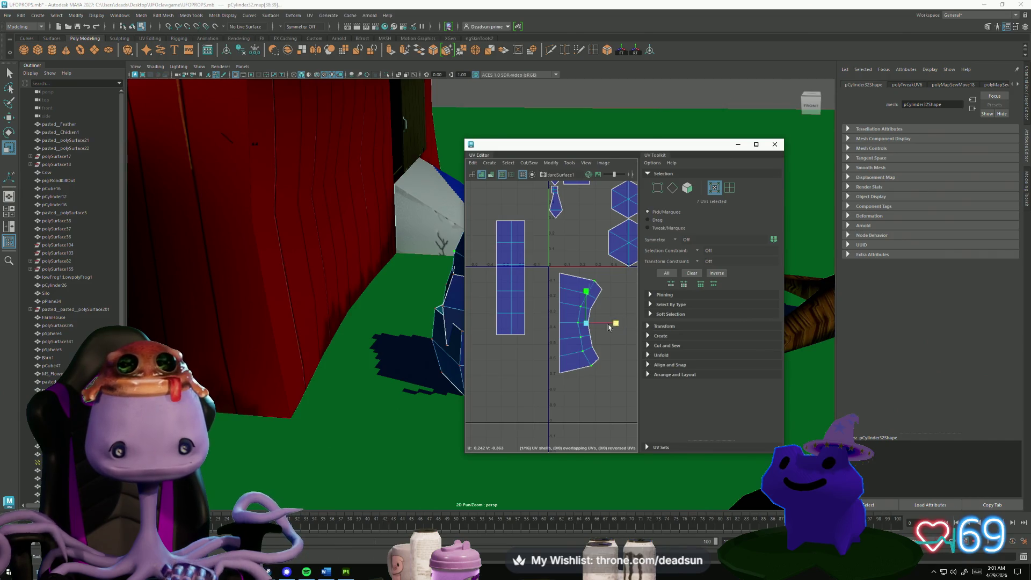
{"action": "mouse_move", "coordinate": [598, 293]}
{"action": "middle_mouse_down"}
{"action": "mouse_move", "coordinate": [586, 288]}
{"action": "mouse_move", "coordinate": [604, 316]}
{"action": "mouse_move", "coordinate": [589, 325]}
{"action": "mouse_move", "coordinate": [595, 276]}
{"action": "middle_mouse_up"}
{"action": "key", "text": "w"}
{"action": "key", "text": "r"}
Straighten the neck strip's UVs and raise it beside the side shell.
{"action": "double_click", "coordinate": [563, 287]}
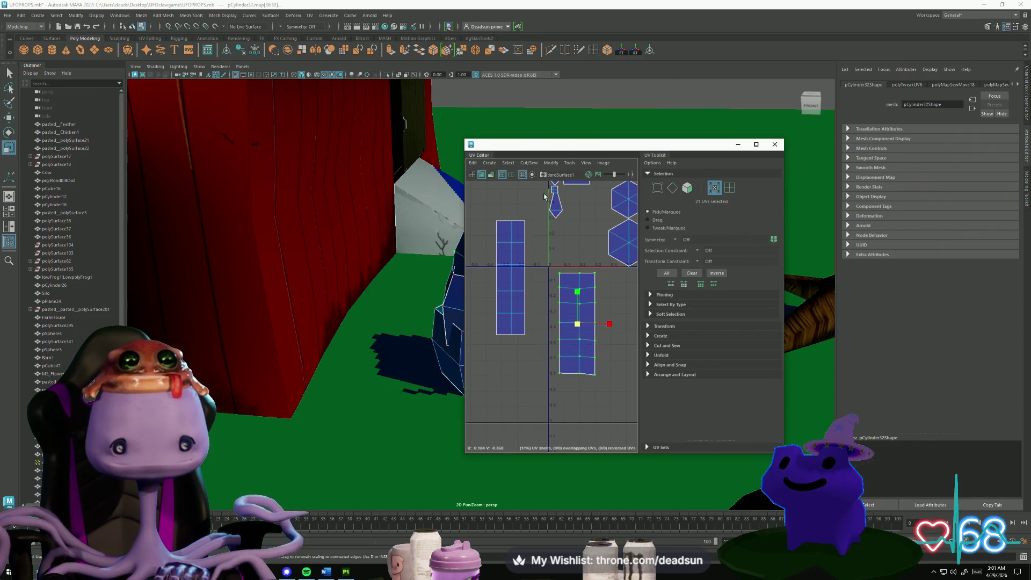
{"action": "left_click", "coordinate": [529, 163]}
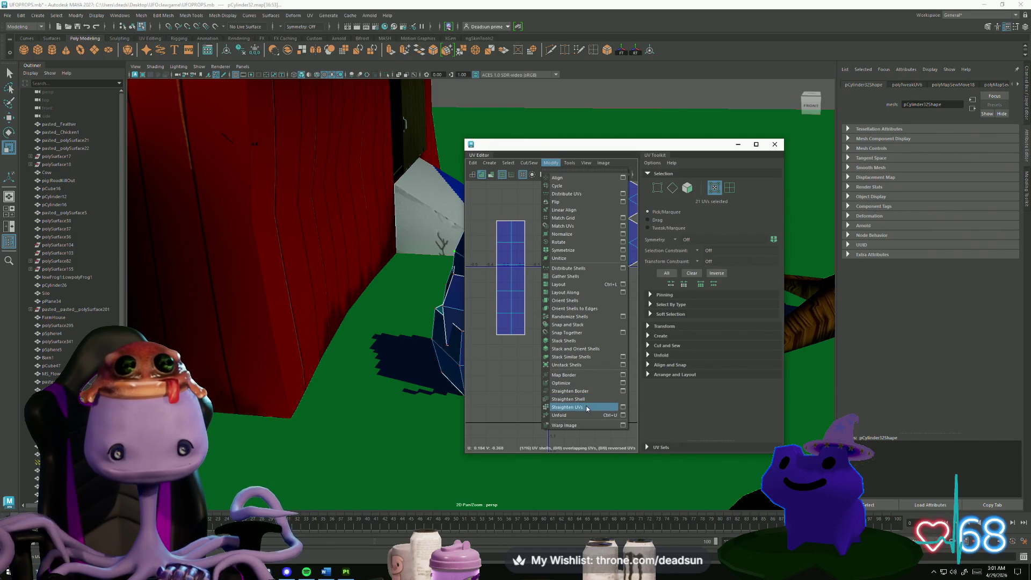
{"action": "left_click", "coordinate": [587, 409]}
{"action": "key", "text": "w"}
{"action": "left_click_drag", "start_coordinate": [566, 322], "coordinate": [566, 274]}
{"action": "left_click_drag", "start_coordinate": [591, 144], "coordinate": [729, 136]}
{"action": "left_click_drag", "start_coordinate": [473, 266], "coordinate": [378, 261], "text": "alt"}
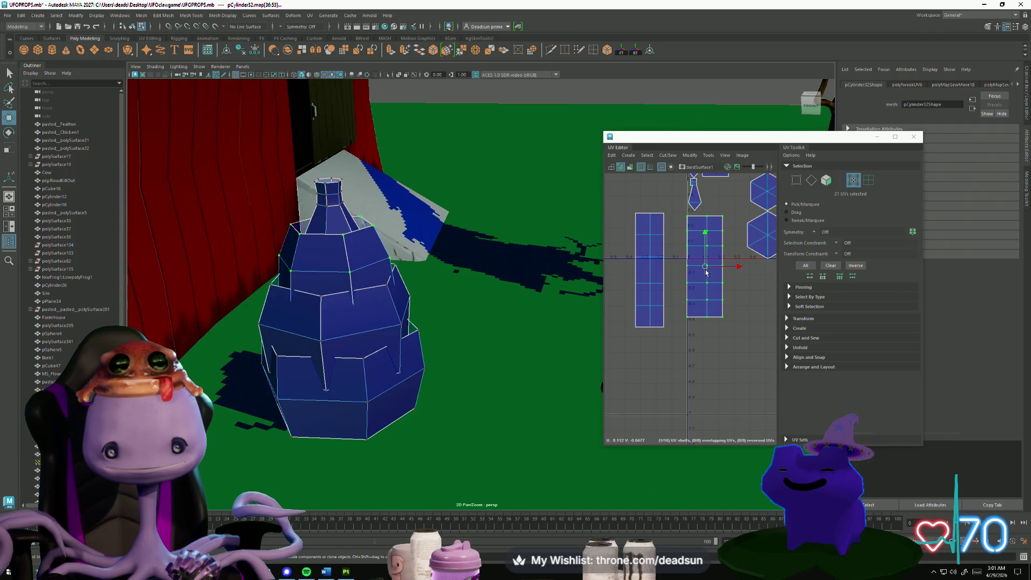
Widen the side shell, then shift both strips left and stretch the neck strip taller.
{"action": "left_click", "coordinate": [650, 230]}
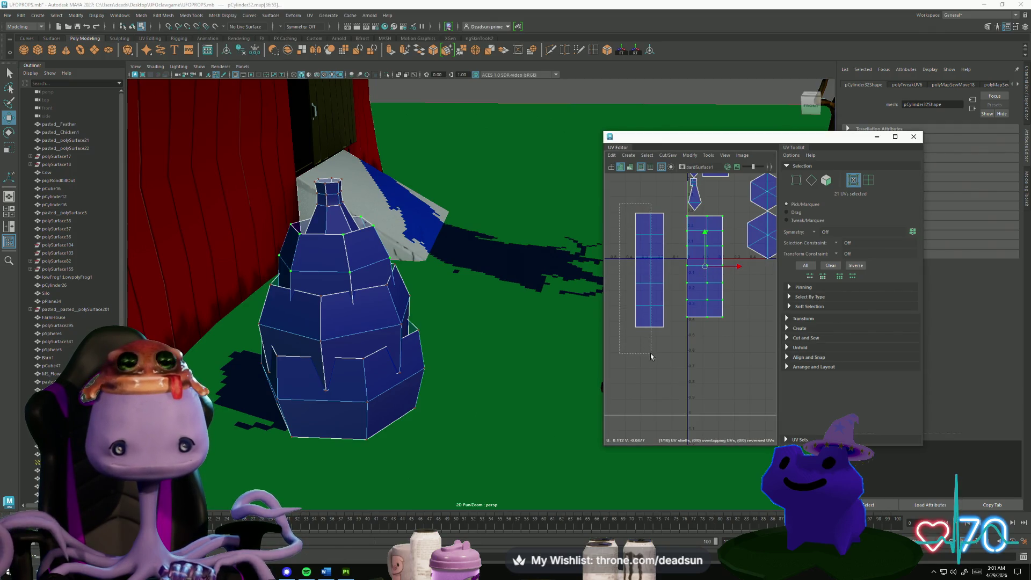
{"action": "key", "text": "r"}
{"action": "left_click_drag", "start_coordinate": [680, 269], "coordinate": [695, 270]}
{"action": "scroll", "coordinate": [692, 330], "scroll_direction": "down", "scroll_amount": 3}
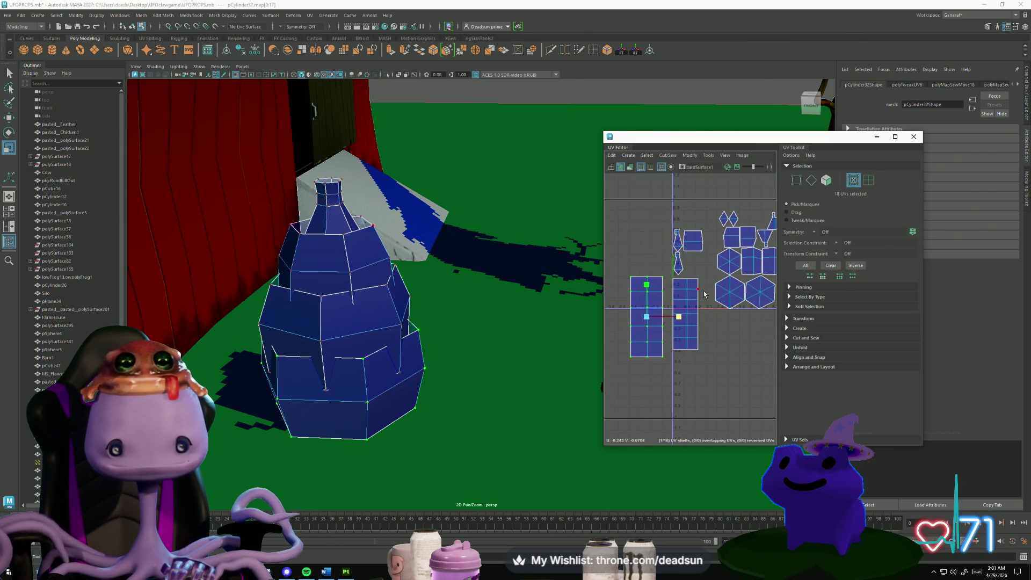
{"action": "left_click", "coordinate": [691, 307]}
{"action": "key", "text": "w"}
{"action": "left_click_drag", "start_coordinate": [688, 317], "coordinate": [698, 325]}
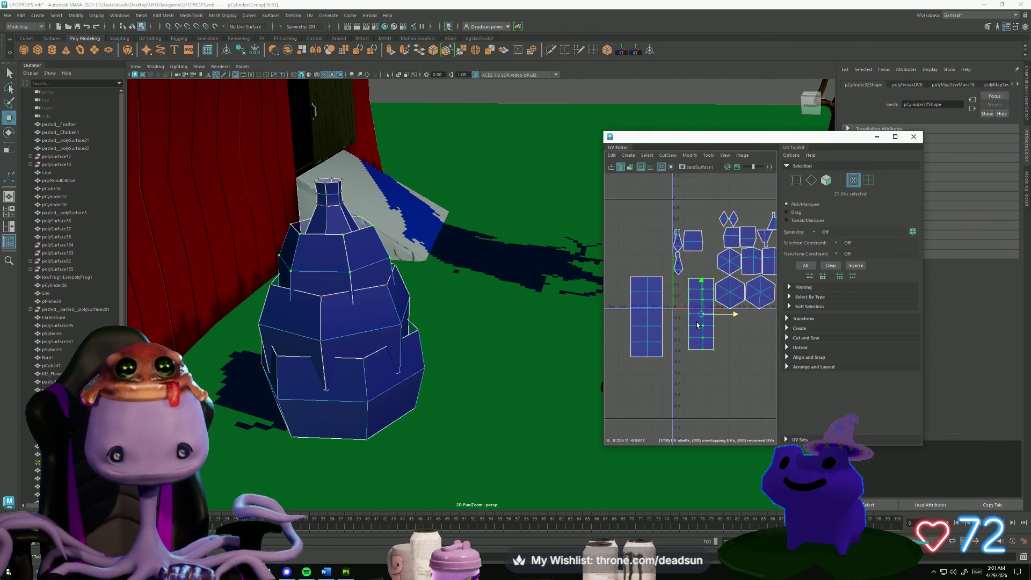
{"action": "scroll", "coordinate": [675, 345], "scroll_direction": "down", "scroll_amount": 2}
{"action": "middle_click_drag", "start_coordinate": [675, 345], "coordinate": [717, 328], "text": "alt"}
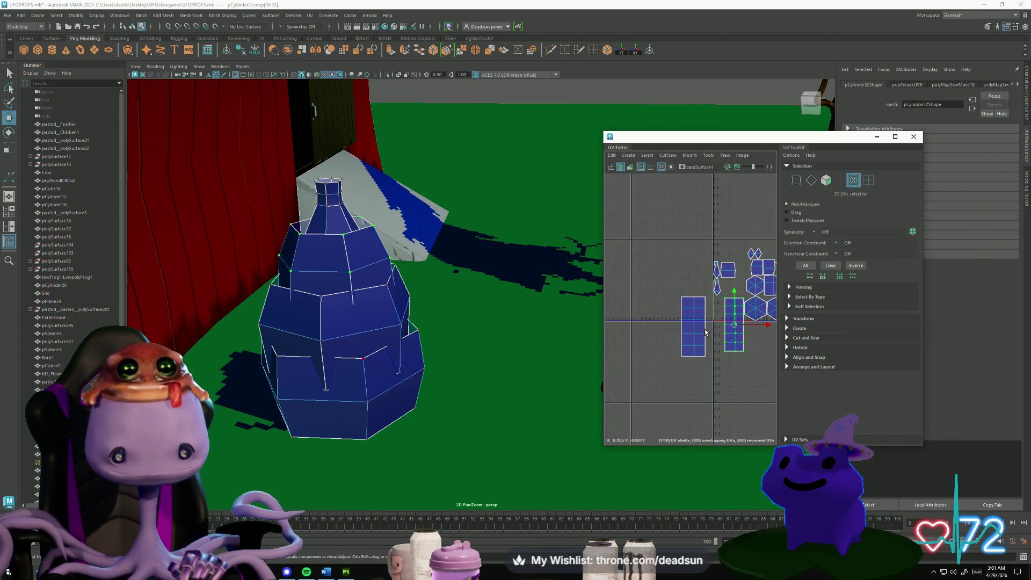
{"action": "left_click", "coordinate": [705, 332], "text": "shift"}
{"action": "mouse_move", "coordinate": [712, 328]}
{"action": "left_mouse_down"}
{"action": "mouse_move", "coordinate": [655, 331]}
{"action": "mouse_move", "coordinate": [662, 281]}
{"action": "mouse_move", "coordinate": [726, 276]}
{"action": "left_mouse_up"}
{"action": "left_click", "coordinate": [688, 285]}
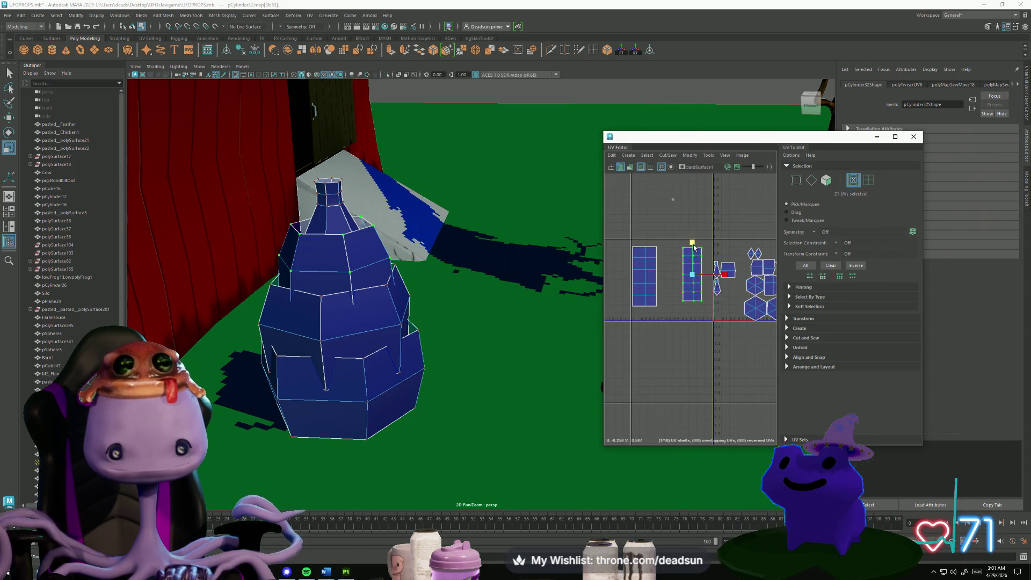
{"action": "left_click_drag", "start_coordinate": [695, 248], "coordinate": [694, 243]}
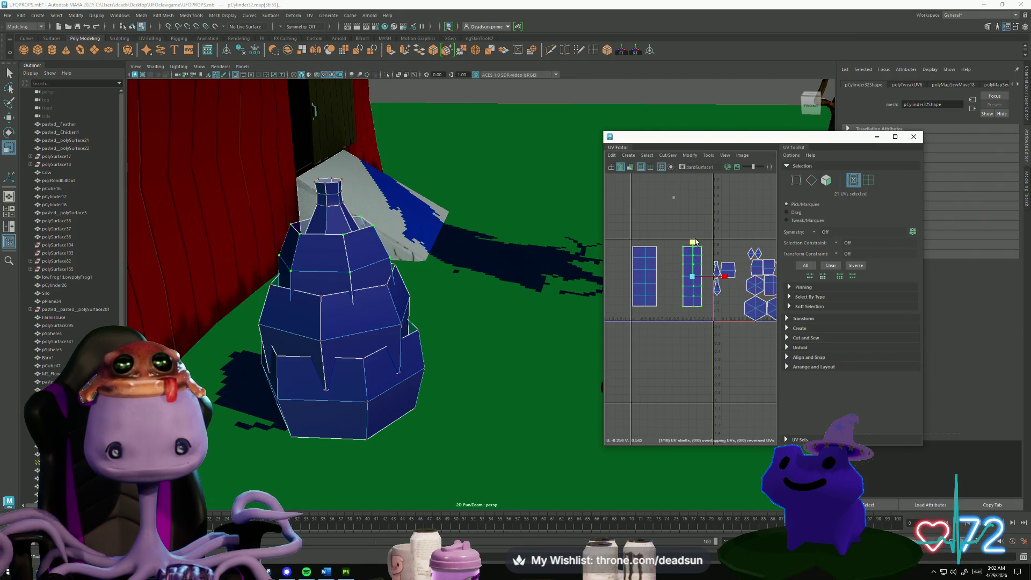
Sew the square pieces' shared edges, then Move and Sew them into one long strip.
{"action": "middle_click_drag", "start_coordinate": [695, 310], "coordinate": [641, 307], "text": "alt"}
{"action": "scroll", "coordinate": [703, 308], "scroll_direction": "up", "scroll_amount": 3}
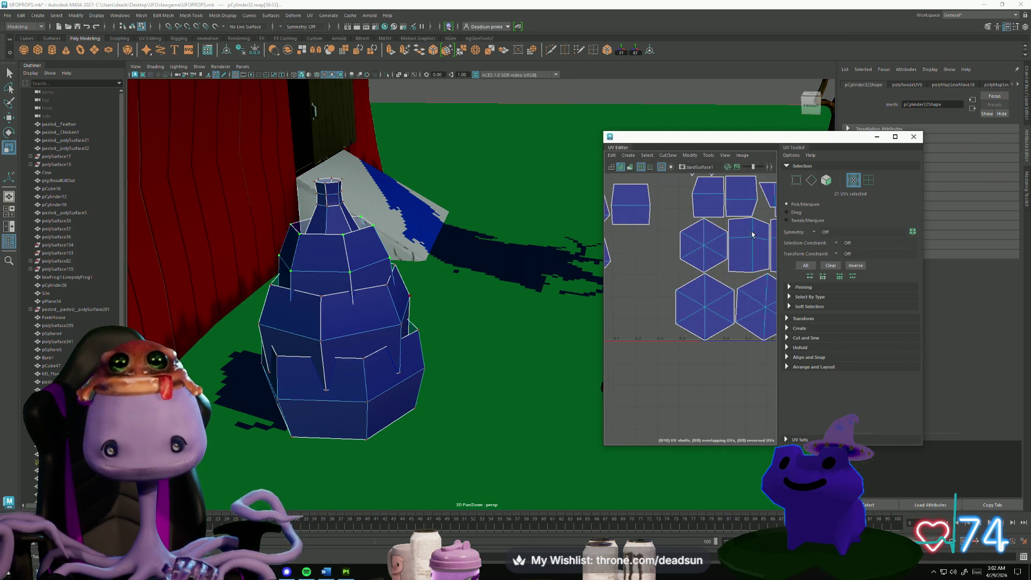
{"action": "scroll", "coordinate": [714, 279], "scroll_direction": "down", "scroll_amount": 2}
{"action": "key", "text": "F10"}
{"action": "left_click", "coordinate": [691, 324]}
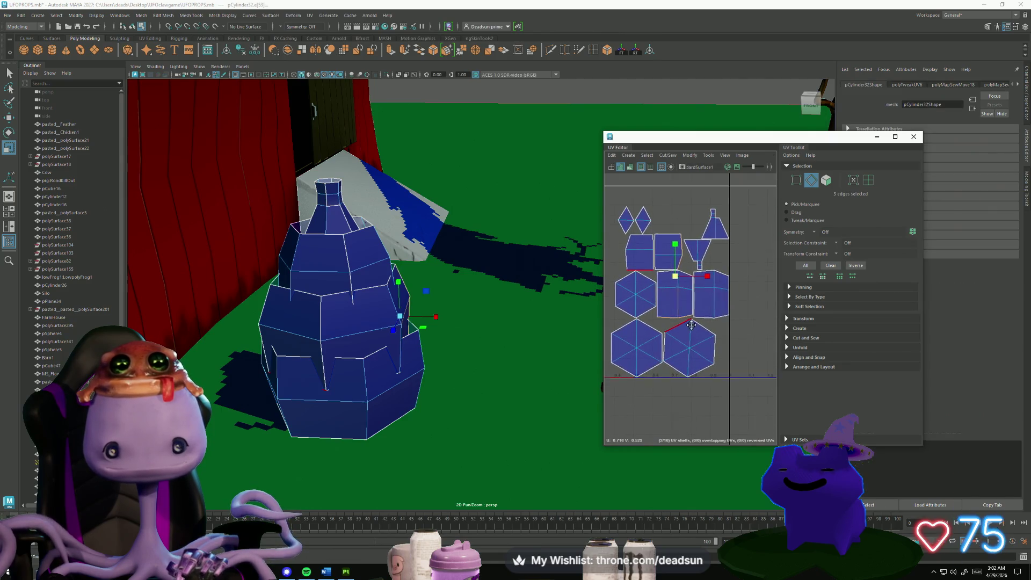
{"action": "left_click", "coordinate": [727, 305]}
{"action": "left_click", "coordinate": [692, 293]}
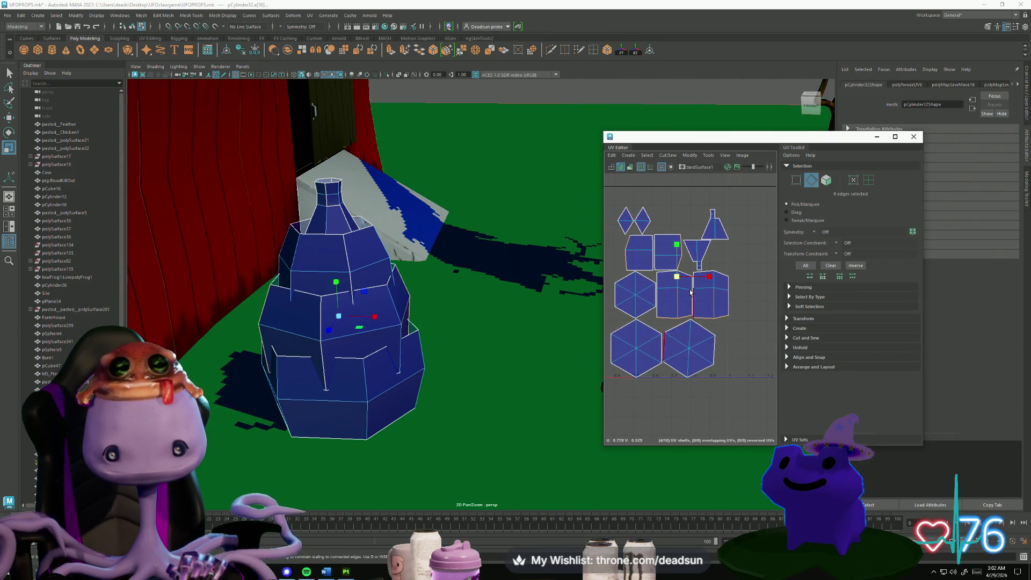
{"action": "left_click", "coordinate": [668, 156]}
{"action": "left_click", "coordinate": [698, 234]}
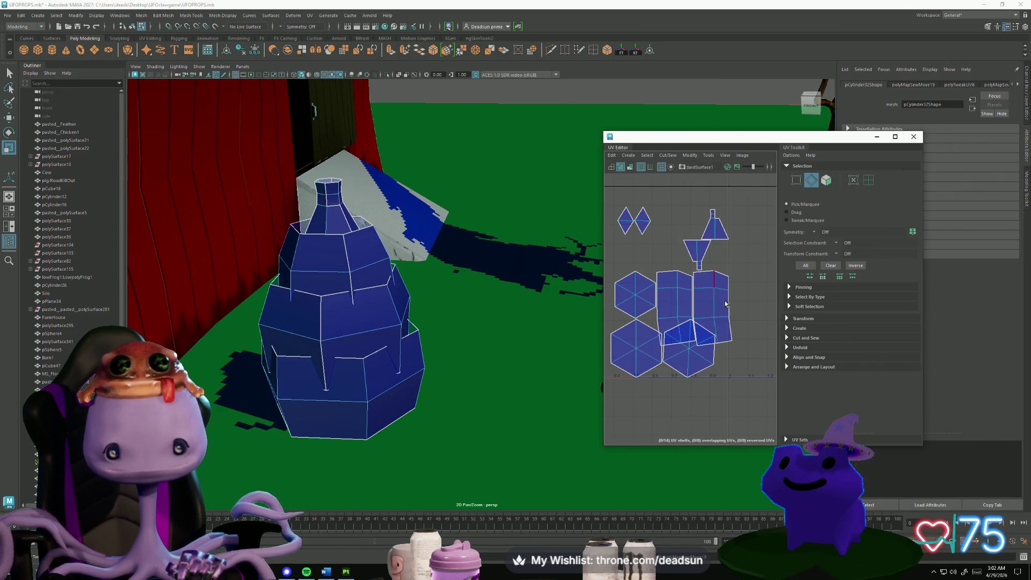
{"action": "left_click", "coordinate": [690, 291]}
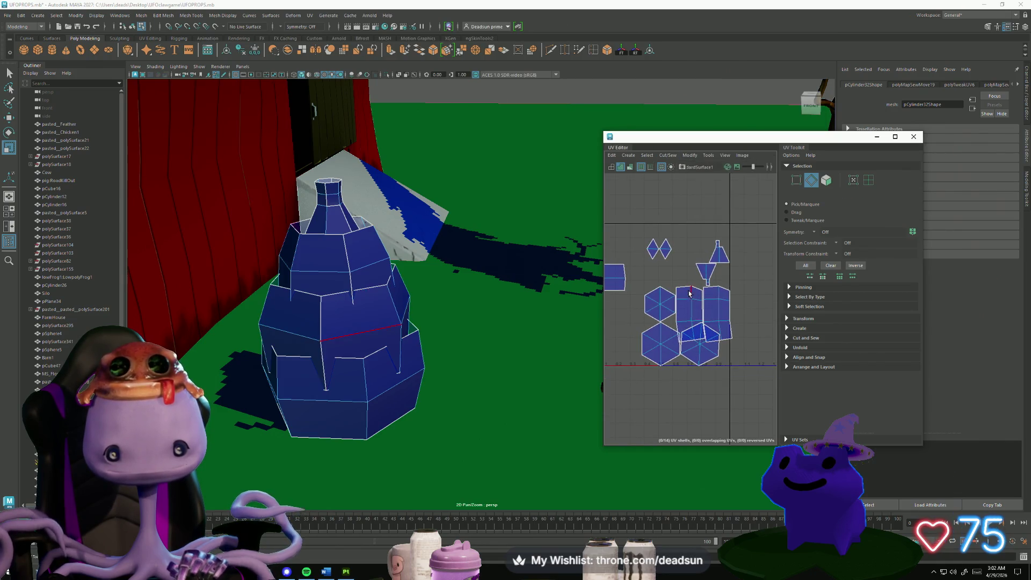
{"action": "double_click", "coordinate": [701, 295]}
{"action": "left_click", "coordinate": [666, 155]}
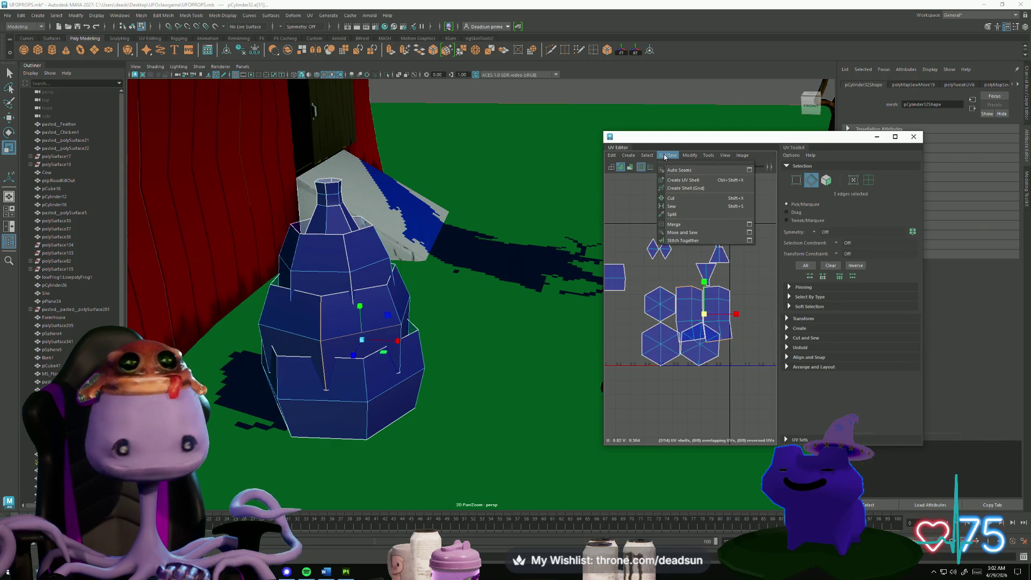
{"action": "left_click", "coordinate": [682, 232]}
Move the merged strip below the 0–1 tile and shift its right UV column right.
{"action": "right_click_drag", "start_coordinate": [684, 284], "coordinate": [690, 323]}
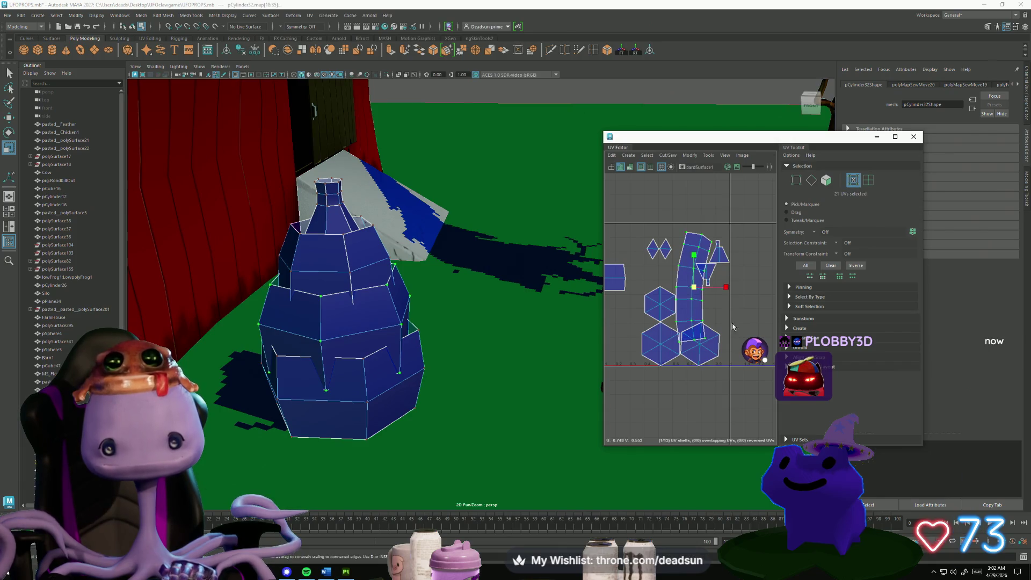
{"action": "scroll", "coordinate": [702, 307], "scroll_direction": "down", "scroll_amount": 3}
{"action": "middle_click_drag", "start_coordinate": [701, 308], "coordinate": [701, 274], "text": "alt"}
{"action": "key", "text": "w"}
{"action": "mouse_move", "coordinate": [719, 279]}
{"action": "left_mouse_down"}
{"action": "mouse_move", "coordinate": [652, 391]}
{"action": "mouse_move", "coordinate": [647, 317]}
{"action": "left_mouse_up"}
{"action": "key", "text": "e"}
{"action": "key", "text": "r"}
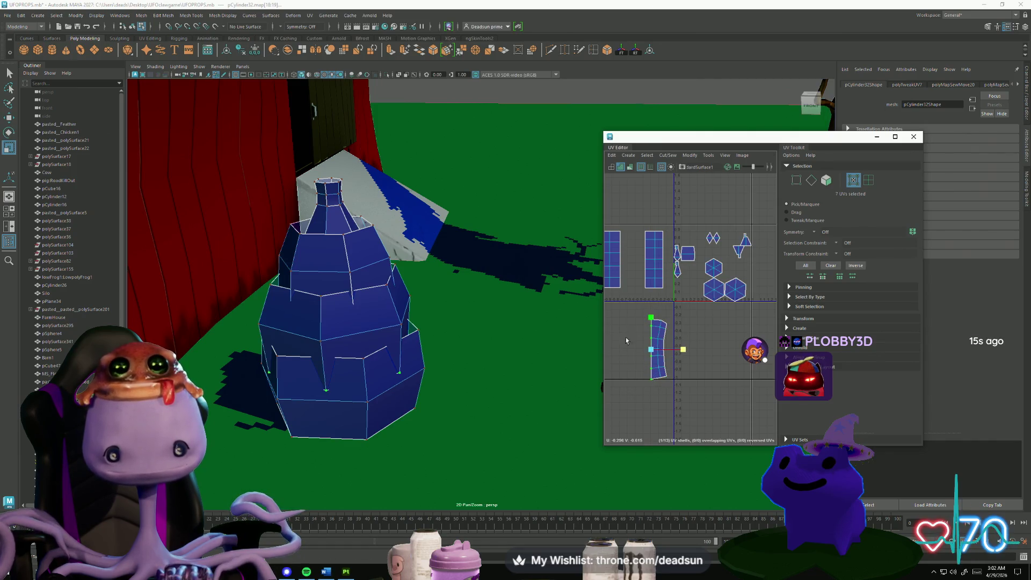
{"action": "left_click_drag", "start_coordinate": [662, 385], "coordinate": [673, 314]}
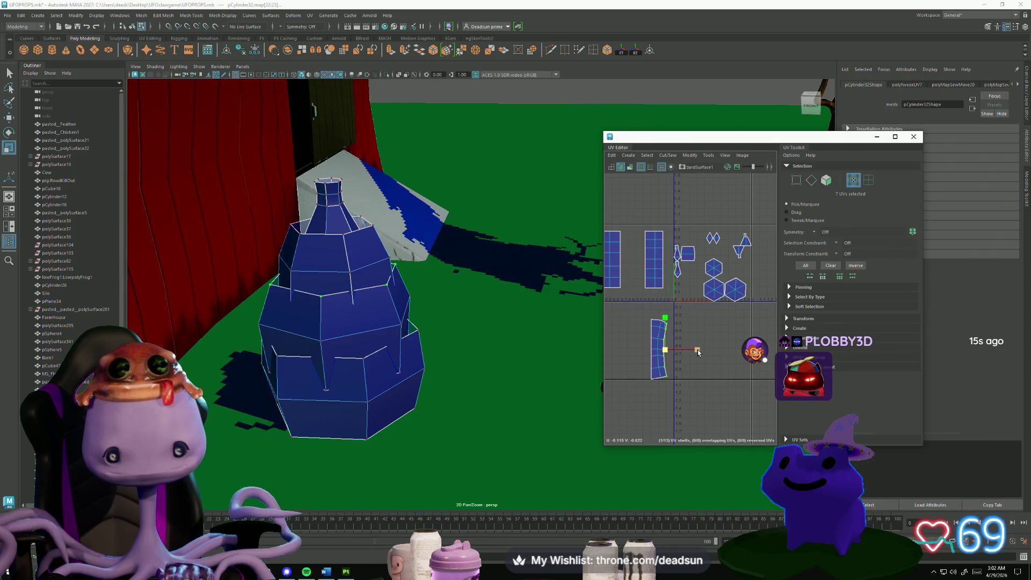
{"action": "key", "text": "w"}
{"action": "left_click_drag", "start_coordinate": [698, 350], "coordinate": [704, 349]}
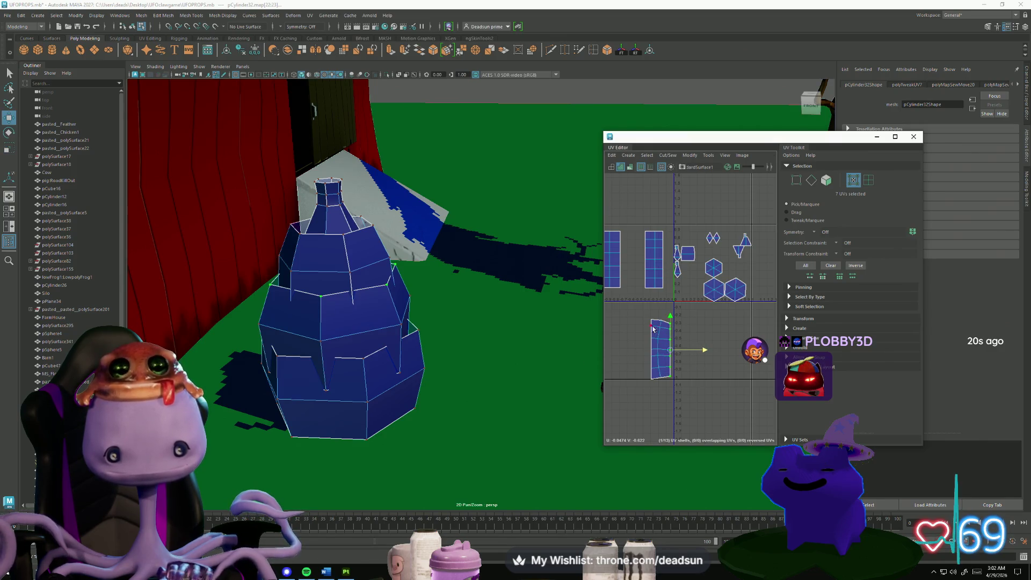
Try scaling a UV column onto the strip's right edge, then undo it.
{"action": "left_click_drag", "start_coordinate": [652, 319], "coordinate": [666, 384]}
{"action": "key", "text": "r"}
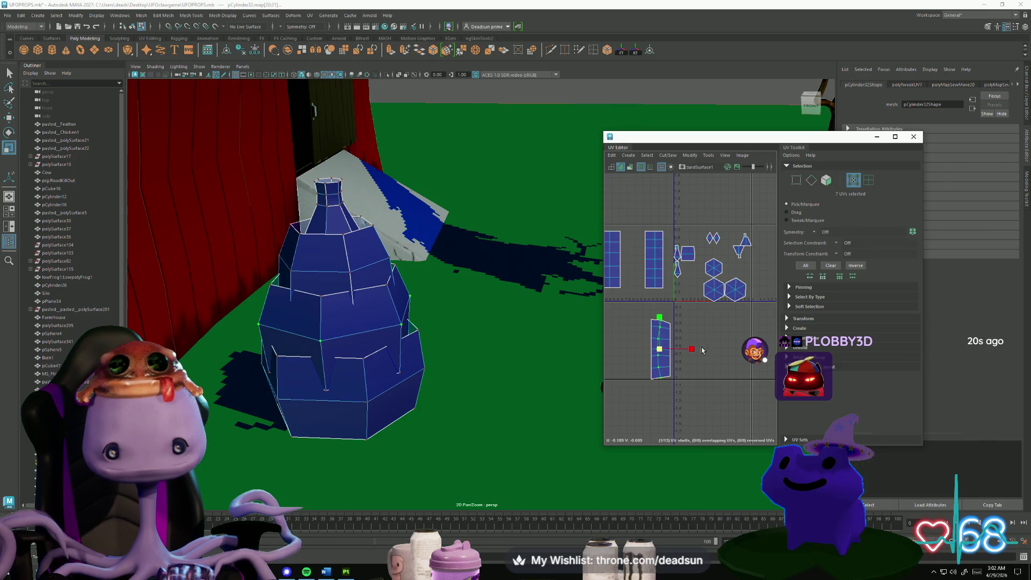
{"action": "scroll", "coordinate": [656, 329], "scroll_direction": "up", "scroll_amount": 4}
{"action": "scroll", "coordinate": [658, 325], "scroll_direction": "down", "scroll_amount": 4}
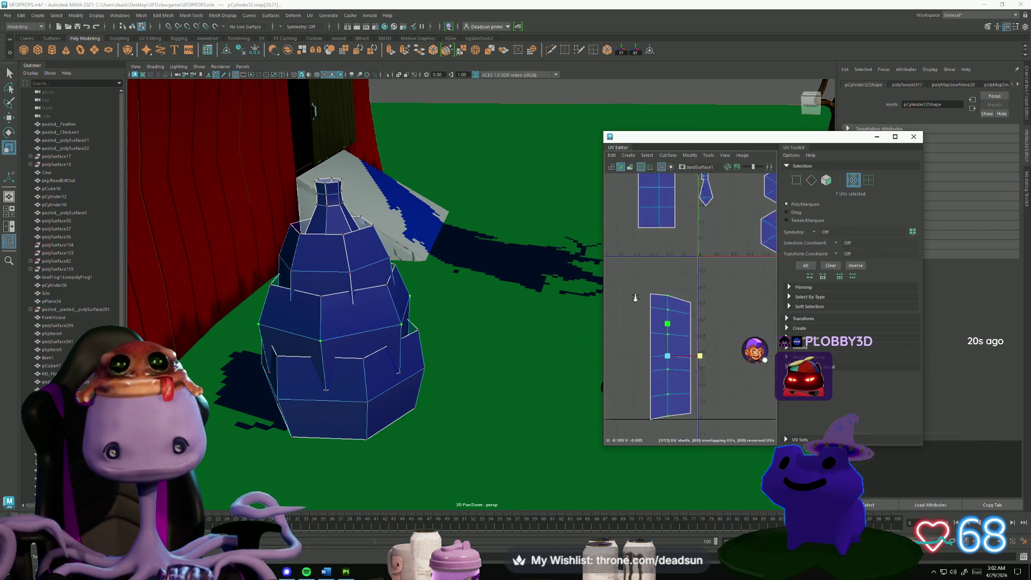
{"action": "left_click_drag", "start_coordinate": [669, 332], "coordinate": [683, 349]}
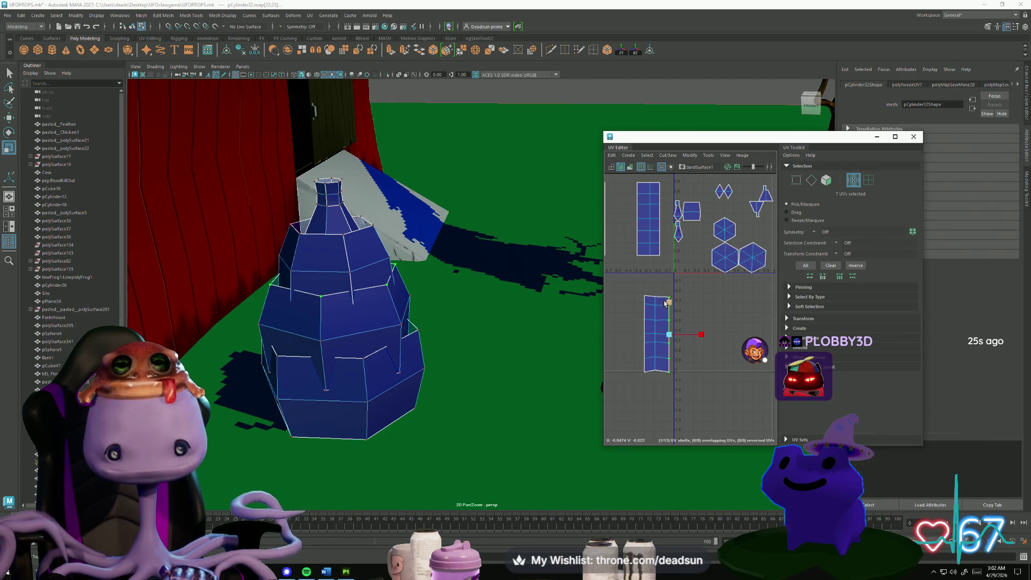
{"action": "key", "text": "ctrl+z"}
Try Unfold on the whole strip, undo it, and apply Straighten Shell instead.
{"action": "left_click_drag", "start_coordinate": [621, 285], "coordinate": [678, 376]}
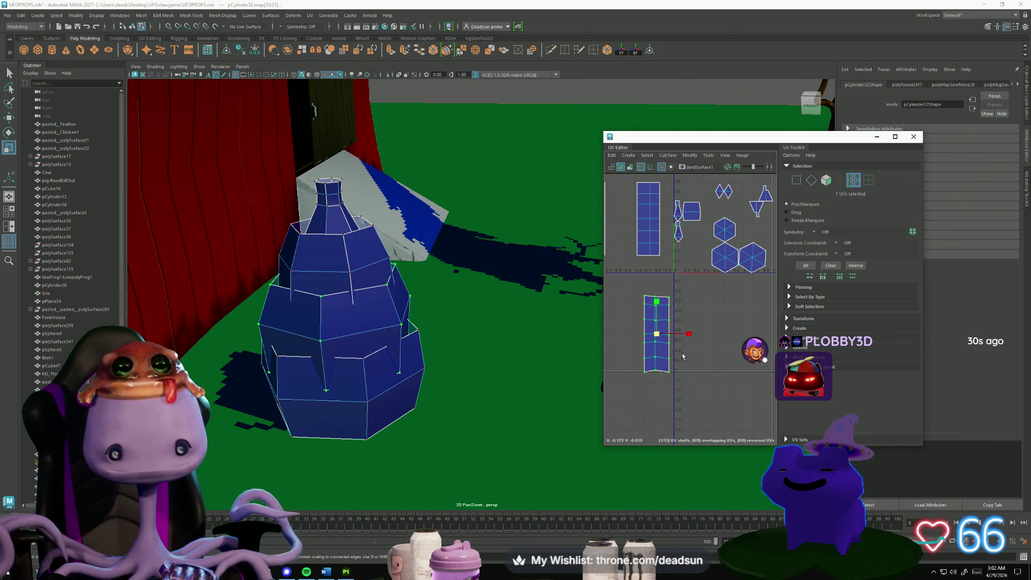
{"action": "left_click", "coordinate": [647, 155]}
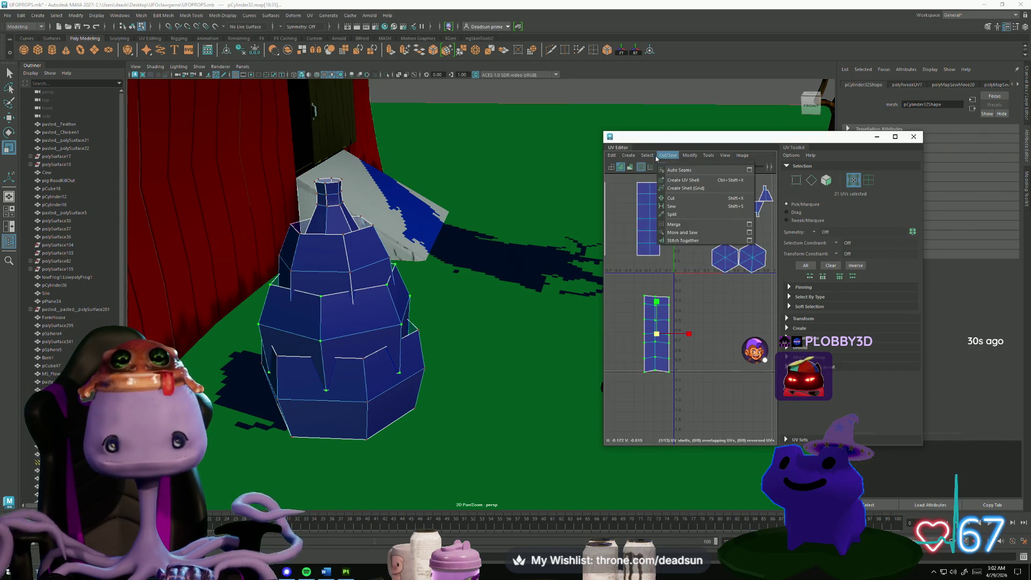
{"action": "mouse_move", "coordinate": [689, 155]}
{"action": "left_click", "coordinate": [707, 410]}
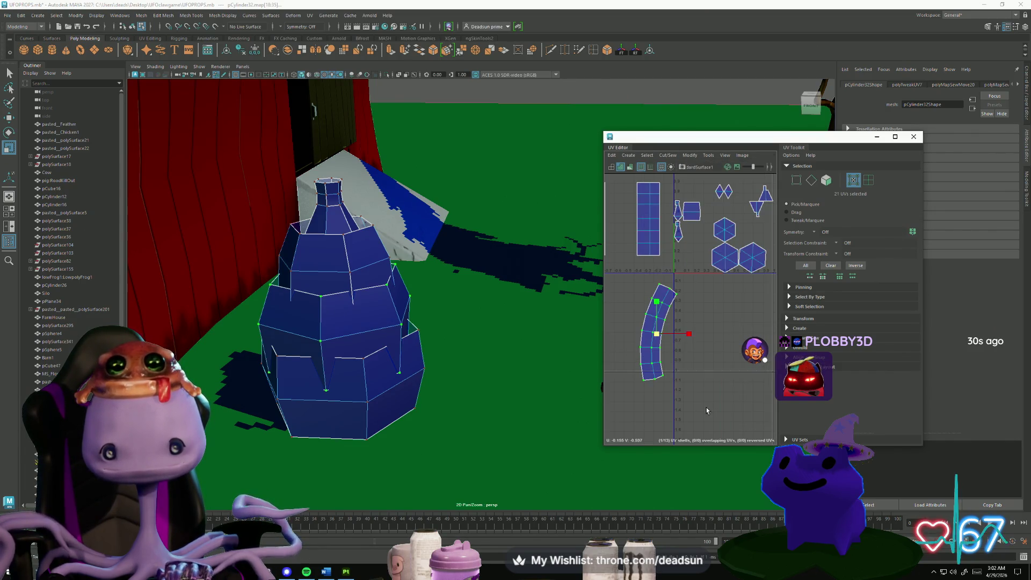
{"action": "key", "text": "ctrl+z"}
{"action": "left_click", "coordinate": [693, 156]}
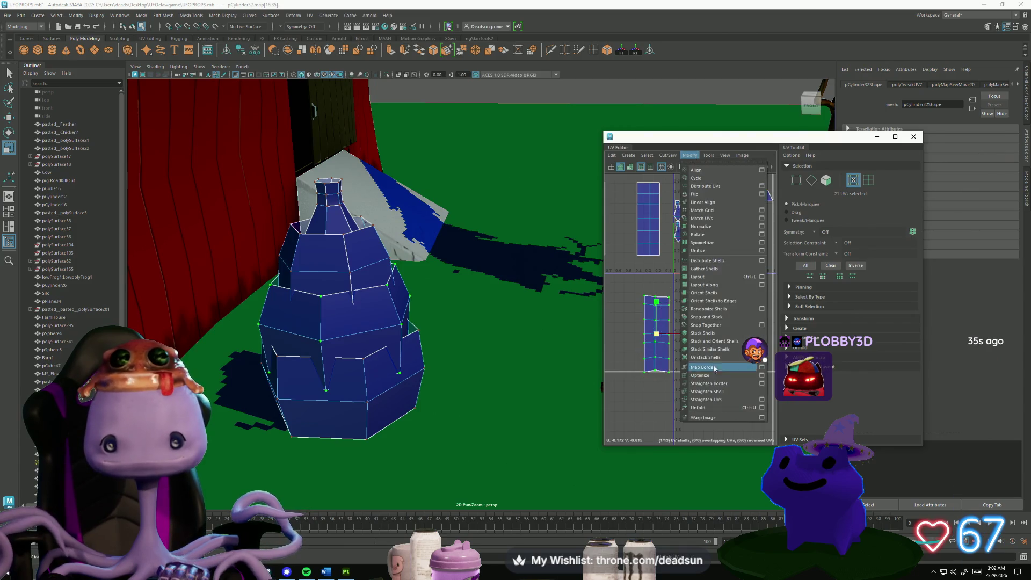
{"action": "left_click", "coordinate": [720, 392]}
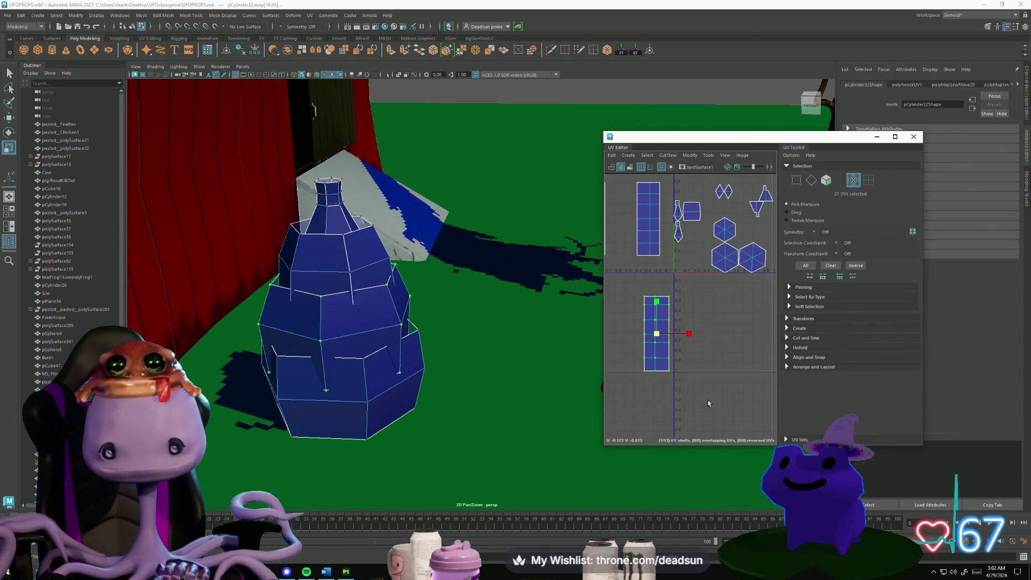
{"action": "scroll", "coordinate": [688, 370], "scroll_direction": "down", "scroll_amount": 3}
Move the lower strip up snug beside the other shells and nudge the middle strip upward.
{"action": "key", "text": "w"}
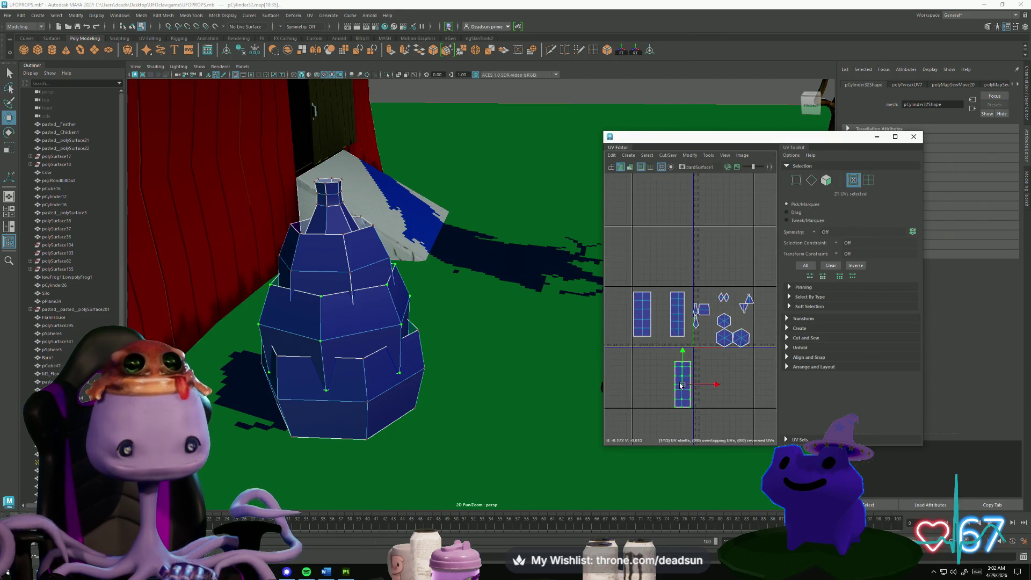
{"action": "mouse_move", "coordinate": [680, 390]}
{"action": "right_mouse_down"}
{"action": "mouse_move", "coordinate": [677, 379]}
{"action": "mouse_move", "coordinate": [680, 392]}
{"action": "right_mouse_up"}
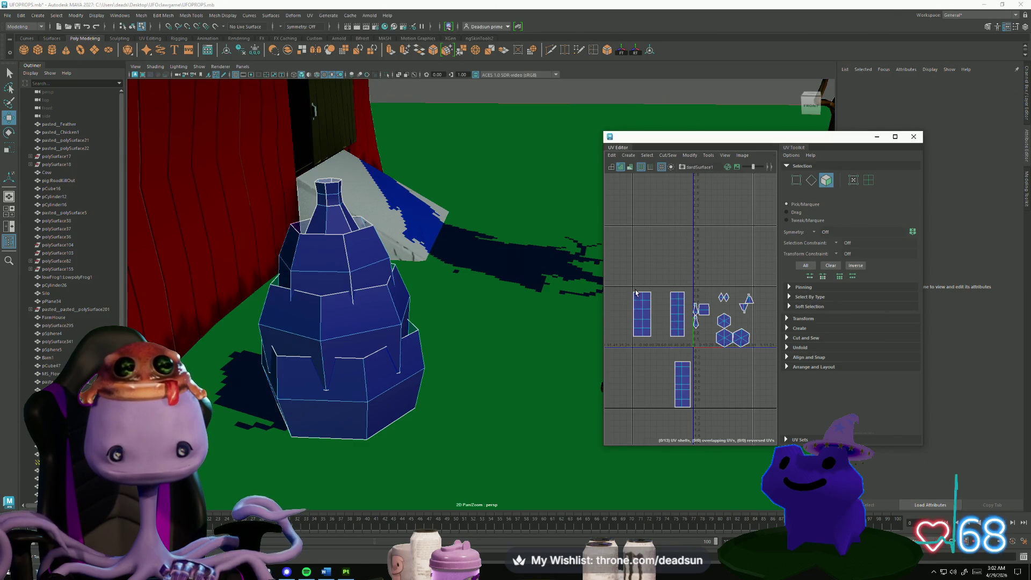
{"action": "right_click_drag", "start_coordinate": [682, 386], "coordinate": [683, 391]}
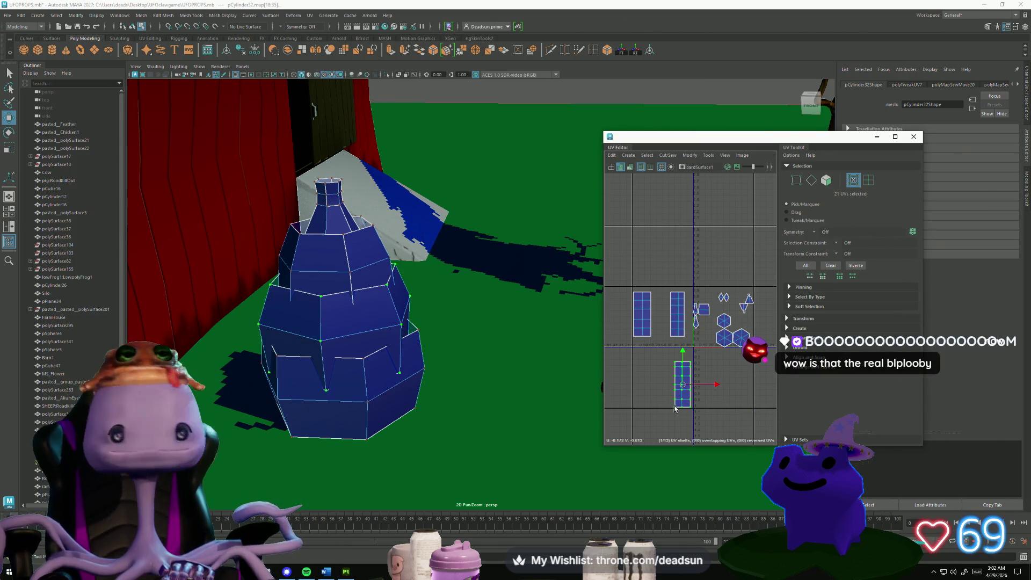
{"action": "left_click_drag", "start_coordinate": [680, 391], "coordinate": [661, 322]}
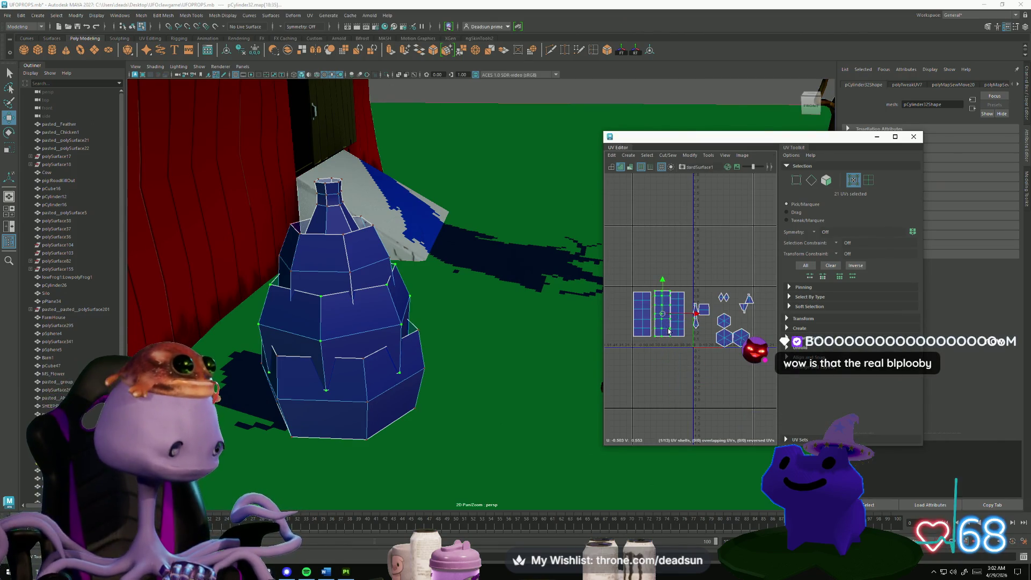
{"action": "scroll", "coordinate": [669, 332], "scroll_direction": "up", "scroll_amount": 4}
{"action": "scroll", "coordinate": [686, 320], "scroll_direction": "down", "scroll_amount": 3}
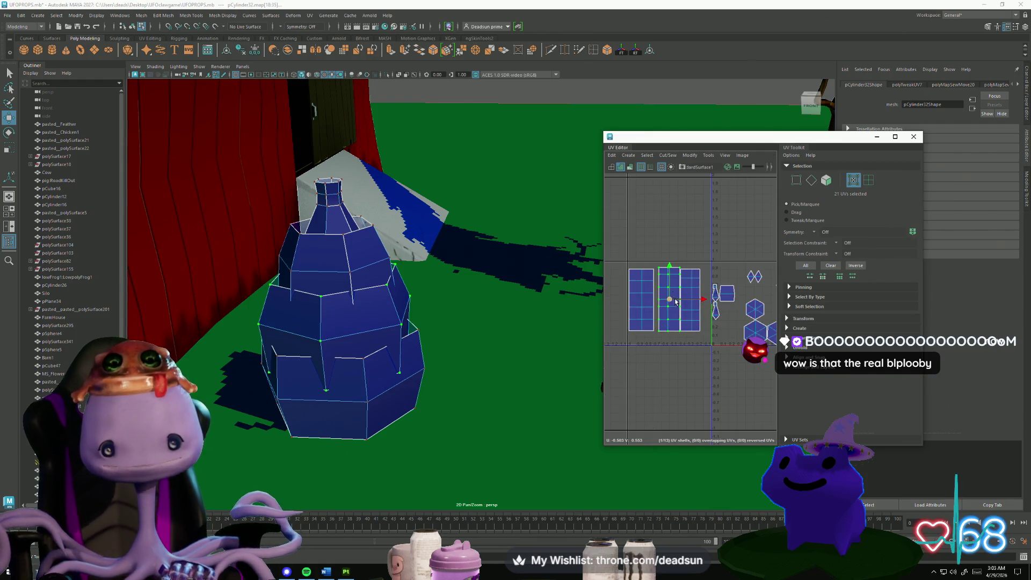
{"action": "left_click_drag", "start_coordinate": [669, 299], "coordinate": [665, 300]}
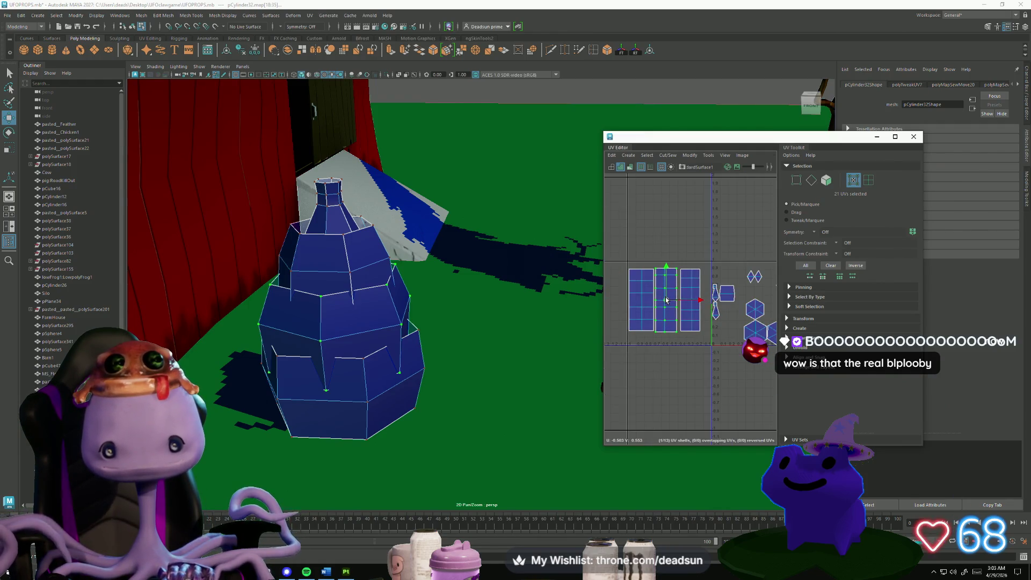
{"action": "double_click", "coordinate": [681, 288]}
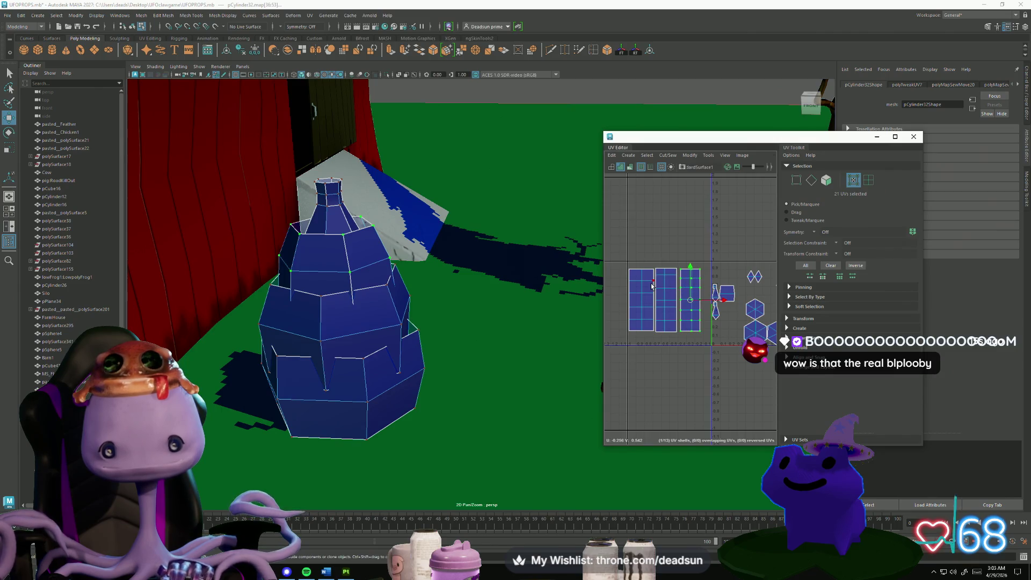
{"action": "double_click", "coordinate": [662, 301]}
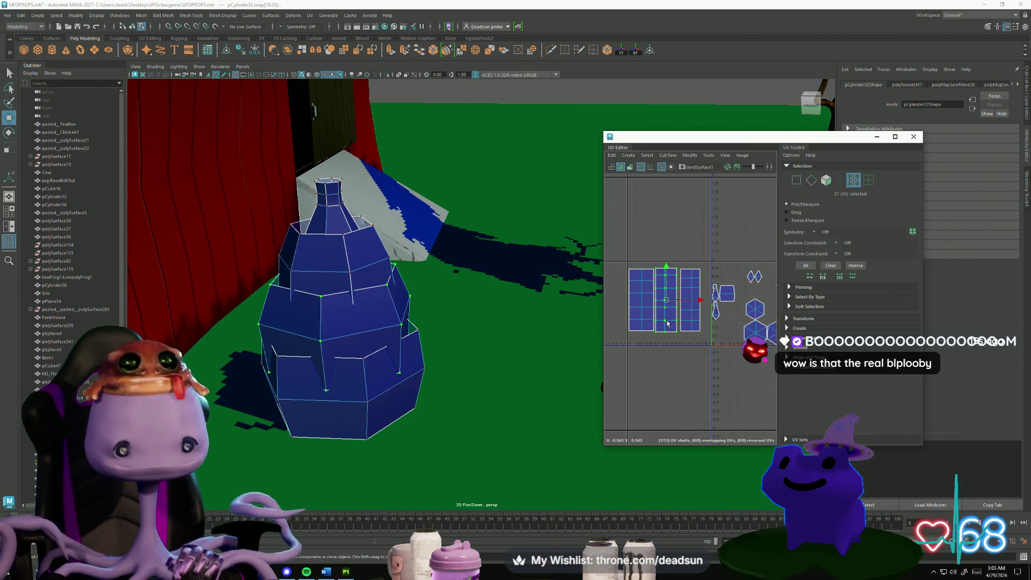
{"action": "scroll", "coordinate": [667, 323], "scroll_direction": "up", "scroll_amount": 3}
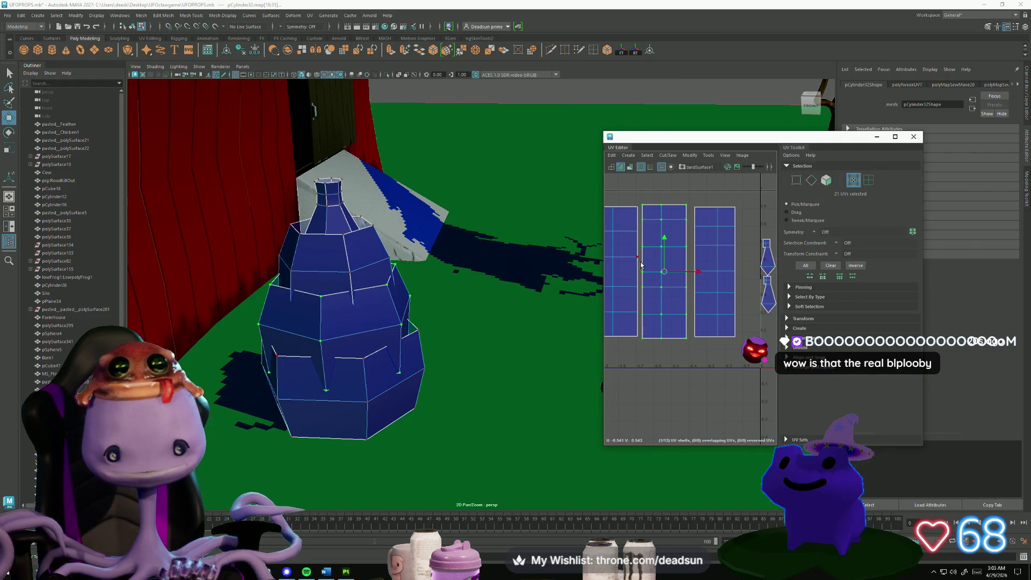
{"action": "left_click_drag", "start_coordinate": [664, 243], "coordinate": [666, 236]}
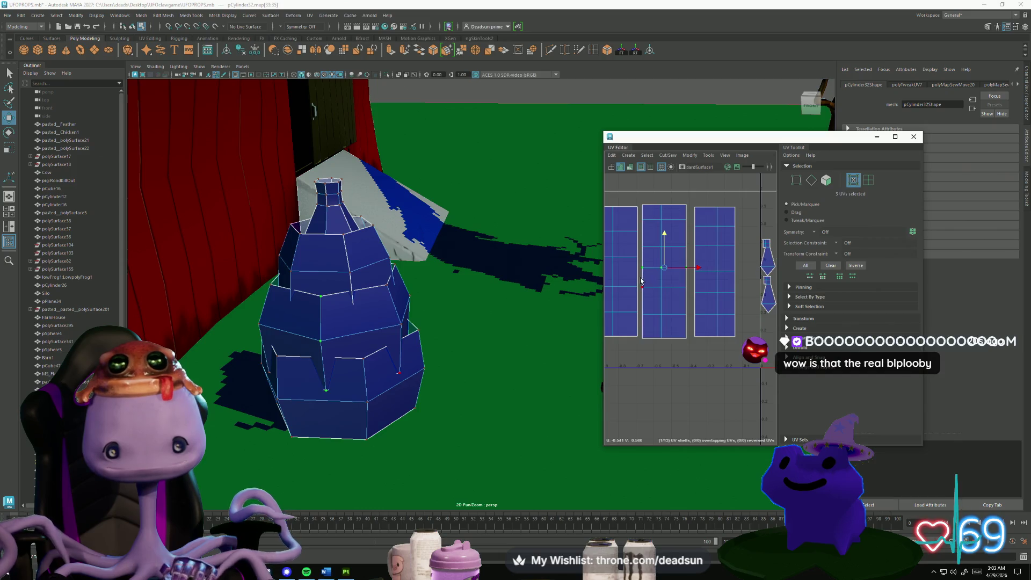
Scale the selected UV rows apart vertically to stretch the strip's height.
{"action": "left_click_drag", "start_coordinate": [641, 279], "coordinate": [694, 305]}
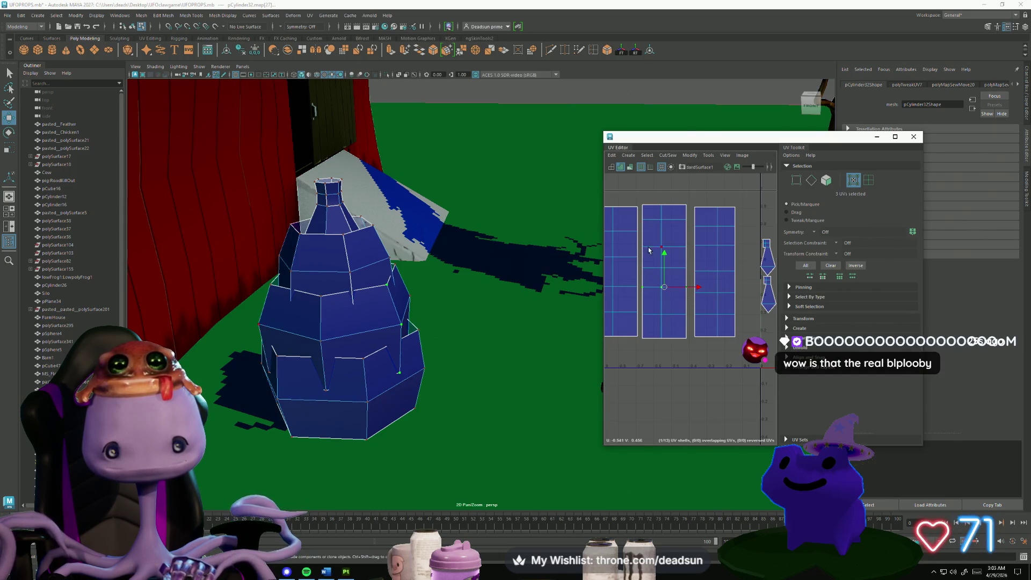
{"action": "mouse_move", "coordinate": [660, 264]}
{"action": "left_mouse_down"}
{"action": "mouse_move", "coordinate": [687, 299]}
{"action": "mouse_move", "coordinate": [674, 283]}
{"action": "left_mouse_up"}
{"action": "key", "text": "r"}
{"action": "left_click_drag", "start_coordinate": [670, 225], "coordinate": [670, 215]}
{"action": "middle_click_drag", "start_coordinate": [670, 216], "coordinate": [706, 265], "text": "alt"}
{"action": "right_click_drag", "start_coordinate": [706, 265], "coordinate": [675, 252], "text": "alt"}
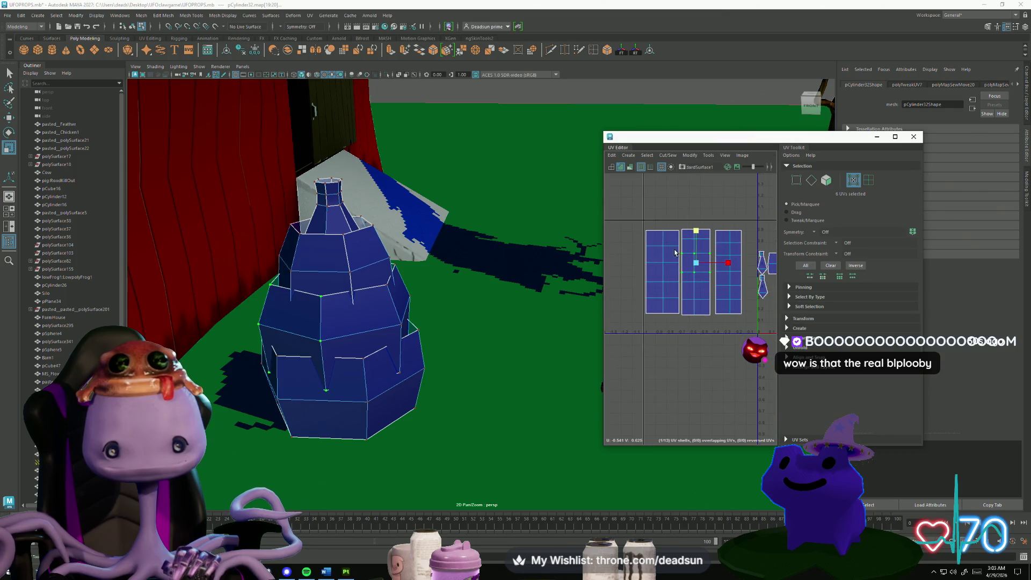
Lower the top-row and lower UVs of all three shells so the rectangles match in height.
{"action": "left_click_drag", "start_coordinate": [644, 218], "coordinate": [749, 239]}
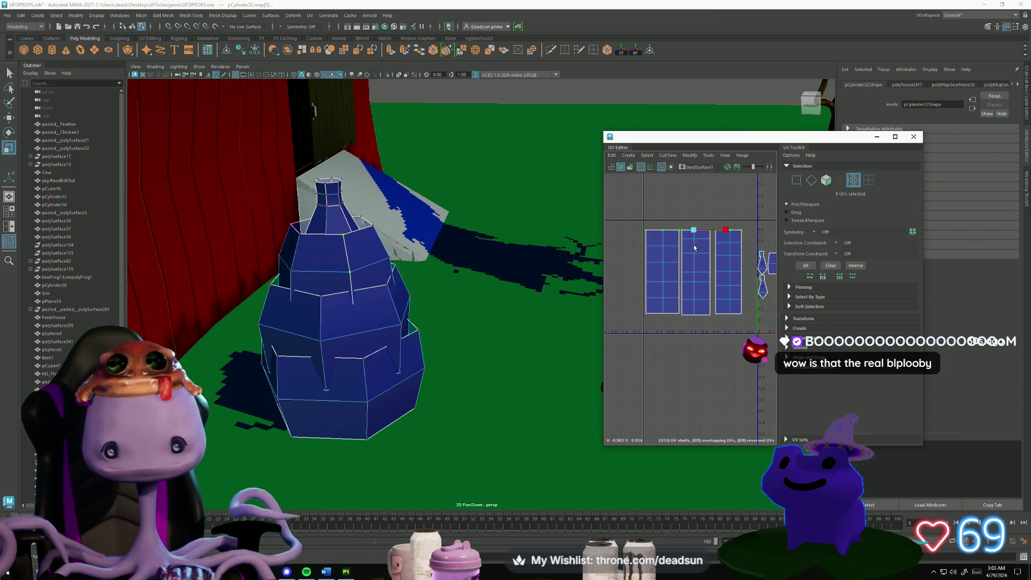
{"action": "middle_click_drag", "start_coordinate": [730, 228], "coordinate": [730, 241]}
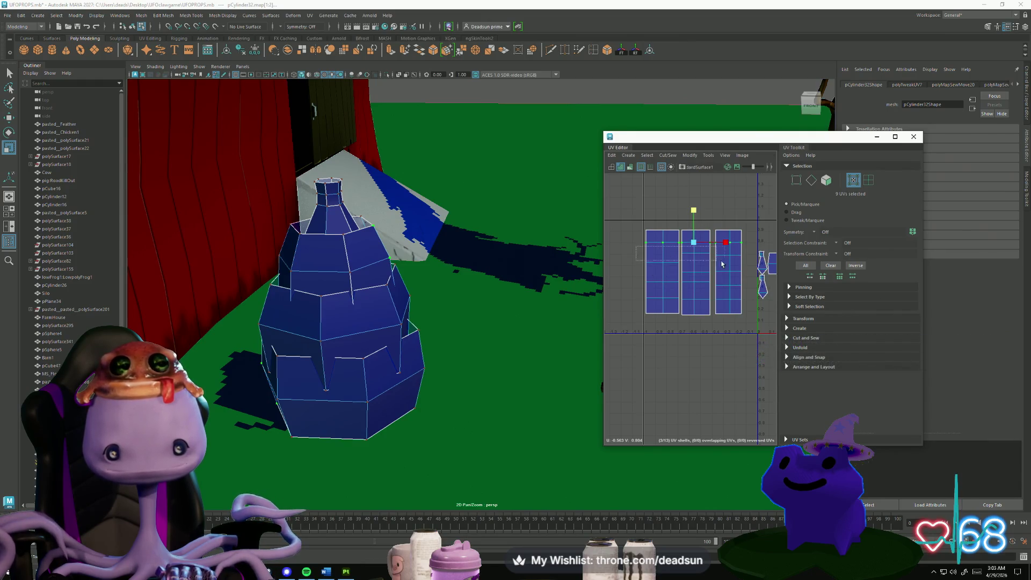
{"action": "middle_click_drag", "start_coordinate": [752, 266], "coordinate": [746, 262]}
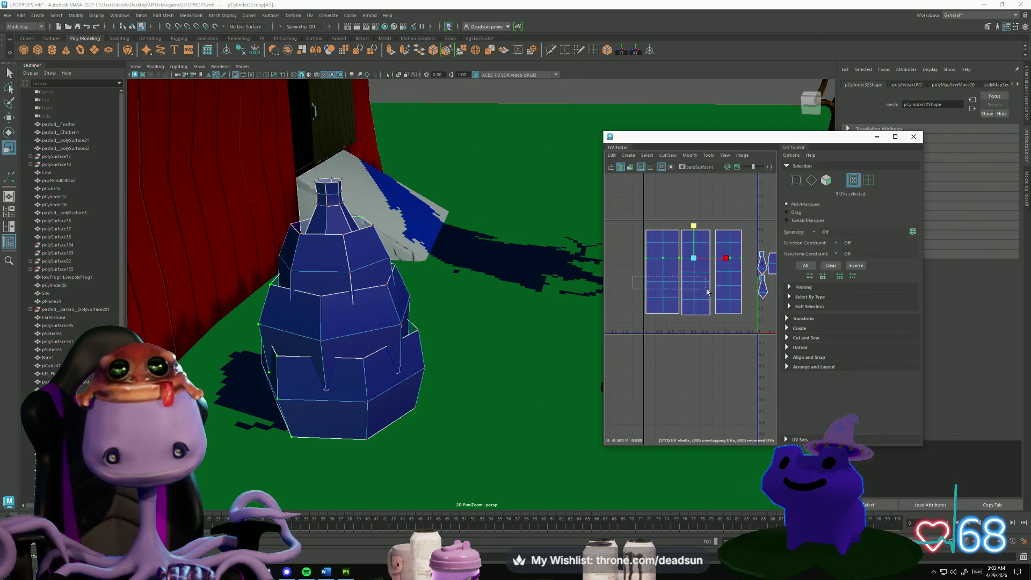
{"action": "middle_click_drag", "start_coordinate": [677, 301], "coordinate": [678, 353]}
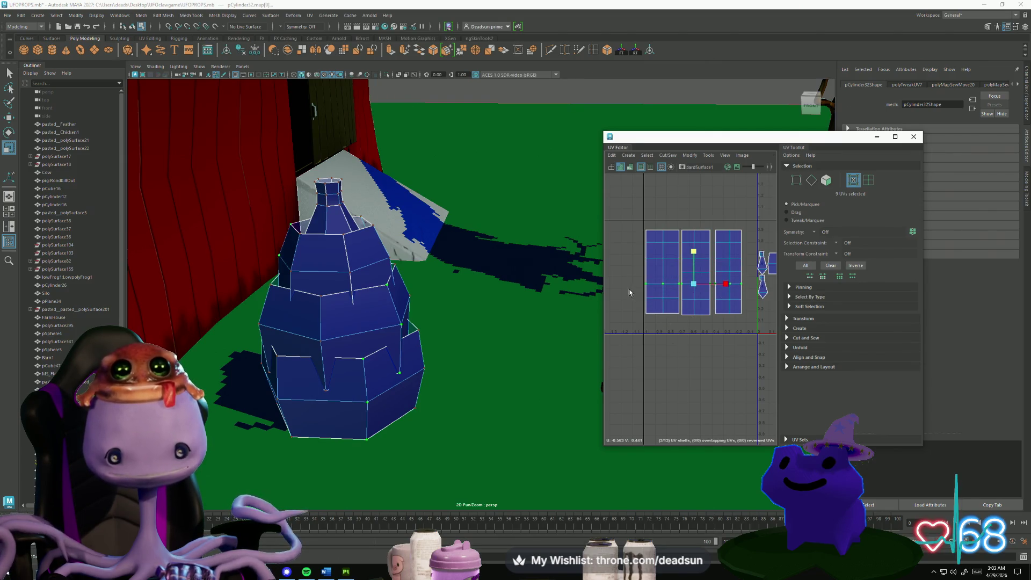
{"action": "mouse_move", "coordinate": [630, 293]}
{"action": "middle_mouse_down"}
{"action": "mouse_move", "coordinate": [700, 316]}
{"action": "mouse_move", "coordinate": [693, 350]}
{"action": "middle_mouse_up"}
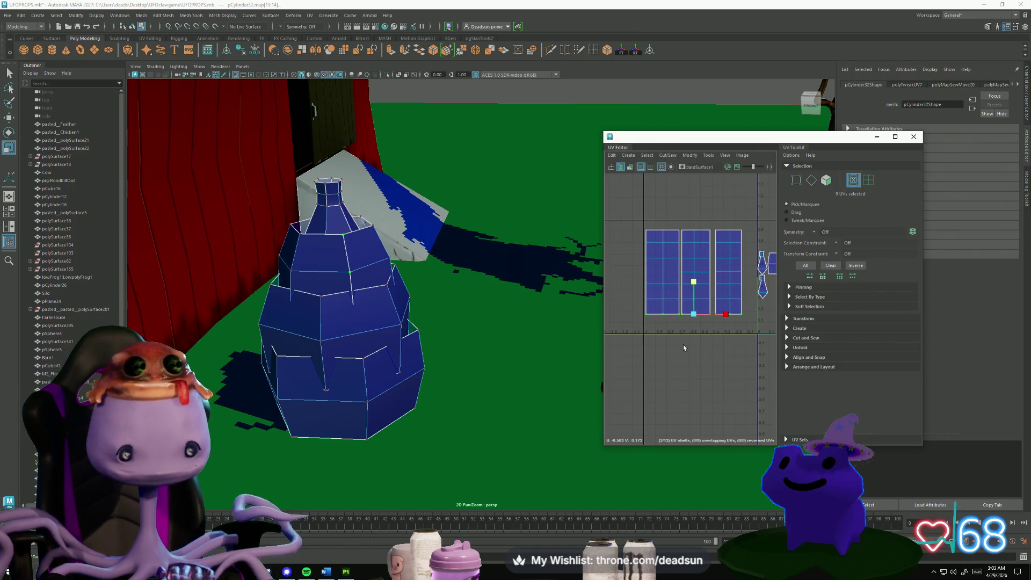
{"action": "key", "text": "F11"}
{"action": "left_click", "coordinate": [656, 273]}
{"action": "left_click", "coordinate": [537, 349]}
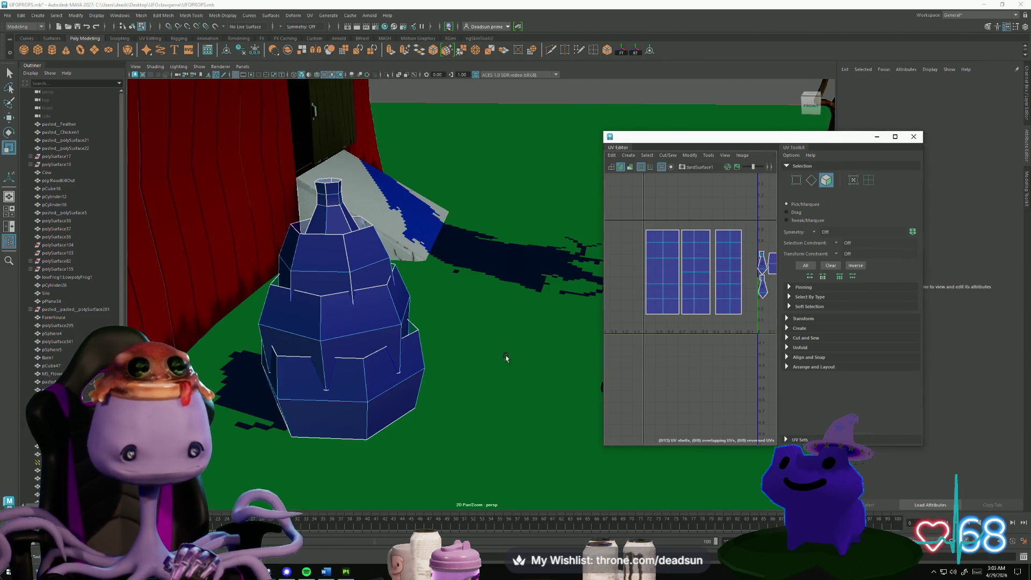
{"action": "mouse_move", "coordinate": [537, 349]}
{"action": "left_mouse_down", "text": "alt"}
{"action": "mouse_move", "coordinate": [472, 352]}
{"action": "mouse_move", "coordinate": [521, 361]}
{"action": "left_mouse_up", "text": "alt"}
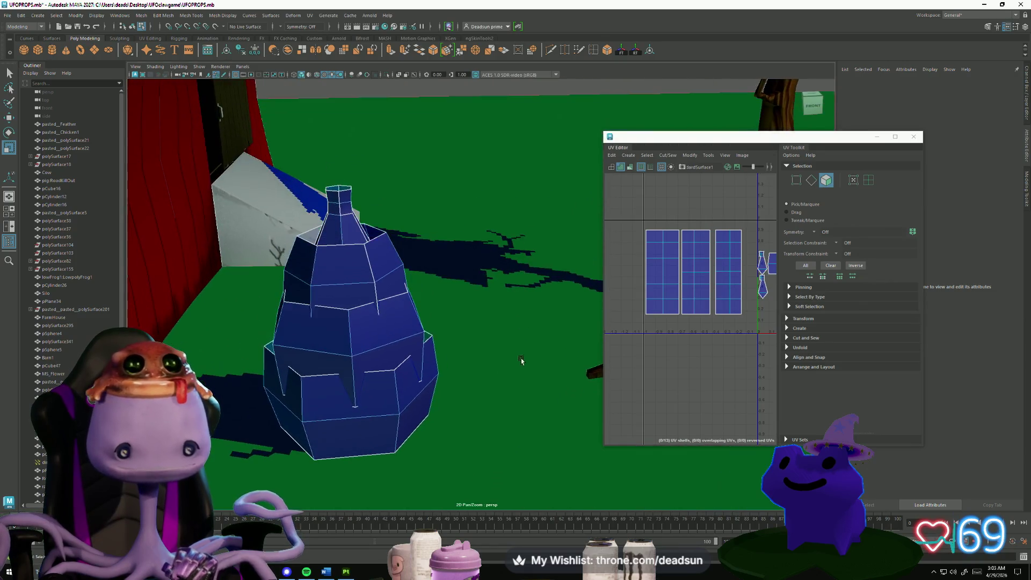
{"action": "left_click", "coordinate": [671, 271]}
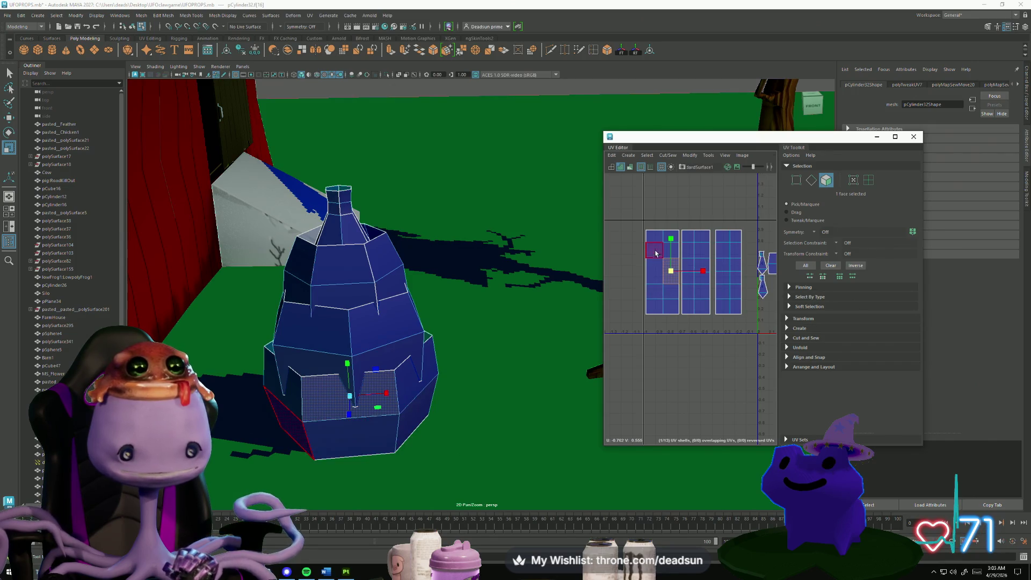
{"action": "left_click", "coordinate": [654, 306]}
{"action": "left_click_drag", "start_coordinate": [429, 398], "coordinate": [472, 379], "text": "alt"}
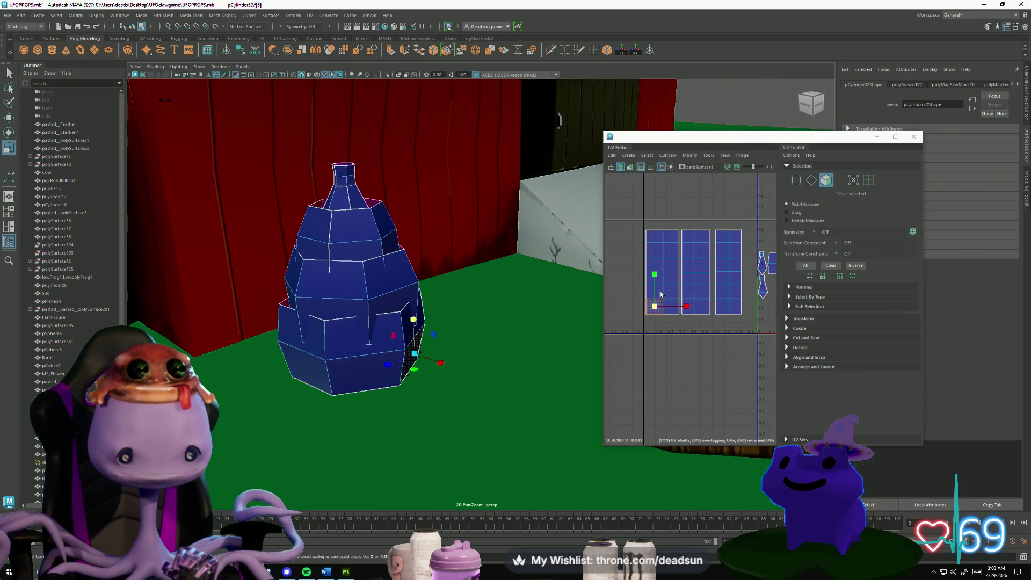
{"action": "left_click", "coordinate": [662, 290]}
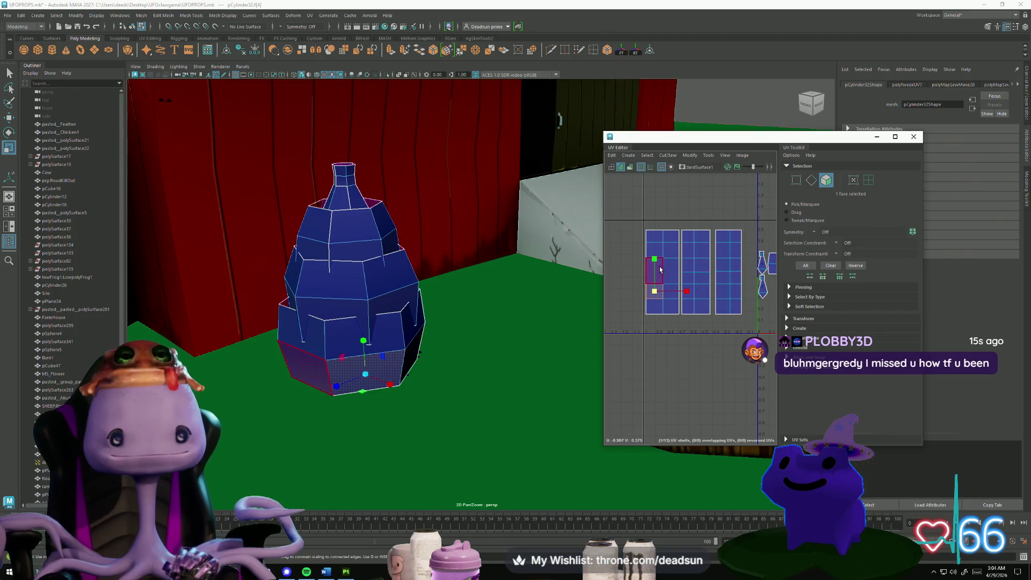
{"action": "left_click", "coordinate": [655, 271]}
{"action": "mouse_move", "coordinate": [537, 371]}
{"action": "left_mouse_down", "text": "alt"}
{"action": "mouse_move", "coordinate": [487, 368]}
{"action": "mouse_move", "coordinate": [558, 359]}
{"action": "left_mouse_up", "text": "alt"}
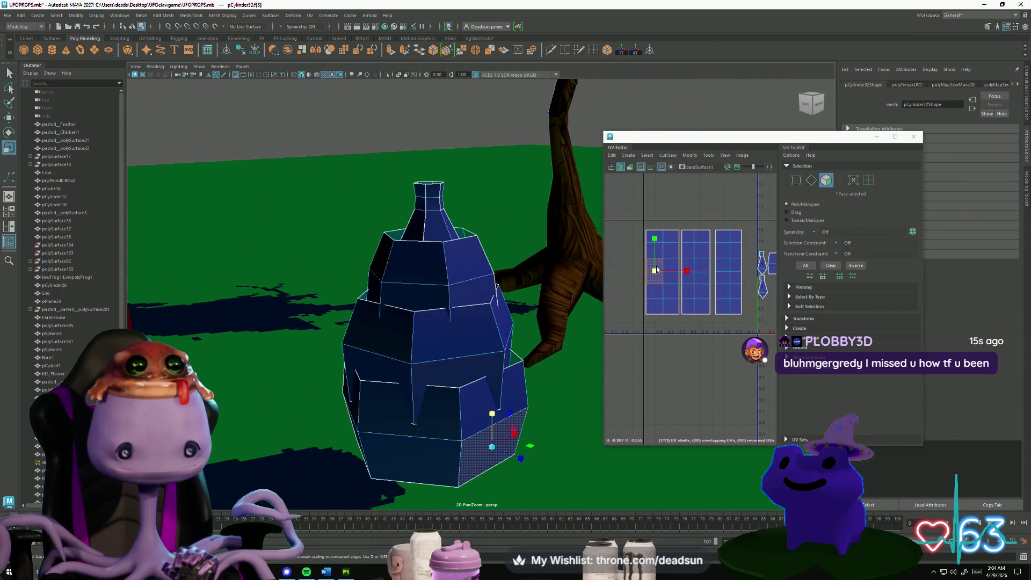
{"action": "left_click", "coordinate": [661, 253]}
{"action": "middle_click_drag", "start_coordinate": [648, 258], "coordinate": [672, 270], "text": "alt"}
{"action": "mouse_move", "coordinate": [590, 354]}
{"action": "left_mouse_down", "text": "alt"}
{"action": "mouse_move", "coordinate": [547, 356]}
{"action": "mouse_move", "coordinate": [572, 319]}
{"action": "left_mouse_up", "text": "alt"}
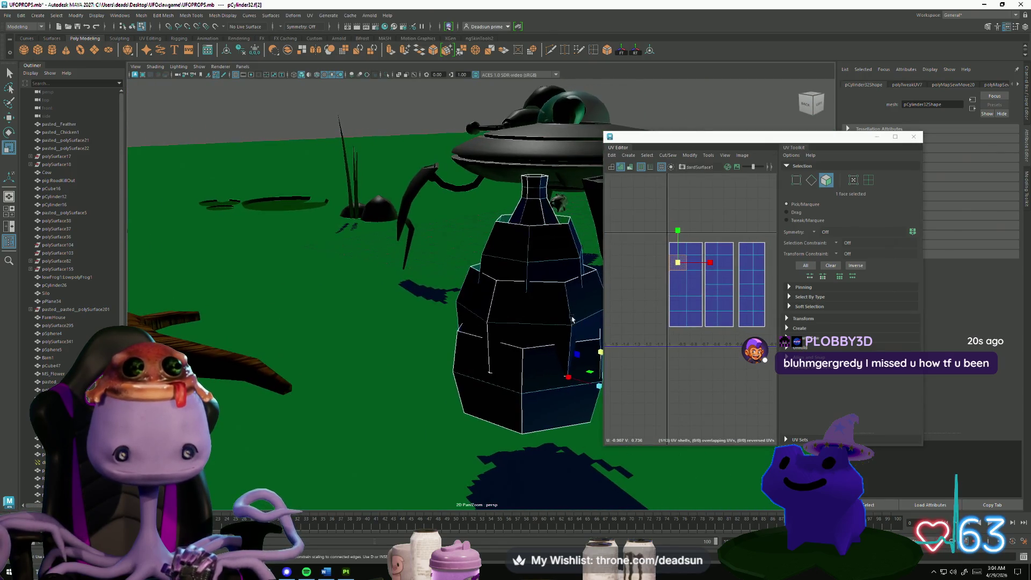
{"action": "left_click", "coordinate": [671, 251]}
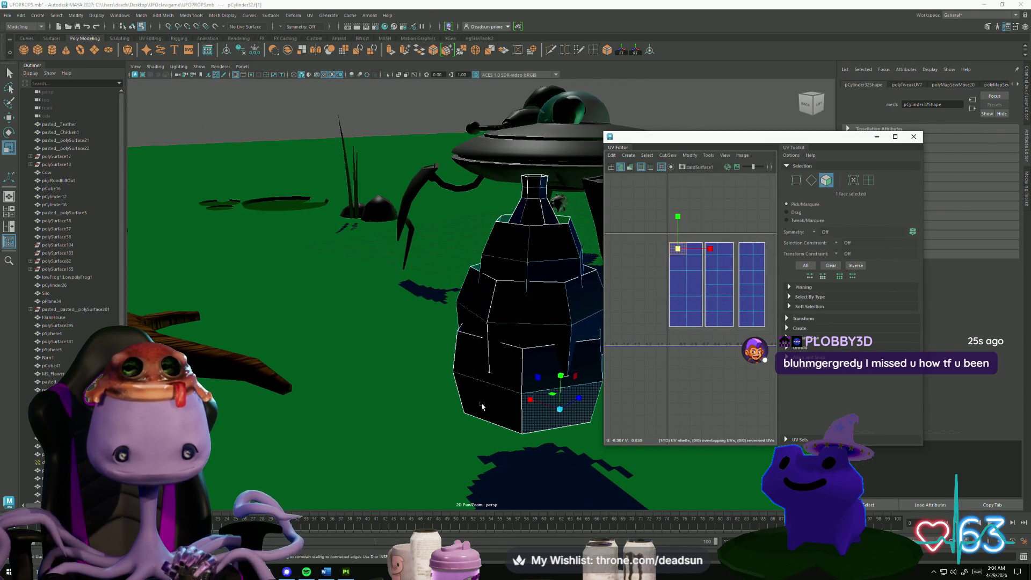
{"action": "left_click", "coordinate": [553, 368]}
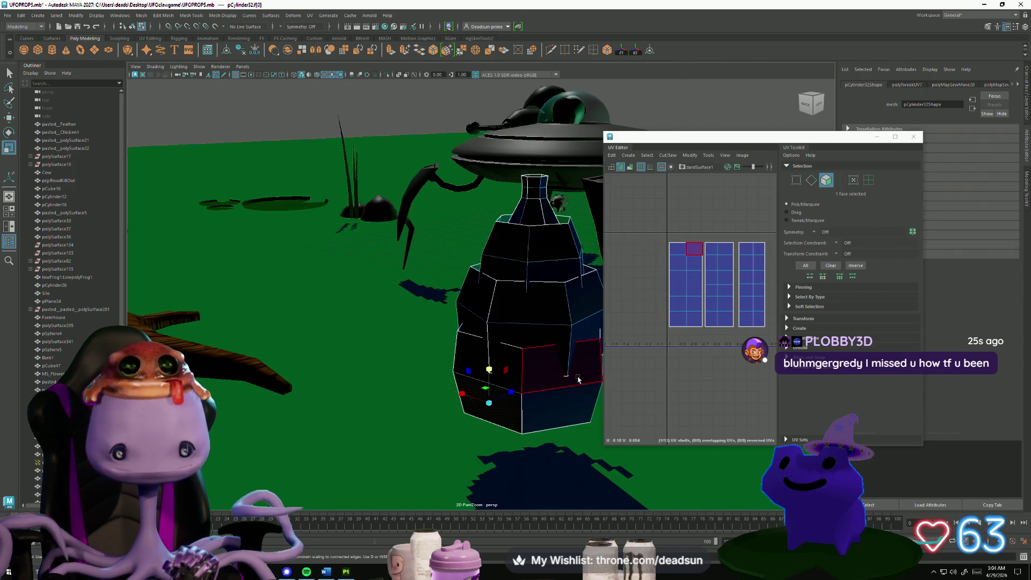
{"action": "scroll", "coordinate": [636, 306], "scroll_direction": "down", "scroll_amount": 3}
{"action": "scroll", "coordinate": [690, 317], "scroll_direction": "up", "scroll_amount": 5}
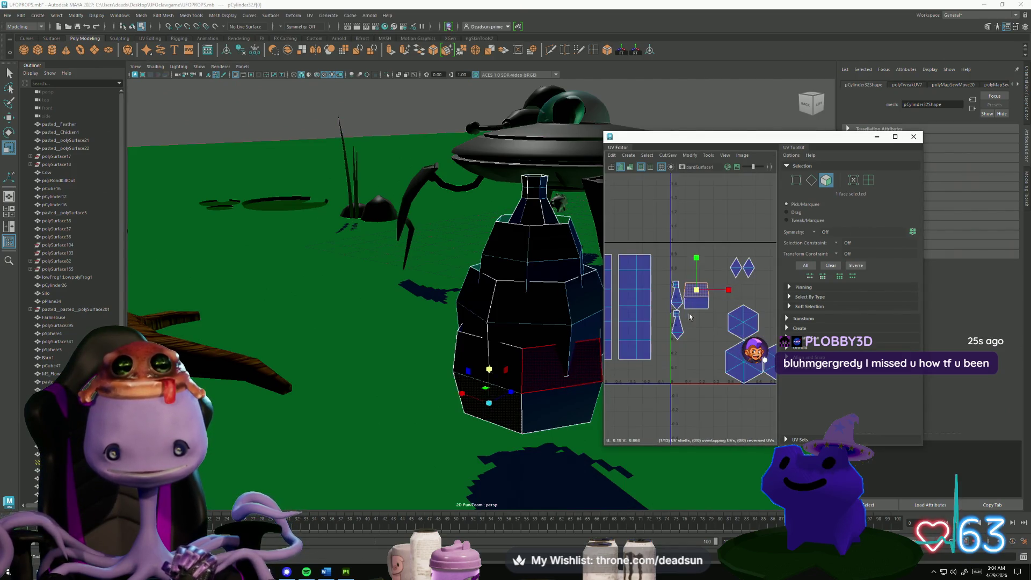
{"action": "mouse_move", "coordinate": [690, 317]}
{"action": "middle_mouse_down", "text": "alt"}
{"action": "mouse_move", "coordinate": [728, 324]}
{"action": "mouse_move", "coordinate": [769, 310]}
{"action": "middle_mouse_up", "text": "alt"}
{"action": "key", "text": "F10"}
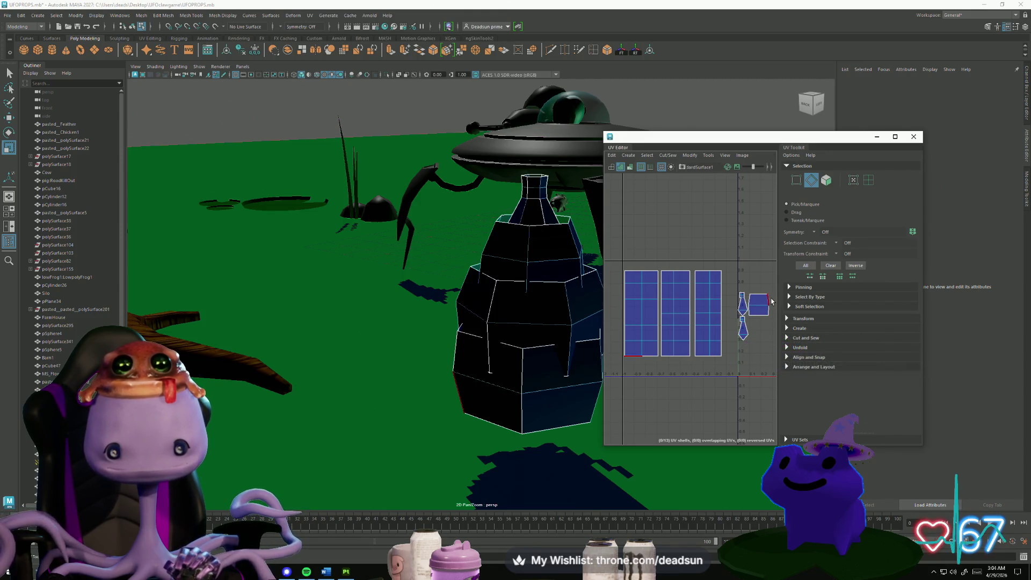
Rotate the small square shell into alignment and line up its corner UVs.
{"action": "left_click", "coordinate": [771, 304]}
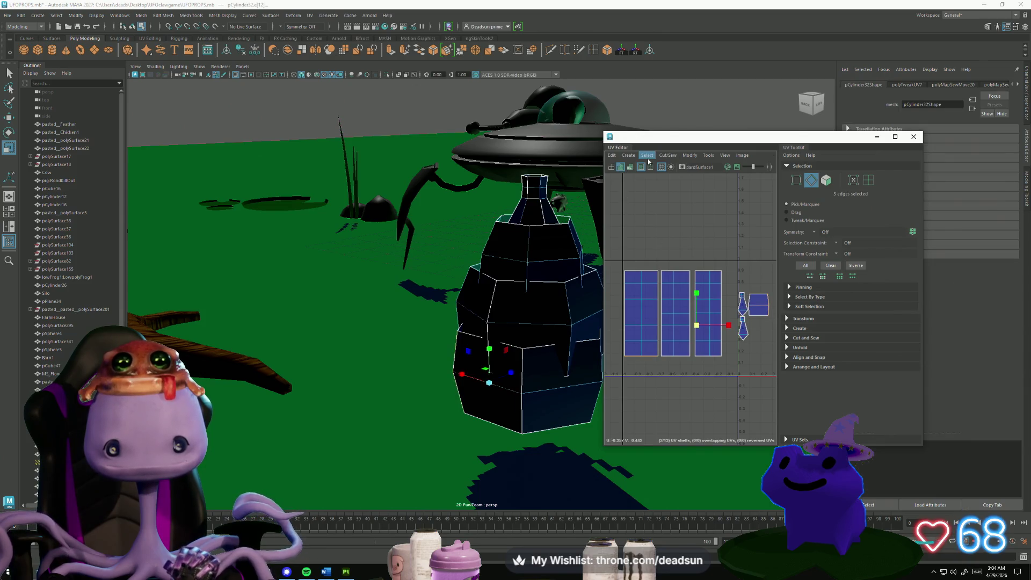
{"action": "right_click_drag", "start_coordinate": [757, 306], "coordinate": [758, 355]}
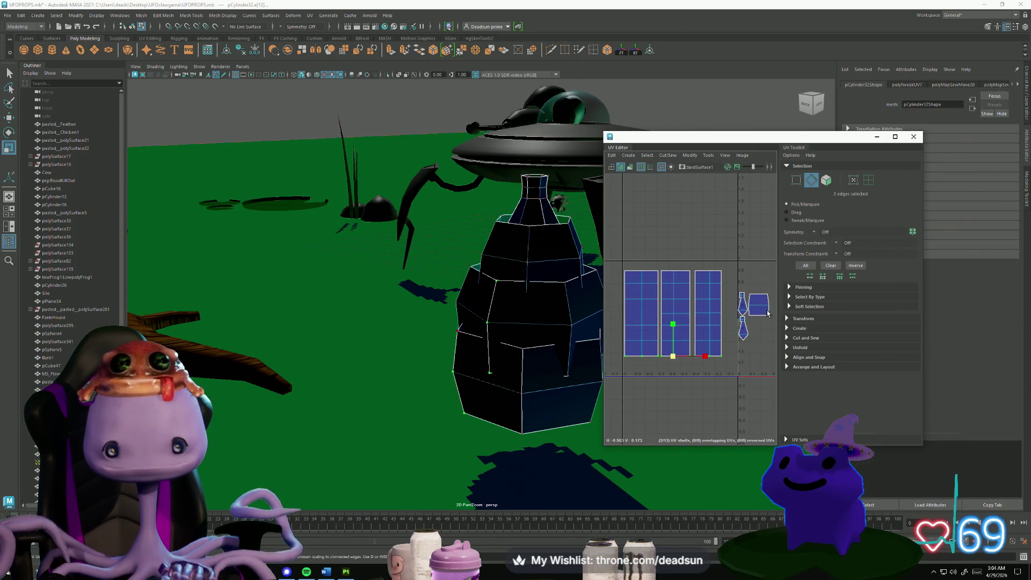
{"action": "mouse_move", "coordinate": [745, 288]}
{"action": "left_mouse_down"}
{"action": "mouse_move", "coordinate": [761, 312]}
{"action": "mouse_move", "coordinate": [647, 381]}
{"action": "mouse_move", "coordinate": [650, 410]}
{"action": "mouse_move", "coordinate": [674, 402]}
{"action": "left_mouse_up"}
{"action": "key", "text": "w"}
{"action": "key", "text": "e"}
{"action": "mouse_move", "coordinate": [627, 359]}
{"action": "left_mouse_down"}
{"action": "mouse_move", "coordinate": [667, 377]}
{"action": "mouse_move", "coordinate": [675, 394]}
{"action": "left_mouse_up"}
{"action": "key", "text": "w"}
{"action": "key", "text": "r"}
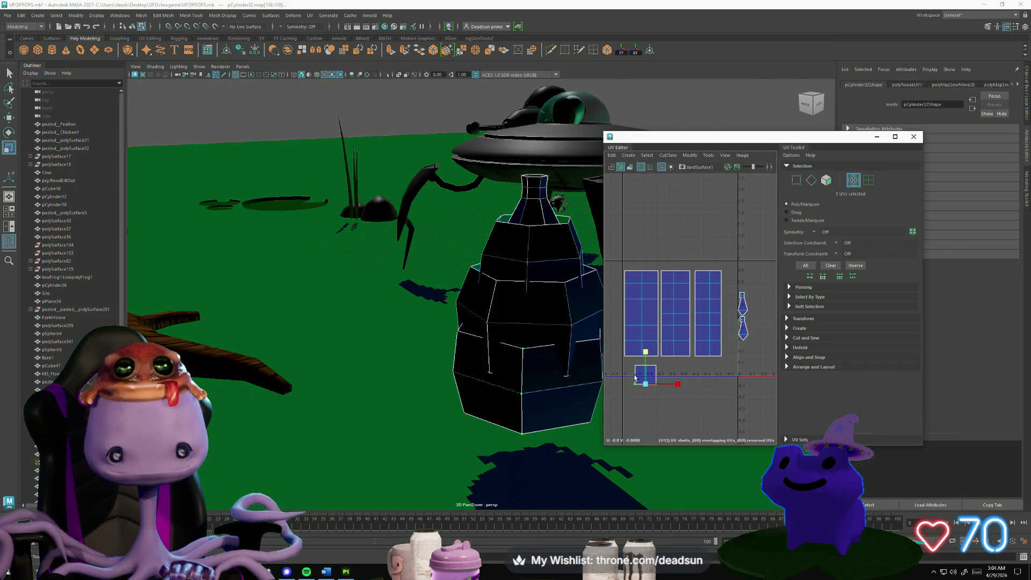
{"action": "left_click_drag", "start_coordinate": [630, 365], "coordinate": [669, 374]}
{"action": "key", "text": "w"}
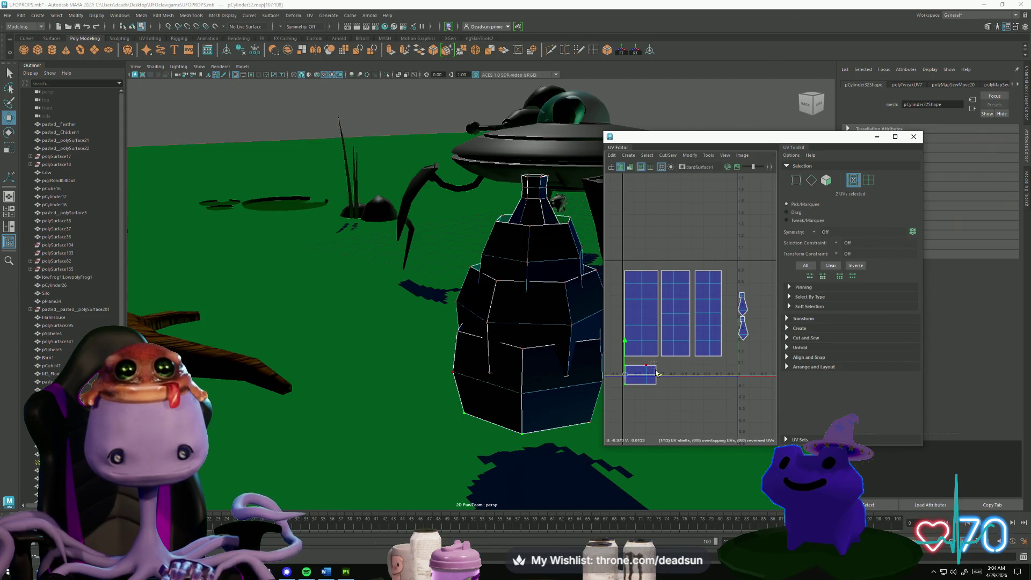
{"action": "mouse_move", "coordinate": [648, 363]}
{"action": "left_mouse_down"}
{"action": "mouse_move", "coordinate": [685, 377]}
{"action": "mouse_move", "coordinate": [653, 396]}
{"action": "left_mouse_up"}
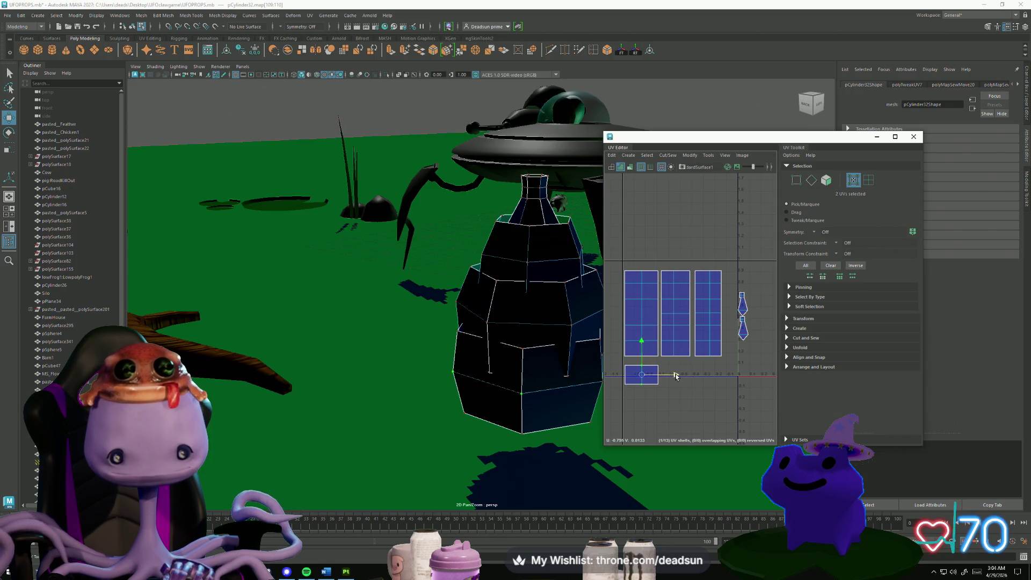
Stitch the small shell's border onto the first side shell and raise that shell into line.
{"action": "right_click_drag", "start_coordinate": [635, 365], "coordinate": [636, 366]}
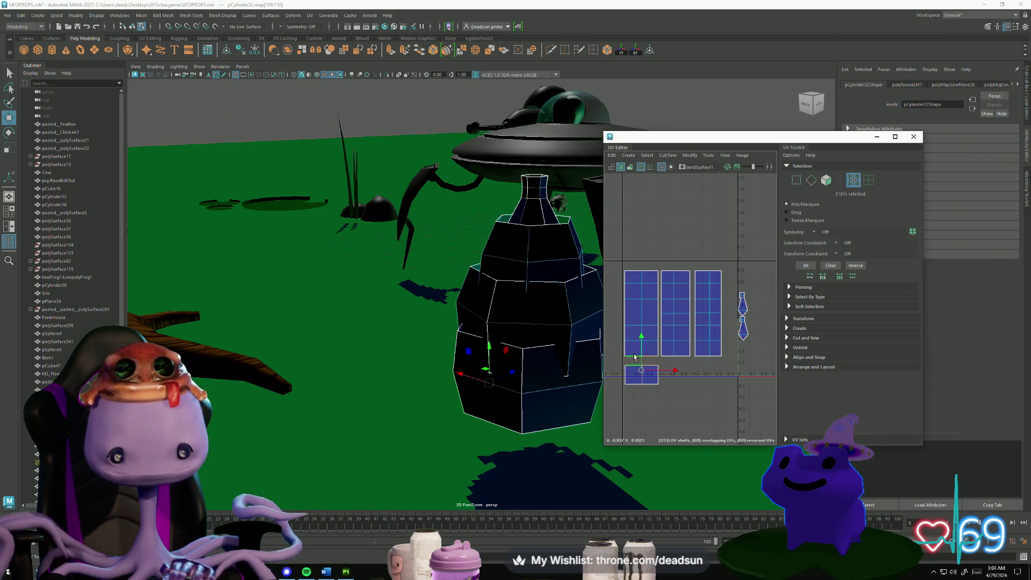
{"action": "left_click", "coordinate": [638, 384]}
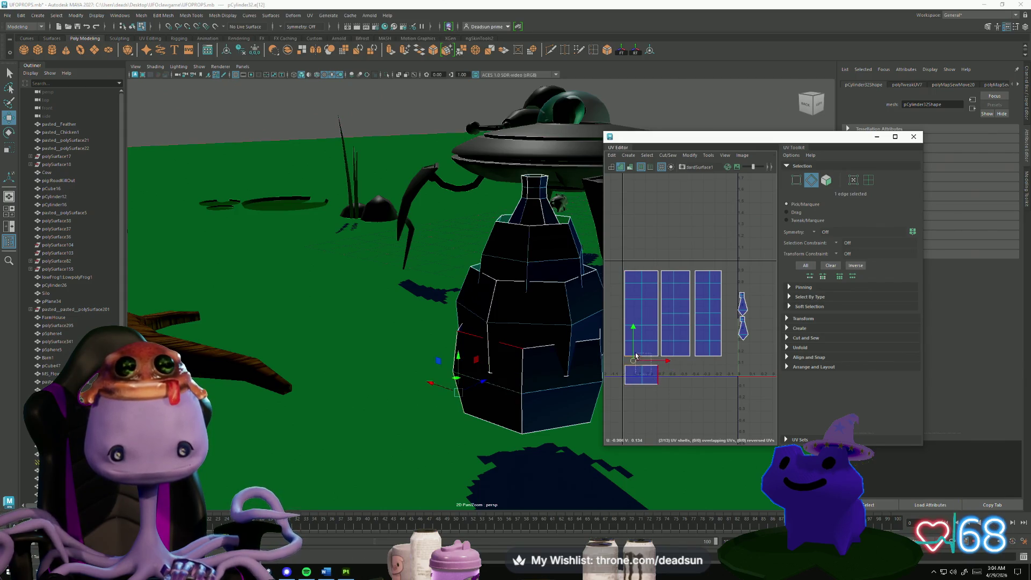
{"action": "double_click", "coordinate": [641, 368]}
{"action": "left_click", "coordinate": [666, 155]}
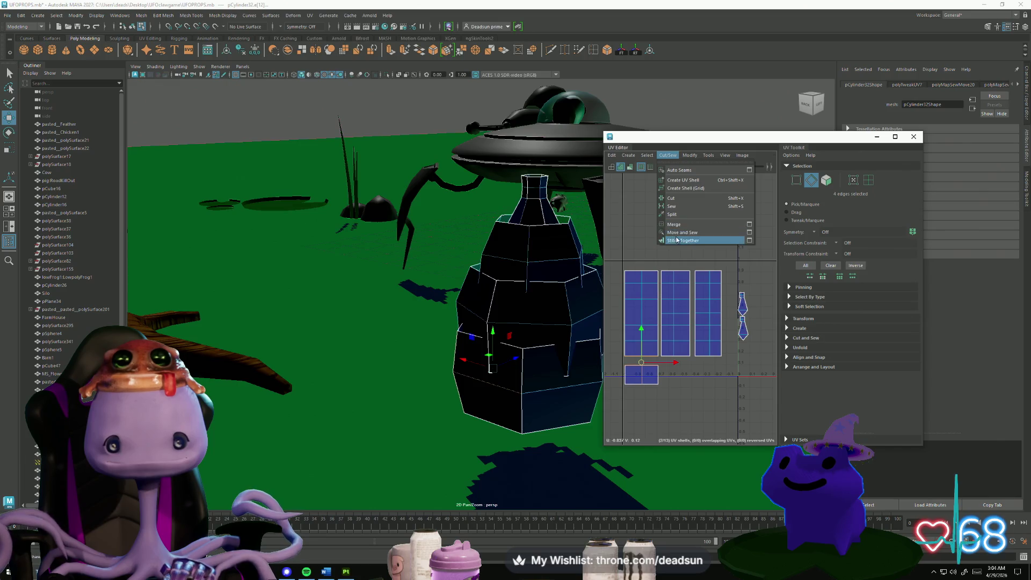
{"action": "left_click", "coordinate": [690, 237]}
{"action": "right_click_drag", "start_coordinate": [644, 359], "coordinate": [620, 317]}
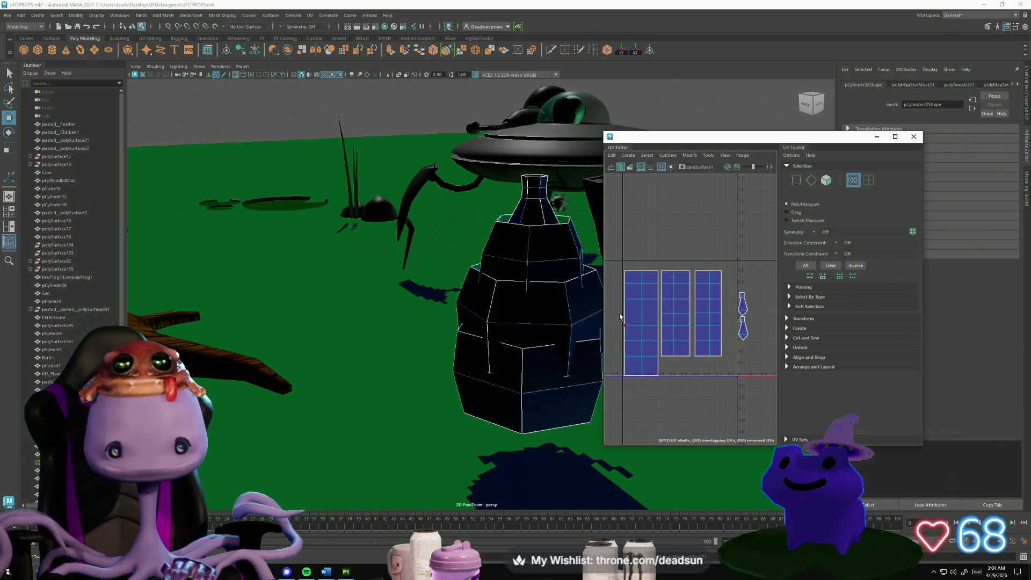
{"action": "left_click_drag", "start_coordinate": [654, 391], "coordinate": [654, 391]}
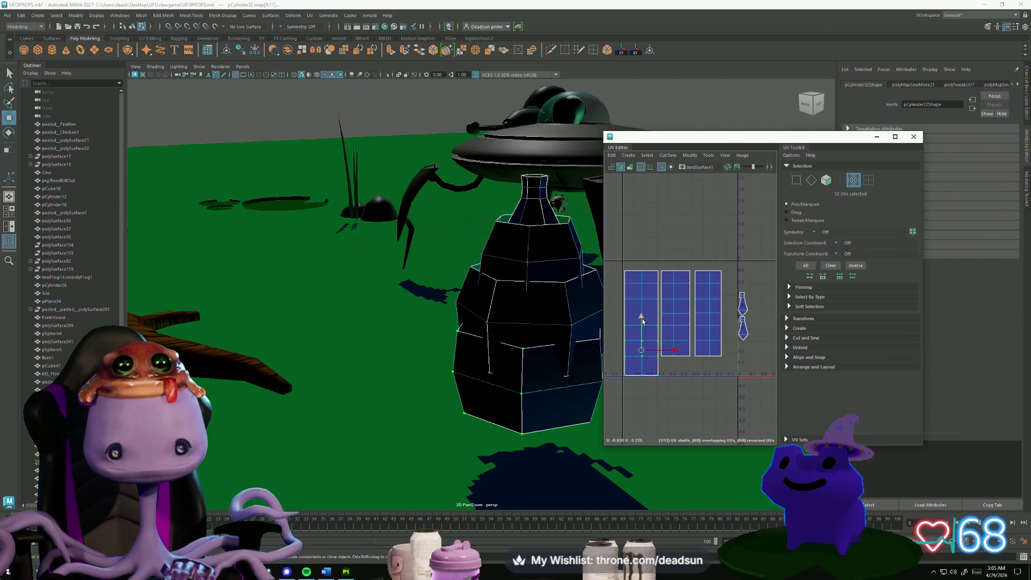
{"action": "mouse_move", "coordinate": [643, 321]}
{"action": "left_mouse_down"}
{"action": "mouse_move", "coordinate": [648, 311]}
{"action": "mouse_move", "coordinate": [625, 310]}
{"action": "left_mouse_up"}
Scale each UV row flat across the three side shells and nudge the bottom row into line.
{"action": "left_click_drag", "start_coordinate": [720, 321], "coordinate": [721, 321]}
{"action": "key", "text": "r"}
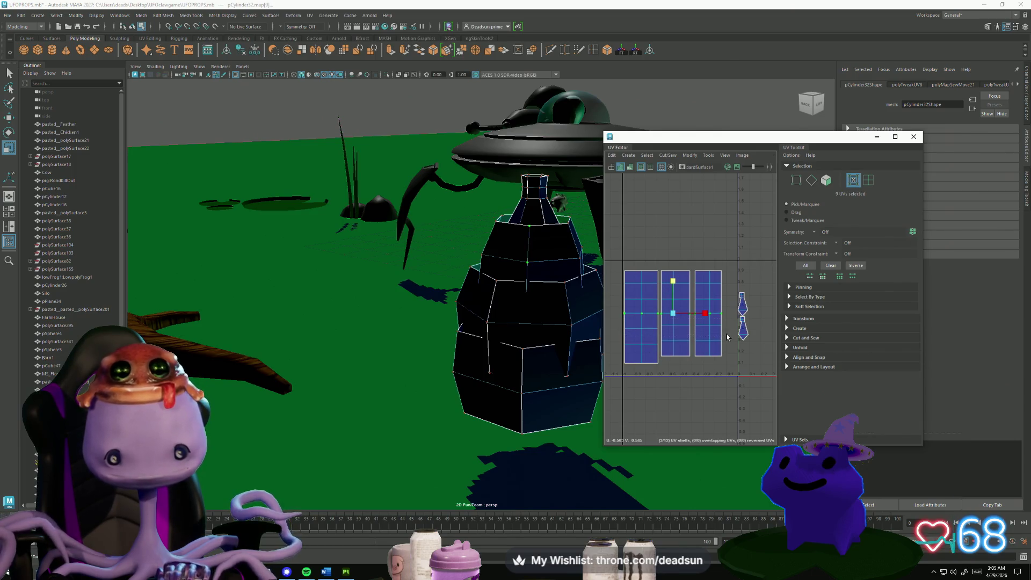
{"action": "left_click_drag", "start_coordinate": [725, 321], "coordinate": [622, 330]}
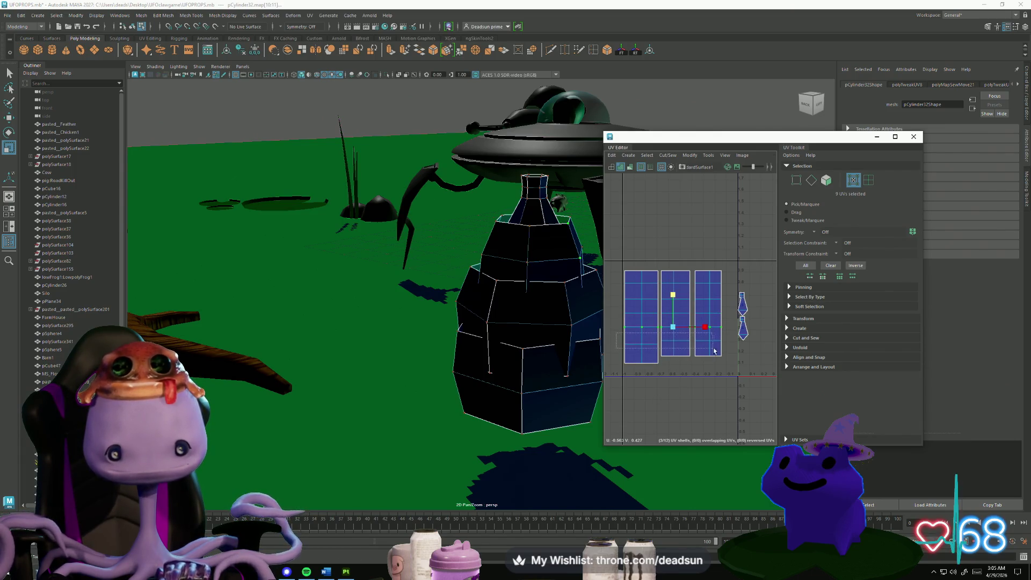
{"action": "left_click_drag", "start_coordinate": [714, 351], "coordinate": [715, 352]}
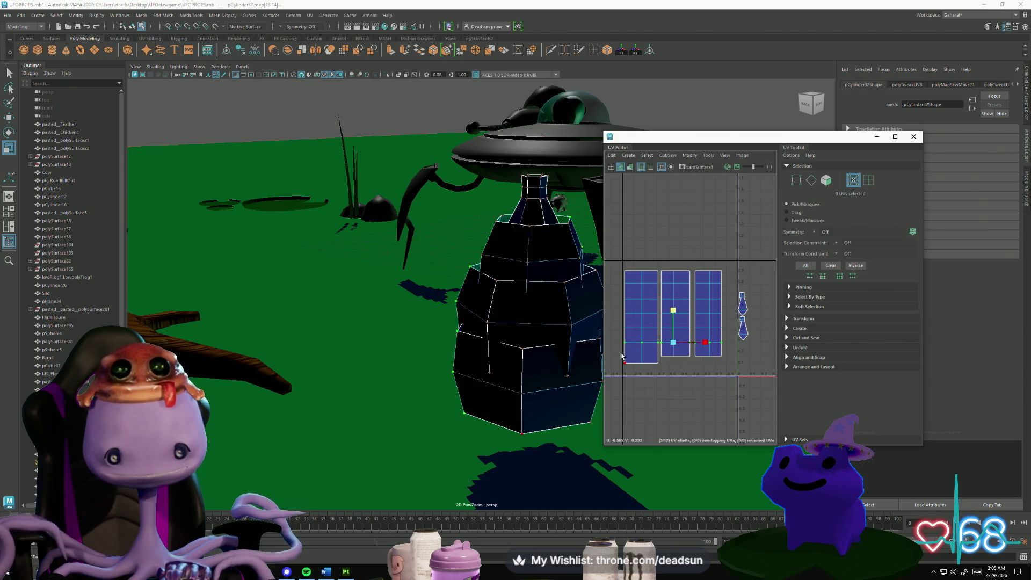
{"action": "left_click_drag", "start_coordinate": [622, 353], "coordinate": [725, 380]}
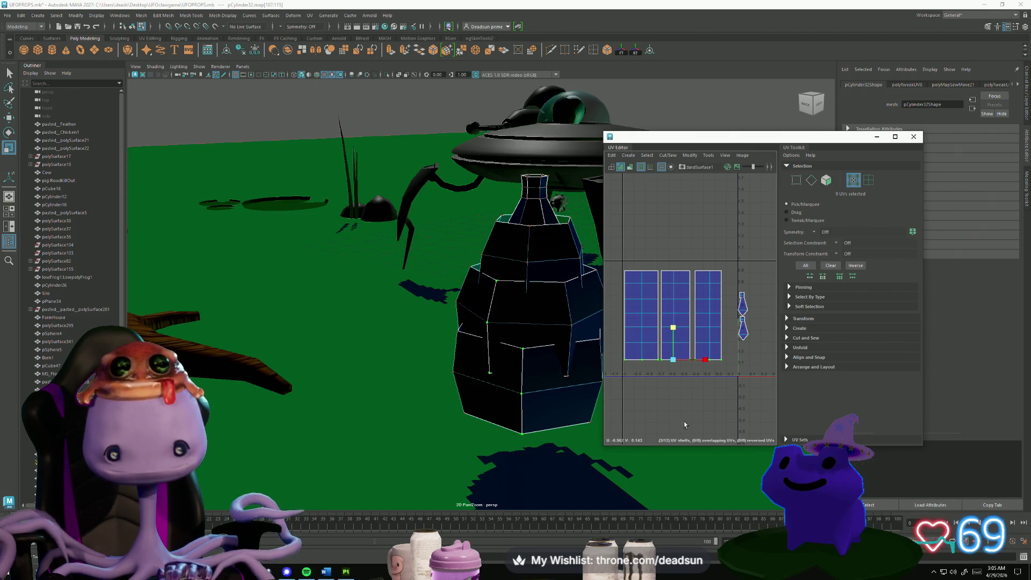
{"action": "key", "text": "w"}
{"action": "left_click_drag", "start_coordinate": [675, 326], "coordinate": [676, 324]}
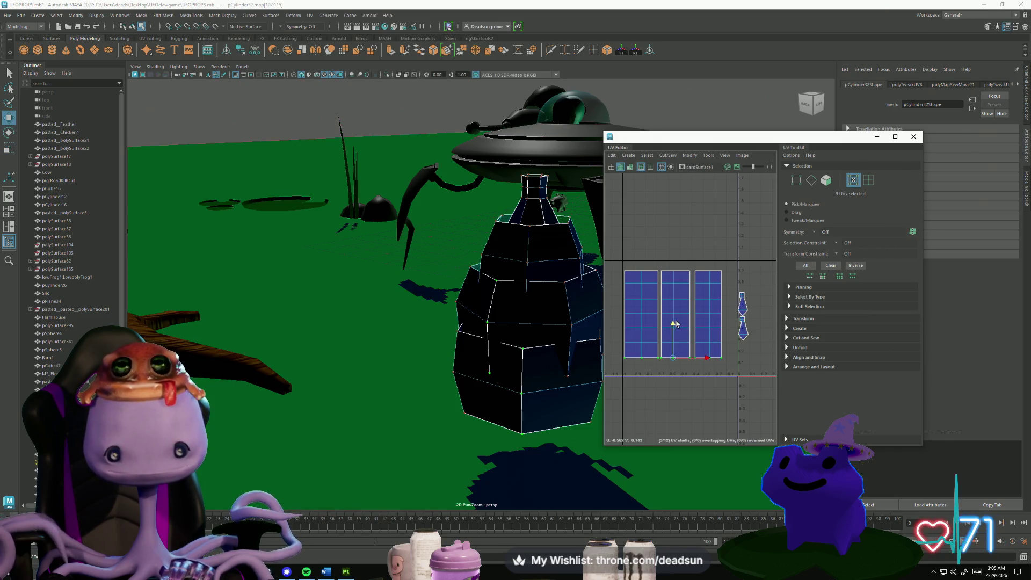
{"action": "scroll", "coordinate": [688, 354], "scroll_direction": "down", "scroll_amount": 5}
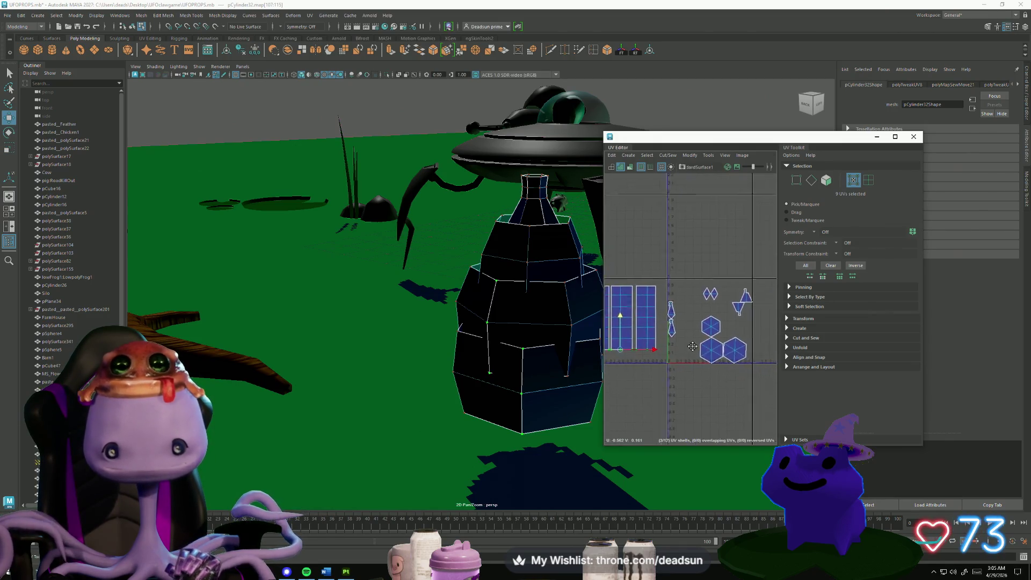
{"action": "scroll", "coordinate": [691, 335], "scroll_direction": "up", "scroll_amount": 5}
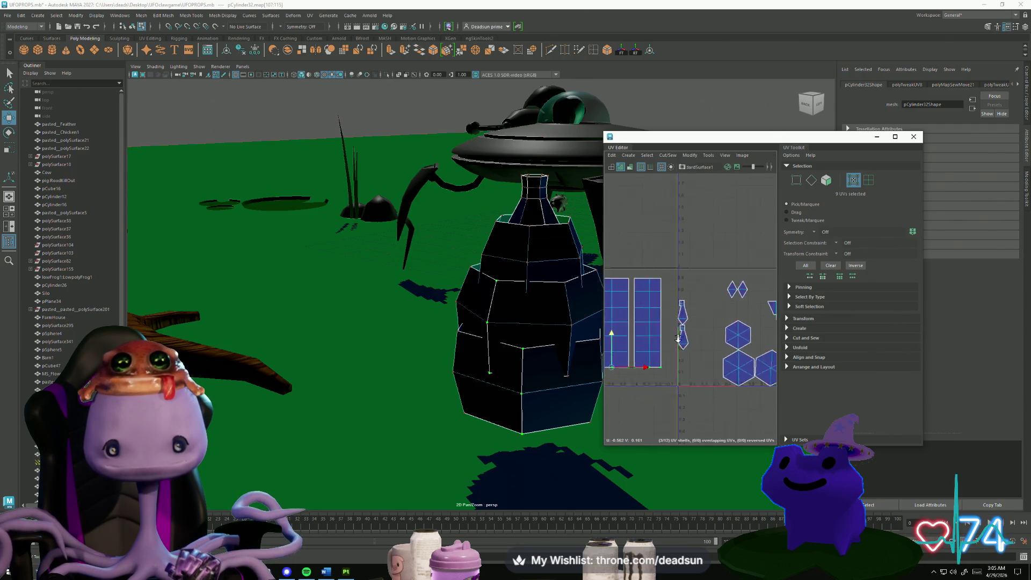
{"action": "mouse_move", "coordinate": [655, 328]}
{"action": "right_mouse_down"}
{"action": "mouse_move", "coordinate": [683, 327]}
{"action": "mouse_move", "coordinate": [662, 342]}
{"action": "mouse_move", "coordinate": [664, 319]}
{"action": "right_mouse_up"}
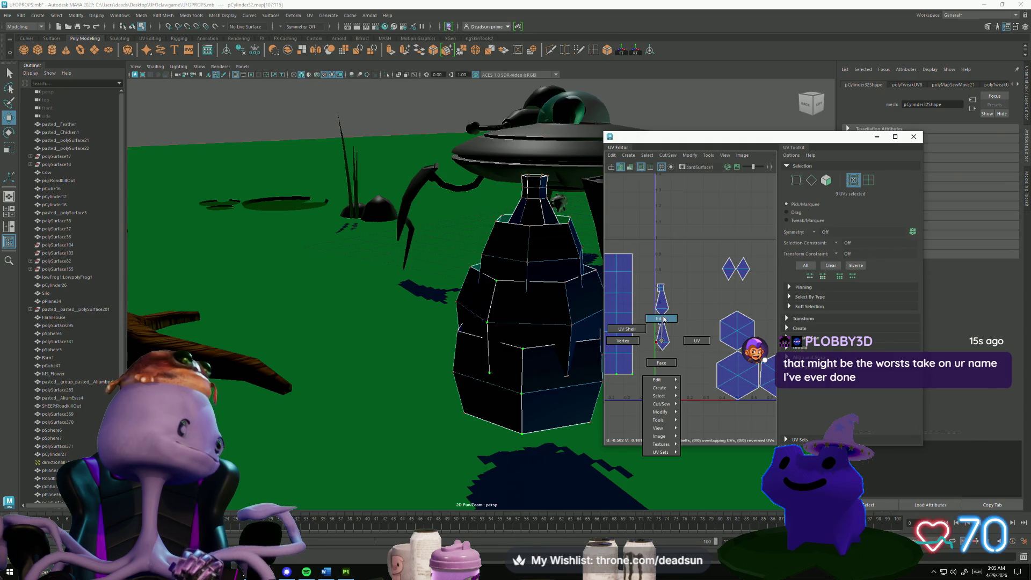
Pick a seam edge on the neck shells, then orbit the cylinder and survey the UV shells.
{"action": "right_click_drag", "start_coordinate": [664, 319], "coordinate": [669, 317]}
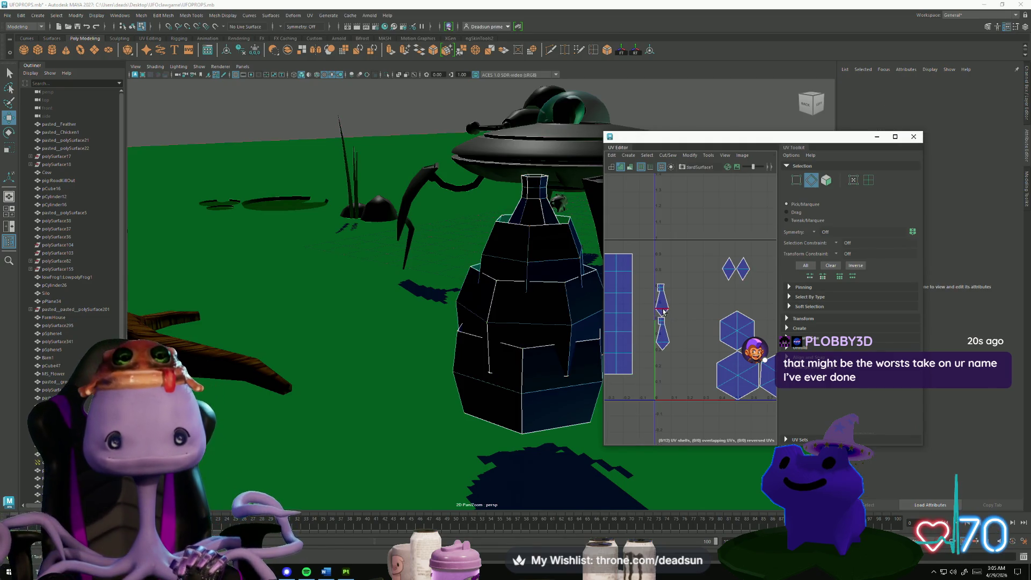
{"action": "left_click", "coordinate": [664, 310]}
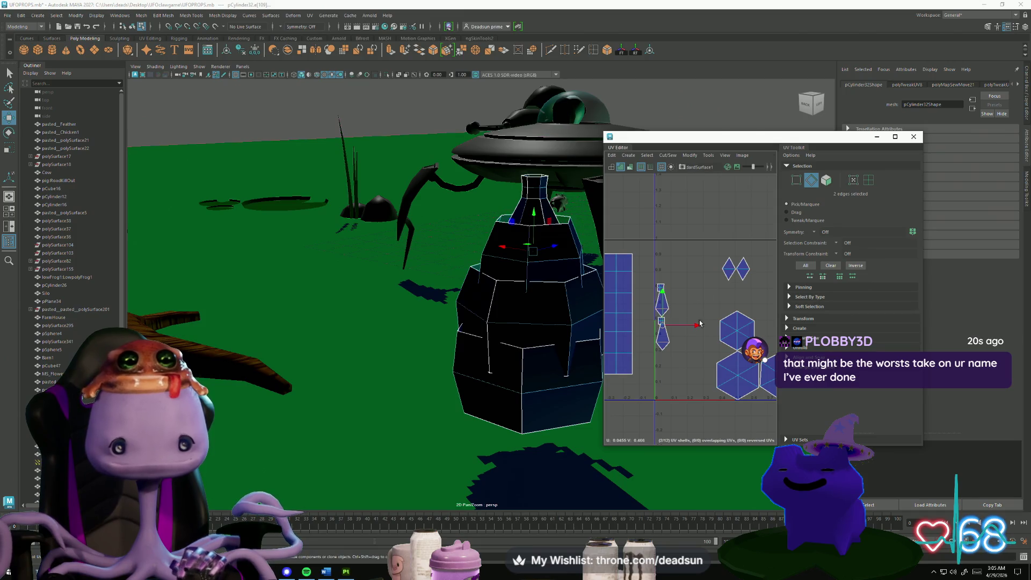
{"action": "key", "text": "f"}
{"action": "mouse_move", "coordinate": [472, 300]}
{"action": "left_mouse_down", "text": "alt"}
{"action": "mouse_move", "coordinate": [479, 348]}
{"action": "mouse_move", "coordinate": [478, 301]}
{"action": "left_mouse_up", "text": "alt"}
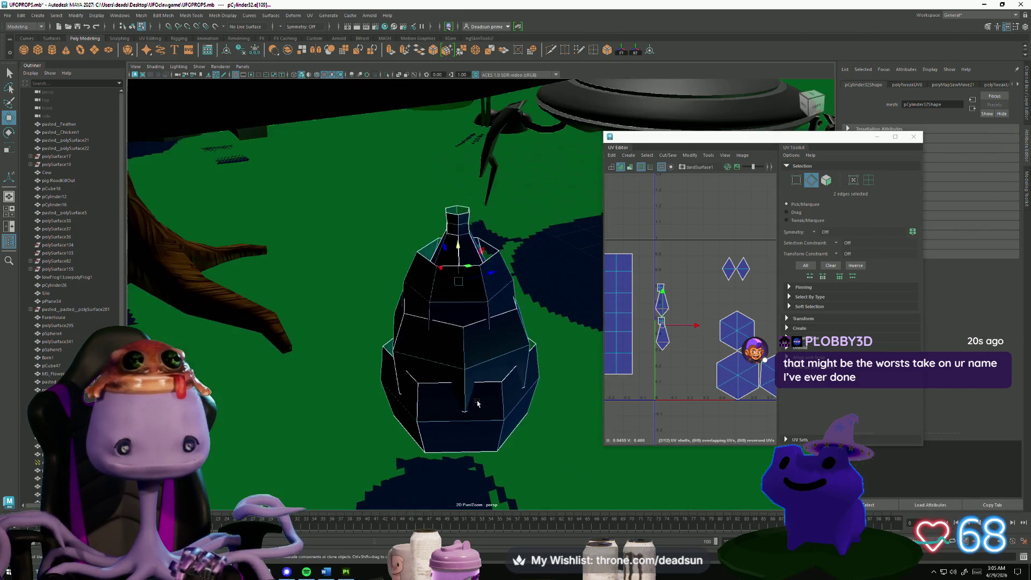
{"action": "scroll", "coordinate": [693, 333], "scroll_direction": "down", "scroll_amount": 2}
{"action": "mouse_move", "coordinate": [708, 340]}
{"action": "middle_mouse_down", "text": "alt"}
{"action": "mouse_move", "coordinate": [643, 344]}
{"action": "mouse_move", "coordinate": [707, 352]}
{"action": "mouse_move", "coordinate": [724, 326]}
{"action": "middle_mouse_up", "text": "alt"}
{"action": "scroll", "coordinate": [656, 341], "scroll_direction": "up", "scroll_amount": 3}
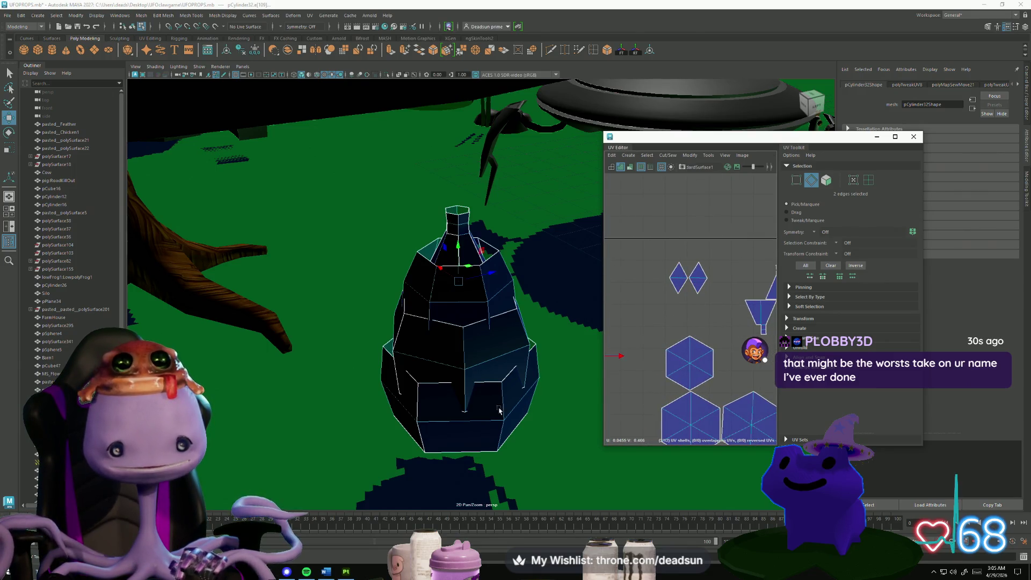
{"action": "mouse_move", "coordinate": [499, 411]}
{"action": "left_mouse_down", "text": "alt"}
{"action": "mouse_move", "coordinate": [492, 376]}
{"action": "mouse_move", "coordinate": [511, 349]}
{"action": "mouse_move", "coordinate": [537, 343]}
{"action": "left_mouse_up", "text": "alt"}
{"action": "scroll", "coordinate": [680, 355], "scroll_direction": "down", "scroll_amount": 2}
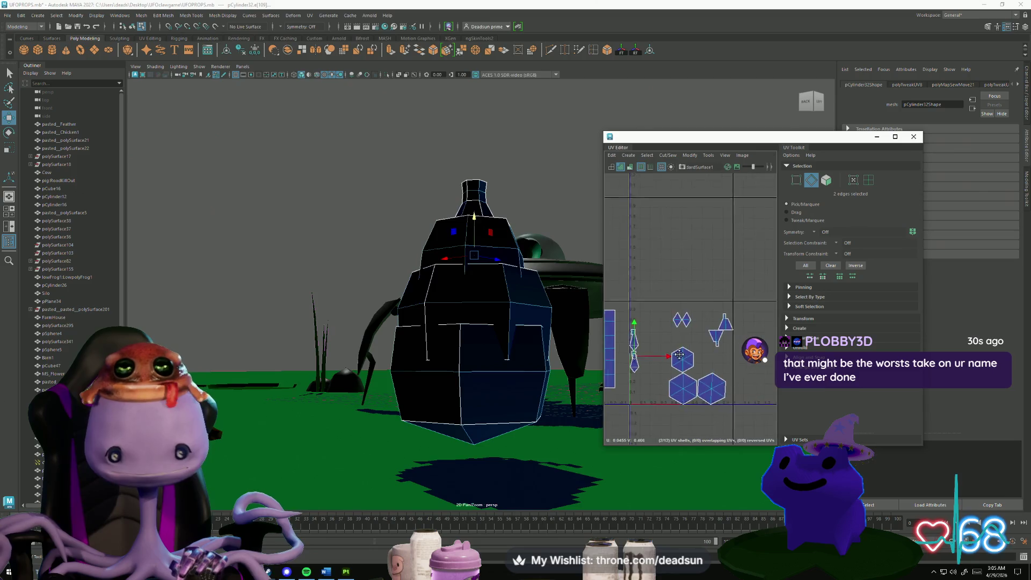
{"action": "mouse_move", "coordinate": [679, 355]}
{"action": "middle_mouse_down", "text": "alt"}
{"action": "mouse_move", "coordinate": [702, 355]}
{"action": "mouse_move", "coordinate": [690, 356]}
{"action": "middle_mouse_up", "text": "alt"}
{"action": "scroll", "coordinate": [690, 358], "scroll_direction": "up", "scroll_amount": 4}
{"action": "scroll", "coordinate": [691, 374], "scroll_direction": "down", "scroll_amount": 3}
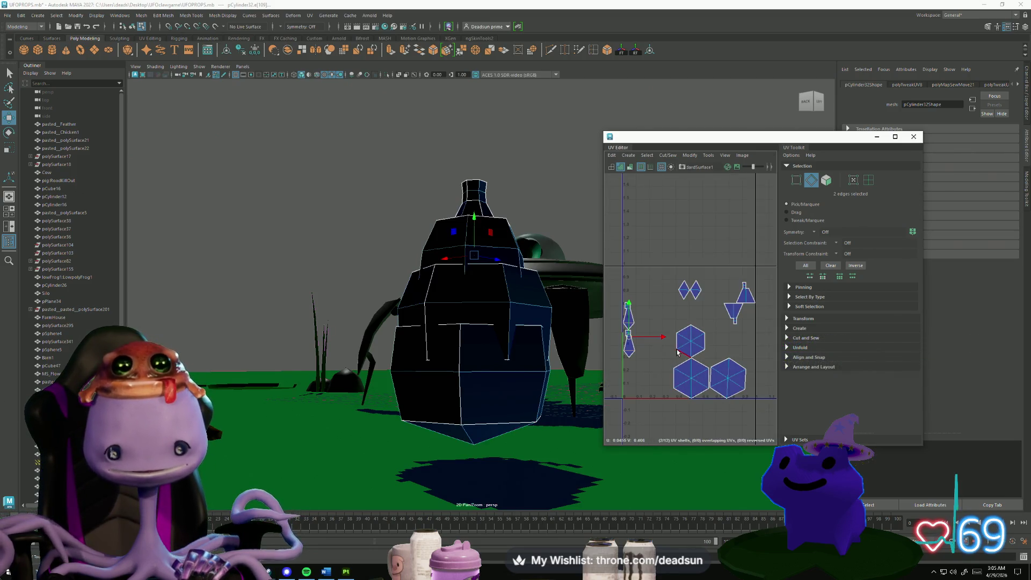
{"action": "middle_click_drag", "start_coordinate": [677, 351], "coordinate": [728, 351], "text": "alt"}
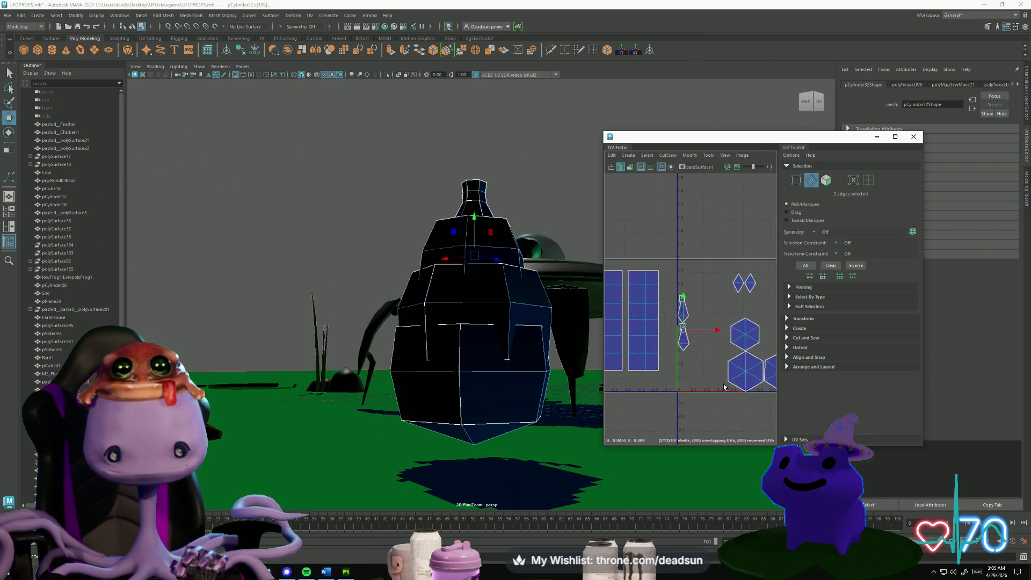
{"action": "mouse_move", "coordinate": [682, 375]}
{"action": "middle_mouse_down", "text": "alt"}
{"action": "mouse_move", "coordinate": [693, 374]}
{"action": "mouse_move", "coordinate": [678, 363]}
{"action": "middle_mouse_up", "text": "alt"}
{"action": "scroll", "coordinate": [690, 376], "scroll_direction": "down", "scroll_amount": 2}
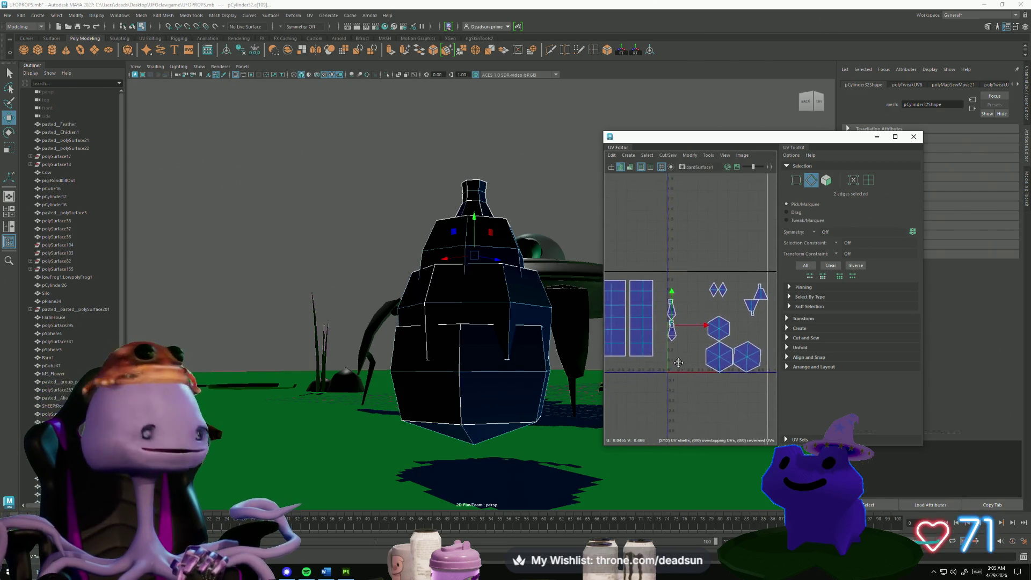
{"action": "scroll", "coordinate": [700, 387], "scroll_direction": "up", "scroll_amount": 2}
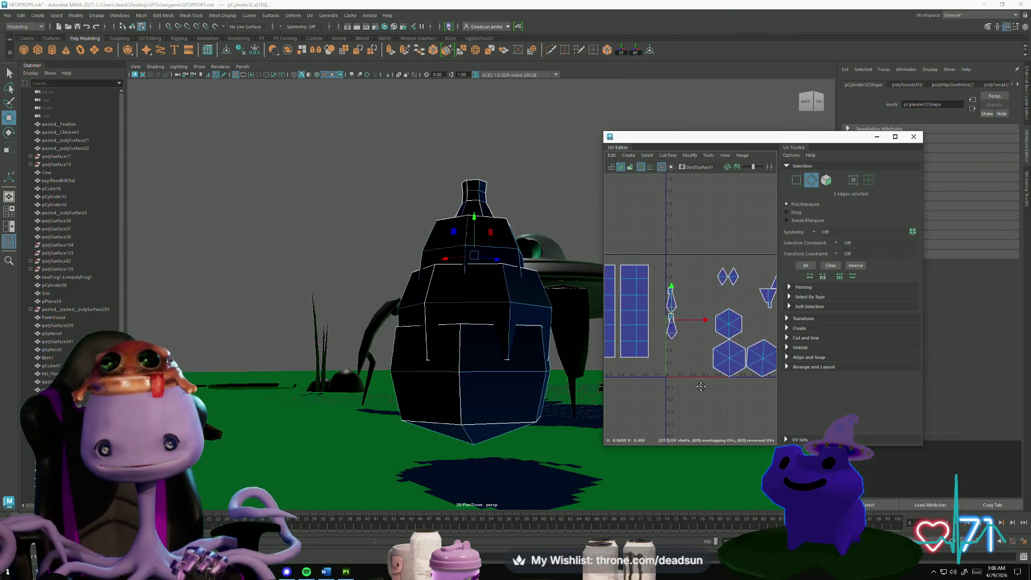
Cut the small lower UV shell apart along a selected edge.
{"action": "left_click", "coordinate": [679, 329]}
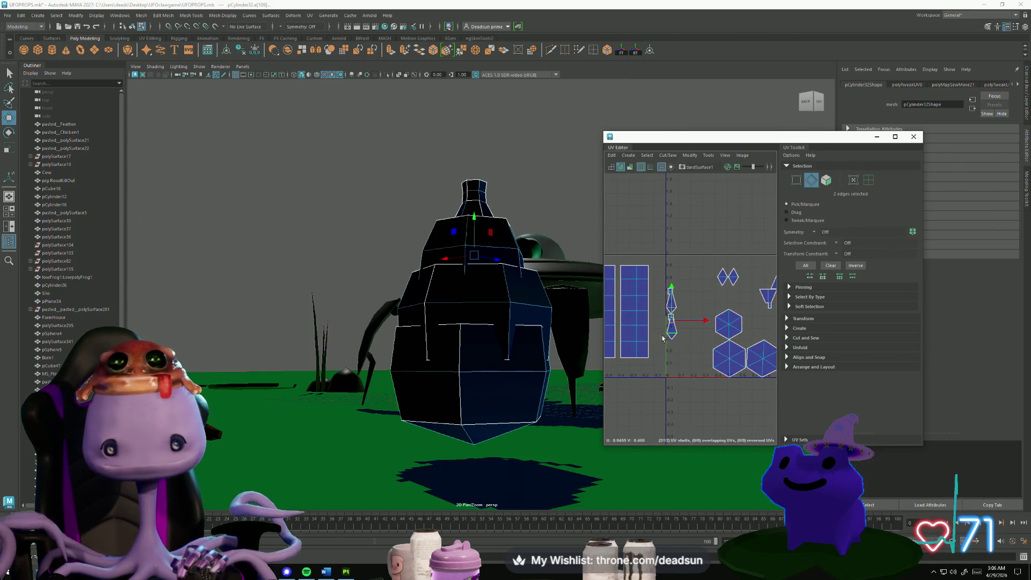
{"action": "scroll", "coordinate": [663, 337], "scroll_direction": "up", "scroll_amount": 3}
{"action": "scroll", "coordinate": [671, 254], "scroll_direction": "up", "scroll_amount": 2}
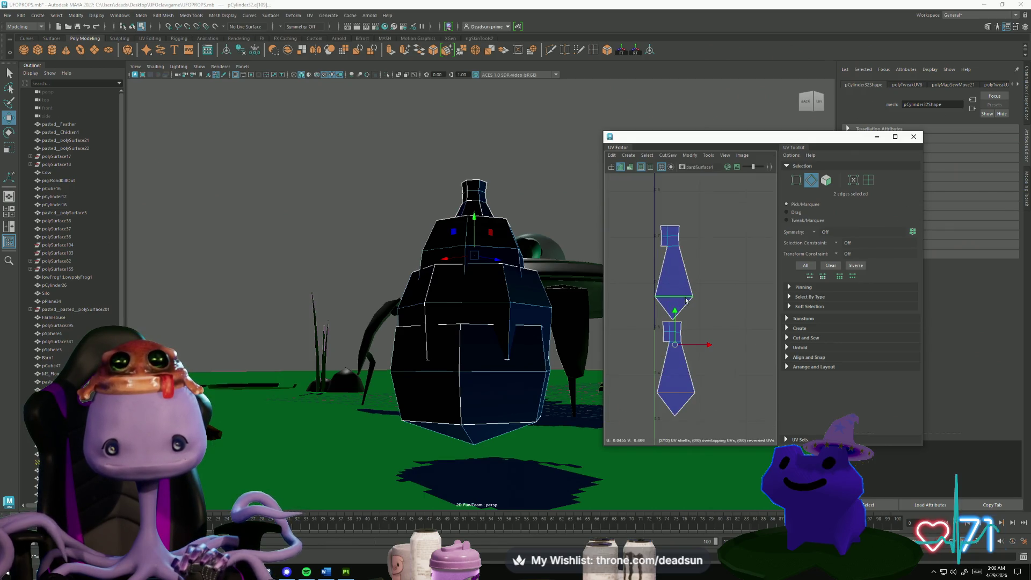
{"action": "scroll", "coordinate": [687, 323], "scroll_direction": "down", "scroll_amount": 3}
{"action": "scroll", "coordinate": [699, 365], "scroll_direction": "up", "scroll_amount": 3}
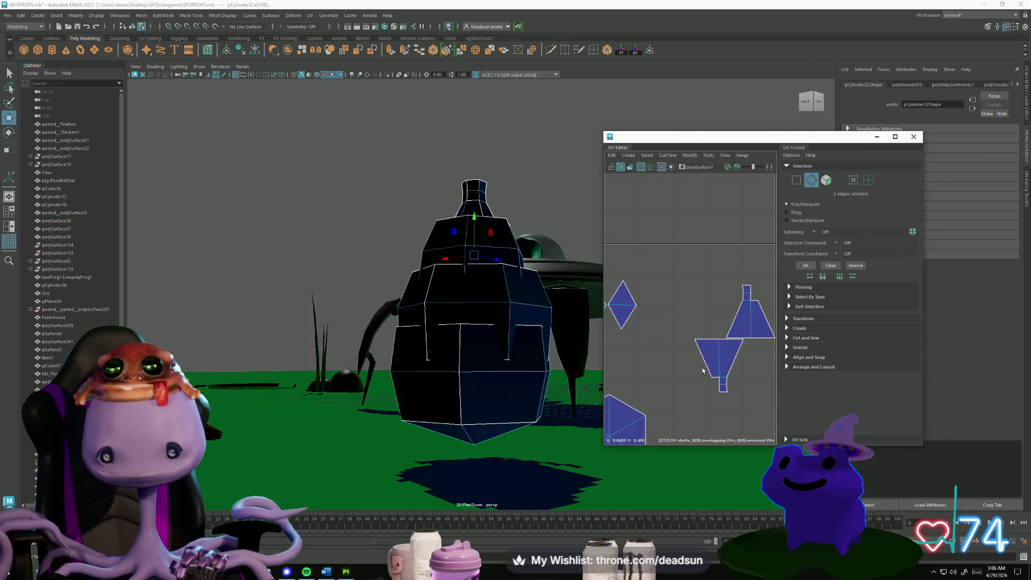
{"action": "left_click", "coordinate": [673, 155]}
{"action": "left_click", "coordinate": [681, 198]}
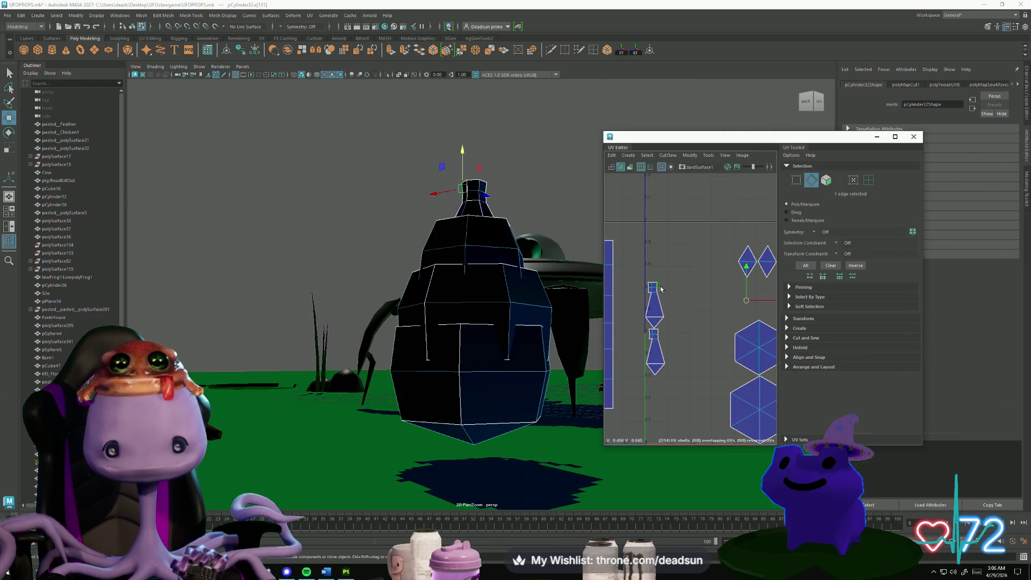
Move and Sew two selected cap edges so the pieces merge into one wider fan shell.
{"action": "left_click", "coordinate": [663, 298]}
{"action": "left_click", "coordinate": [645, 287], "text": "shift"}
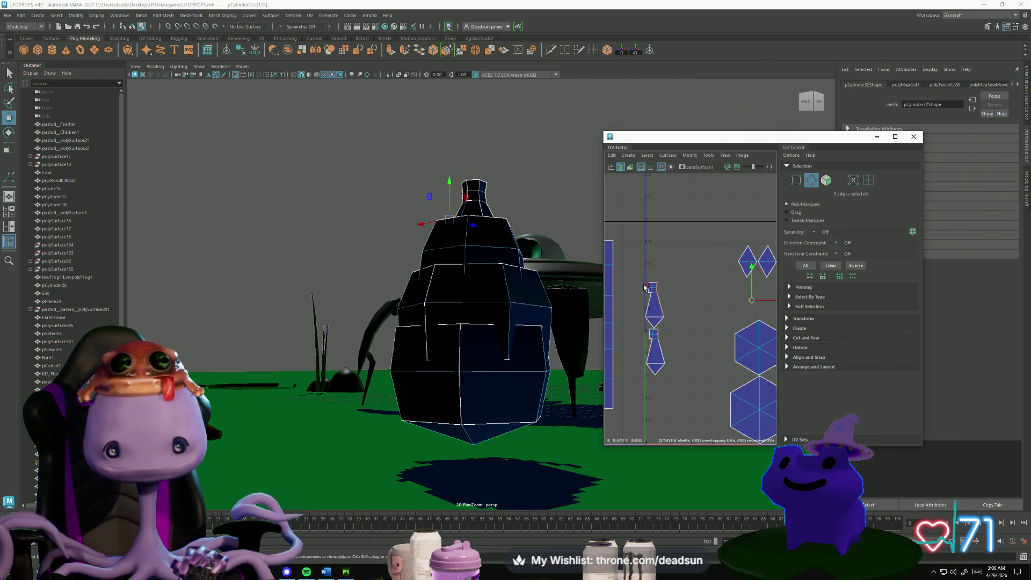
{"action": "left_click", "coordinate": [668, 155]}
{"action": "left_click", "coordinate": [698, 231]}
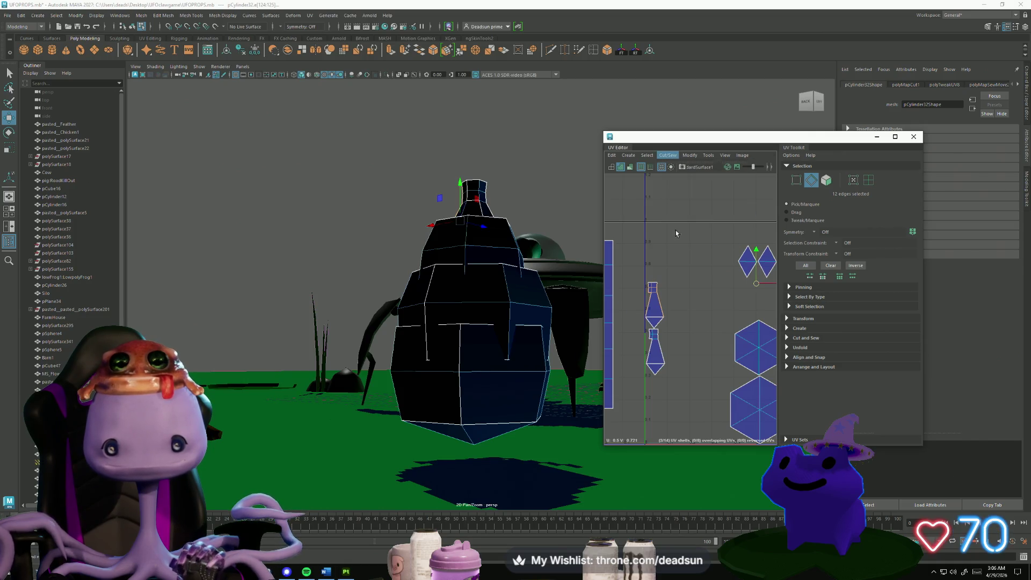
Move the fan shell up and to the right, then select the edge loop across it.
{"action": "key", "text": "f"}
{"action": "right_click_drag", "start_coordinate": [682, 317], "coordinate": [633, 337]}
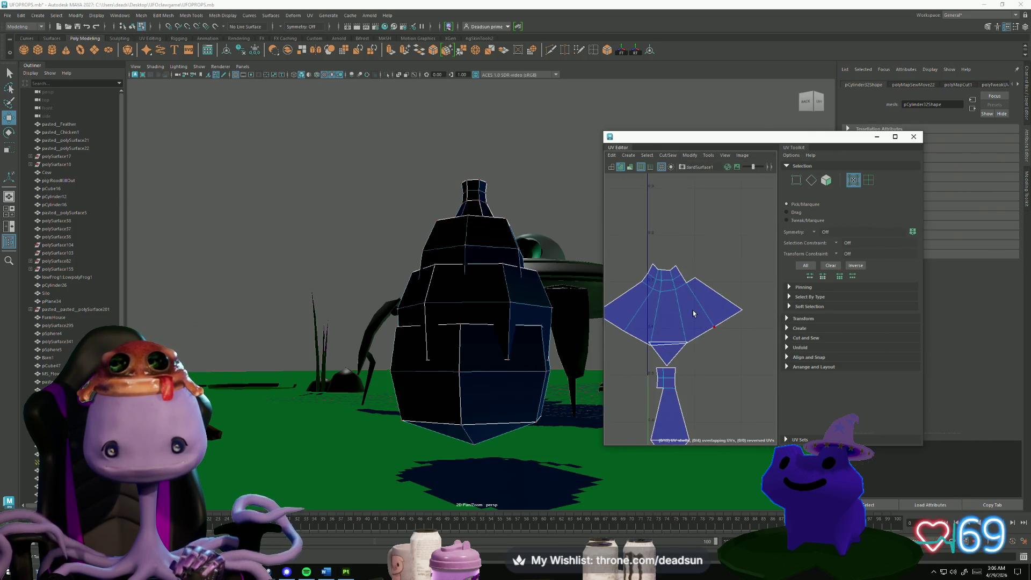
{"action": "mouse_move", "coordinate": [633, 337]}
{"action": "middle_mouse_down", "text": "alt"}
{"action": "mouse_move", "coordinate": [625, 277]}
{"action": "mouse_move", "coordinate": [649, 245]}
{"action": "middle_mouse_up", "text": "alt"}
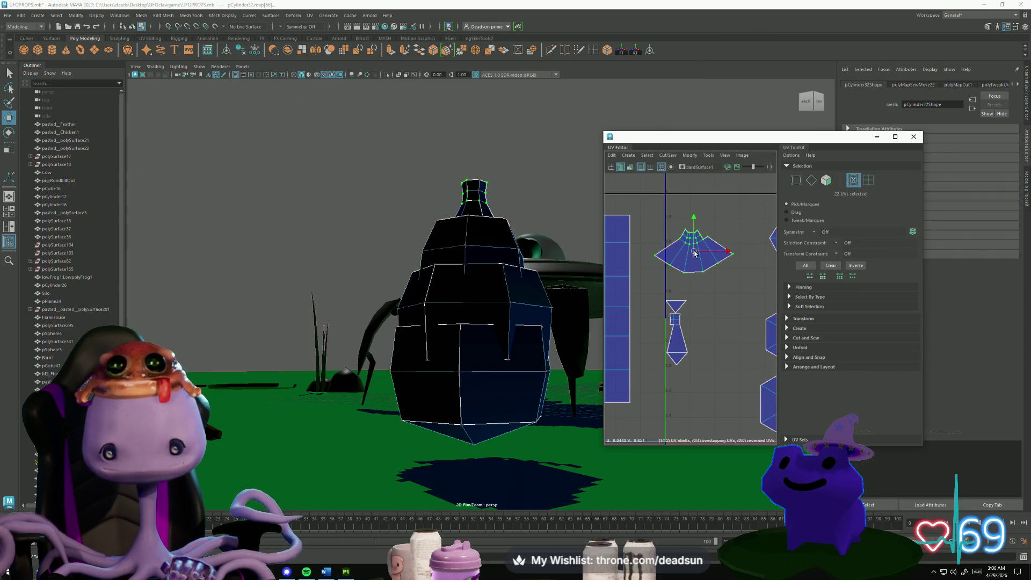
{"action": "mouse_move", "coordinate": [681, 265]}
{"action": "left_mouse_down"}
{"action": "mouse_move", "coordinate": [674, 242]}
{"action": "mouse_move", "coordinate": [653, 253]}
{"action": "left_mouse_up"}
{"action": "key", "text": "F10"}
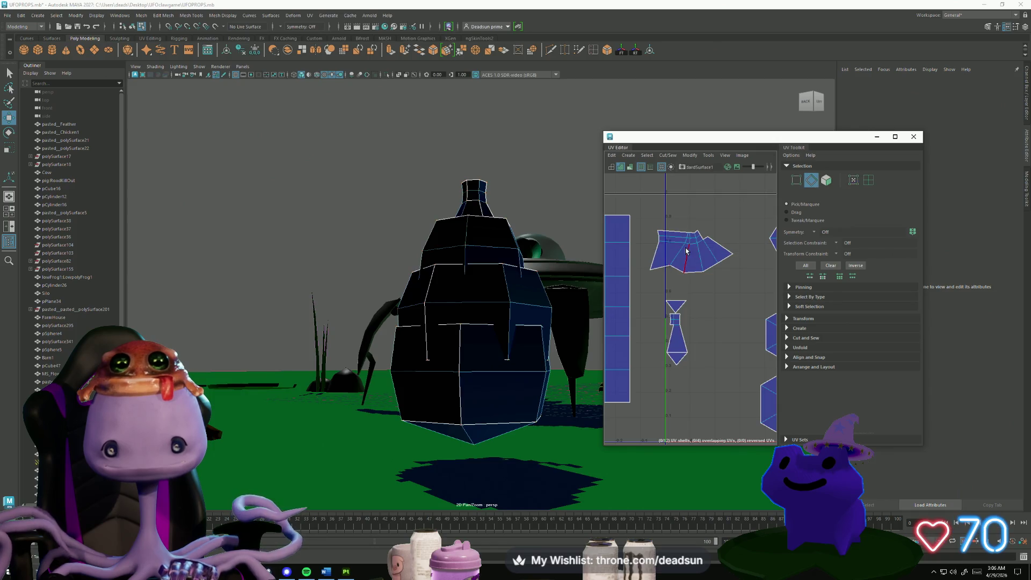
{"action": "double_click", "coordinate": [679, 249]}
{"action": "key", "text": "e"}
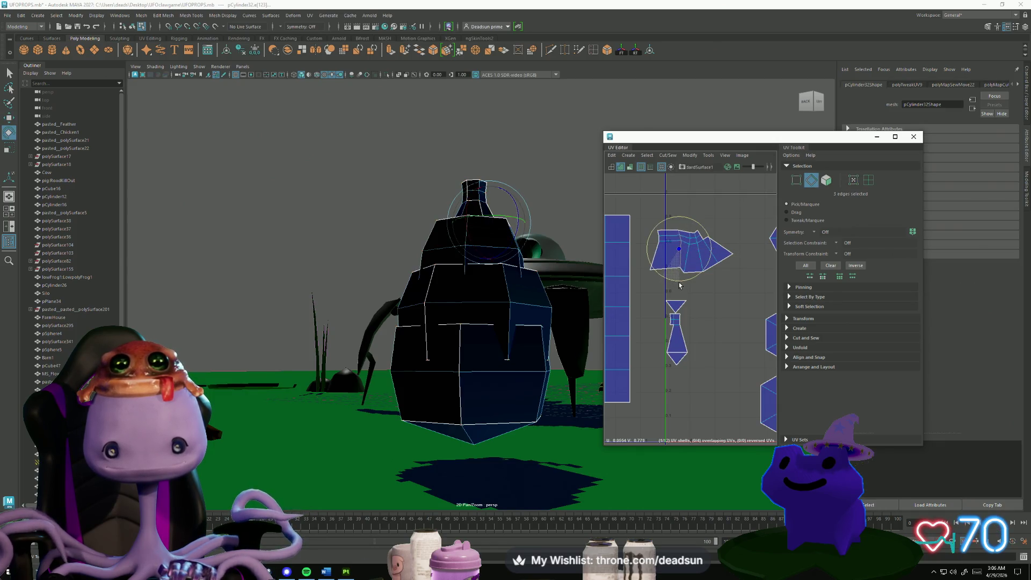
{"action": "key", "text": "w"}
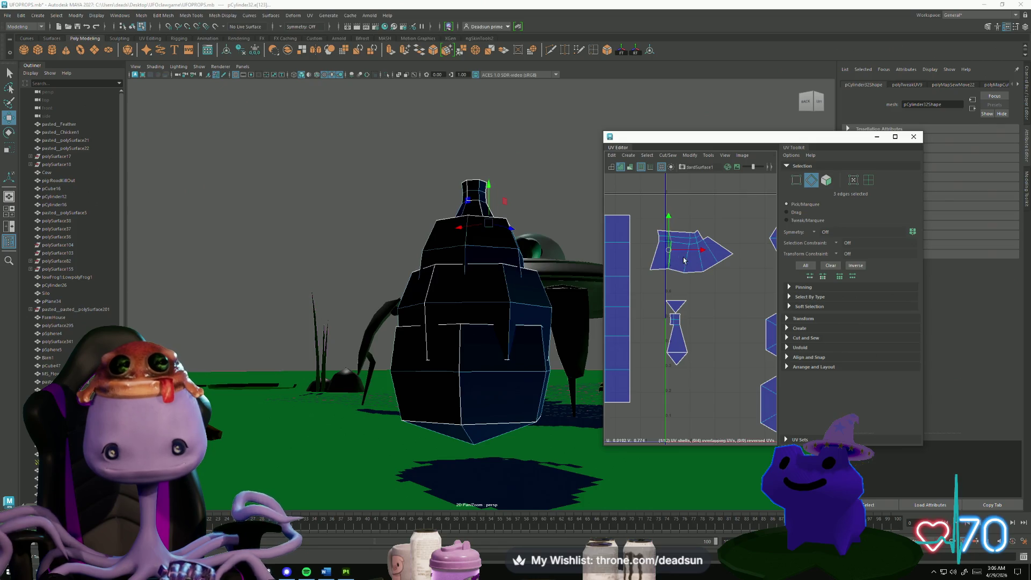
{"action": "key", "text": "e"}
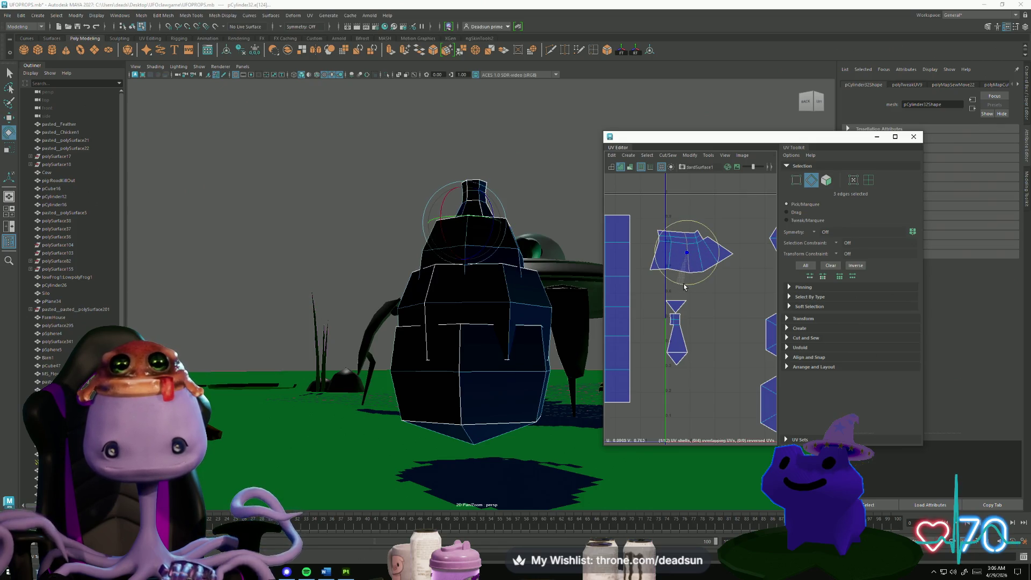
{"action": "key", "text": "w"}
Move and Sew the fan's border edge onto its neighbouring shell.
{"action": "left_click", "coordinate": [713, 235]}
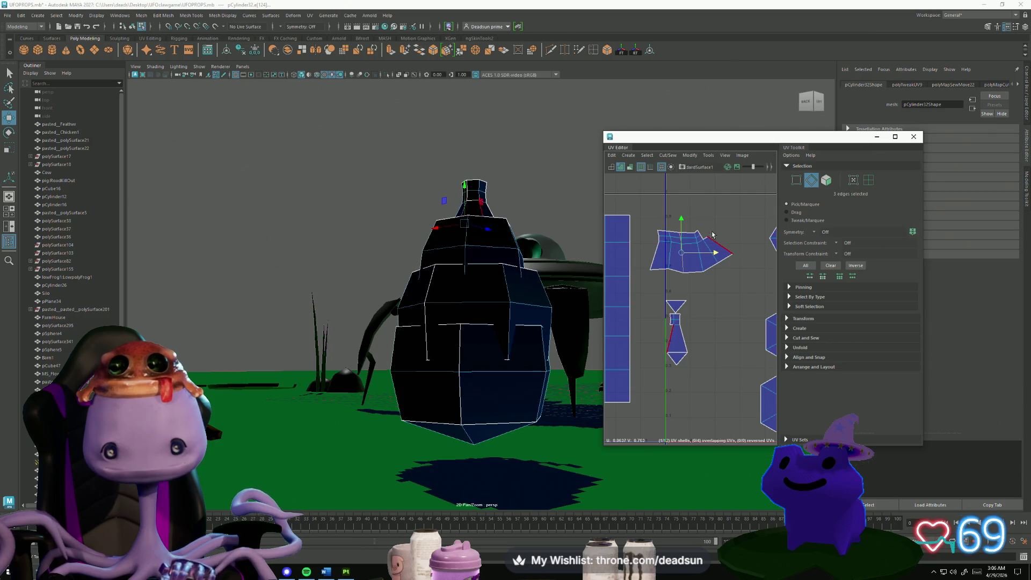
{"action": "key", "text": "e"}
{"action": "left_click", "coordinate": [679, 345]}
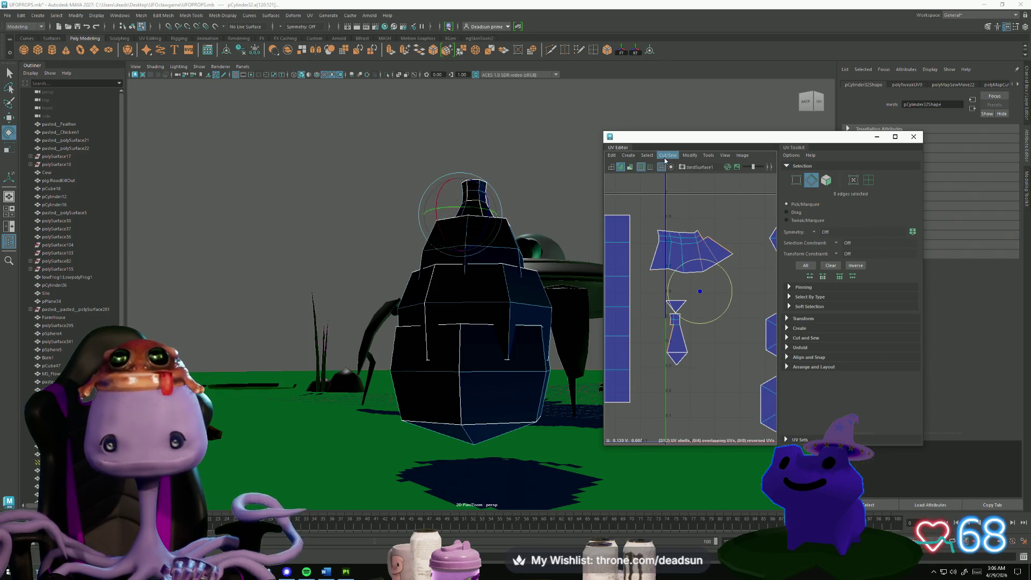
{"action": "left_click", "coordinate": [669, 155]}
{"action": "left_click", "coordinate": [686, 234]}
Rotate four UVs on the fan shell counter-clockwise.
{"action": "right_click_drag", "start_coordinate": [717, 240], "coordinate": [701, 218]}
{"action": "left_click_drag", "start_coordinate": [698, 214], "coordinate": [722, 235]}
{"action": "key", "text": "e"}
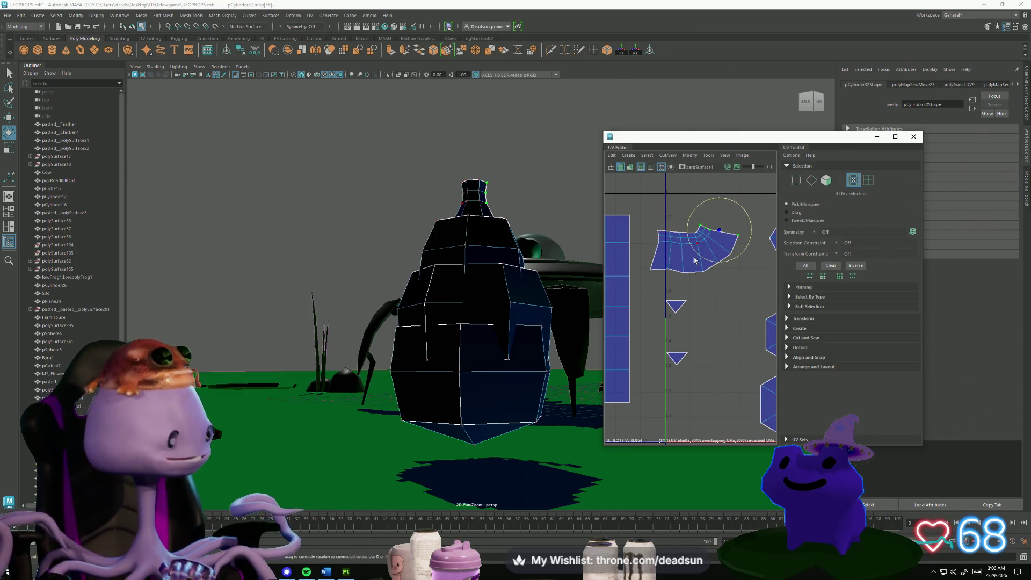
{"action": "mouse_move", "coordinate": [740, 257]}
{"action": "left_mouse_down"}
{"action": "mouse_move", "coordinate": [734, 241]}
{"action": "mouse_move", "coordinate": [742, 247]}
{"action": "left_mouse_up"}
{"action": "key", "text": "w"}
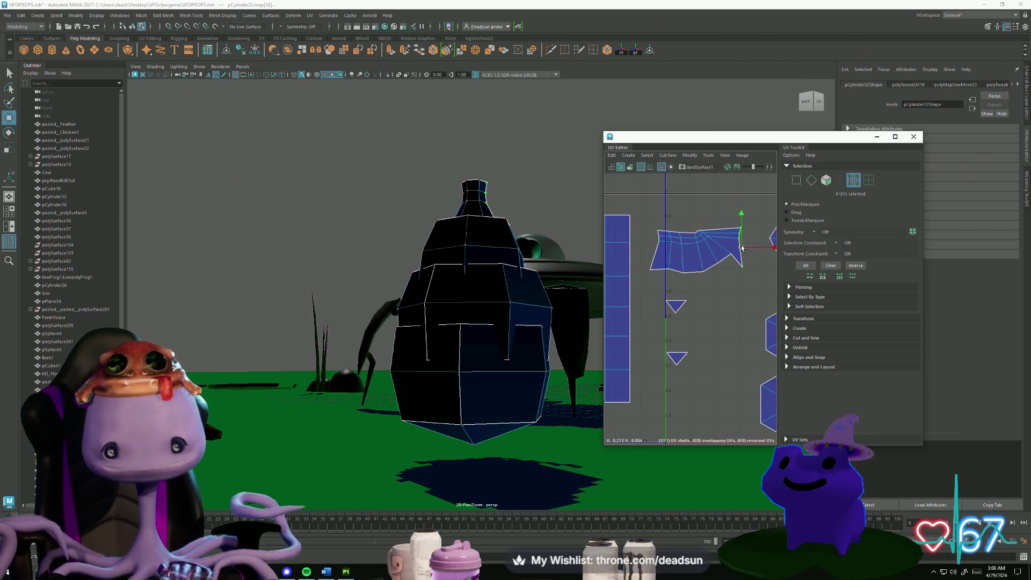
Shift the top-edge UVs right to straighten the top and pull the notch UV down.
{"action": "left_click", "coordinate": [702, 234]}
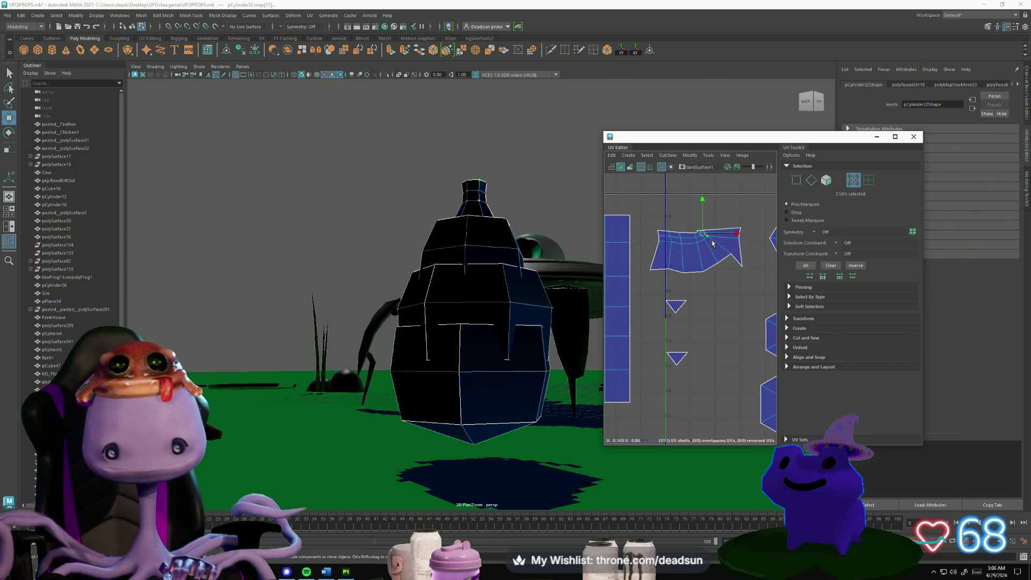
{"action": "scroll", "coordinate": [704, 262], "scroll_direction": "up", "scroll_amount": 5}
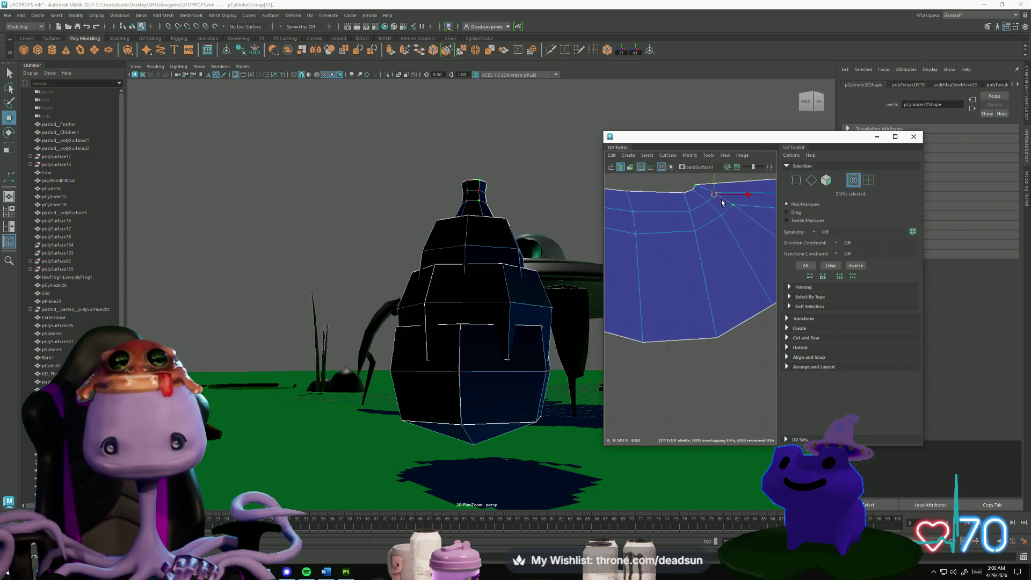
{"action": "scroll", "coordinate": [713, 193], "scroll_direction": "down", "scroll_amount": 4}
{"action": "key", "text": "e"}
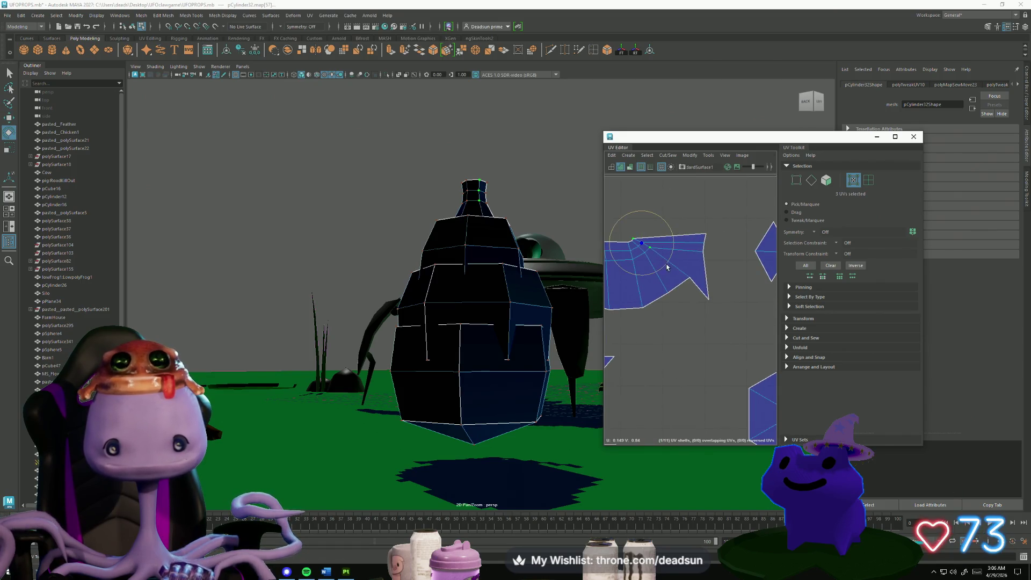
{"action": "key", "text": "w"}
{"action": "left_click_drag", "start_coordinate": [642, 243], "coordinate": [684, 245]}
{"action": "left_click", "coordinate": [689, 278]}
{"action": "left_click_drag", "start_coordinate": [690, 279], "coordinate": [690, 305]}
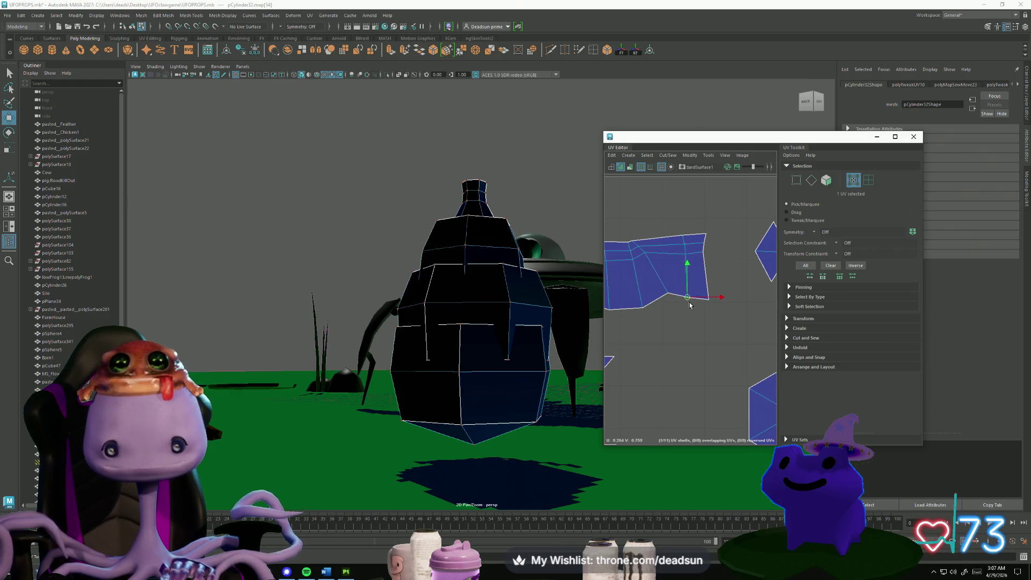
Shift the top-left corner UV right, then select a UV column and finally the whole shell.
{"action": "left_click", "coordinate": [638, 247]}
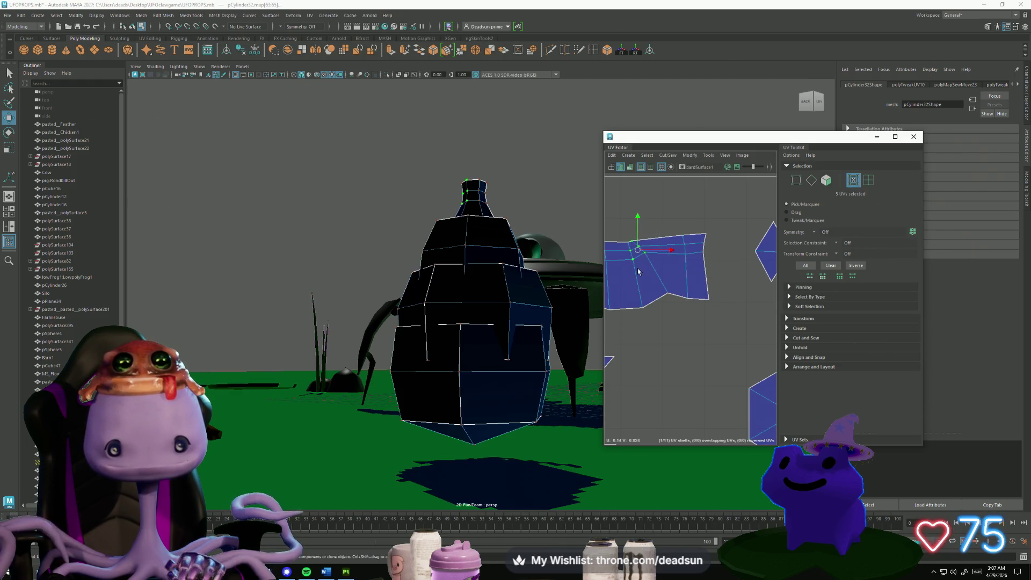
{"action": "key", "text": "e"}
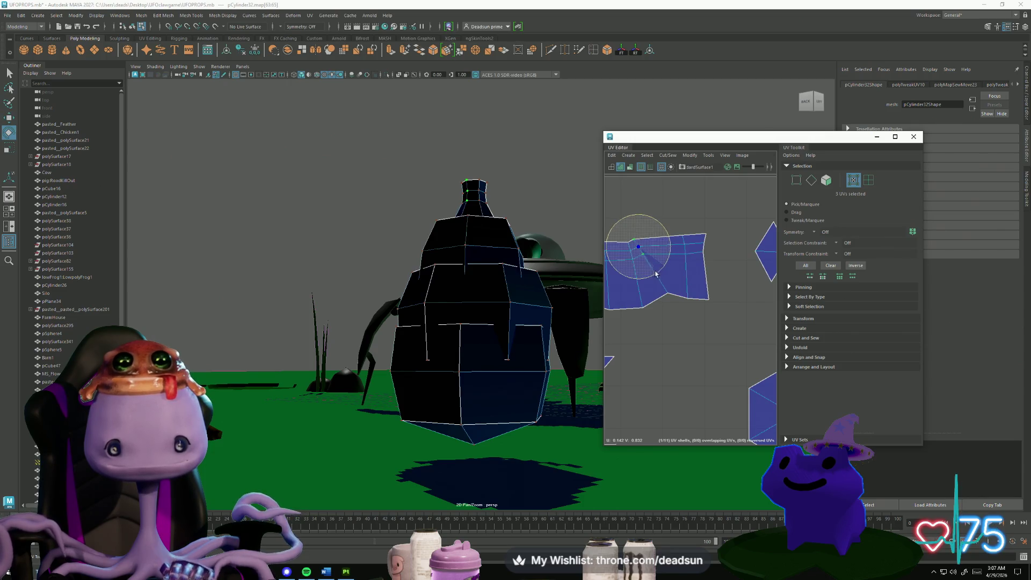
{"action": "key", "text": "w"}
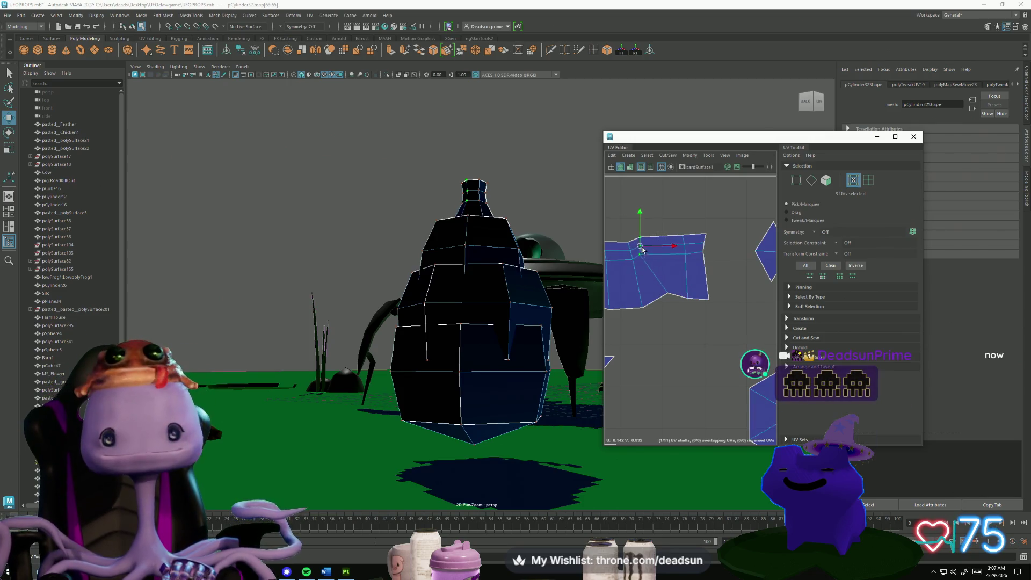
{"action": "left_click_drag", "start_coordinate": [640, 247], "coordinate": [665, 243]}
{"action": "middle_click_drag", "start_coordinate": [642, 334], "coordinate": [709, 343], "text": "alt"}
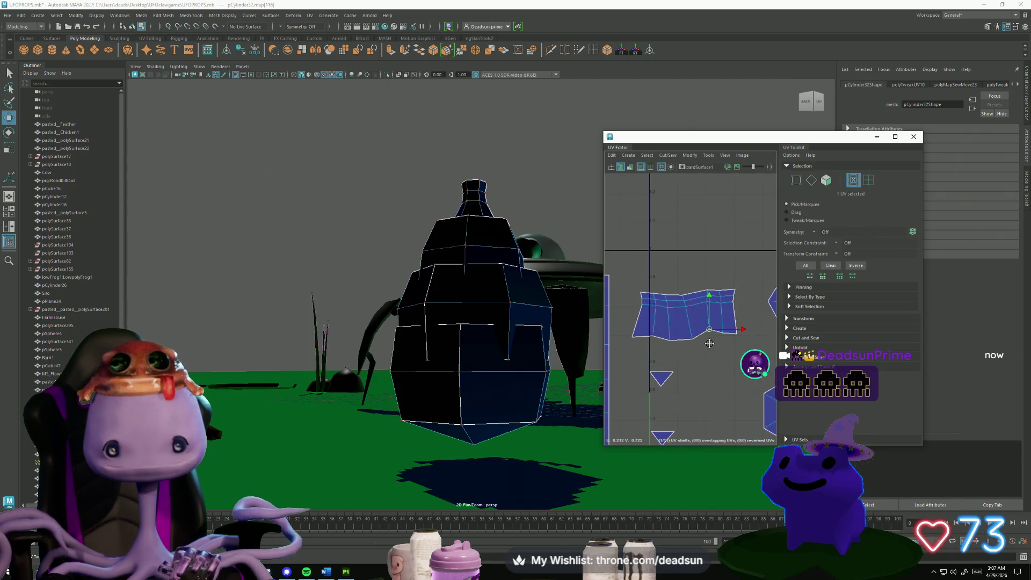
{"action": "mouse_move", "coordinate": [681, 280]}
{"action": "left_mouse_down"}
{"action": "mouse_move", "coordinate": [700, 347]}
{"action": "mouse_move", "coordinate": [689, 348]}
{"action": "left_mouse_up"}
{"action": "key", "text": "e"}
{"action": "key", "text": "w"}
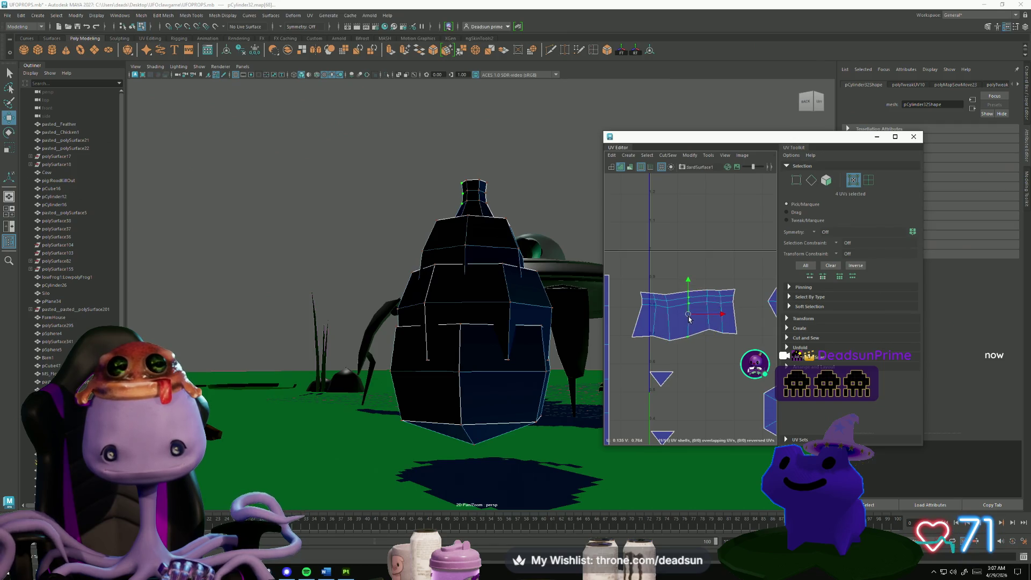
{"action": "left_click_drag", "start_coordinate": [625, 274], "coordinate": [739, 350]}
Straighten the selected neck shell into a clean rectangle with Straighten UVs.
{"action": "left_click", "coordinate": [667, 155]}
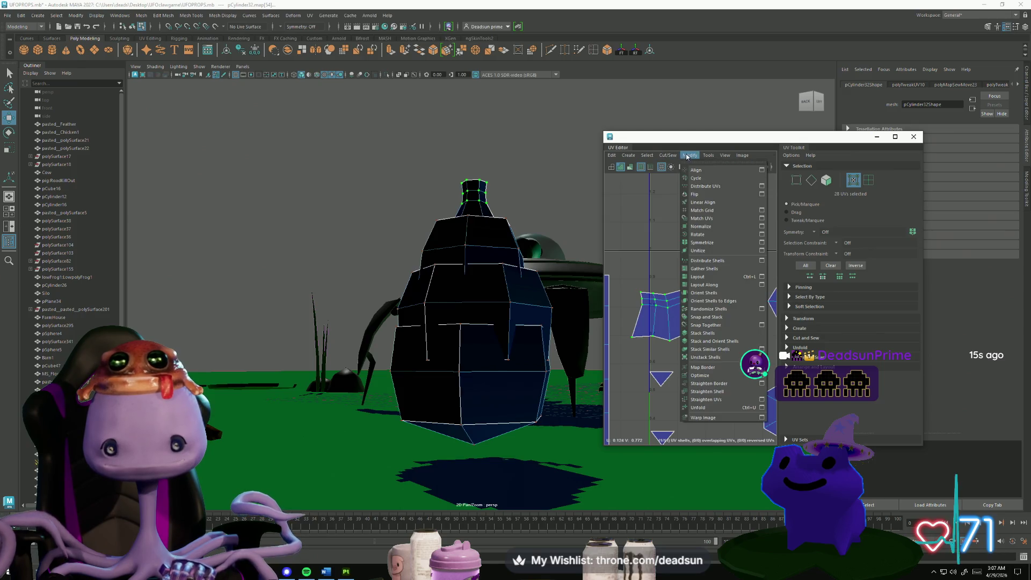
{"action": "mouse_move", "coordinate": [690, 155]}
{"action": "left_click", "coordinate": [717, 403]}
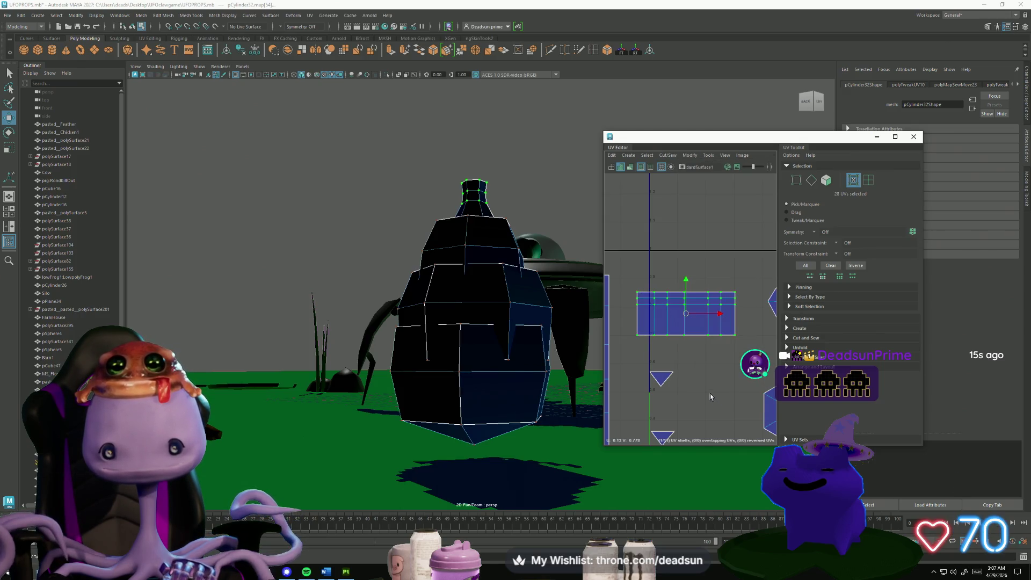
{"action": "scroll", "coordinate": [708, 363], "scroll_direction": "down", "scroll_amount": 3}
{"action": "mouse_move", "coordinate": [708, 363]}
{"action": "middle_mouse_down", "text": "alt"}
{"action": "mouse_move", "coordinate": [636, 312]}
{"action": "mouse_move", "coordinate": [631, 279]}
{"action": "mouse_move", "coordinate": [660, 303]}
{"action": "middle_mouse_up", "text": "alt"}
Move and Sew the two triangle shells' edges onto the rectangle's lower edge.
{"action": "key", "text": "F10"}
{"action": "left_click", "coordinate": [632, 278]}
{"action": "scroll", "coordinate": [678, 300], "scroll_direction": "down", "scroll_amount": 3}
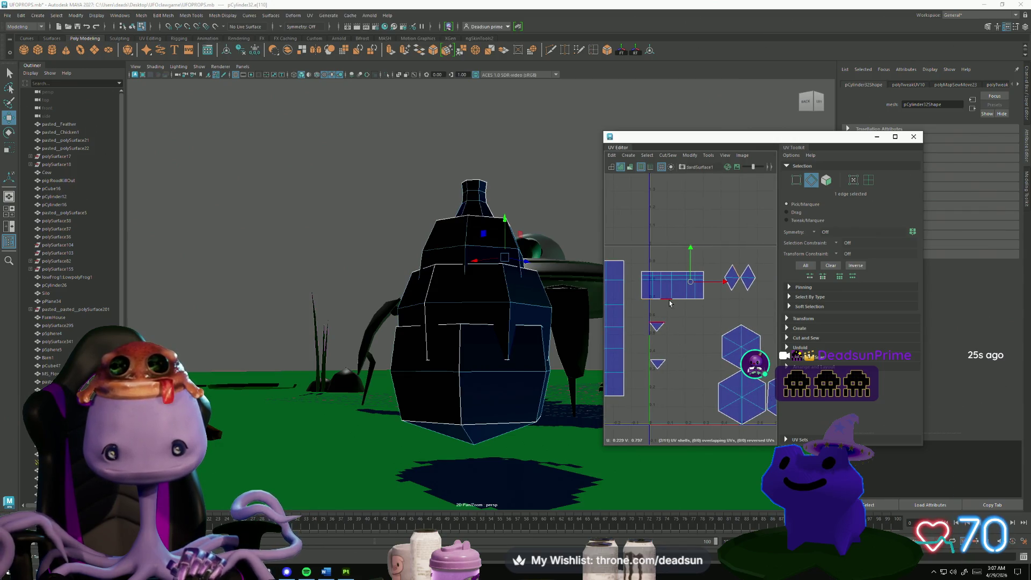
{"action": "left_click", "coordinate": [668, 302]}
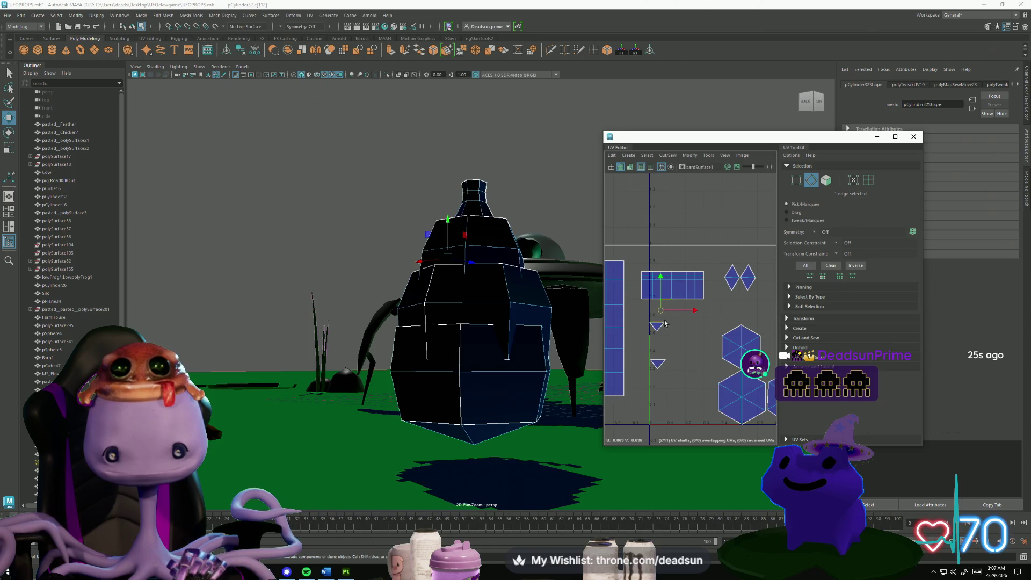
{"action": "left_click", "coordinate": [656, 363], "text": "shift"}
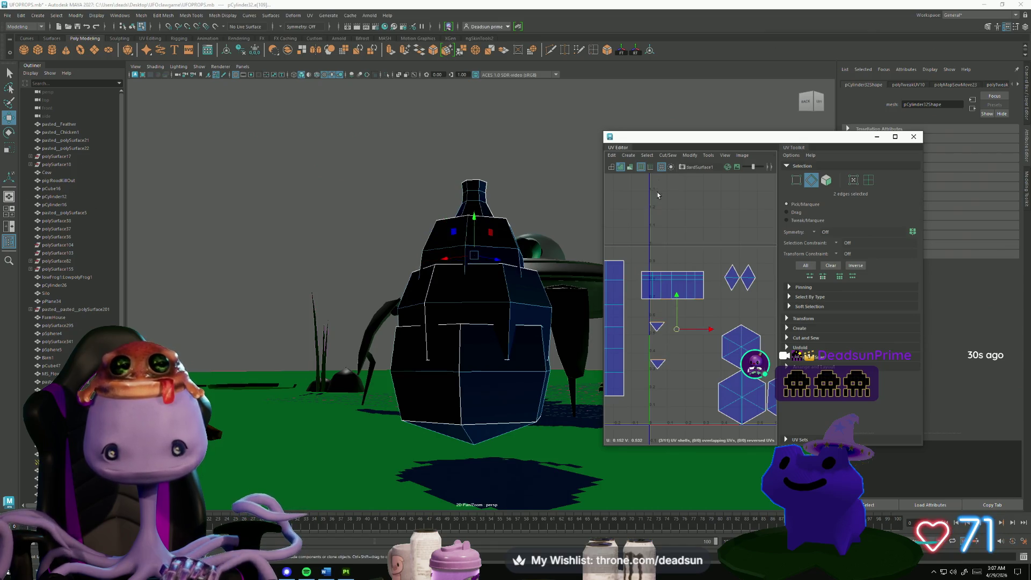
{"action": "left_click", "coordinate": [668, 155]}
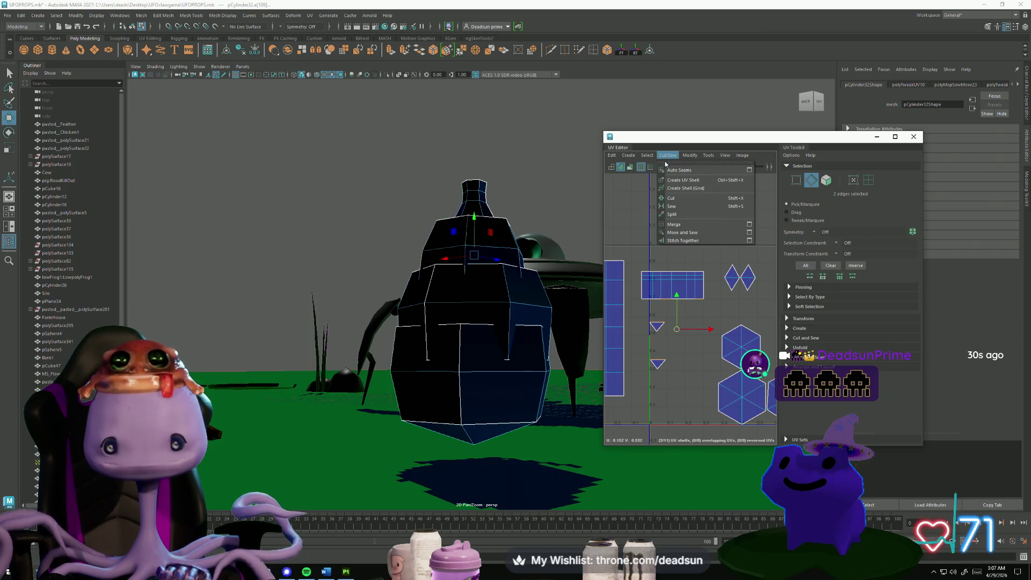
{"action": "left_click", "coordinate": [692, 235]}
{"action": "key", "text": "f"}
Select a column of four UVs on the strip and slide it slightly left.
{"action": "key", "text": "F11"}
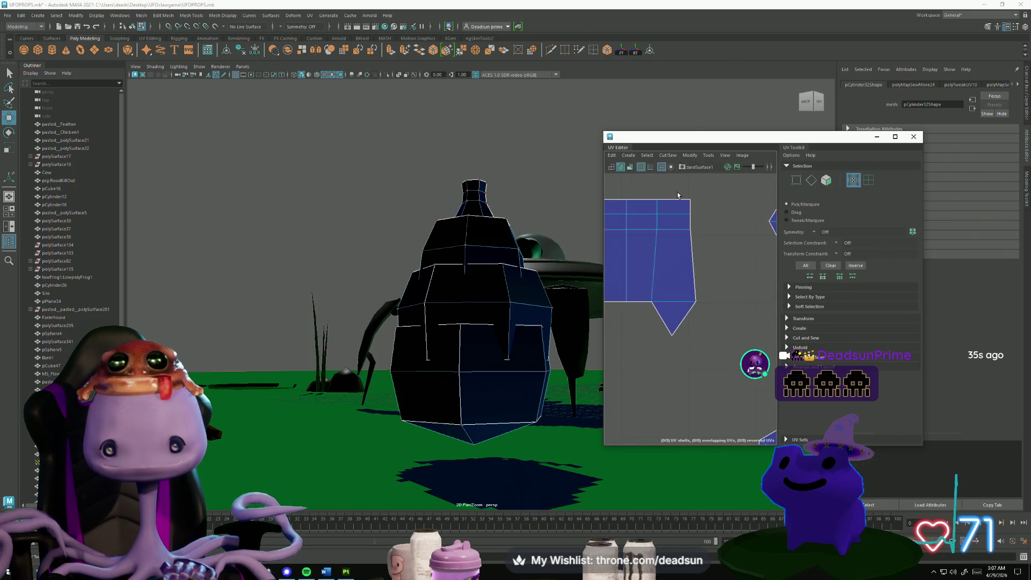
{"action": "scroll", "coordinate": [726, 263], "scroll_direction": "down", "scroll_amount": 2}
{"action": "middle_click_drag", "start_coordinate": [726, 263], "coordinate": [789, 261], "text": "alt"}
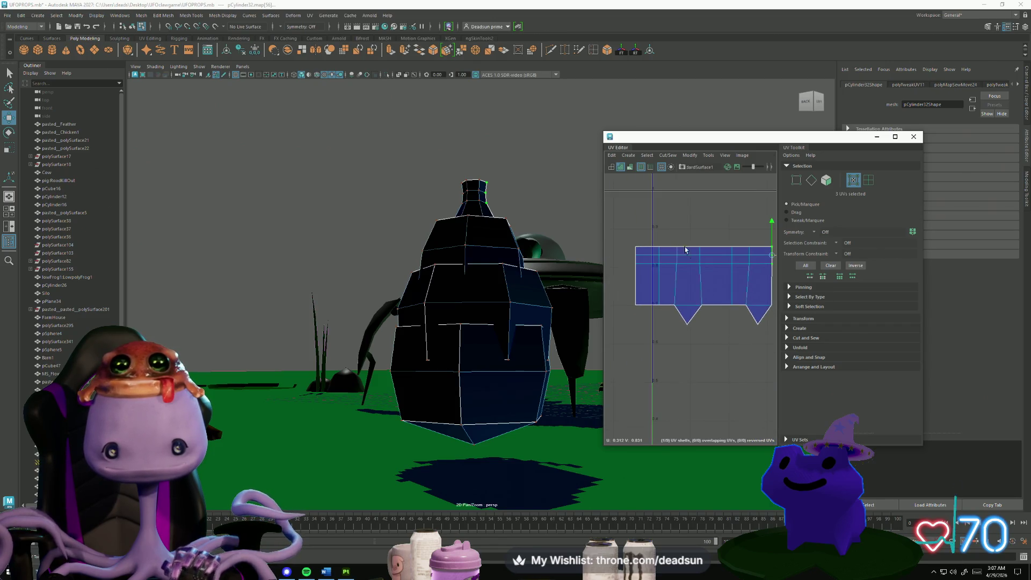
{"action": "left_click_drag", "start_coordinate": [702, 267], "coordinate": [702, 268]}
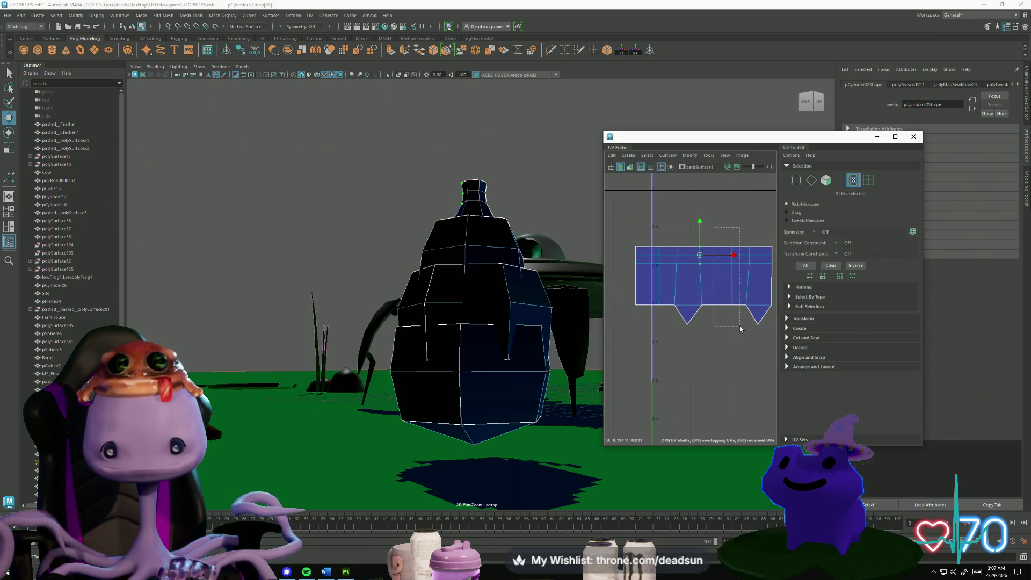
{"action": "left_click_drag", "start_coordinate": [740, 329], "coordinate": [740, 323]}
{"action": "middle_click_drag", "start_coordinate": [739, 323], "coordinate": [754, 292], "text": "alt"}
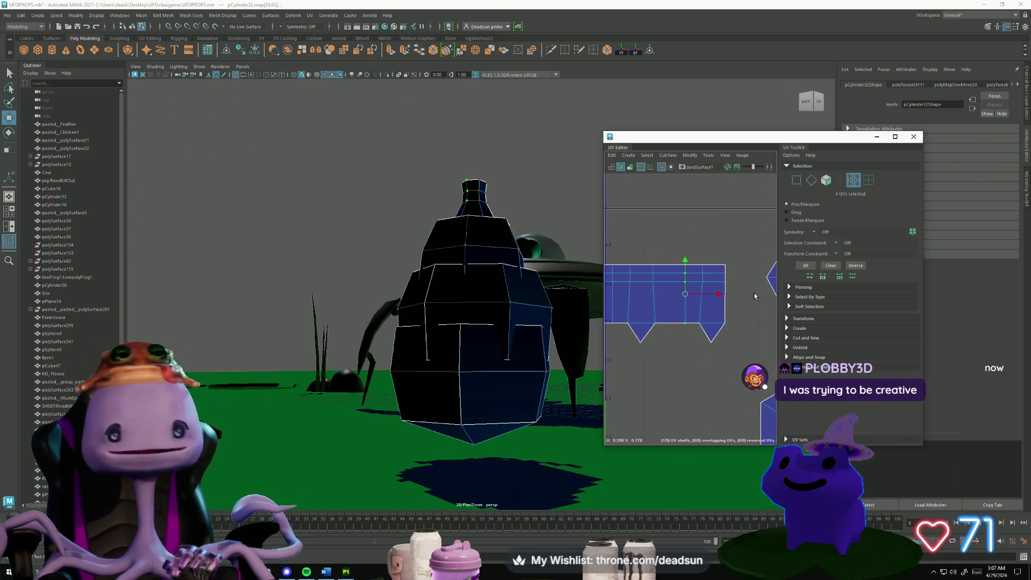
{"action": "left_click_drag", "start_coordinate": [715, 294], "coordinate": [710, 293]}
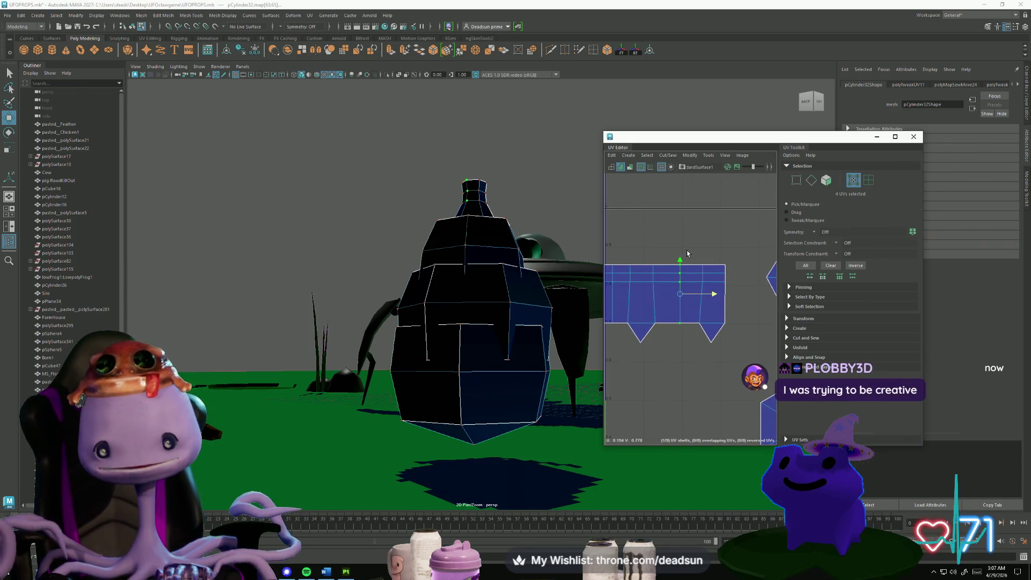
Select further UV columns on the strip, then select the left diamond's middle edge.
{"action": "mouse_move", "coordinate": [687, 254]}
{"action": "left_mouse_down"}
{"action": "mouse_move", "coordinate": [712, 330]}
{"action": "mouse_move", "coordinate": [726, 277]}
{"action": "left_mouse_up"}
{"action": "left_click_drag", "start_coordinate": [648, 261], "coordinate": [663, 284]}
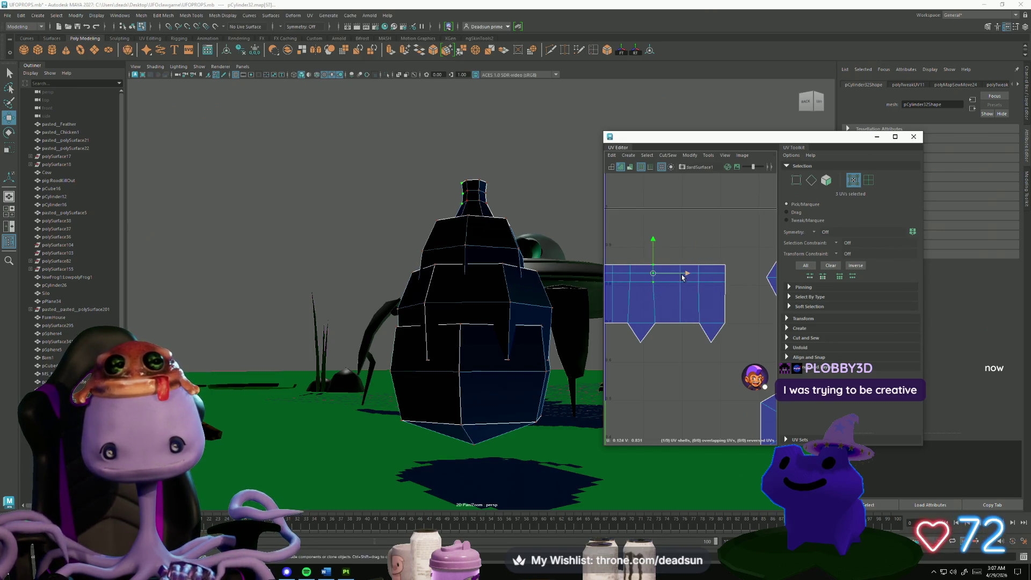
{"action": "middle_click_drag", "start_coordinate": [637, 306], "coordinate": [680, 317], "text": "alt"}
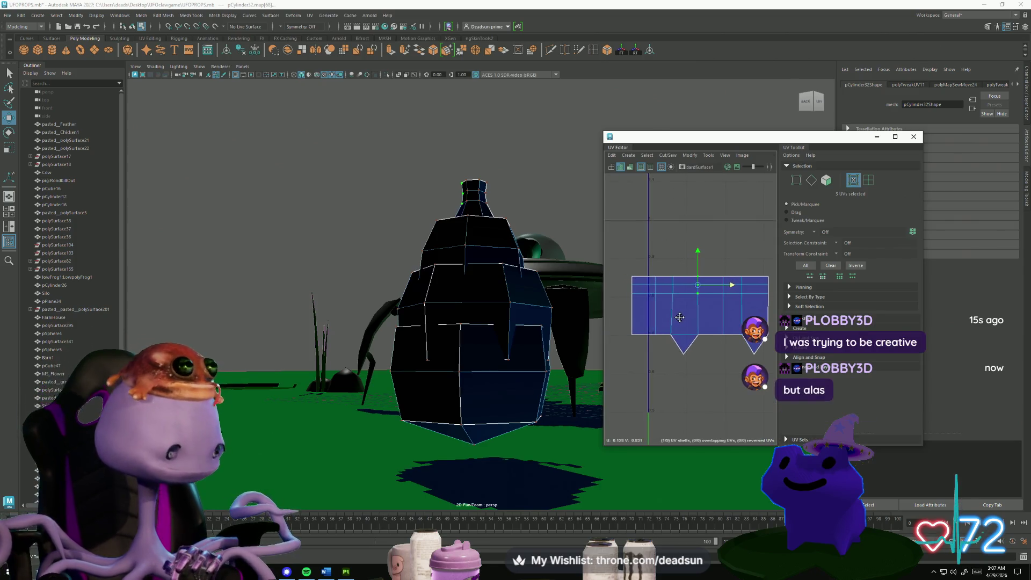
{"action": "left_click_drag", "start_coordinate": [671, 282], "coordinate": [672, 283]}
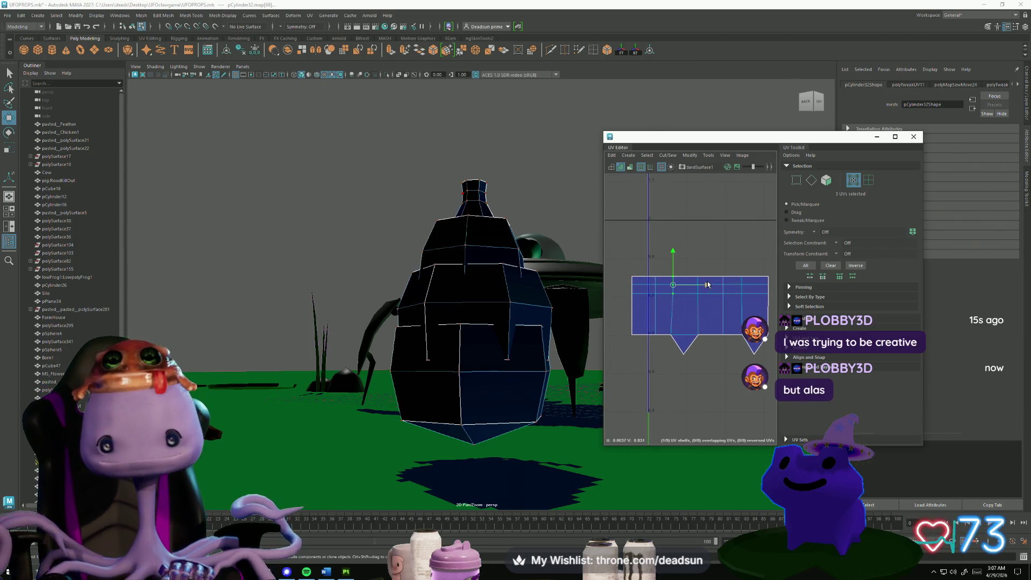
{"action": "scroll", "coordinate": [713, 325], "scroll_direction": "down", "scroll_amount": 3}
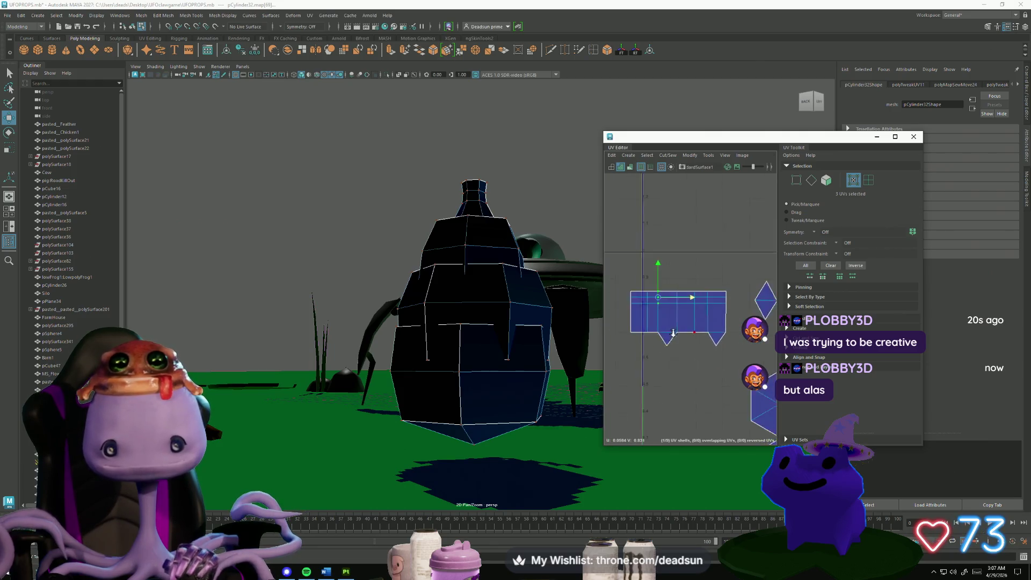
{"action": "scroll", "coordinate": [734, 299], "scroll_direction": "up", "scroll_amount": 2}
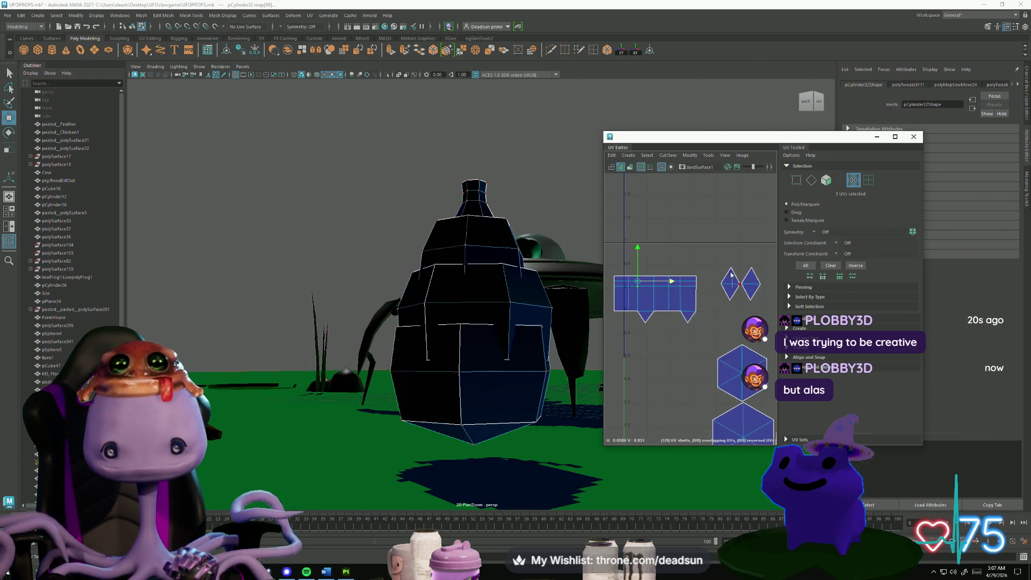
{"action": "key", "text": "F10"}
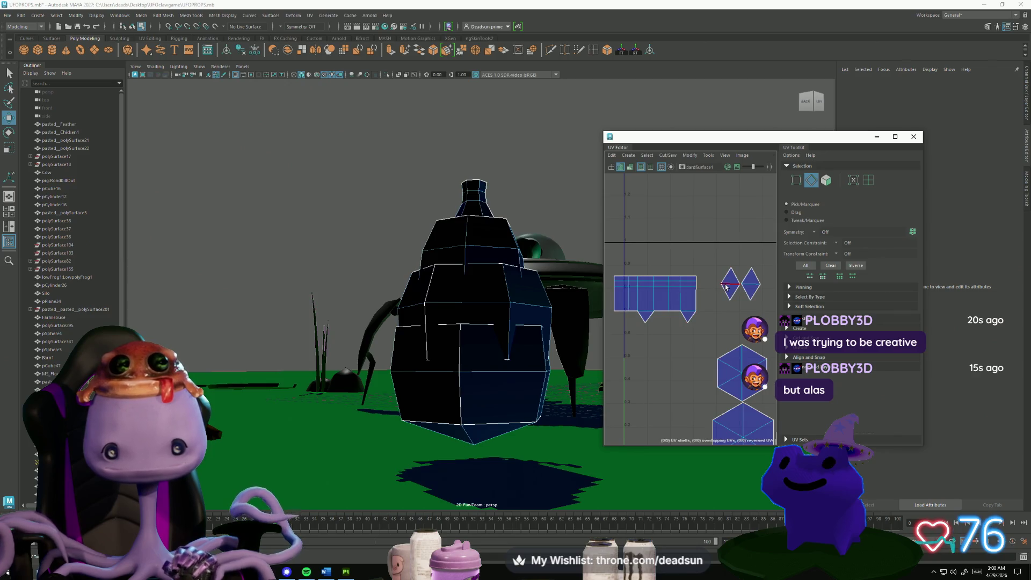
{"action": "left_click", "coordinate": [726, 285]}
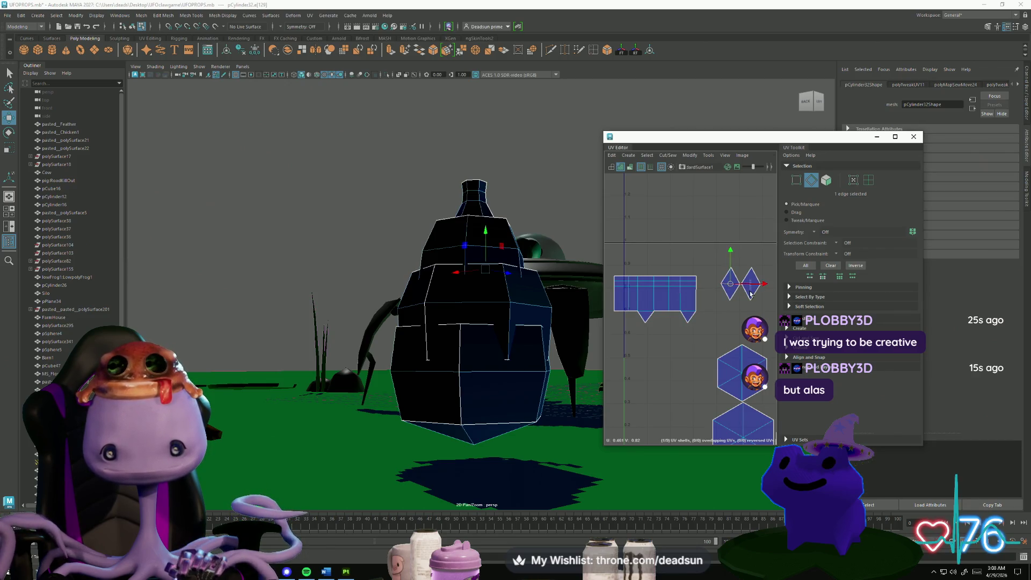
Cut the two diamond shells apart along their selected middle edges.
{"action": "left_click", "coordinate": [750, 293], "text": "shift"}
{"action": "left_click", "coordinate": [669, 157]}
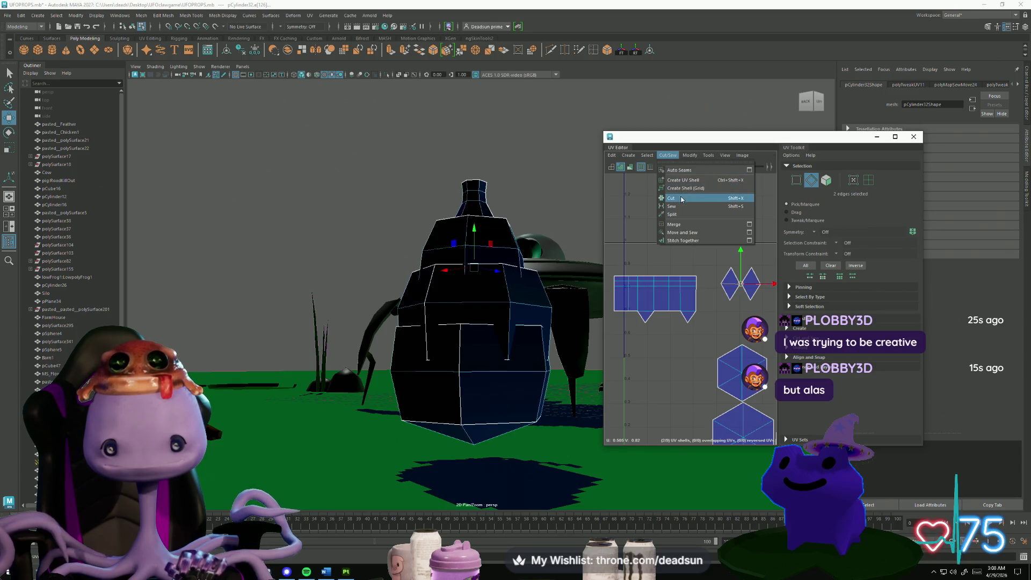
{"action": "left_click", "coordinate": [678, 198]}
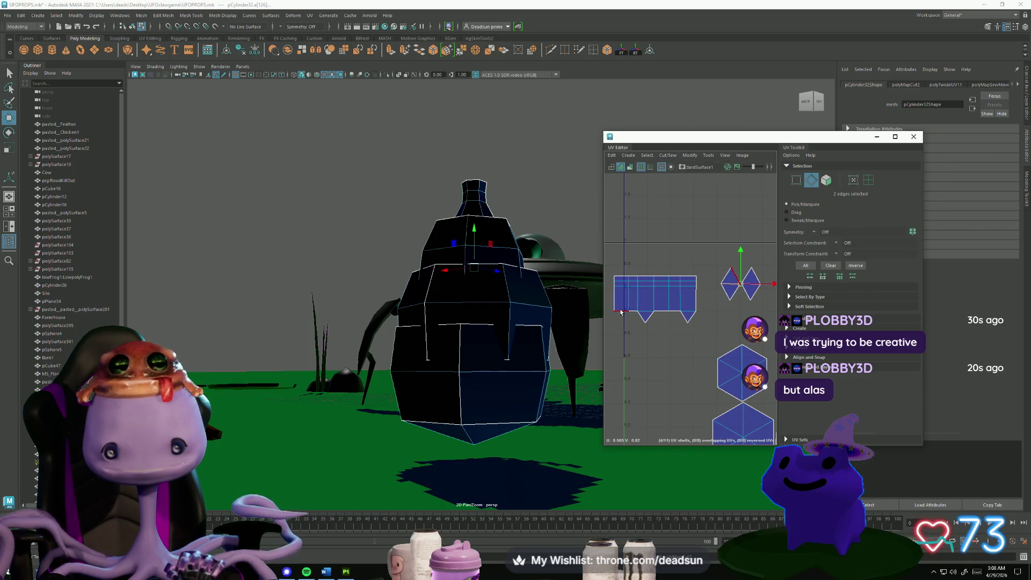
Move and Sew the diamond pieces onto the left shell.
{"action": "left_click", "coordinate": [620, 312]}
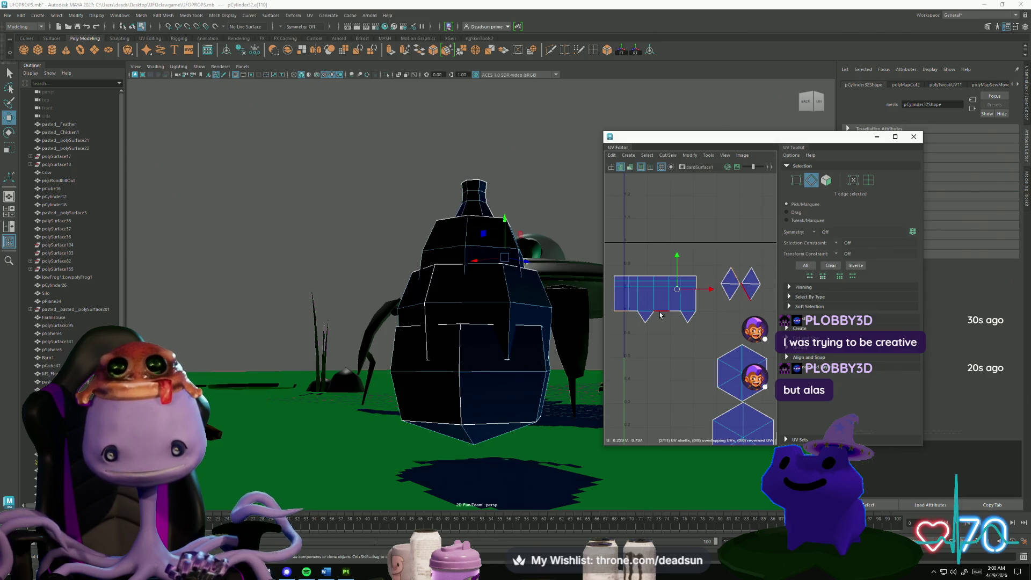
{"action": "left_click", "coordinate": [730, 297], "text": "shift"}
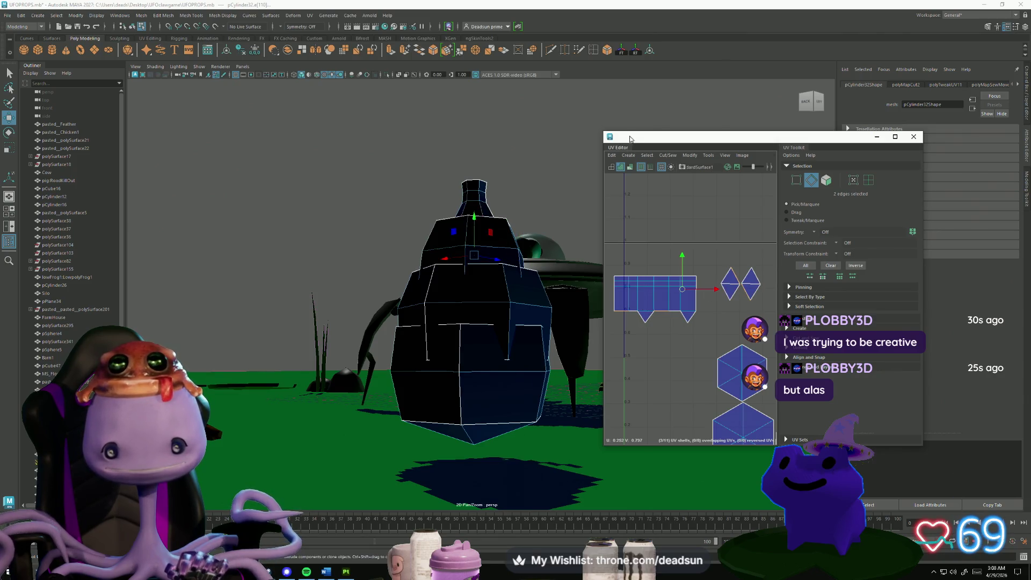
{"action": "left_click", "coordinate": [667, 157]}
{"action": "left_click", "coordinate": [691, 230]}
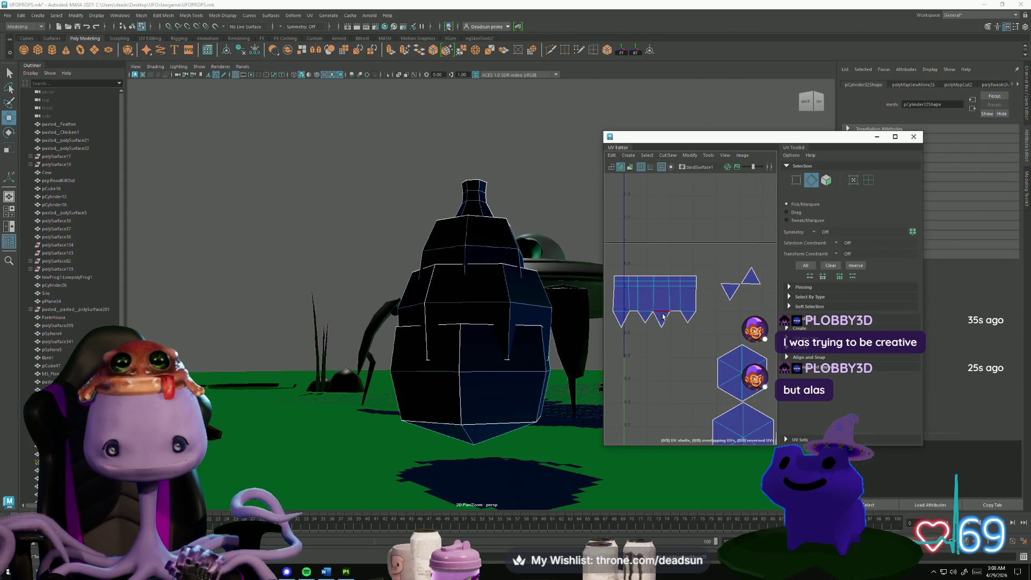
Select the shell's edge UVs and push the right-edge UVs slightly right.
{"action": "scroll", "coordinate": [680, 341], "scroll_direction": "up", "scroll_amount": 2}
{"action": "scroll", "coordinate": [682, 322], "scroll_direction": "down", "scroll_amount": 2}
{"action": "right_click_drag", "start_coordinate": [650, 322], "coordinate": [627, 274]}
{"action": "left_click_drag", "start_coordinate": [652, 333], "coordinate": [670, 304]}
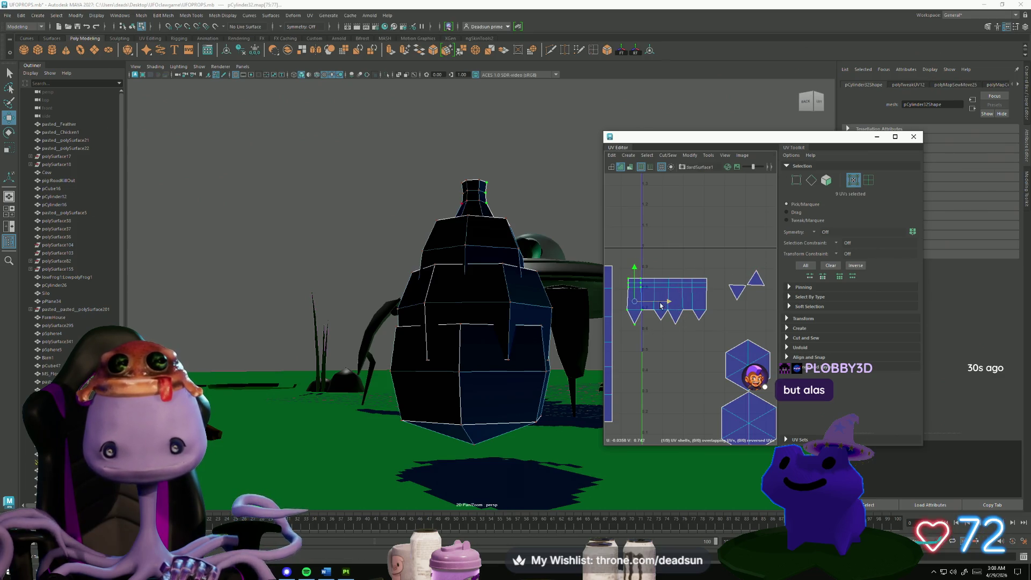
{"action": "left_click_drag", "start_coordinate": [717, 336], "coordinate": [716, 334]}
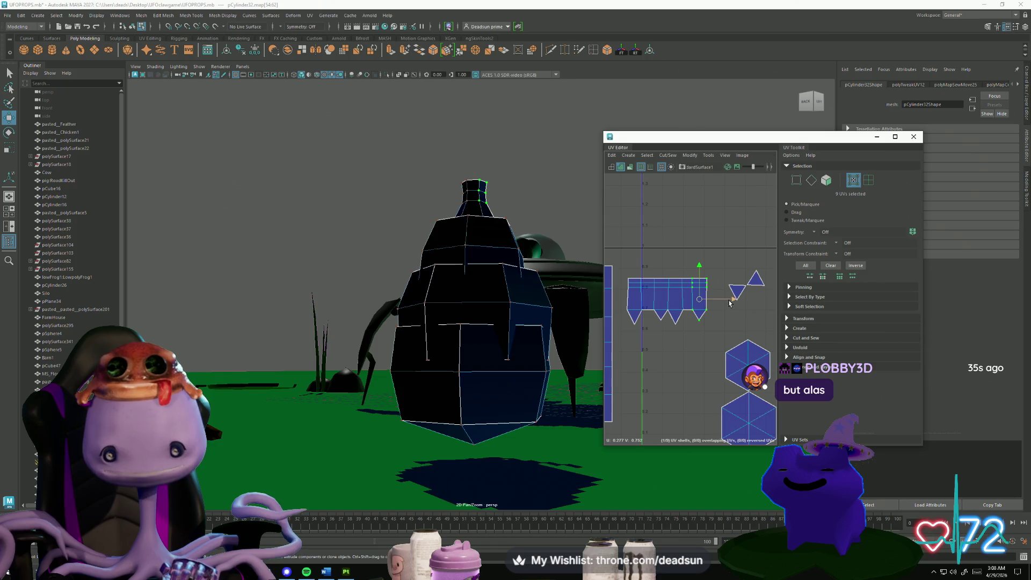
{"action": "left_click_drag", "start_coordinate": [731, 300], "coordinate": [736, 302]}
Move and Sew the triangle pieces onto the main side shell via its lower-left edge.
{"action": "key", "text": "F10"}
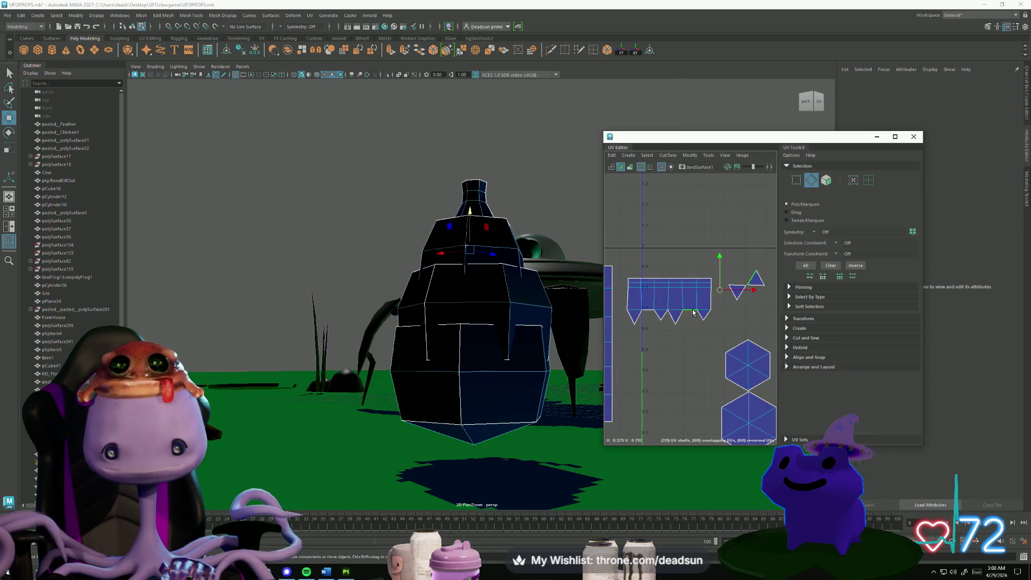
{"action": "left_click", "coordinate": [651, 309]}
{"action": "left_click", "coordinate": [668, 155]}
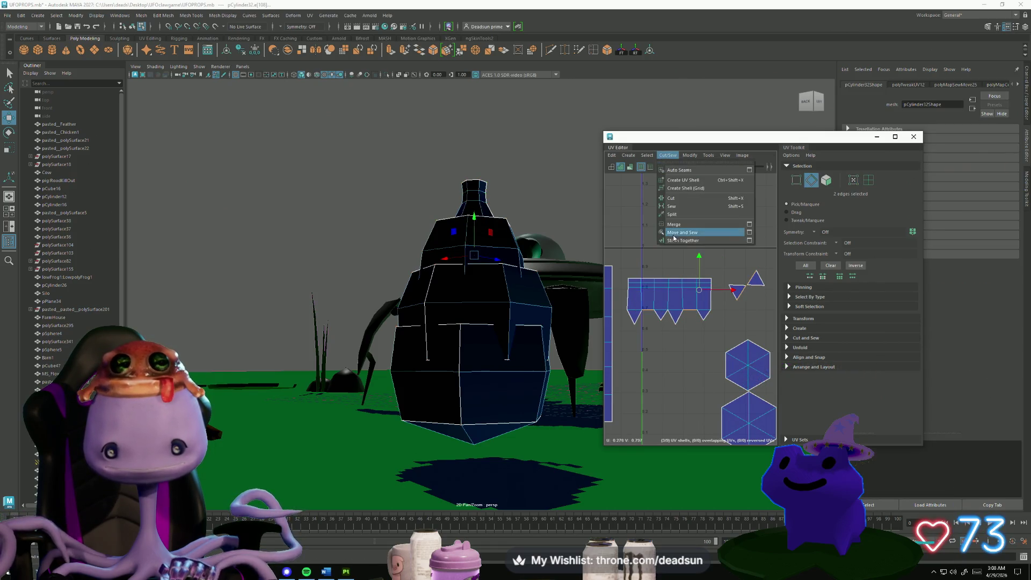
{"action": "left_click", "coordinate": [690, 235]}
Scale the bottom tip UVs flat into a straight row.
{"action": "key", "text": "F12"}
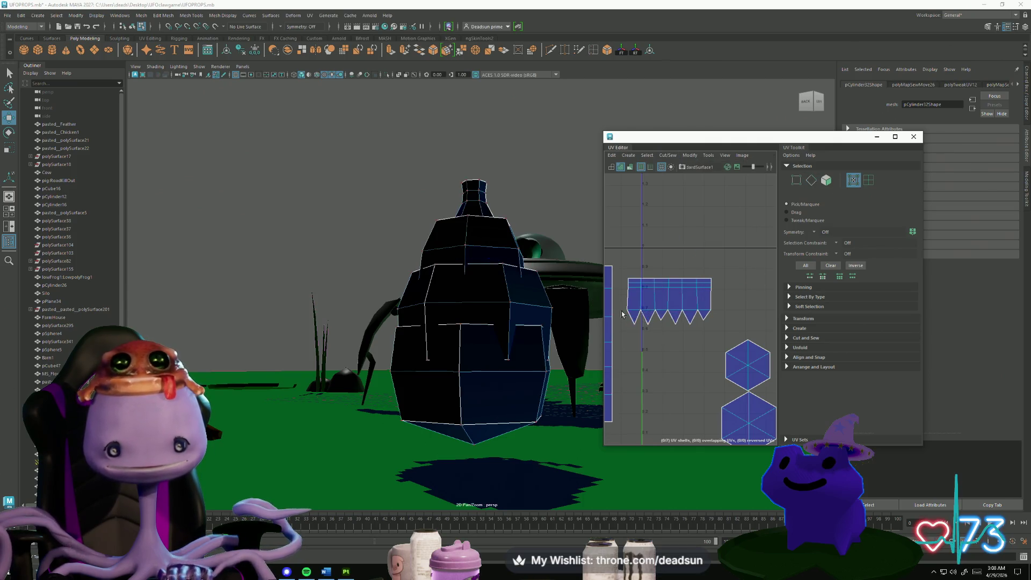
{"action": "mouse_move", "coordinate": [717, 318]}
{"action": "left_mouse_down"}
{"action": "mouse_move", "coordinate": [643, 349]}
{"action": "mouse_move", "coordinate": [631, 344]}
{"action": "left_mouse_up"}
{"action": "key", "text": "r"}
{"action": "left_click_drag", "start_coordinate": [669, 296], "coordinate": [632, 322]}
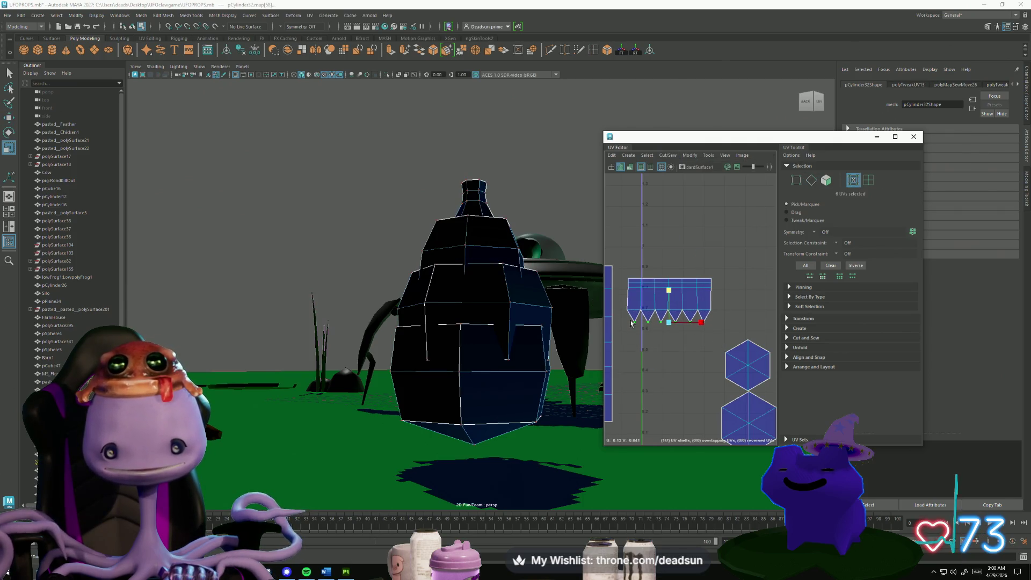
Shift the top-right corner UVs left to line up with the row.
{"action": "left_click_drag", "start_coordinate": [716, 317], "coordinate": [622, 304]}
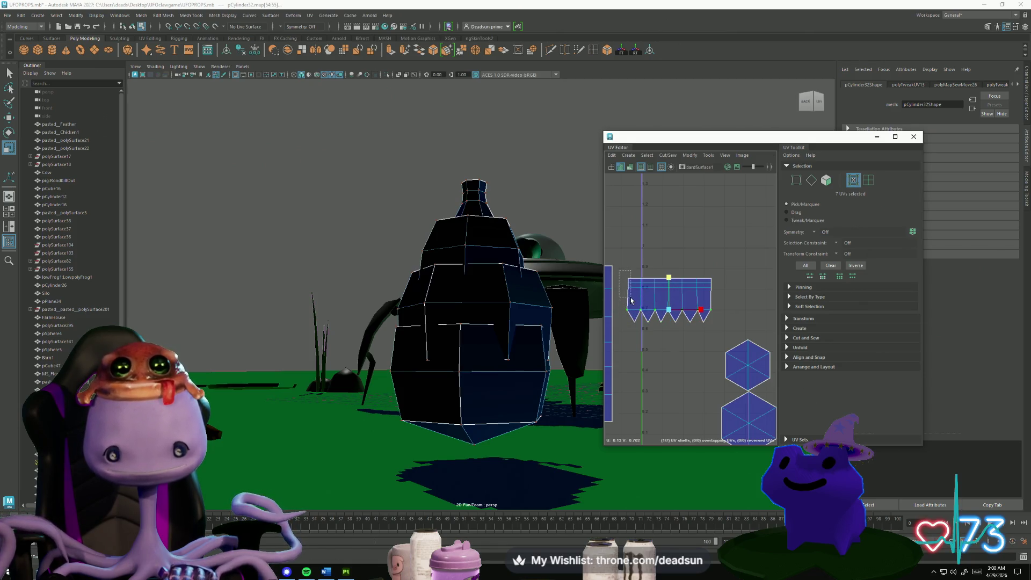
{"action": "left_click_drag", "start_coordinate": [637, 300], "coordinate": [637, 298]}
{"action": "key", "text": "w"}
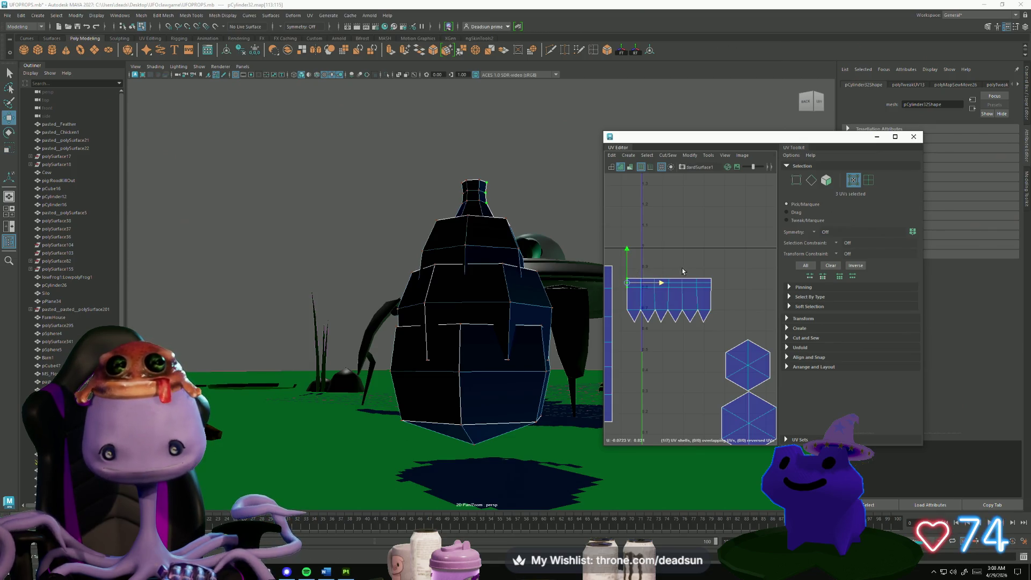
{"action": "left_click_drag", "start_coordinate": [719, 301], "coordinate": [720, 300]}
{"action": "key", "text": "r"}
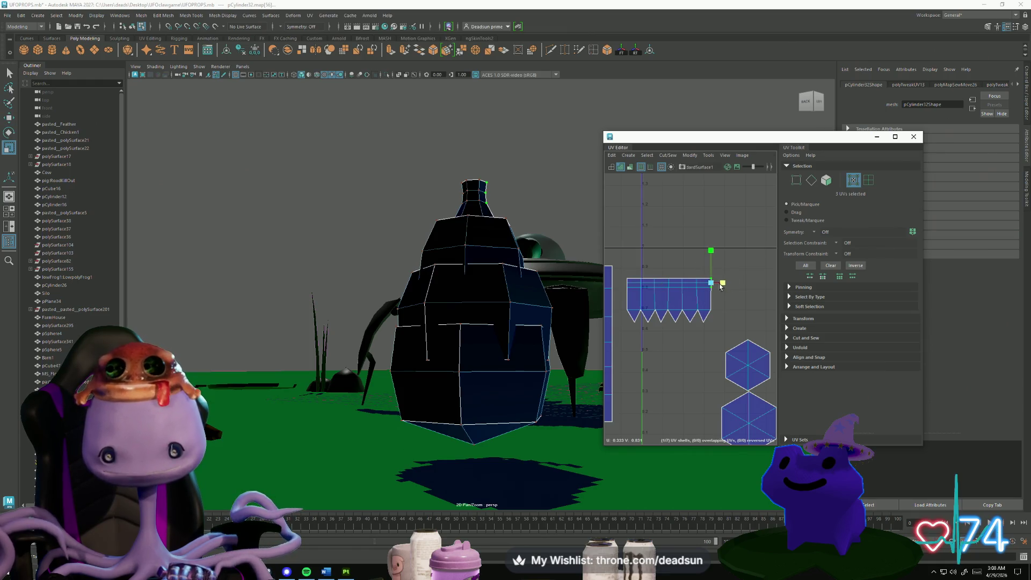
{"action": "scroll", "coordinate": [721, 299], "scroll_direction": "up", "scroll_amount": 2}
{"action": "key", "text": "w"}
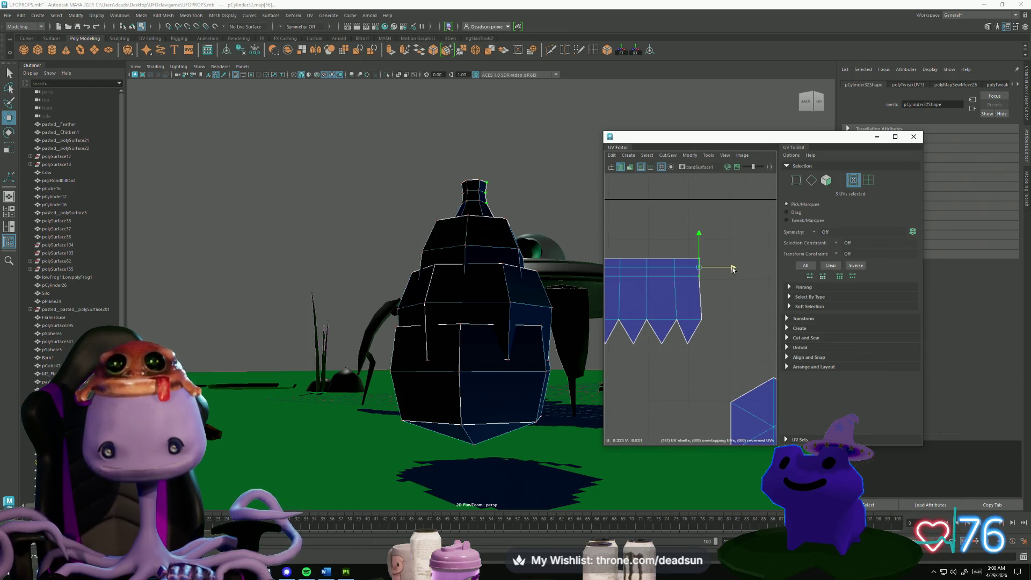
{"action": "left_click_drag", "start_coordinate": [736, 269], "coordinate": [708, 269]}
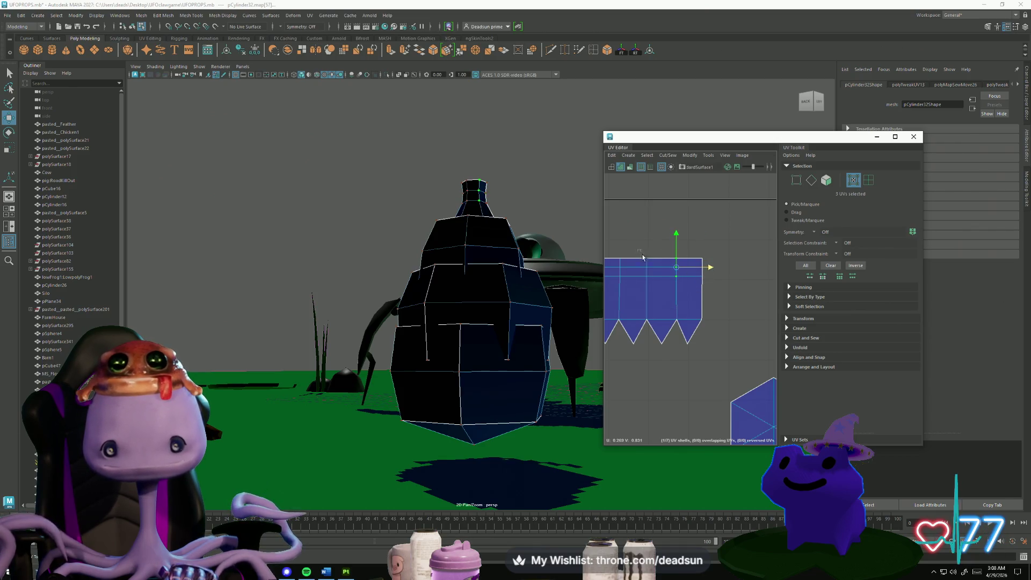
Shift three top-left UVs right to align the edge, then select the left-side UVs.
{"action": "key", "text": "r"}
{"action": "scroll", "coordinate": [676, 346], "scroll_direction": "down", "scroll_amount": 1}
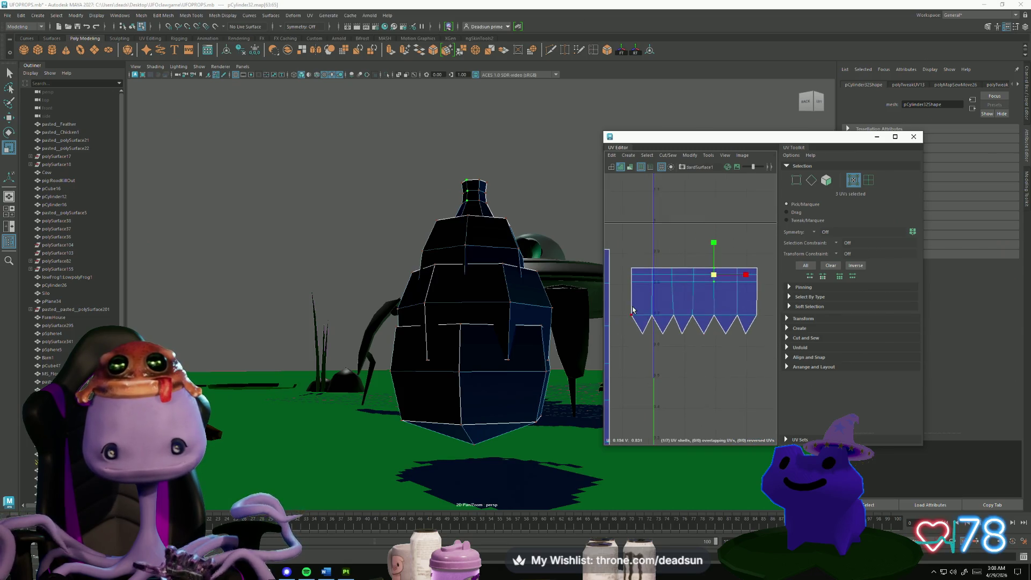
{"action": "left_click_drag", "start_coordinate": [623, 307], "coordinate": [761, 323]}
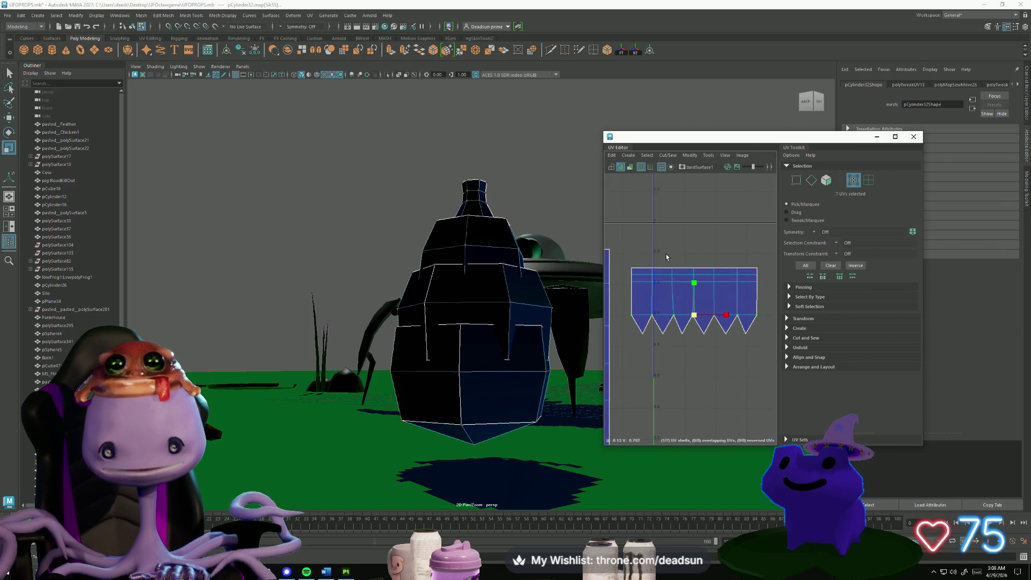
{"action": "key", "text": "w"}
{"action": "left_click_drag", "start_coordinate": [685, 297], "coordinate": [686, 298]}
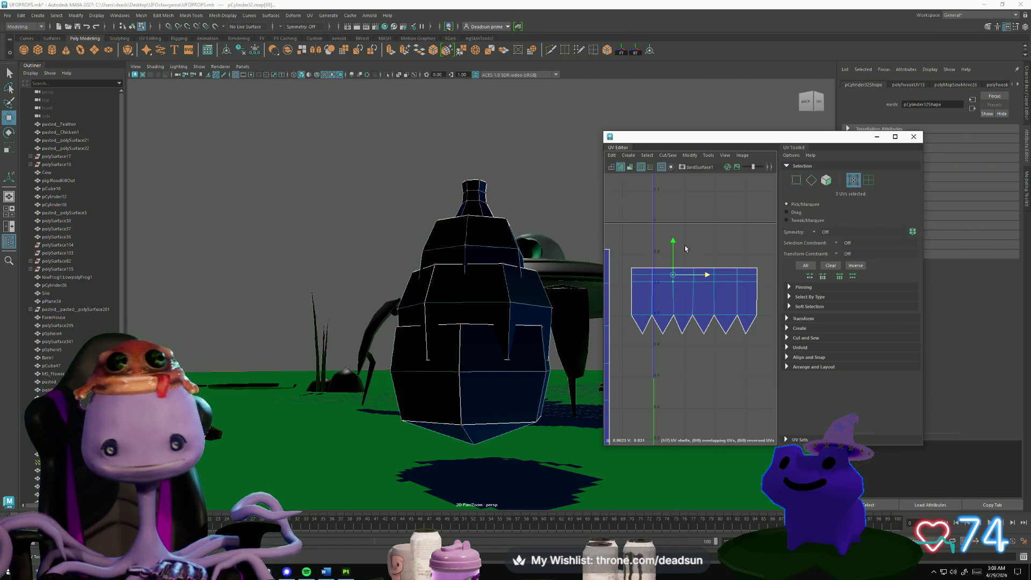
{"action": "left_click_drag", "start_coordinate": [704, 275], "coordinate": [723, 275]}
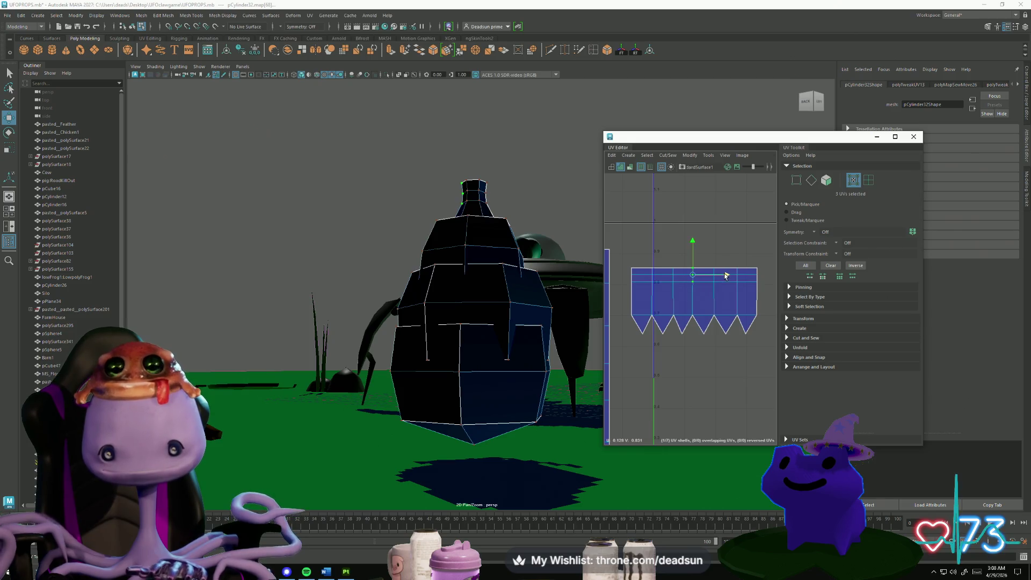
{"action": "left_click_drag", "start_coordinate": [617, 251], "coordinate": [677, 345]}
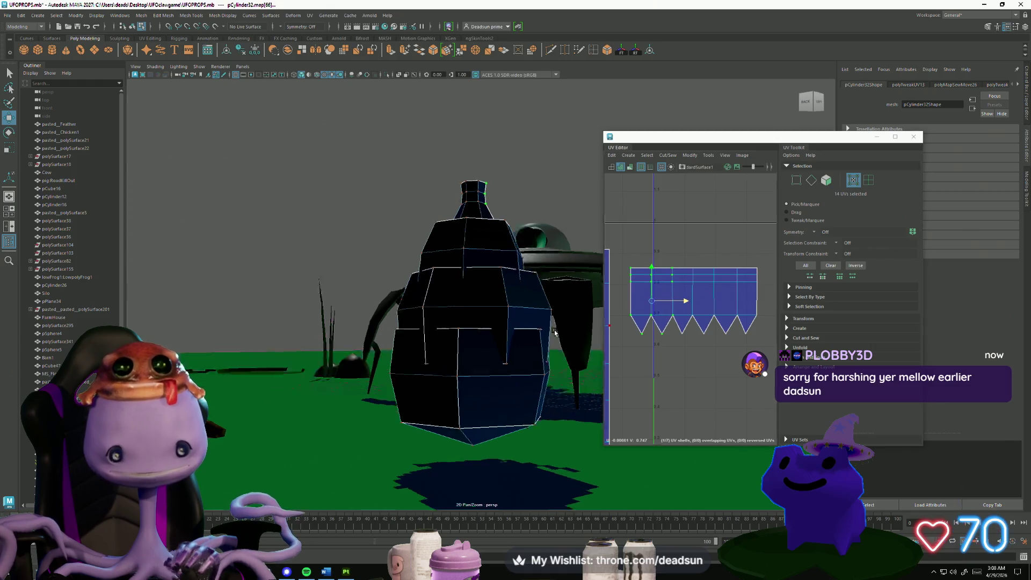
Select the whole cylinder prop in object mode and frame all its UV shells.
{"action": "mouse_move", "coordinate": [596, 329]}
{"action": "left_mouse_down", "text": "alt"}
{"action": "mouse_move", "coordinate": [533, 358]}
{"action": "mouse_move", "coordinate": [552, 352]}
{"action": "left_mouse_up", "text": "alt"}
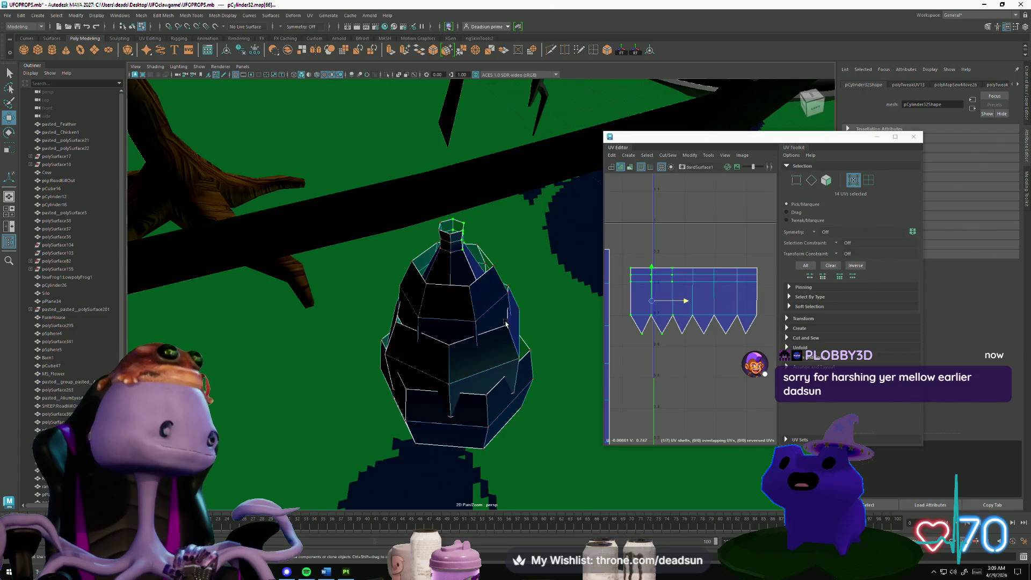
{"action": "left_click_drag", "start_coordinate": [484, 338], "coordinate": [348, 337], "text": "alt"}
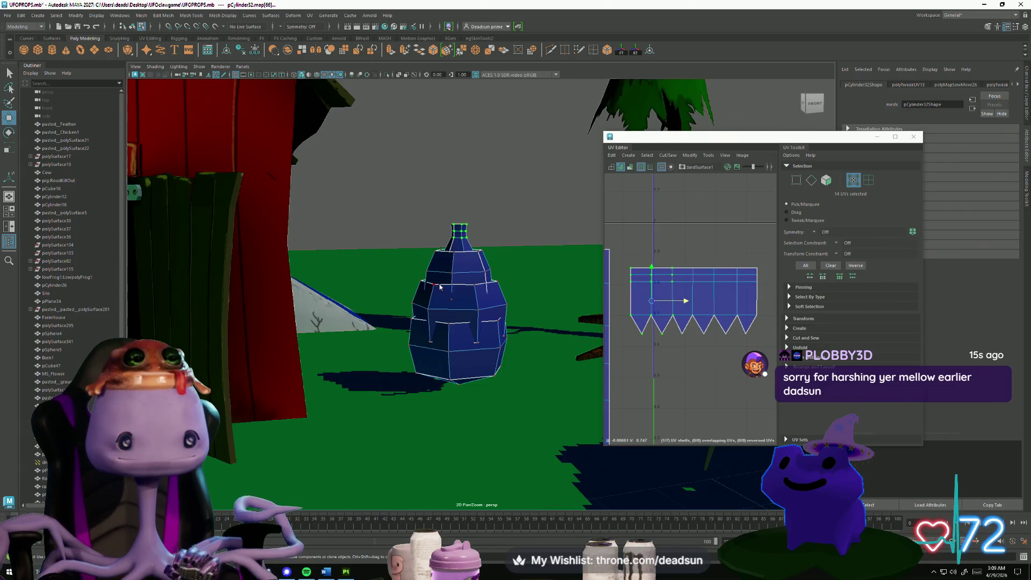
{"action": "right_click_drag", "start_coordinate": [440, 288], "coordinate": [413, 268]}
{"action": "left_click_drag", "start_coordinate": [414, 269], "coordinate": [460, 306], "text": "alt"}
{"action": "left_click", "coordinate": [460, 306]}
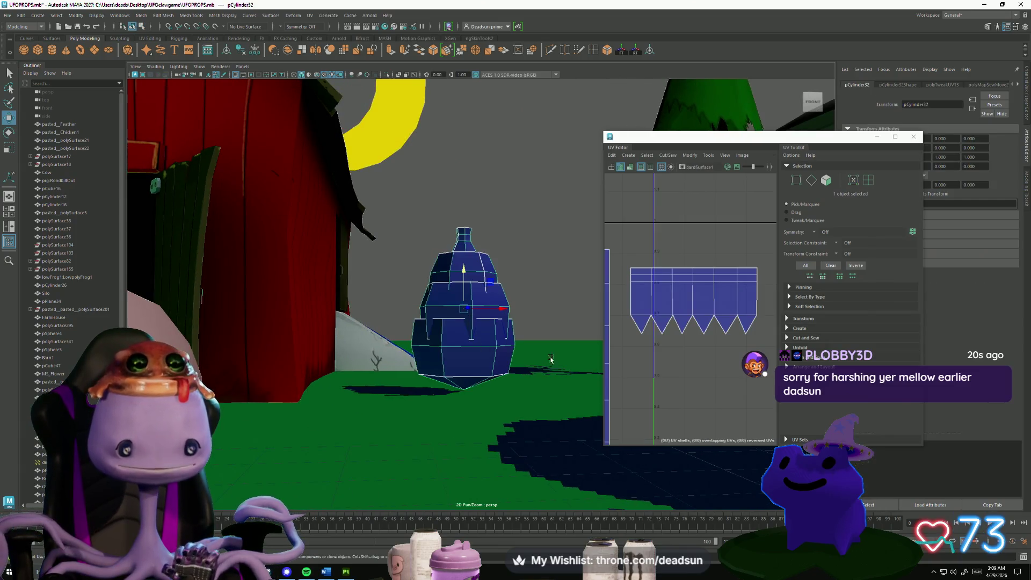
{"action": "scroll", "coordinate": [671, 358], "scroll_direction": "down", "scroll_amount": 5}
{"action": "scroll", "coordinate": [691, 365], "scroll_direction": "up", "scroll_amount": 3}
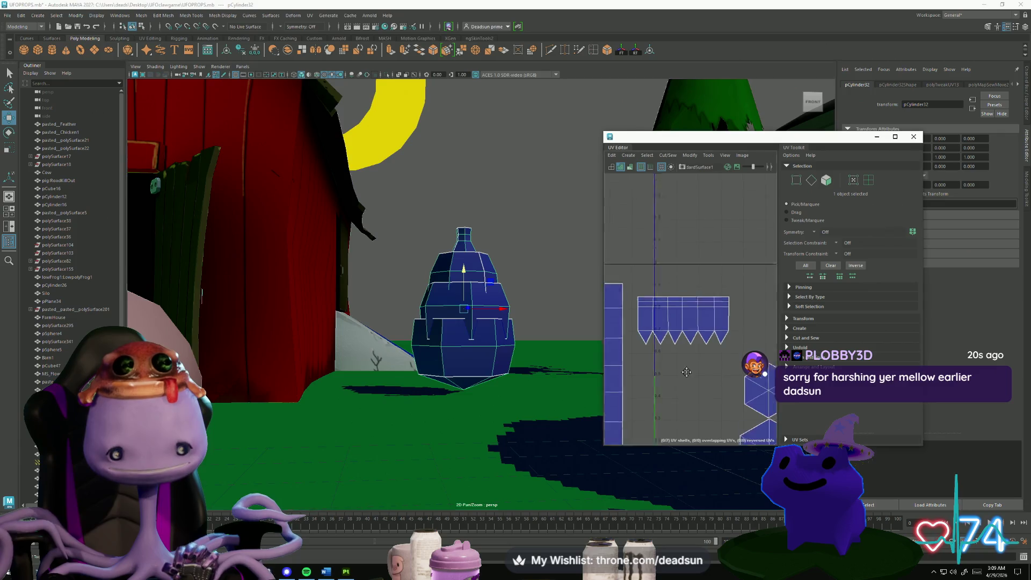
{"action": "scroll", "coordinate": [691, 365], "scroll_direction": "down", "scroll_amount": 5}
{"action": "middle_click_drag", "start_coordinate": [691, 365], "coordinate": [629, 329], "text": "alt"}
{"action": "scroll", "coordinate": [700, 365], "scroll_direction": "up", "scroll_amount": 4}
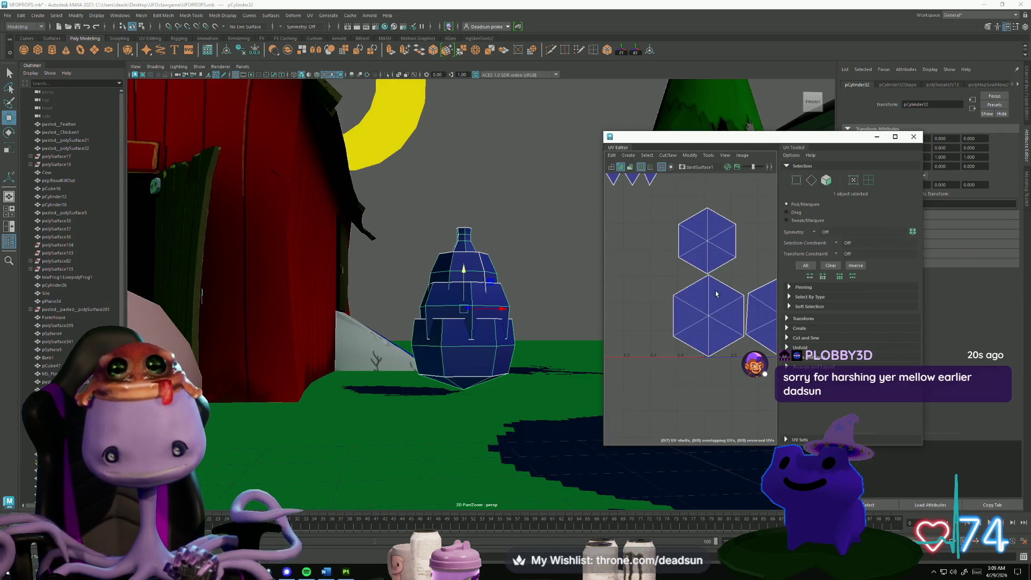
Select the edges around the hexagonal cap shells and apply Cut/Sew > Move and Sew.
{"action": "key", "text": "F10"}
{"action": "left_click_drag", "start_coordinate": [696, 226], "coordinate": [718, 255]}
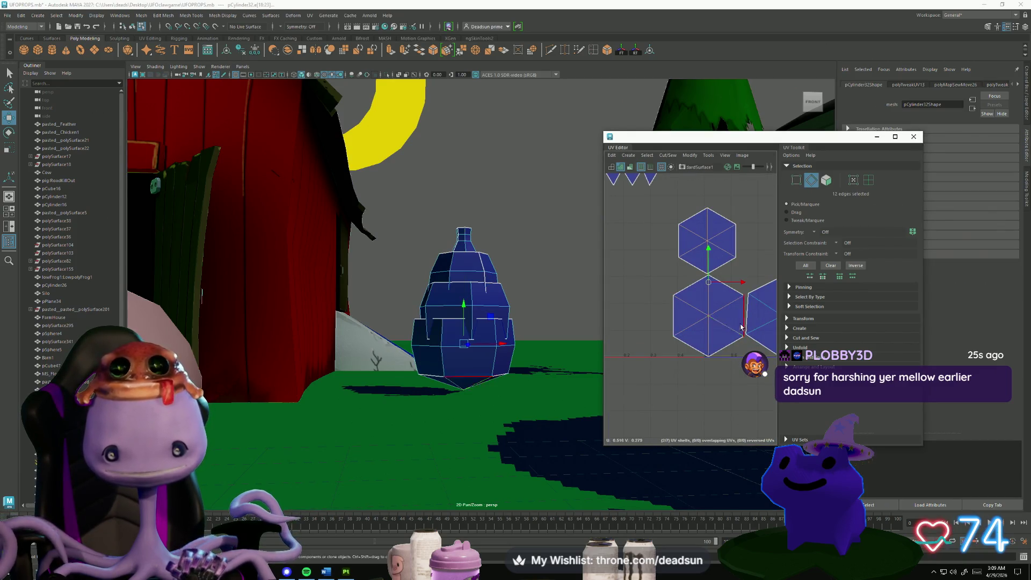
{"action": "middle_click_drag", "start_coordinate": [769, 302], "coordinate": [689, 291], "text": "alt"}
{"action": "left_click_drag", "start_coordinate": [689, 291], "coordinate": [715, 320]}
{"action": "left_click", "coordinate": [667, 155]}
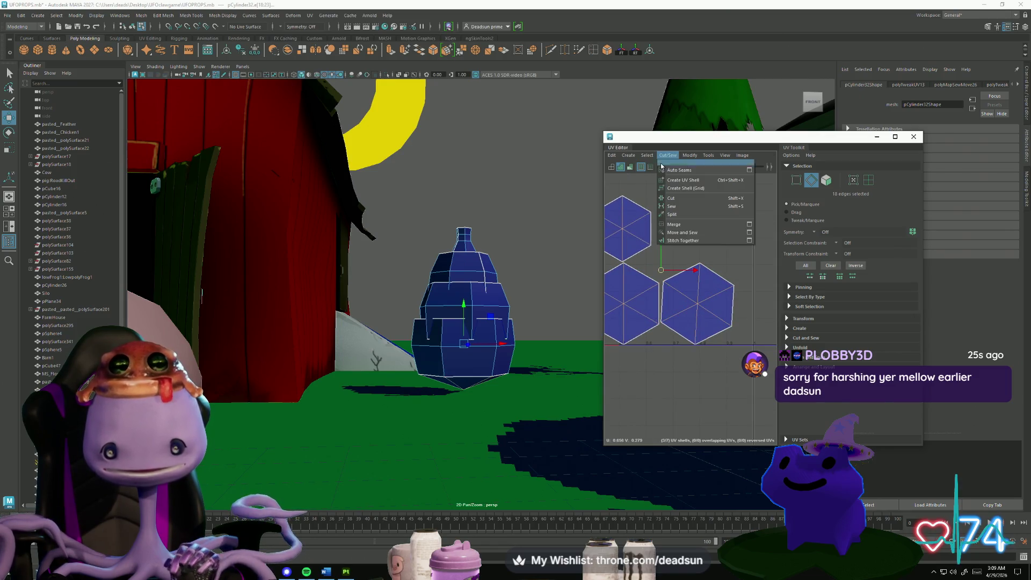
{"action": "left_click", "coordinate": [692, 232]}
{"action": "scroll", "coordinate": [698, 323], "scroll_direction": "down", "scroll_amount": 2}
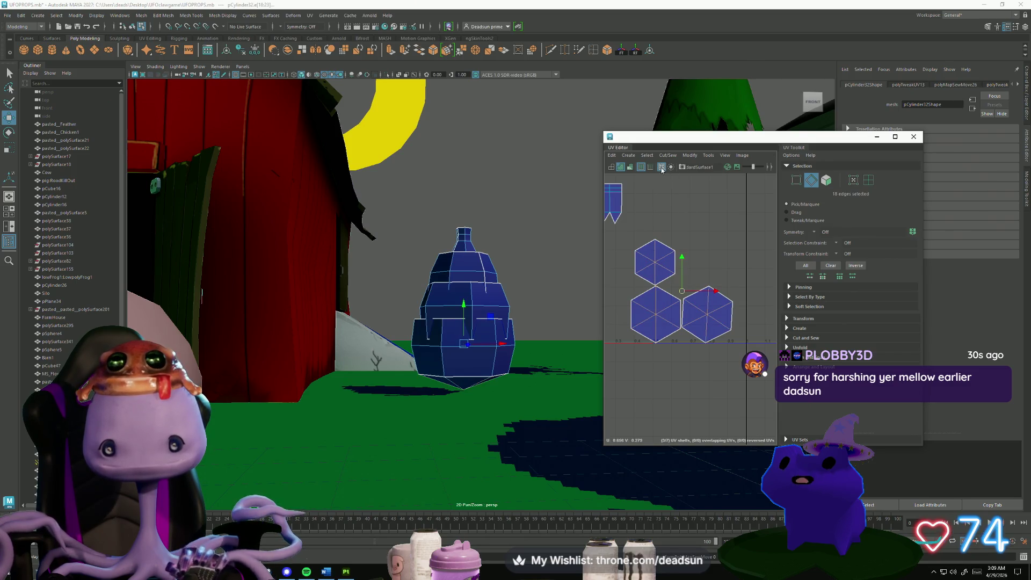
Cut the UVs apart along the selected edges with Cut/Sew > Cut.
{"action": "left_click", "coordinate": [667, 155]}
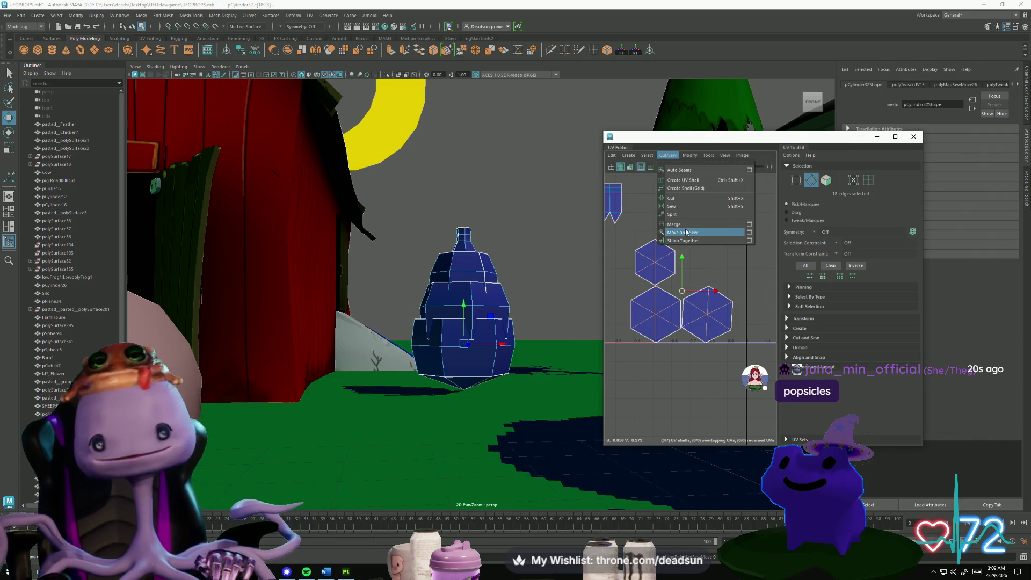
{"action": "left_click", "coordinate": [687, 198]}
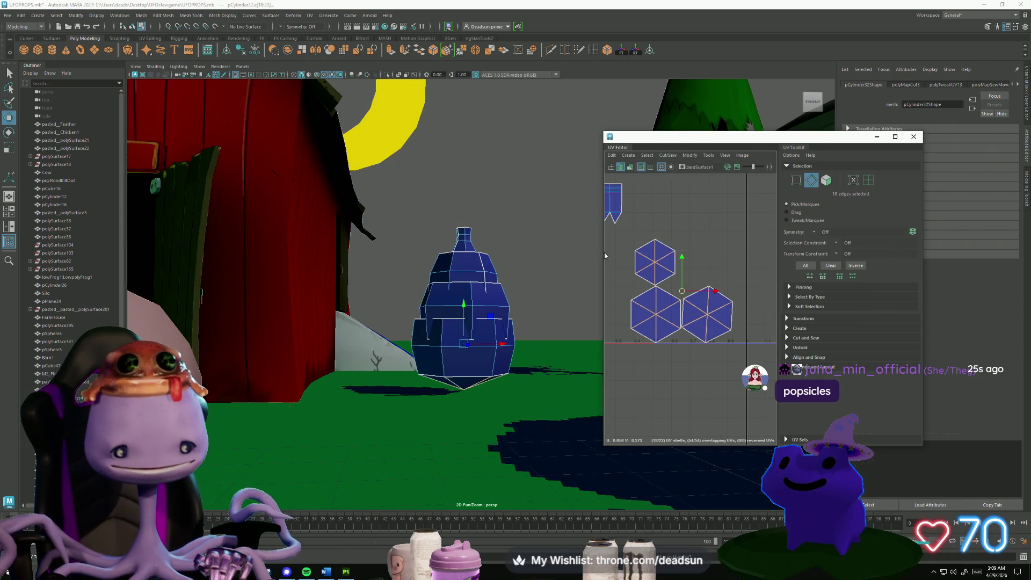
{"action": "middle_click_drag", "start_coordinate": [606, 256], "coordinate": [675, 275], "text": "alt"}
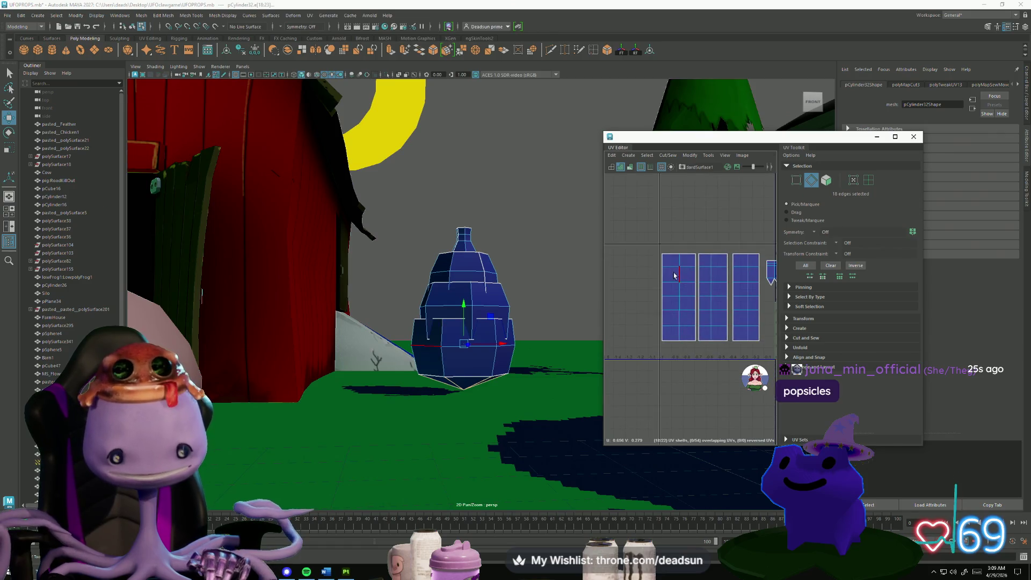
{"action": "right_click_drag", "start_coordinate": [661, 271], "coordinate": [678, 269]}
{"action": "mouse_move", "coordinate": [773, 334]}
{"action": "middle_mouse_down", "text": "alt"}
{"action": "mouse_move", "coordinate": [675, 326]}
{"action": "mouse_move", "coordinate": [829, 324]}
{"action": "middle_mouse_up", "text": "alt"}
Inspect the new shells by picking a strip edge and UVs on the top hexagon's left side.
{"action": "right_click_drag", "start_coordinate": [674, 292], "coordinate": [673, 266]}
{"action": "left_click", "coordinate": [693, 285]}
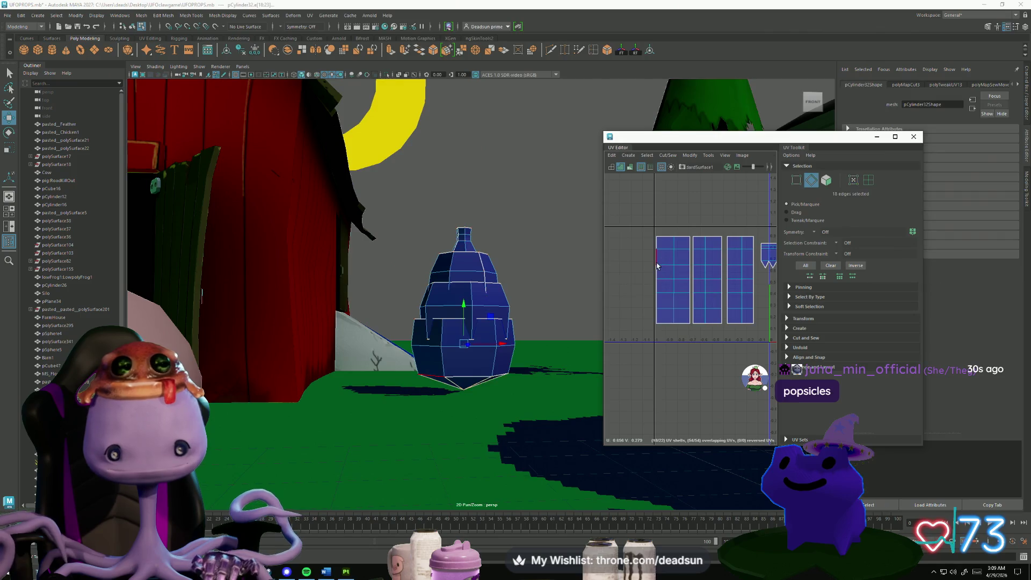
{"action": "middle_click_drag", "start_coordinate": [714, 304], "coordinate": [692, 312], "text": "alt"}
{"action": "right_click_drag", "start_coordinate": [692, 312], "coordinate": [714, 306]}
{"action": "left_click", "coordinate": [692, 309]}
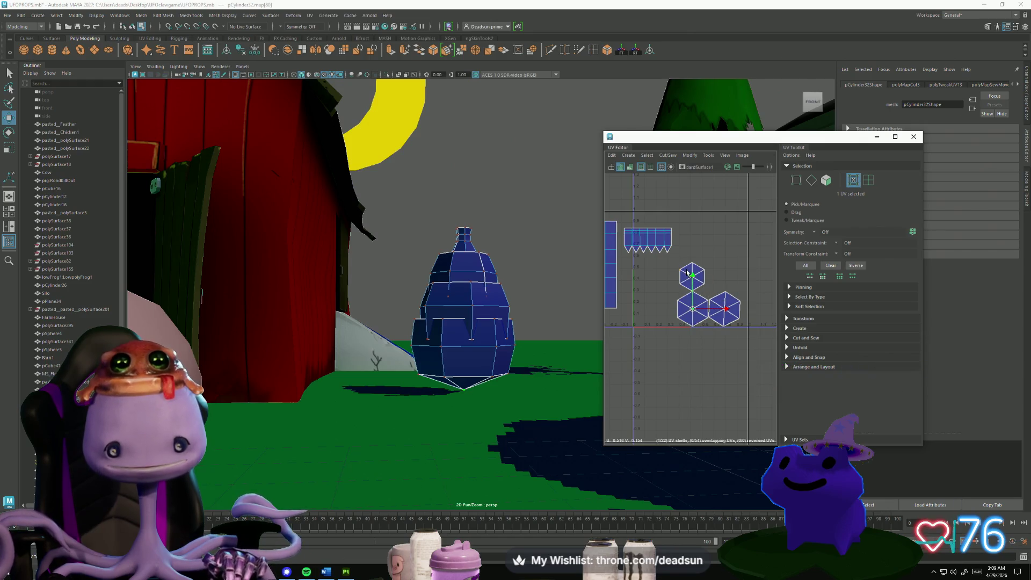
{"action": "mouse_move", "coordinate": [696, 266]}
{"action": "left_mouse_down"}
{"action": "mouse_move", "coordinate": [678, 284]}
{"action": "mouse_move", "coordinate": [696, 328]}
{"action": "left_mouse_up"}
{"action": "scroll", "coordinate": [683, 301], "scroll_direction": "up", "scroll_amount": 6}
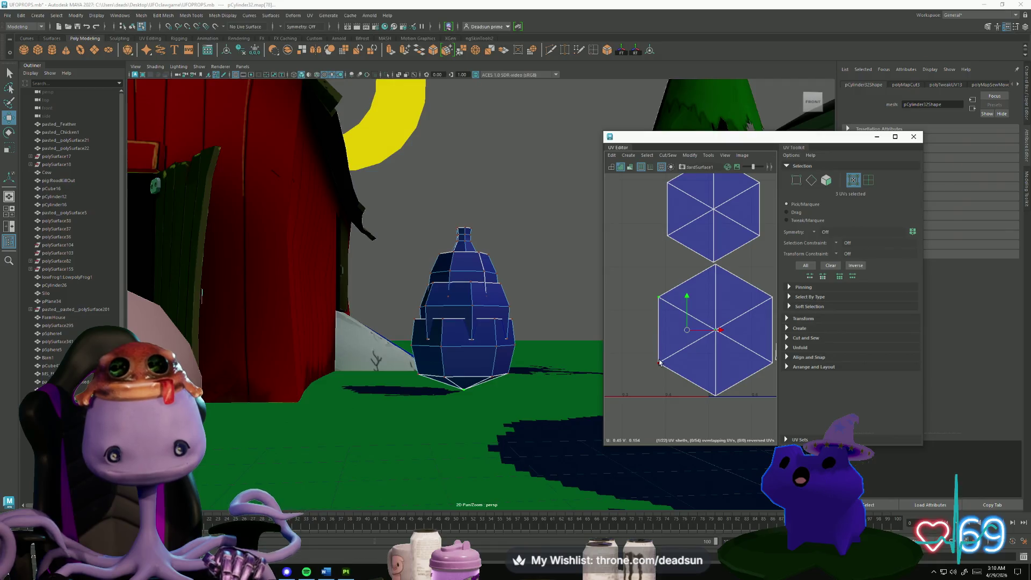
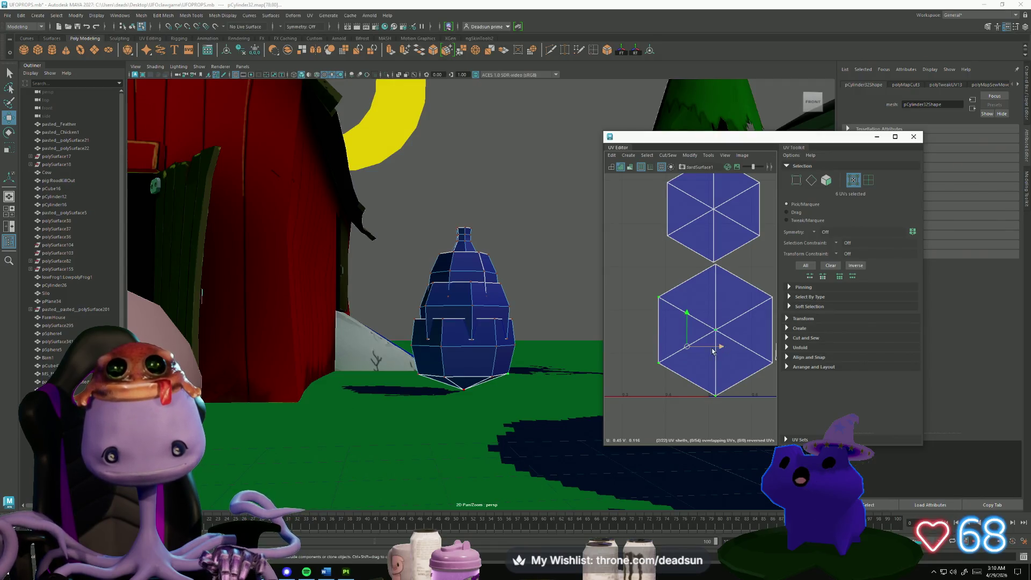
Select the right hexagon UV shell and line it up with the neighbouring shell.
{"action": "scroll", "coordinate": [692, 330], "scroll_direction": "down", "scroll_amount": 3}
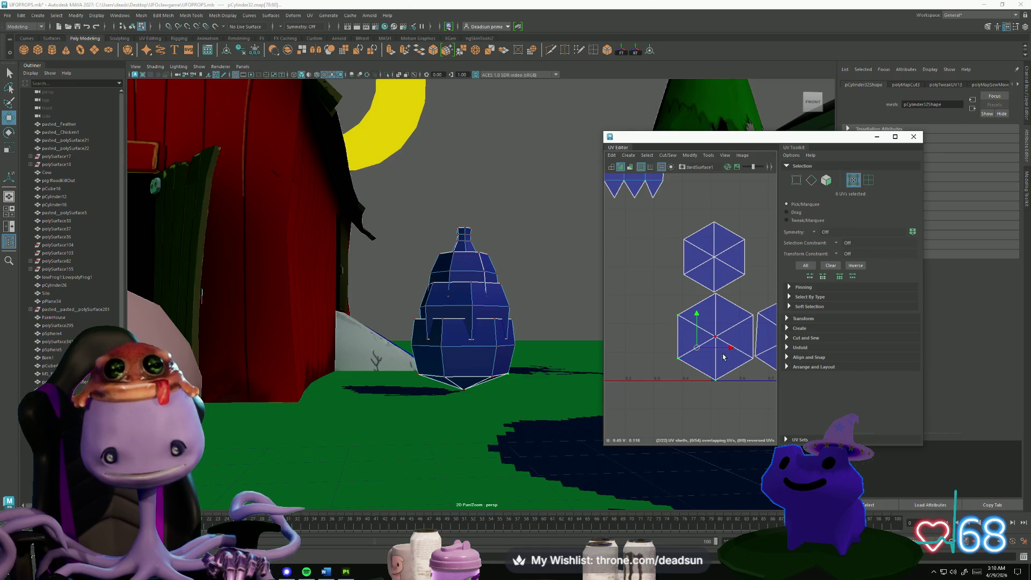
{"action": "scroll", "coordinate": [702, 269], "scroll_direction": "down", "scroll_amount": 2}
{"action": "scroll", "coordinate": [731, 326], "scroll_direction": "up", "scroll_amount": 1}
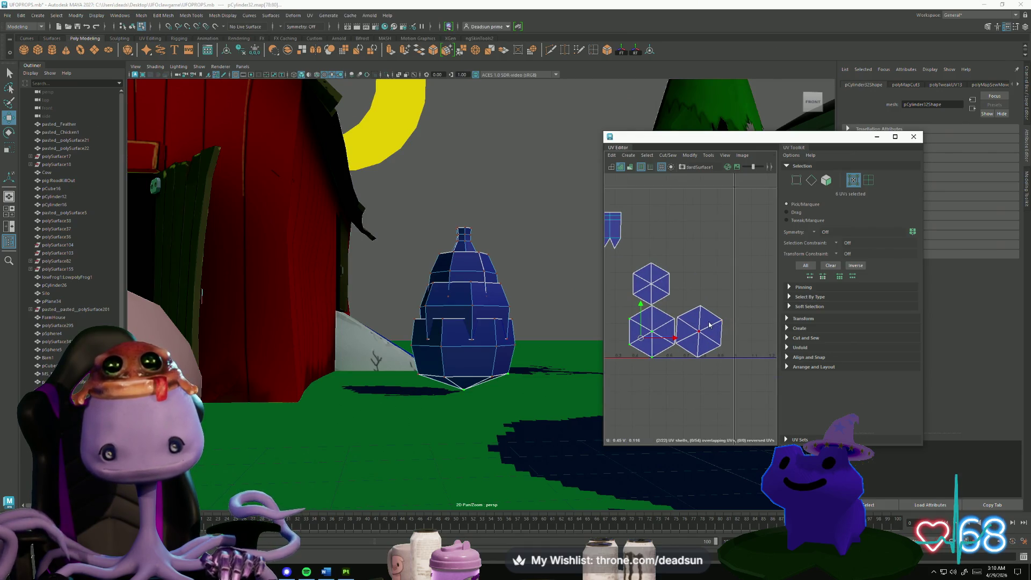
{"action": "right_click", "coordinate": [709, 324]}
{"action": "left_click_drag", "start_coordinate": [746, 284], "coordinate": [676, 372]}
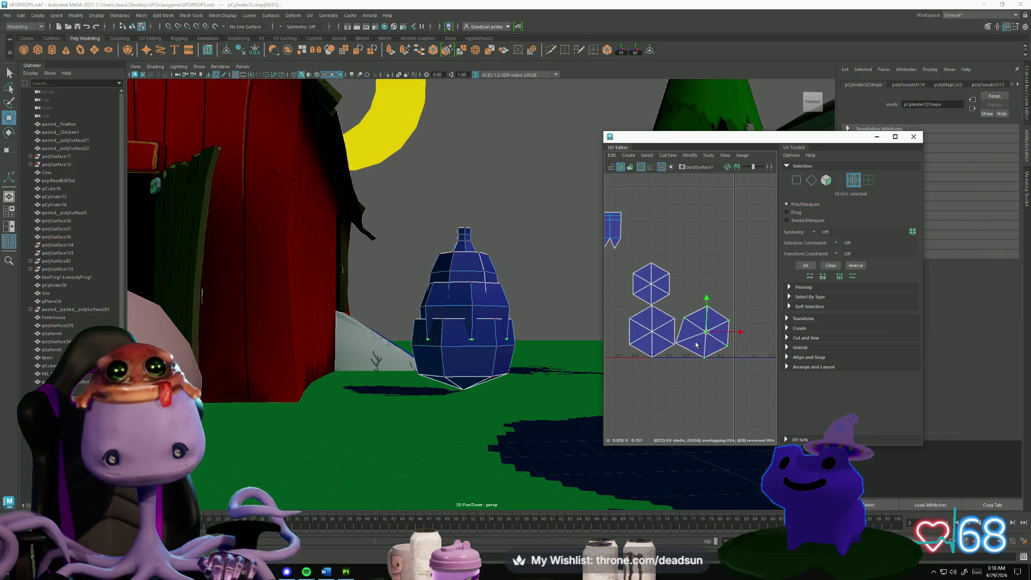
{"action": "scroll", "coordinate": [682, 346], "scroll_direction": "up", "scroll_amount": 5}
{"action": "scroll", "coordinate": [752, 350], "scroll_direction": "down", "scroll_amount": 5}
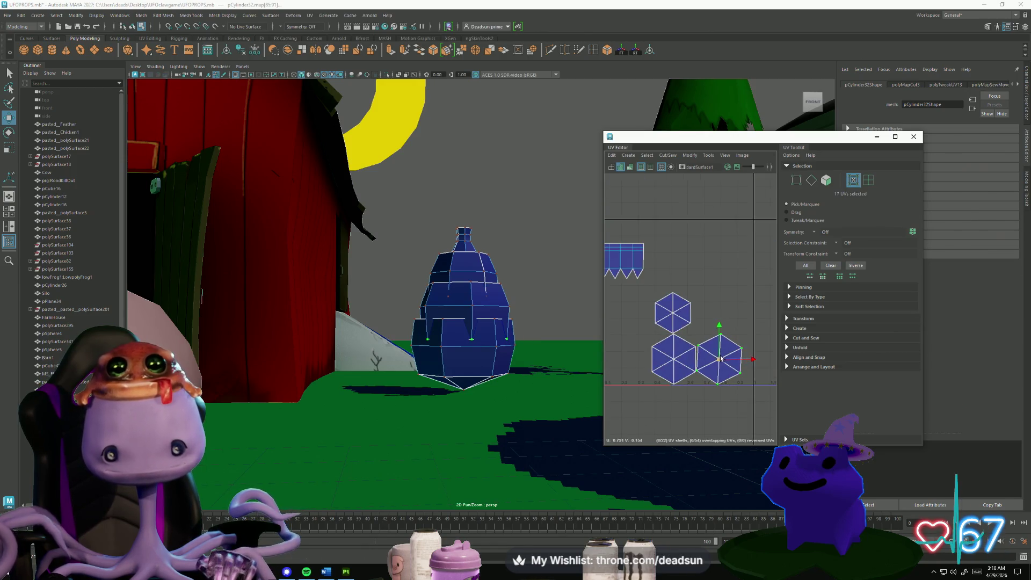
{"action": "mouse_move", "coordinate": [730, 359]}
{"action": "left_mouse_down"}
{"action": "mouse_move", "coordinate": [712, 401]}
{"action": "mouse_move", "coordinate": [730, 359]}
{"action": "left_mouse_up"}
{"action": "scroll", "coordinate": [700, 380], "scroll_direction": "up", "scroll_amount": 5}
{"action": "scroll", "coordinate": [696, 368], "scroll_direction": "up", "scroll_amount": 2}
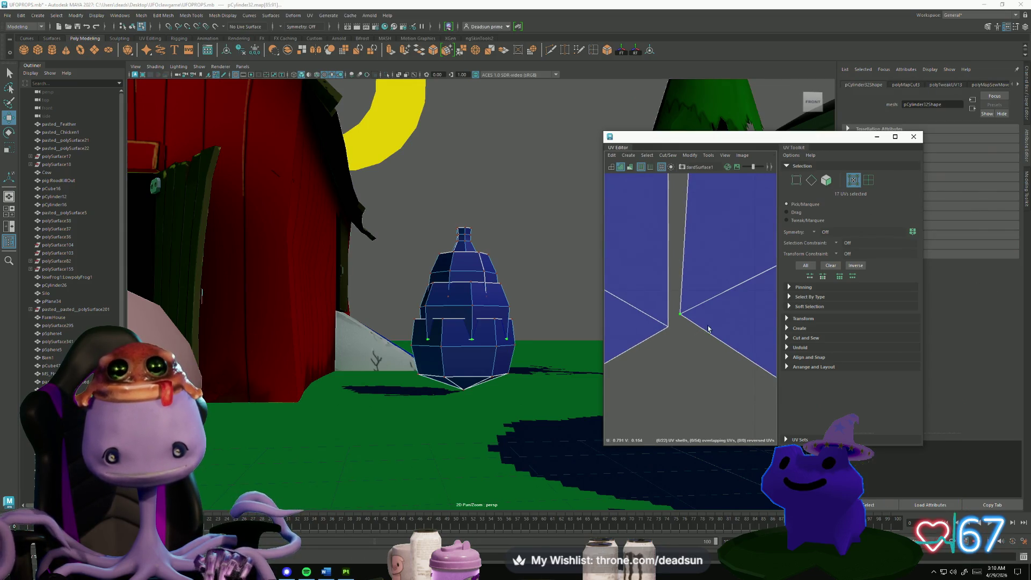
{"action": "scroll", "coordinate": [708, 328], "scroll_direction": "down", "scroll_amount": 3}
{"action": "scroll", "coordinate": [746, 290], "scroll_direction": "up", "scroll_amount": 4}
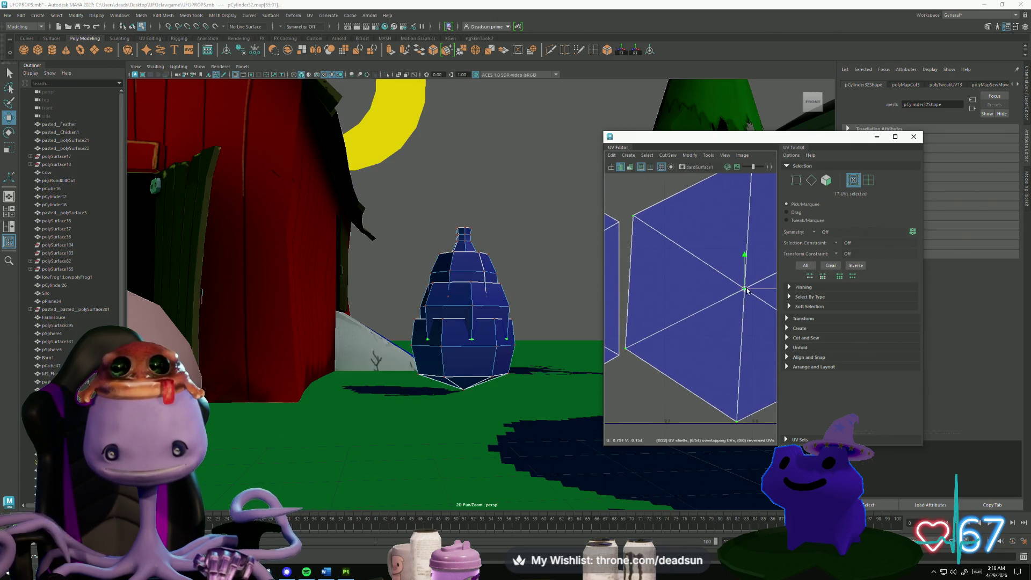
{"action": "left_click_drag", "start_coordinate": [747, 290], "coordinate": [748, 293]}
Move the hexagon cap shells down to the lower left, below the other shells.
{"action": "left_click", "coordinate": [633, 345], "text": "shift"}
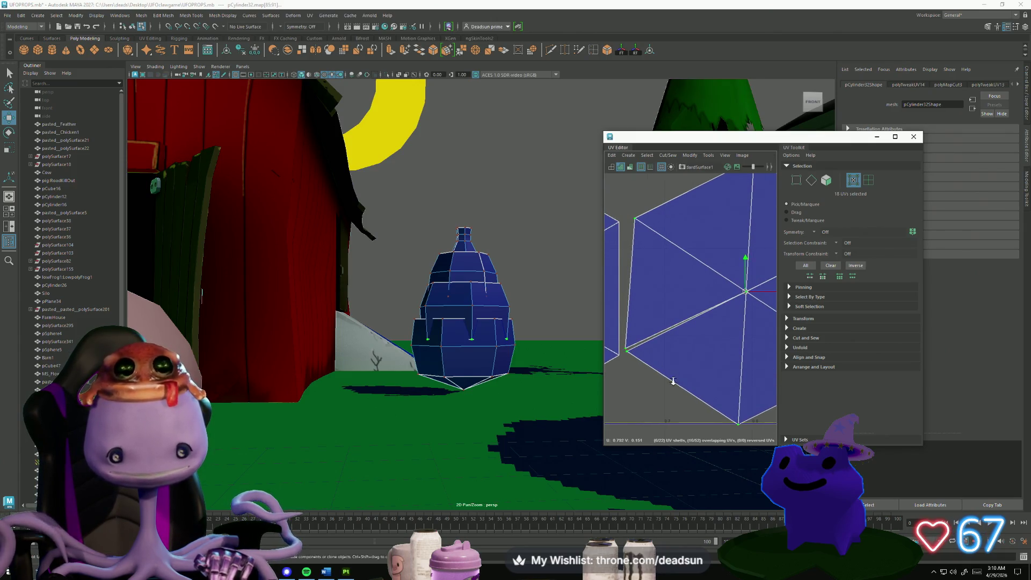
{"action": "scroll", "coordinate": [655, 344], "scroll_direction": "down", "scroll_amount": 6}
{"action": "middle_click_drag", "start_coordinate": [680, 343], "coordinate": [669, 362], "text": "alt"}
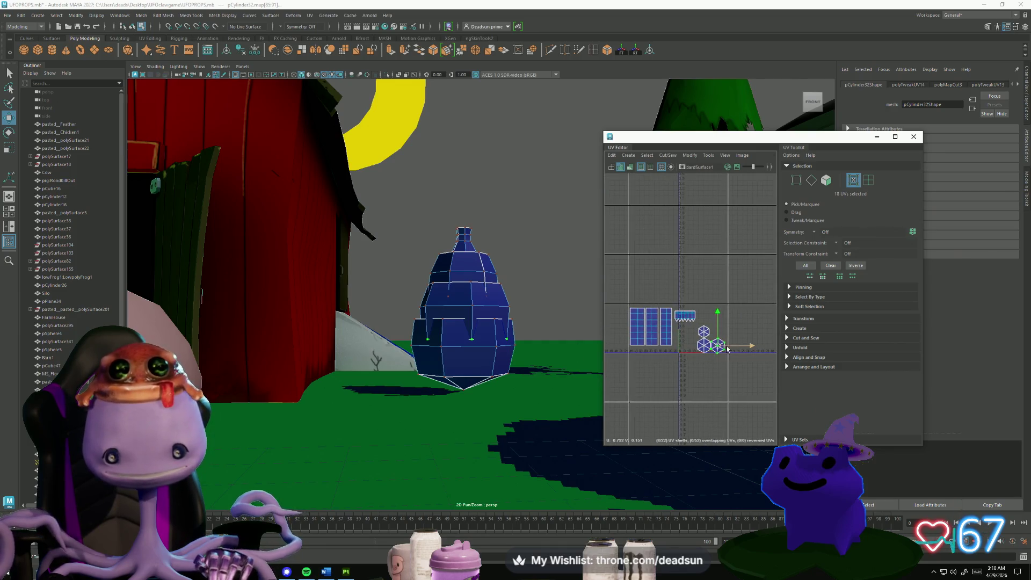
{"action": "left_click_drag", "start_coordinate": [729, 346], "coordinate": [648, 375]}
{"action": "scroll", "coordinate": [704, 355], "scroll_direction": "up", "scroll_amount": 5}
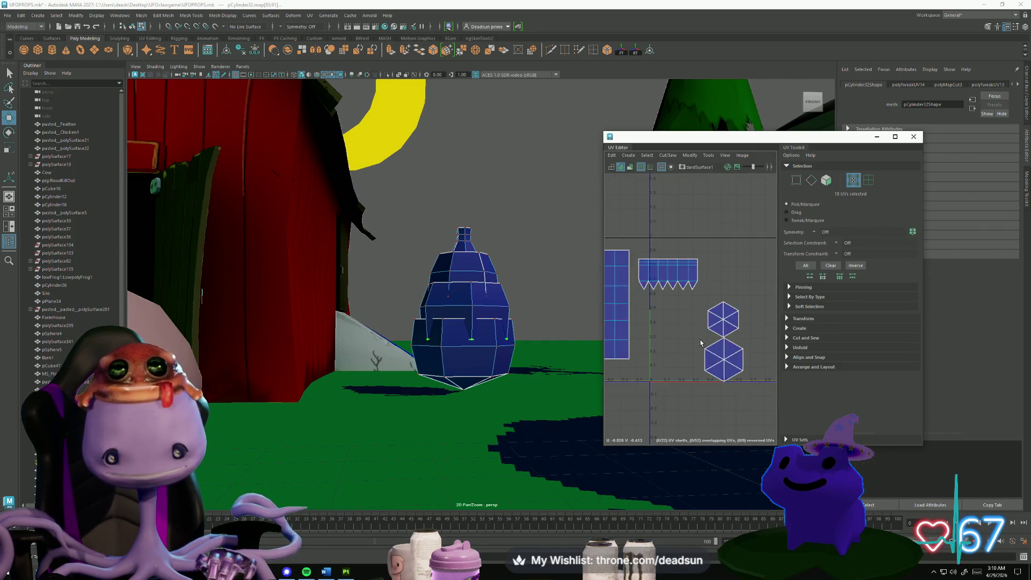
{"action": "left_click_drag", "start_coordinate": [702, 275], "coordinate": [774, 338]}
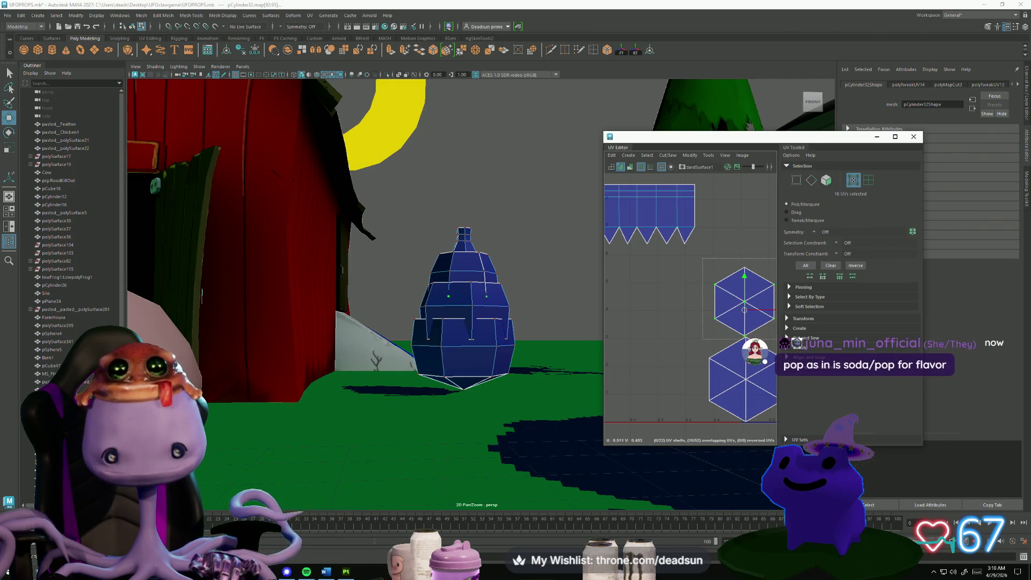
{"action": "left_click", "coordinate": [731, 361], "text": "shift"}
{"action": "scroll", "coordinate": [731, 361], "scroll_direction": "up", "scroll_amount": 6}
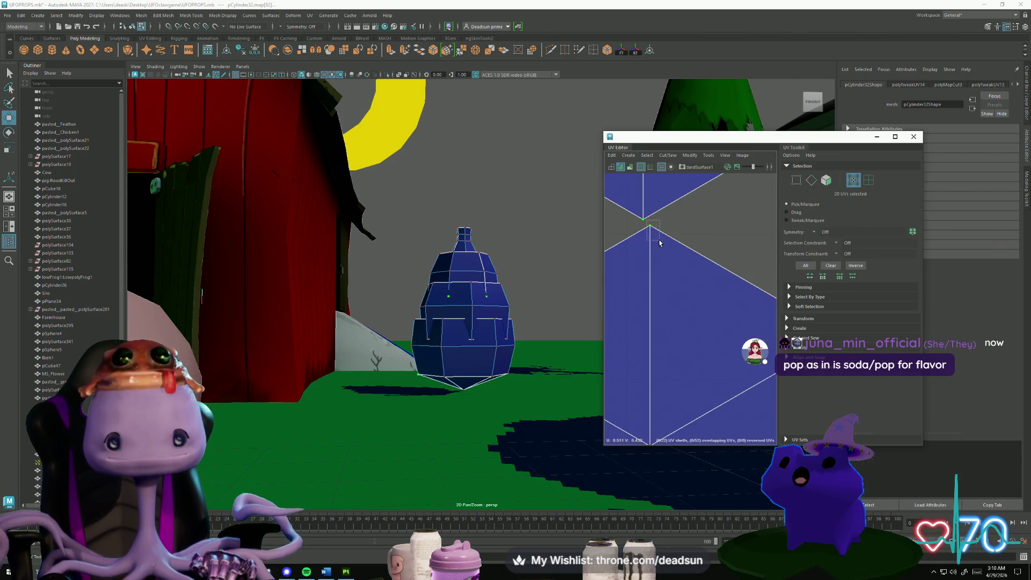
{"action": "scroll", "coordinate": [698, 269], "scroll_direction": "down", "scroll_amount": 10}
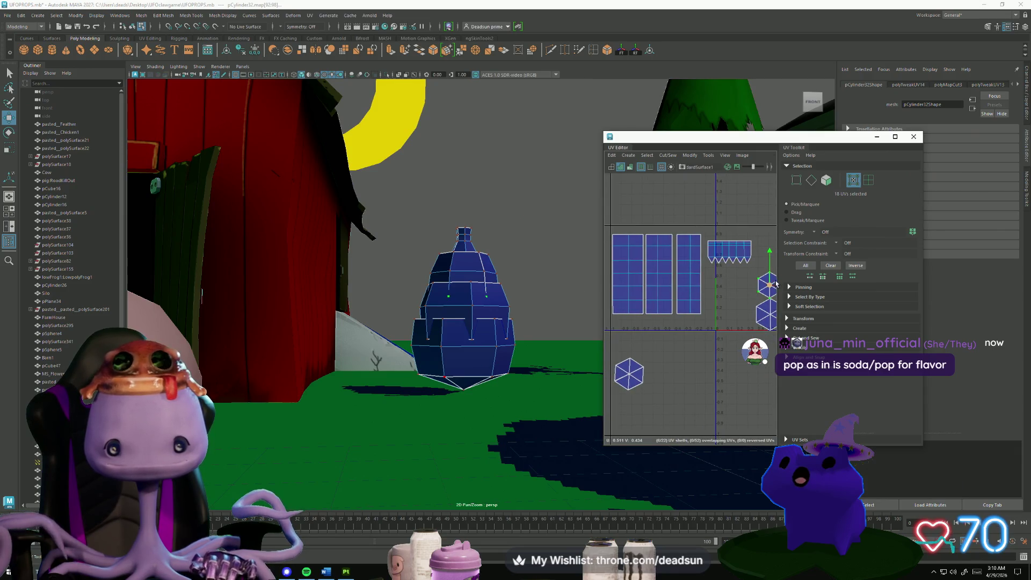
{"action": "mouse_move", "coordinate": [769, 285]}
{"action": "left_mouse_down"}
{"action": "mouse_move", "coordinate": [734, 301]}
{"action": "mouse_move", "coordinate": [681, 364]}
{"action": "left_mouse_up"}
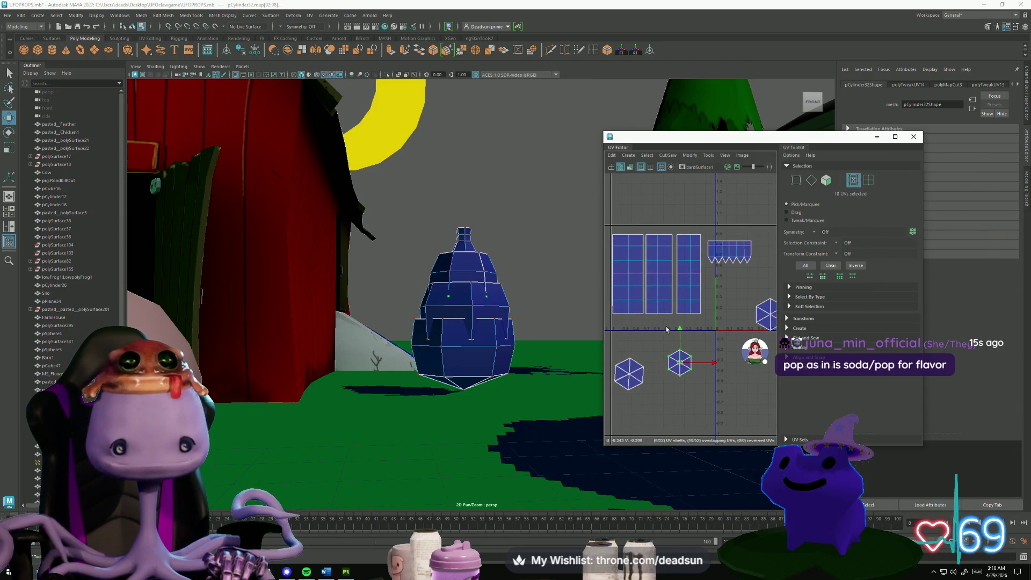
{"action": "scroll", "coordinate": [682, 290], "scroll_direction": "down", "scroll_amount": 4}
Shift the zigzag strip and the three rectangular shells apart, then pick a left-shell seam edge.
{"action": "left_click", "coordinate": [678, 280]}
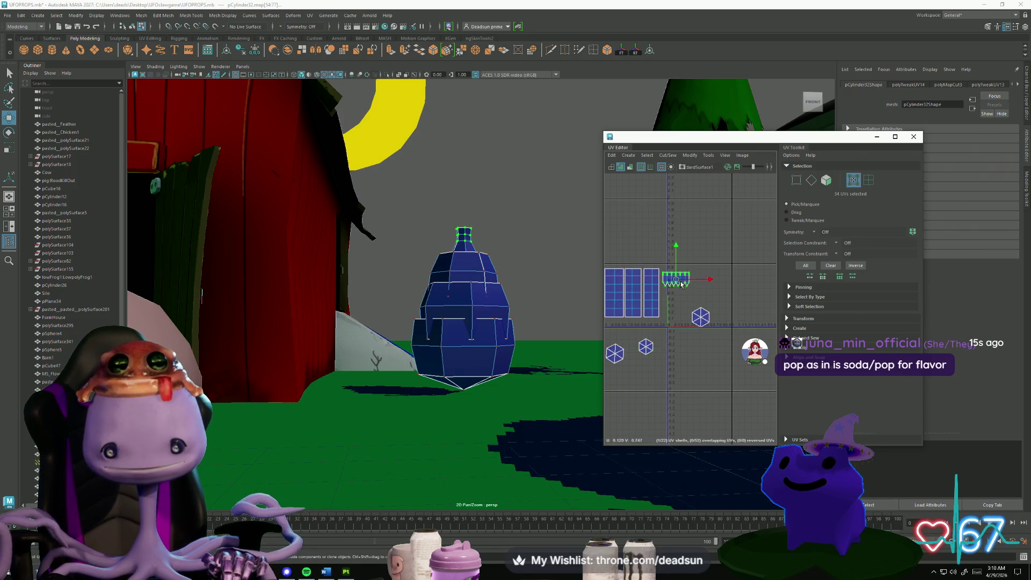
{"action": "left_click_drag", "start_coordinate": [678, 280], "coordinate": [727, 283]}
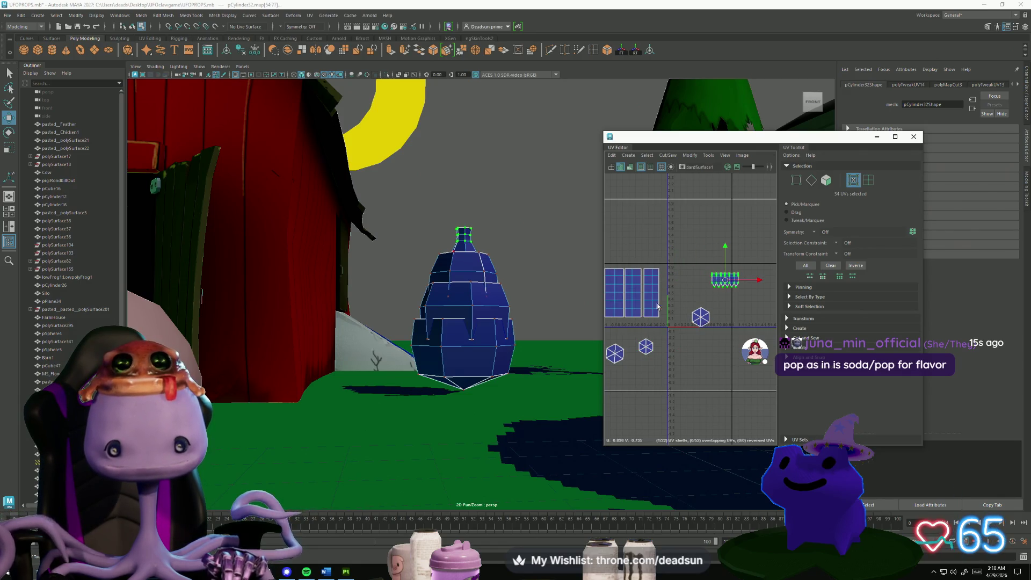
{"action": "middle_click_drag", "start_coordinate": [658, 307], "coordinate": [699, 301], "text": "alt"}
{"action": "left_click", "coordinate": [698, 295]}
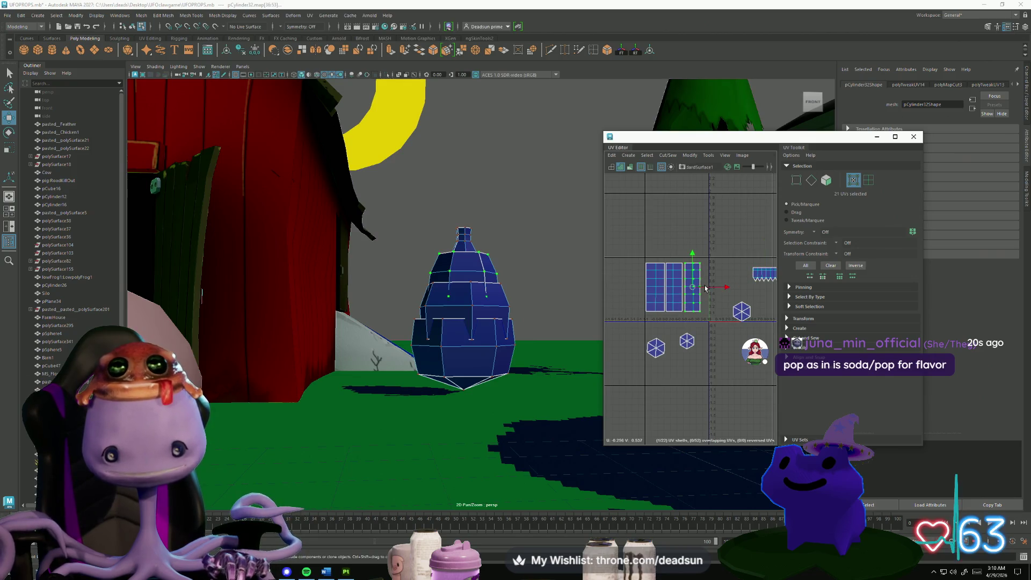
{"action": "mouse_move", "coordinate": [691, 287]}
{"action": "left_mouse_down"}
{"action": "mouse_move", "coordinate": [711, 287]}
{"action": "mouse_move", "coordinate": [669, 293]}
{"action": "left_mouse_up"}
{"action": "left_click", "coordinate": [674, 288]}
{"action": "left_click", "coordinate": [658, 293]}
{"action": "right_click_drag", "start_coordinate": [669, 293], "coordinate": [666, 278]}
{"action": "left_click", "coordinate": [666, 277]}
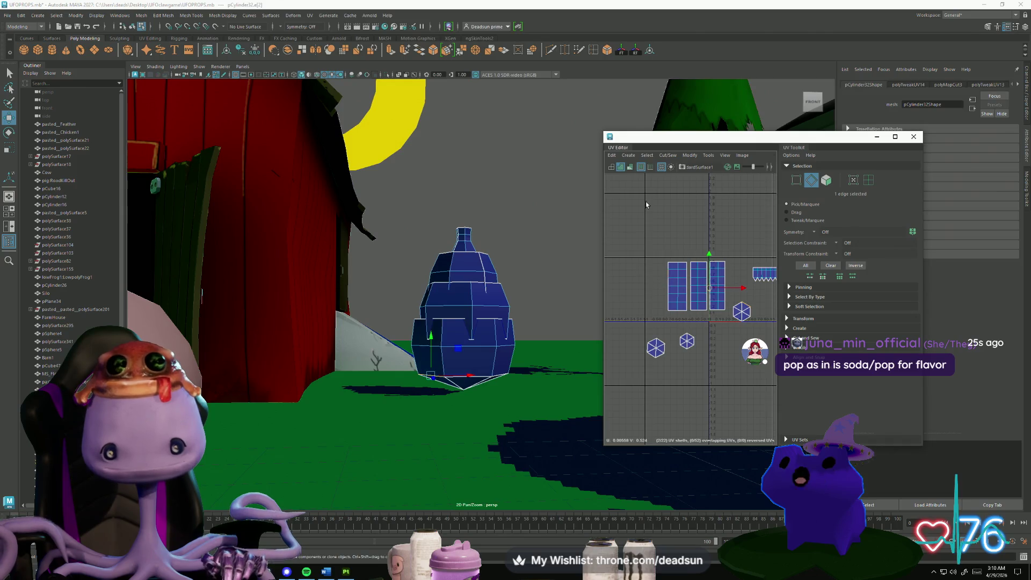
Move and Sew the left shell's seam edges, joining its teeth up to the top.
{"action": "left_click", "coordinate": [668, 155]}
{"action": "left_click", "coordinate": [677, 235]}
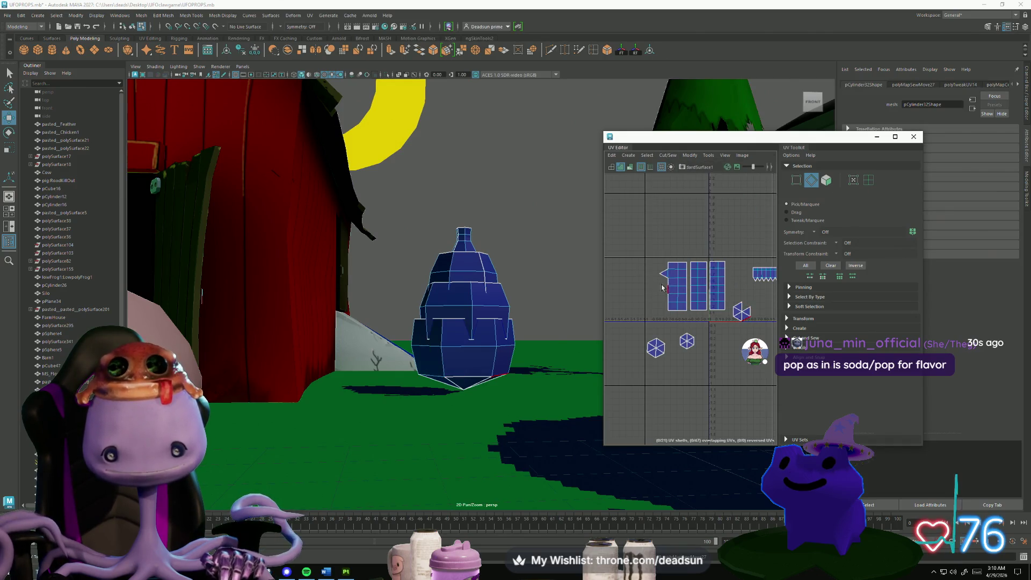
{"action": "scroll", "coordinate": [659, 285], "scroll_direction": "up", "scroll_amount": 5}
{"action": "left_click", "coordinate": [679, 314]}
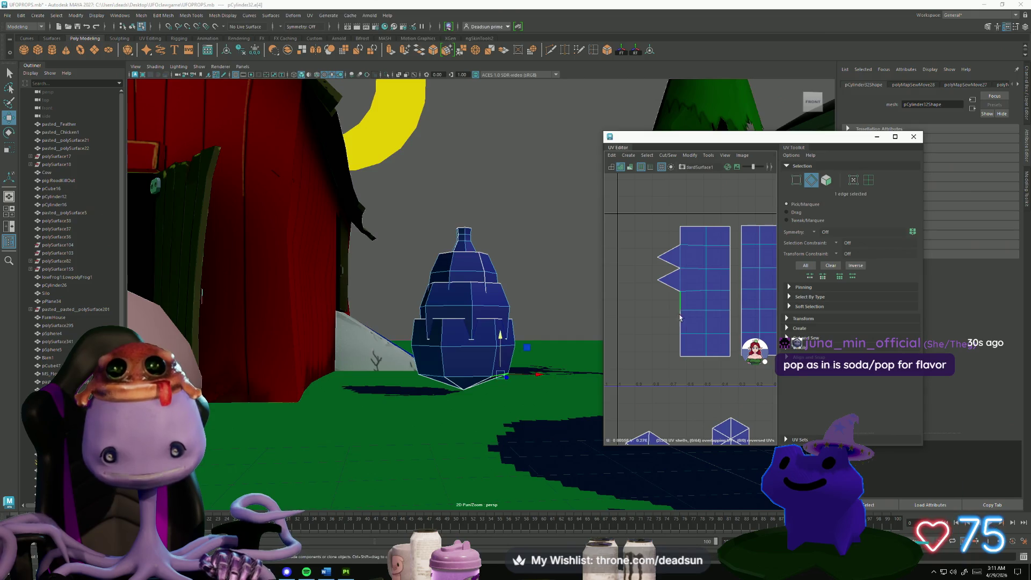
{"action": "left_click", "coordinate": [669, 307]}
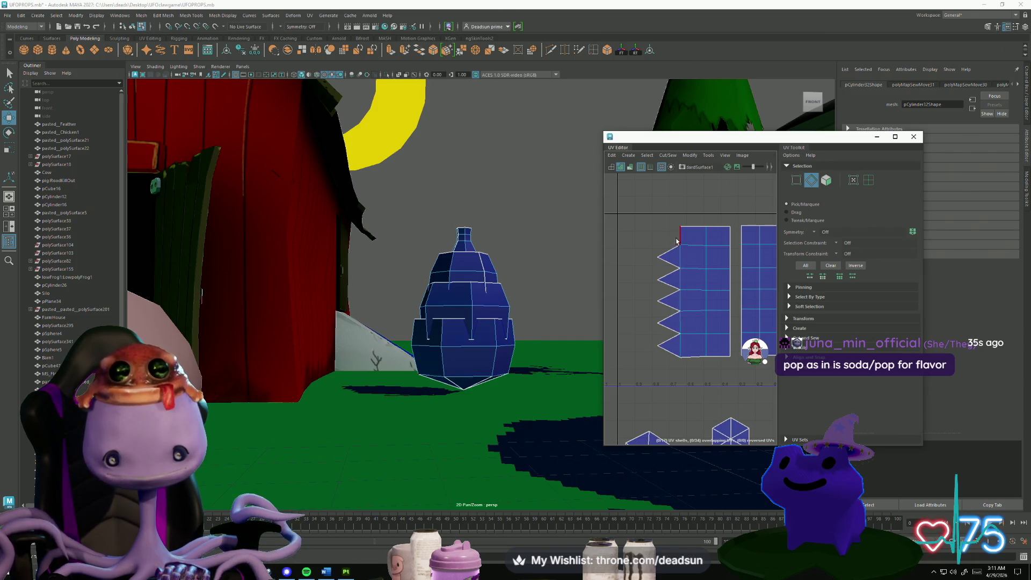
{"action": "left_click", "coordinate": [700, 232]}
Select the UVs on the shell's top edge and adjust them into place.
{"action": "key", "text": "F12"}
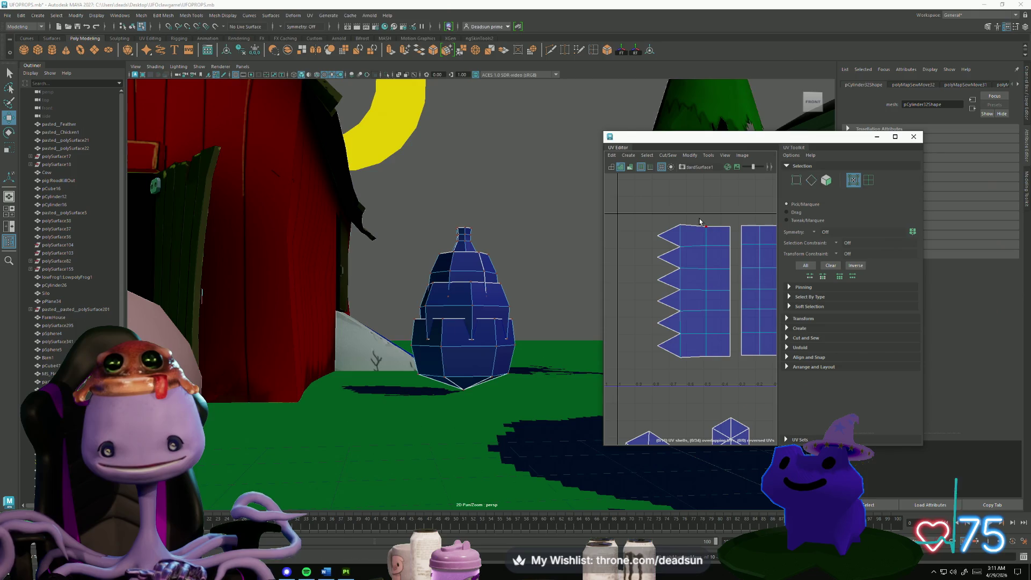
{"action": "left_click", "coordinate": [718, 226]}
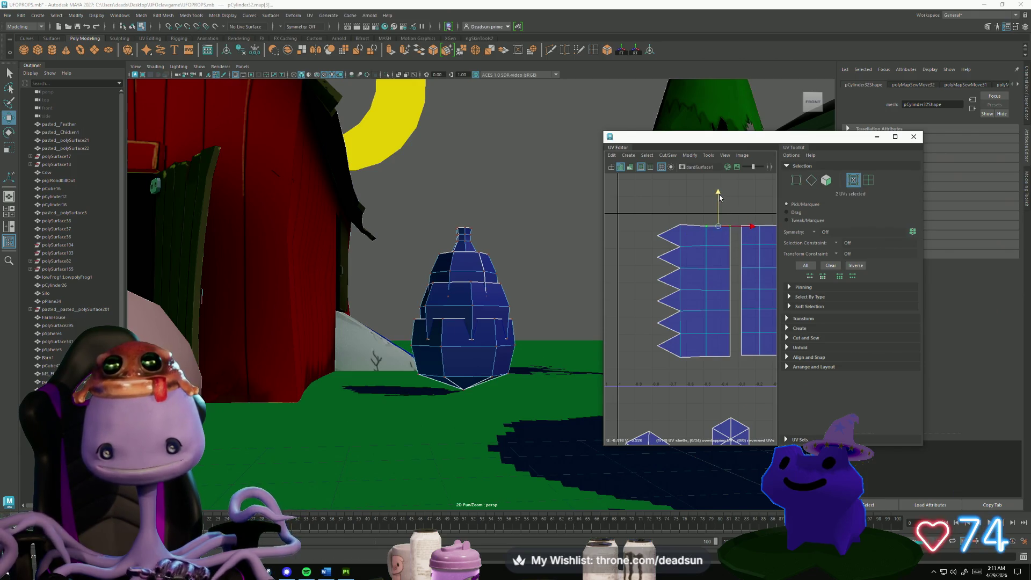
{"action": "left_click", "coordinate": [720, 192]}
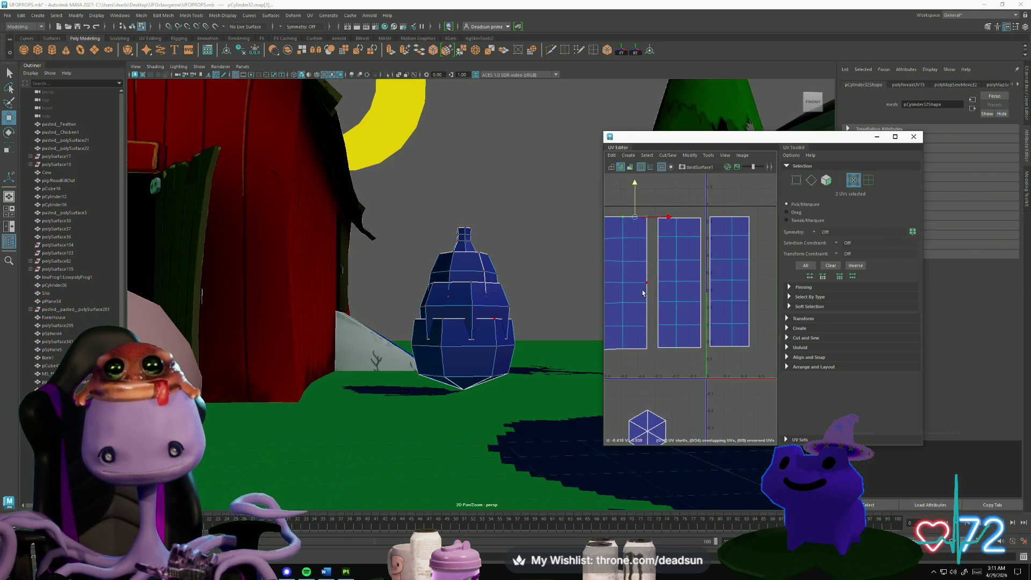
{"action": "scroll", "coordinate": [643, 293], "scroll_direction": "down", "scroll_amount": 2}
Slide the left zigzag shell and middle rectangular shell left, then select the left hexagon shell.
{"action": "middle_click_drag", "start_coordinate": [631, 300], "coordinate": [664, 297], "text": "alt"}
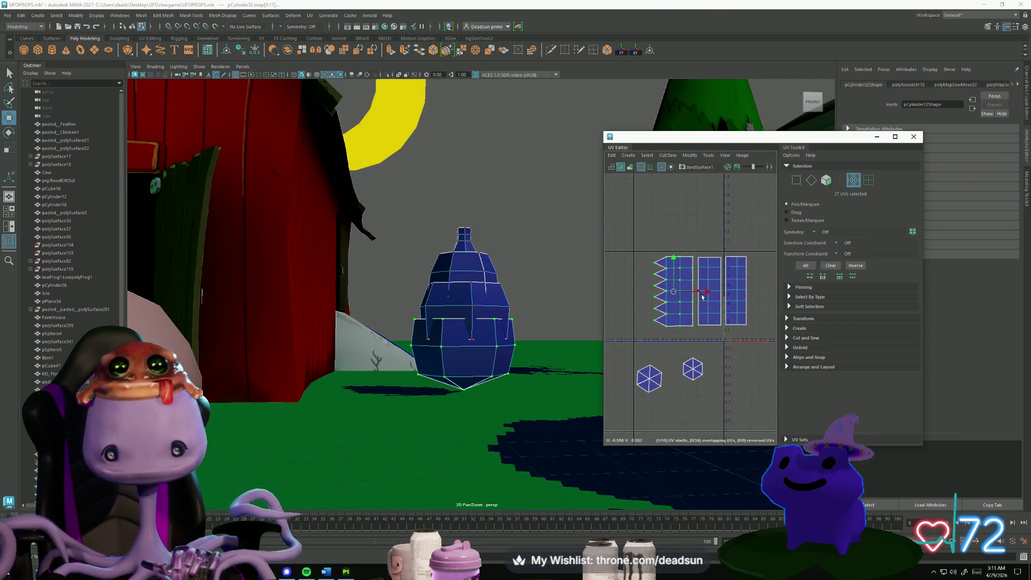
{"action": "left_click_drag", "start_coordinate": [698, 290], "coordinate": [661, 292]}
{"action": "right_click_drag", "start_coordinate": [699, 279], "coordinate": [698, 264]}
{"action": "left_click", "coordinate": [698, 264]}
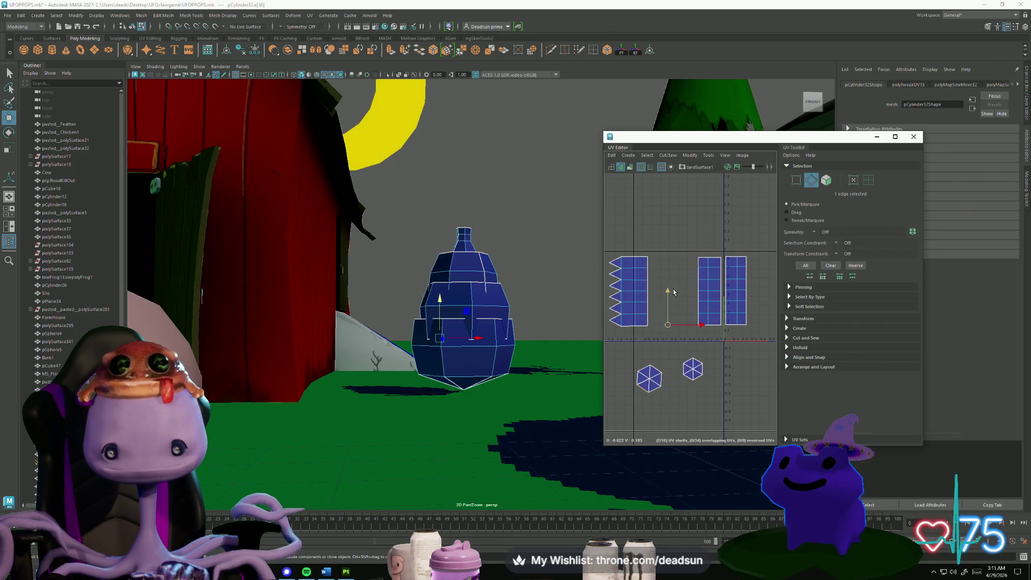
{"action": "key", "text": "ctrl+z"}
{"action": "left_click_drag", "start_coordinate": [690, 244], "coordinate": [722, 336]}
{"action": "left_click_drag", "start_coordinate": [711, 297], "coordinate": [694, 297]}
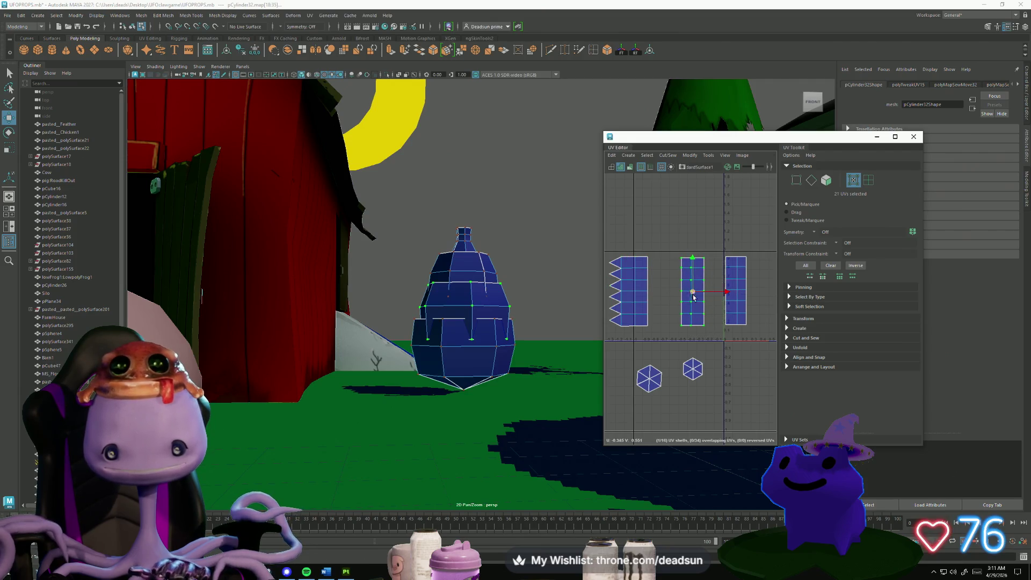
{"action": "right_click", "coordinate": [641, 373]}
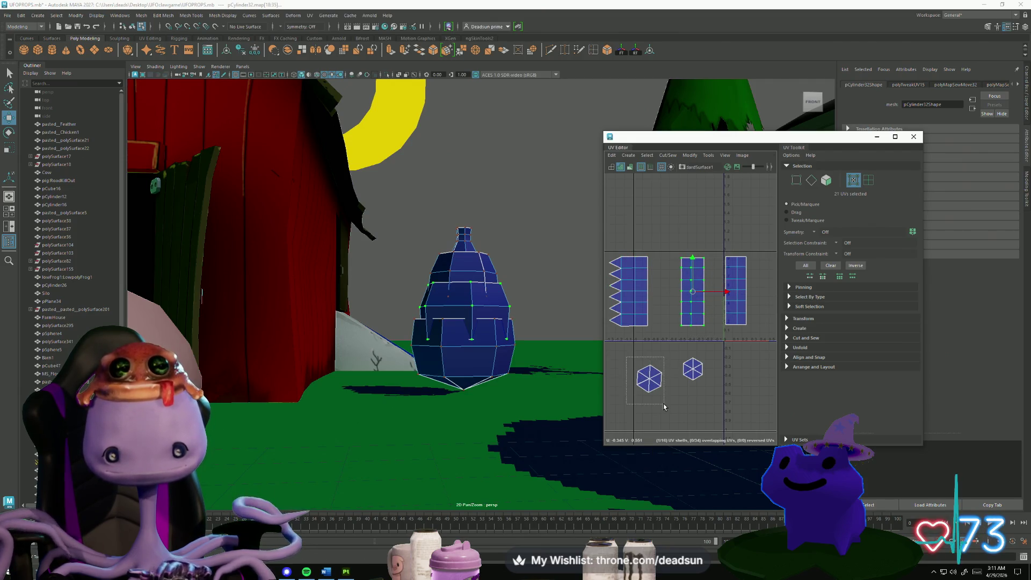
{"action": "left_click_drag", "start_coordinate": [663, 404], "coordinate": [664, 404]}
{"action": "key", "text": "r"}
{"action": "key", "text": "F10"}
Move and Sew the stray pieces, including the triangle, onto the middle shell.
{"action": "left_click", "coordinate": [680, 269]}
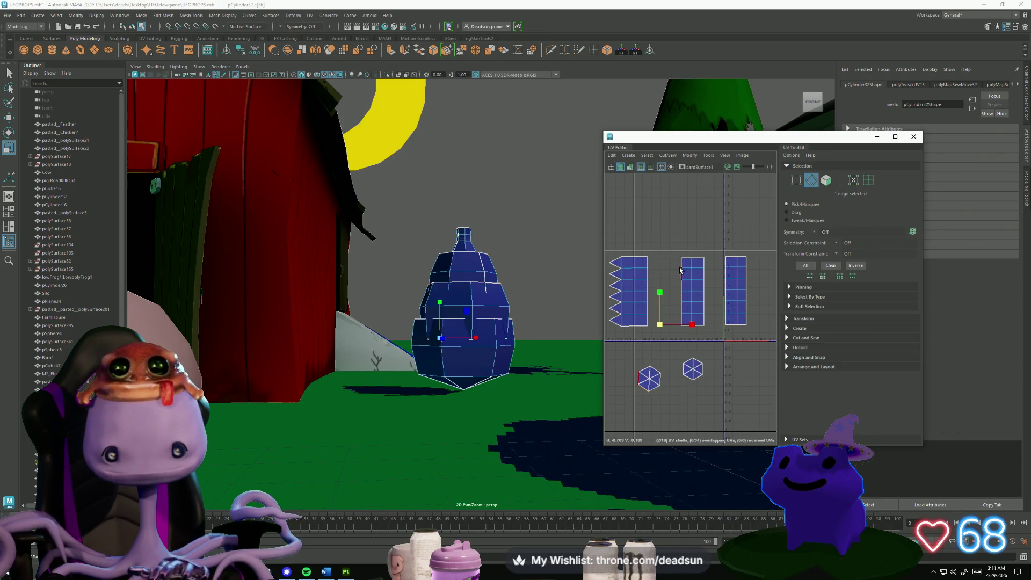
{"action": "left_click", "coordinate": [668, 155]}
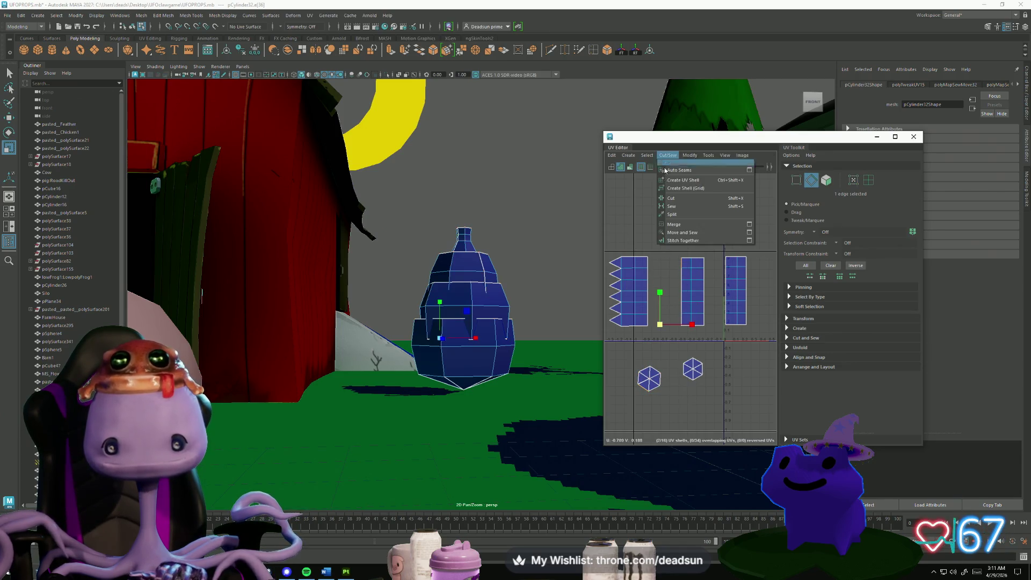
{"action": "left_click", "coordinate": [693, 232]}
{"action": "left_click", "coordinate": [680, 295]}
{"action": "right_click_drag", "start_coordinate": [680, 301], "coordinate": [680, 308], "text": "shift"}
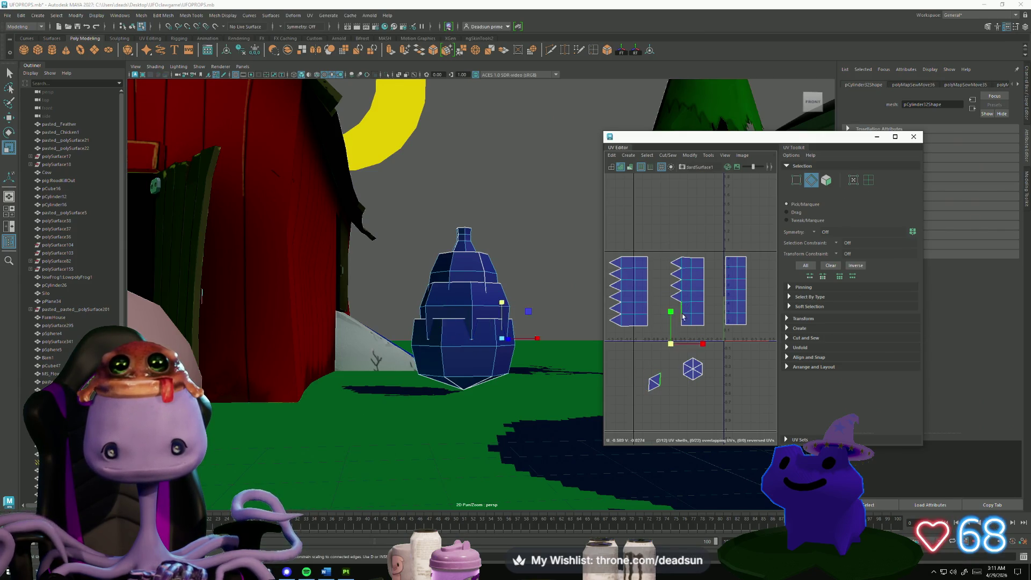
{"action": "left_click", "coordinate": [669, 348]}
{"action": "right_click_drag", "start_coordinate": [678, 349], "coordinate": [694, 366], "text": "shift"}
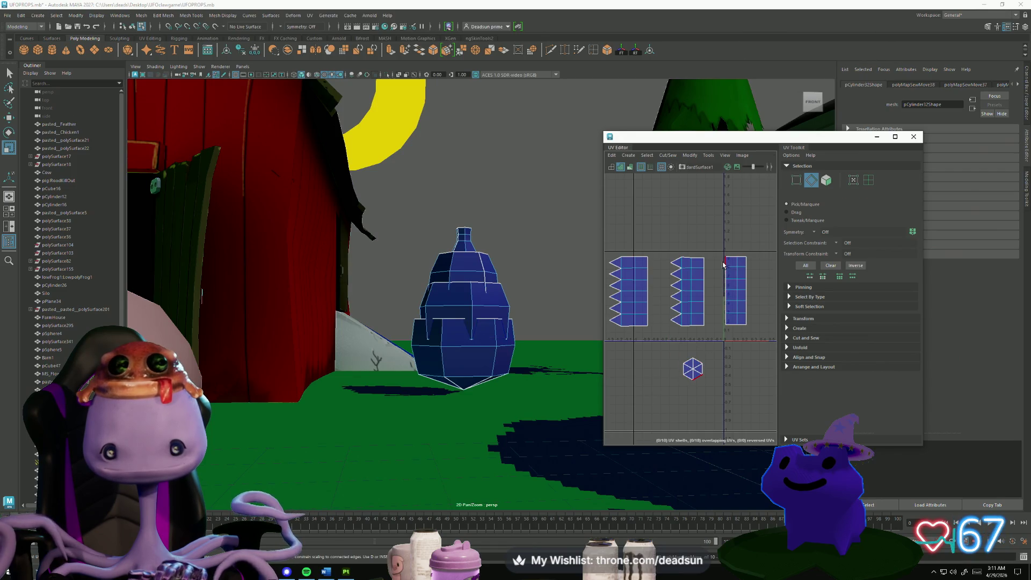
Sew the remaining seam edges and the last small triangle onto the right shell.
{"action": "right_click_drag", "start_coordinate": [724, 265], "coordinate": [726, 312], "text": "shift"}
{"action": "left_click", "coordinate": [725, 284]}
{"action": "left_click", "coordinate": [726, 300]}
{"action": "left_click", "coordinate": [695, 364]}
{"action": "right_click_drag", "start_coordinate": [695, 364], "coordinate": [695, 370], "text": "shift"}
{"action": "left_click", "coordinate": [719, 316]}
{"action": "right_click_drag", "start_coordinate": [719, 317], "coordinate": [709, 374], "text": "shift"}
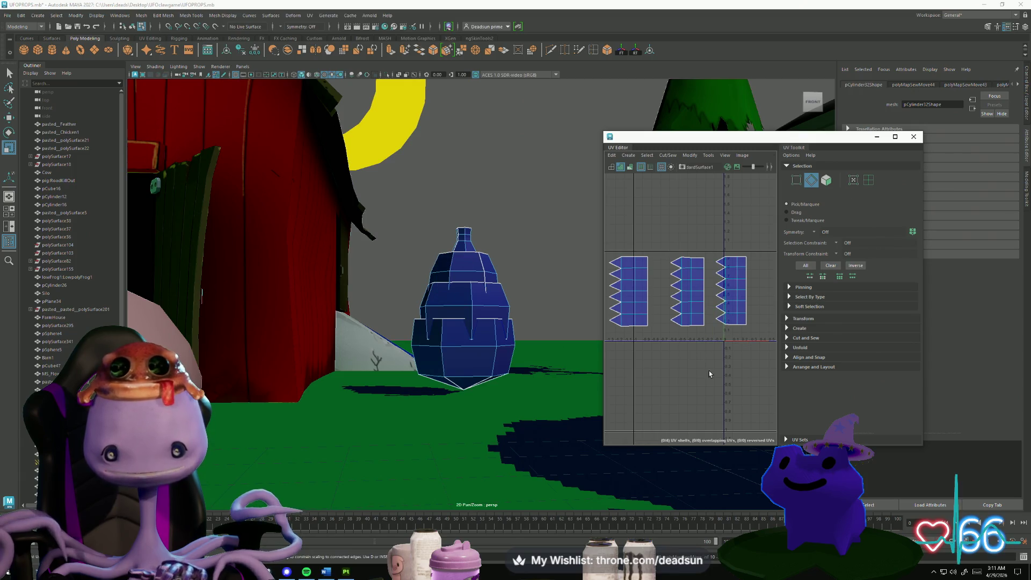
{"action": "scroll", "coordinate": [648, 373], "scroll_direction": "down", "scroll_amount": 3}
{"action": "right_click_drag", "start_coordinate": [724, 324], "coordinate": [731, 332]}
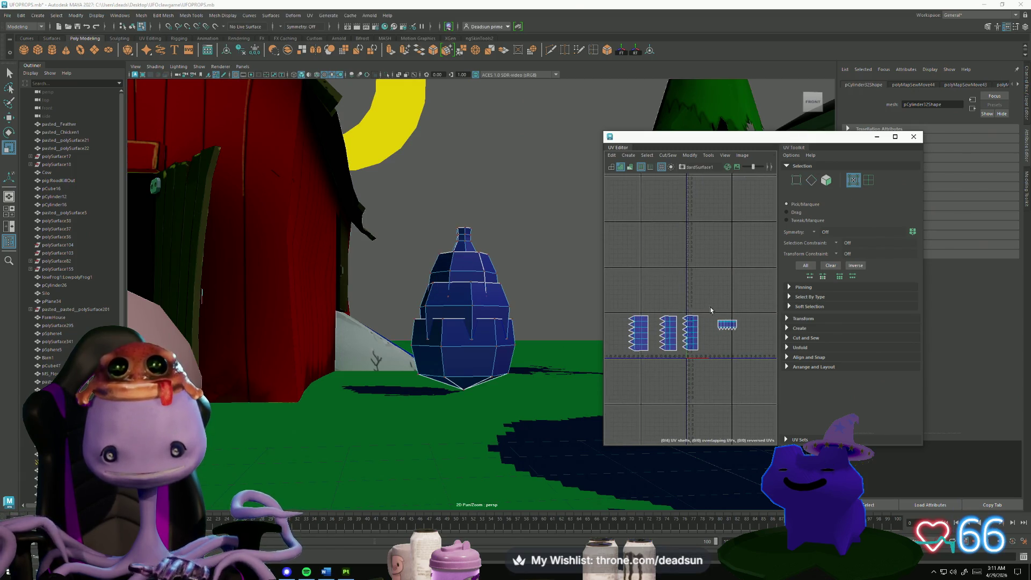
Rotate the small cap shell 90° upright and nudge it slightly down-left.
{"action": "left_click", "coordinate": [727, 324]}
{"action": "key", "text": "w"}
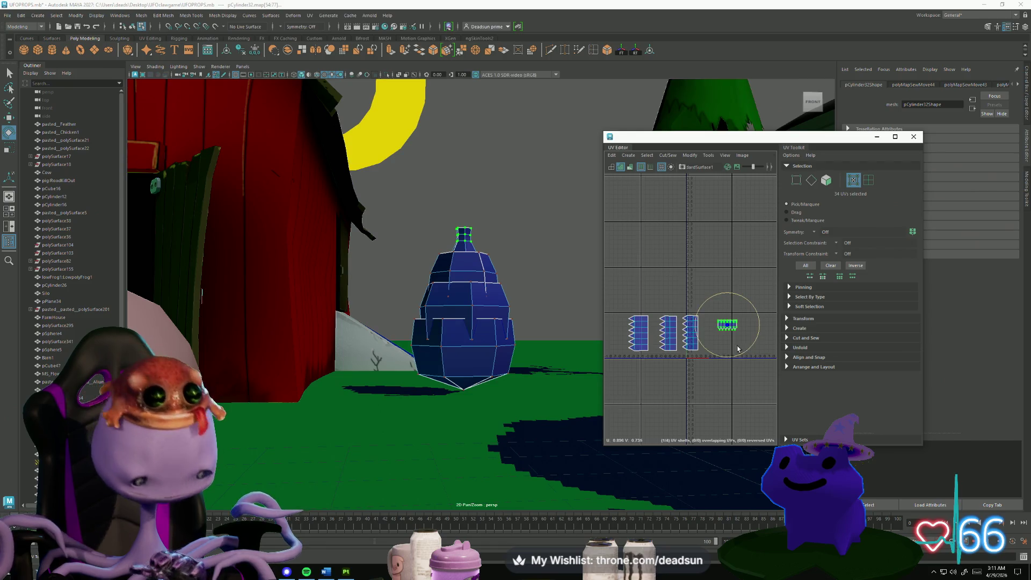
{"action": "left_click_drag", "start_coordinate": [737, 349], "coordinate": [685, 356]}
{"action": "key", "text": "w"}
{"action": "left_click_drag", "start_coordinate": [724, 328], "coordinate": [722, 339]}
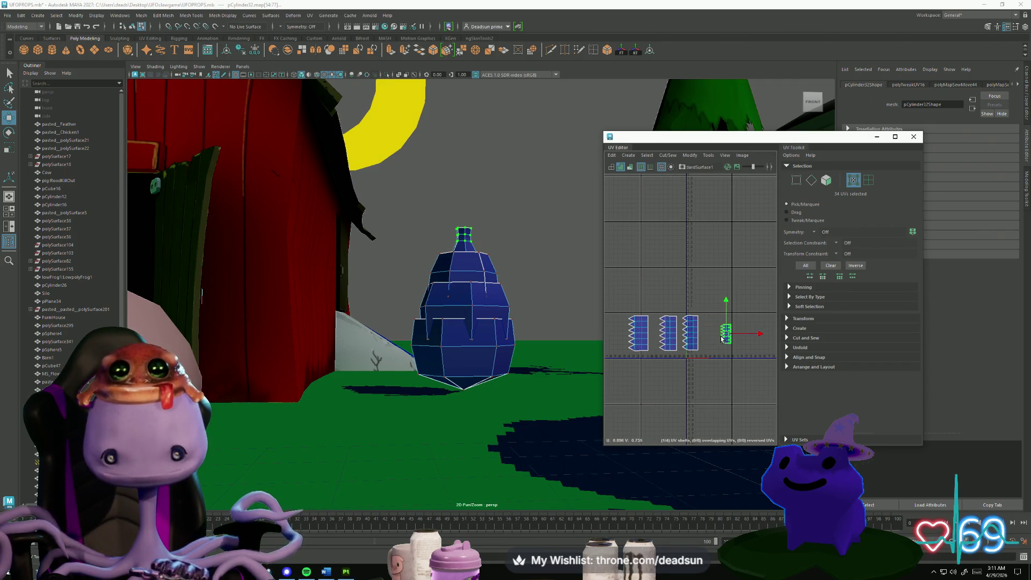
Line the middle, left and far-left strip shells up side by side next to the cap.
{"action": "left_click", "coordinate": [690, 329]}
{"action": "scroll", "coordinate": [720, 338], "scroll_direction": "up", "scroll_amount": 3}
{"action": "mouse_move", "coordinate": [708, 322]}
{"action": "left_mouse_down"}
{"action": "mouse_move", "coordinate": [739, 326]}
{"action": "mouse_move", "coordinate": [716, 323]}
{"action": "left_mouse_up"}
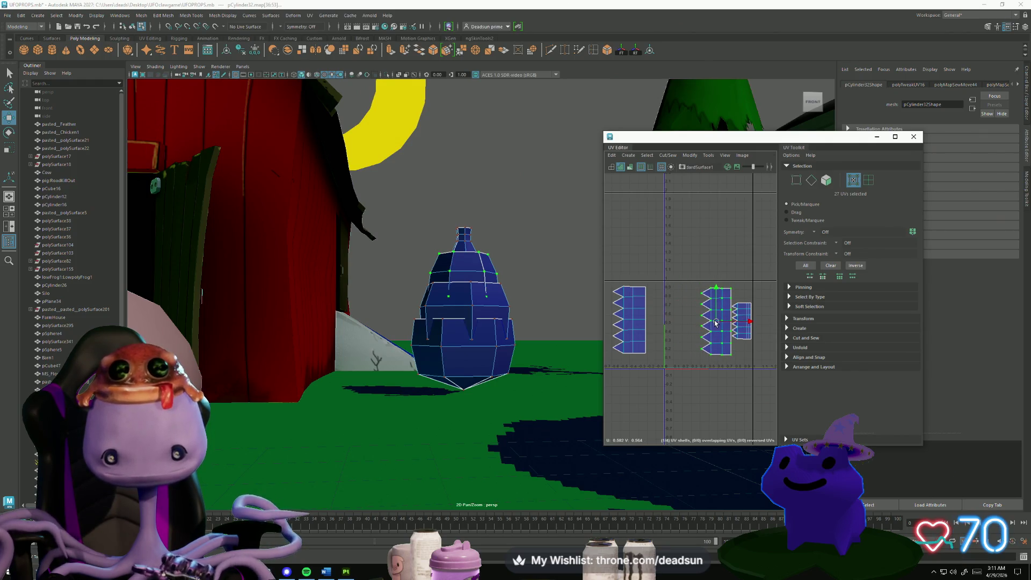
{"action": "left_click", "coordinate": [639, 323]}
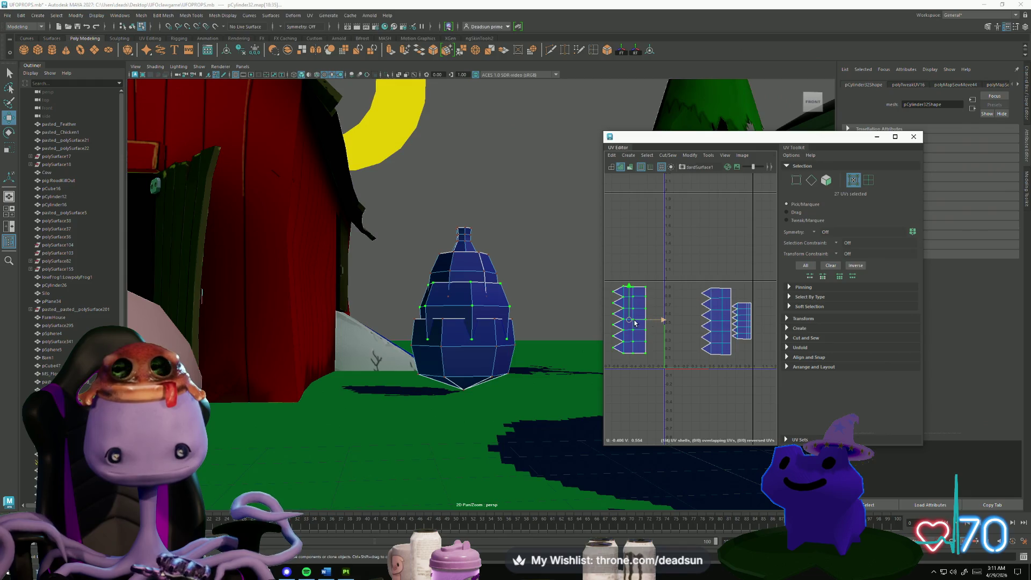
{"action": "left_click_drag", "start_coordinate": [634, 323], "coordinate": [690, 330]}
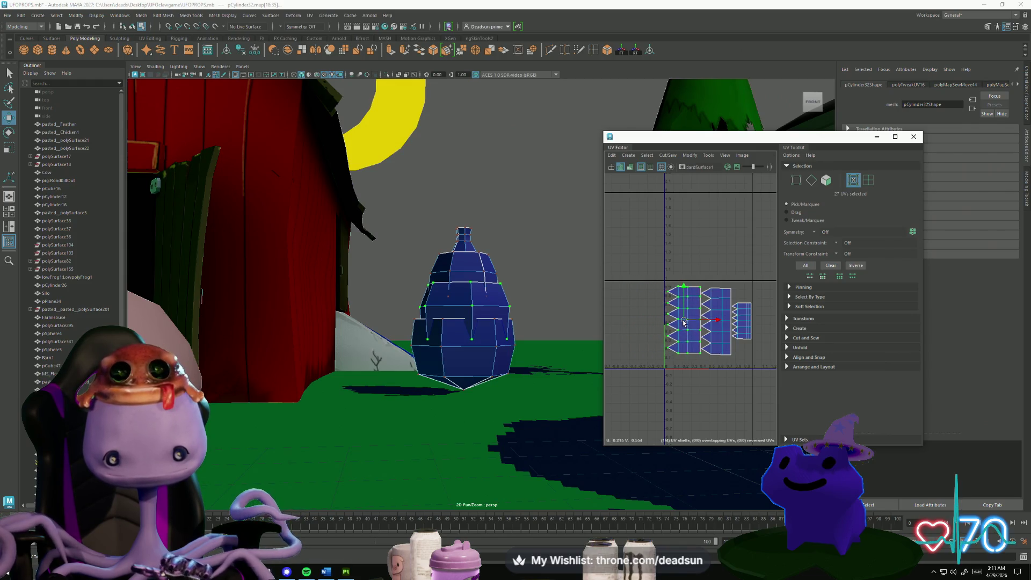
{"action": "scroll", "coordinate": [644, 289], "scroll_direction": "down", "scroll_amount": 2}
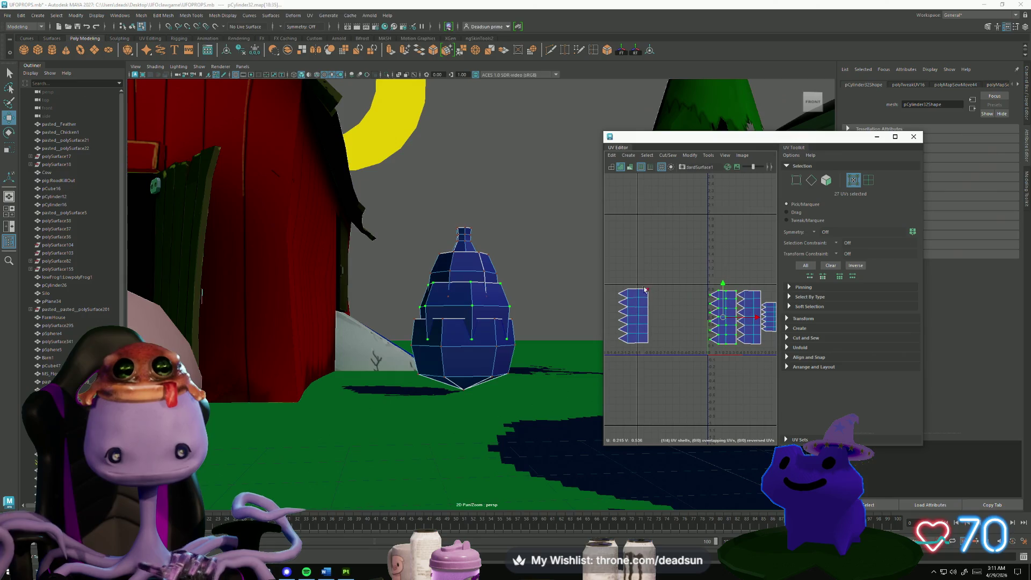
{"action": "left_click_drag", "start_coordinate": [619, 293], "coordinate": [681, 356]}
{"action": "left_click_drag", "start_coordinate": [636, 320], "coordinate": [693, 319]}
{"action": "middle_click_drag", "start_coordinate": [692, 321], "coordinate": [650, 314], "text": "alt"}
Scale all four UV shells down together into a narrower area and frame them.
{"action": "left_click_drag", "start_coordinate": [627, 278], "coordinate": [744, 361]}
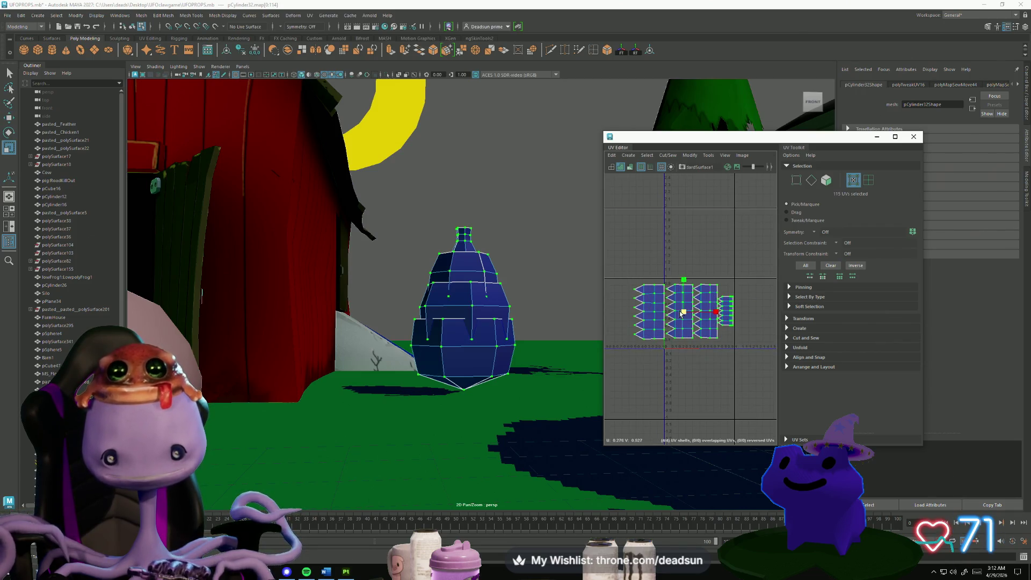
{"action": "mouse_move", "coordinate": [680, 313]}
{"action": "left_mouse_down"}
{"action": "mouse_move", "coordinate": [663, 313]}
{"action": "mouse_move", "coordinate": [704, 312]}
{"action": "left_mouse_up"}
{"action": "key", "text": "w"}
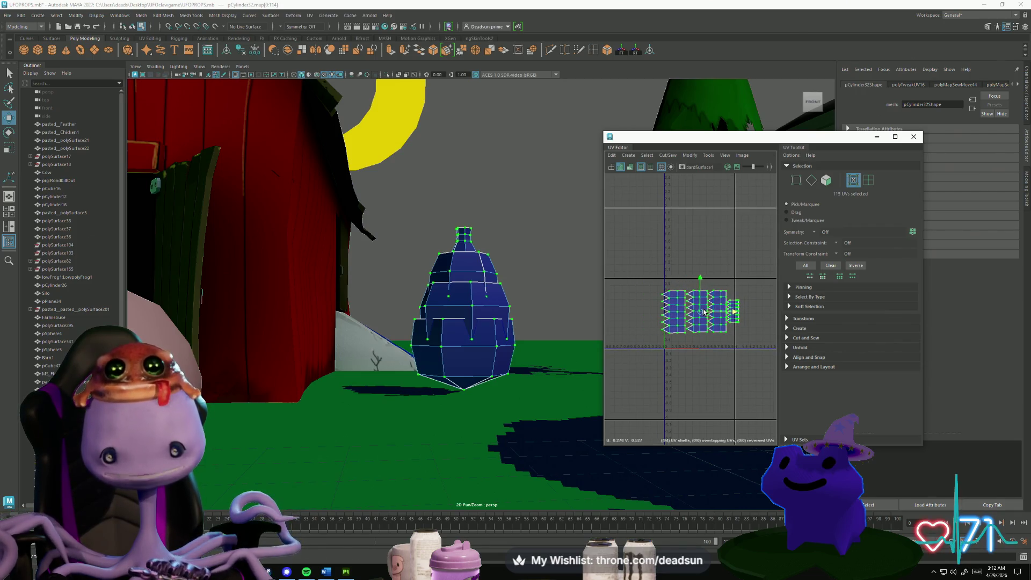
{"action": "key", "text": "r"}
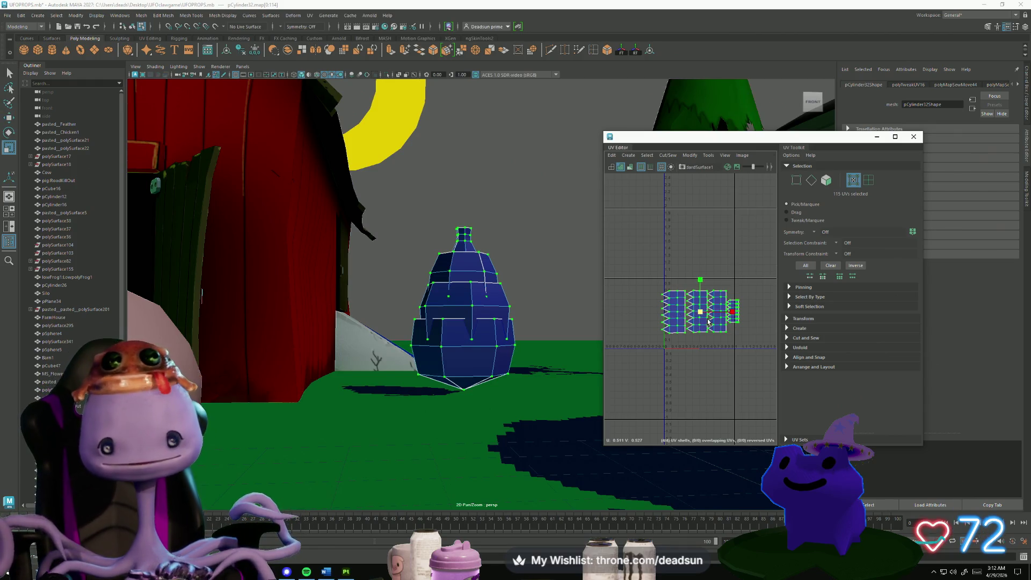
{"action": "left_click_drag", "start_coordinate": [709, 321], "coordinate": [697, 313]}
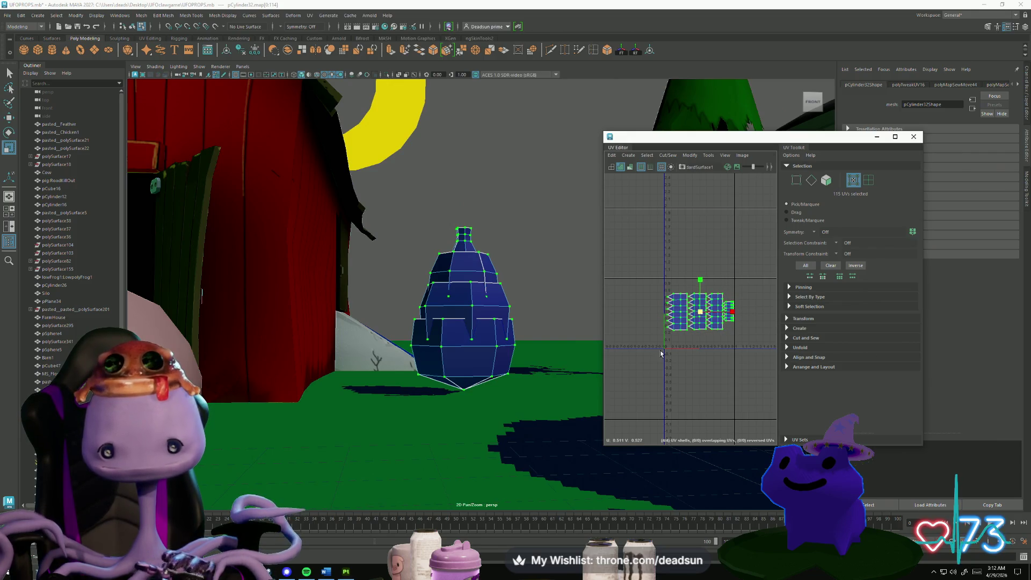
{"action": "key", "text": "f"}
Stack the middle and right strip shells onto the left shell, scaling the right one up.
{"action": "left_click", "coordinate": [685, 326]}
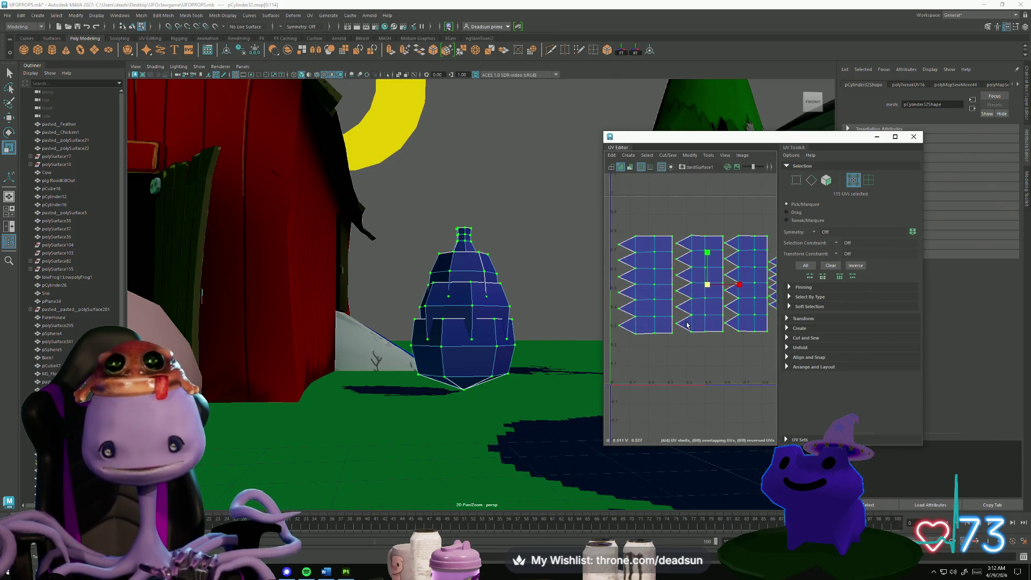
{"action": "key", "text": "w"}
{"action": "left_click_drag", "start_coordinate": [703, 288], "coordinate": [646, 290]}
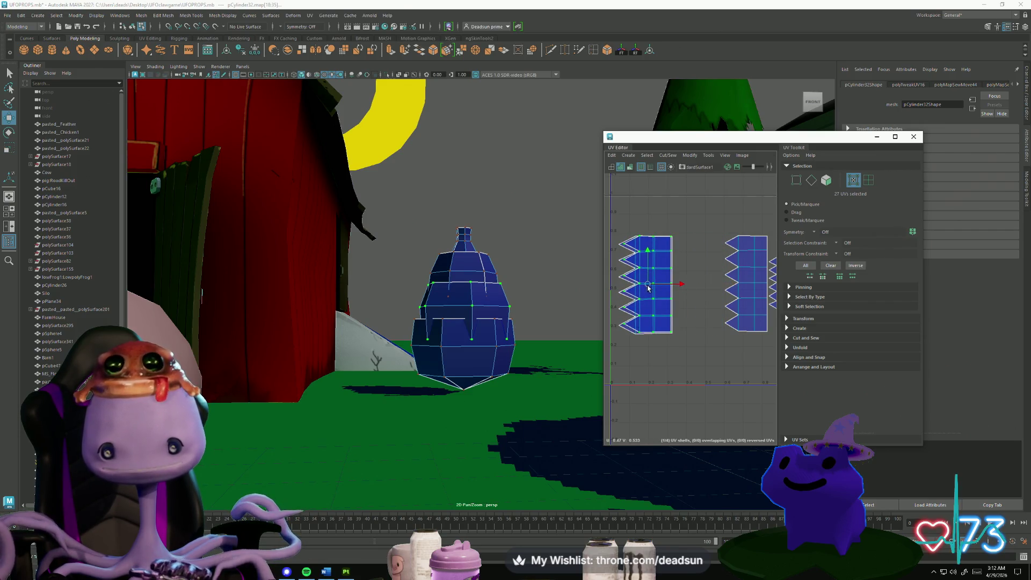
{"action": "left_click", "coordinate": [745, 290]}
{"action": "left_click_drag", "start_coordinate": [746, 290], "coordinate": [698, 292]}
{"action": "middle_click_drag", "start_coordinate": [696, 317], "coordinate": [648, 327], "text": "alt"}
{"action": "left_click_drag", "start_coordinate": [702, 252], "coordinate": [759, 351]}
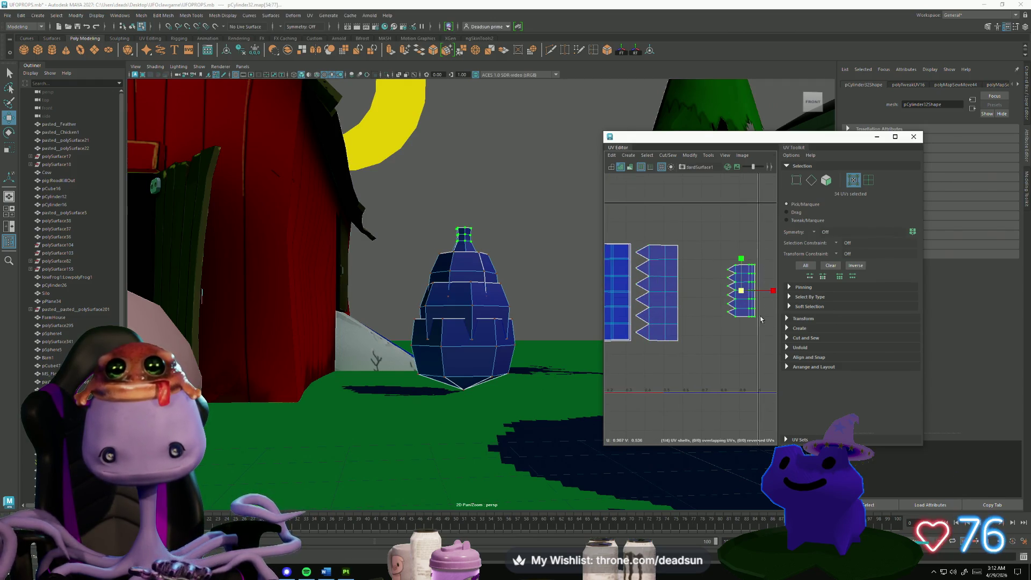
{"action": "key", "text": "r"}
{"action": "mouse_move", "coordinate": [742, 290]}
{"action": "left_mouse_down"}
{"action": "mouse_move", "coordinate": [763, 286]}
{"action": "mouse_move", "coordinate": [615, 299]}
{"action": "left_mouse_up"}
{"action": "key", "text": "w"}
{"action": "left_click", "coordinate": [666, 298]}
{"action": "middle_click_drag", "start_coordinate": [612, 296], "coordinate": [652, 302], "text": "alt"}
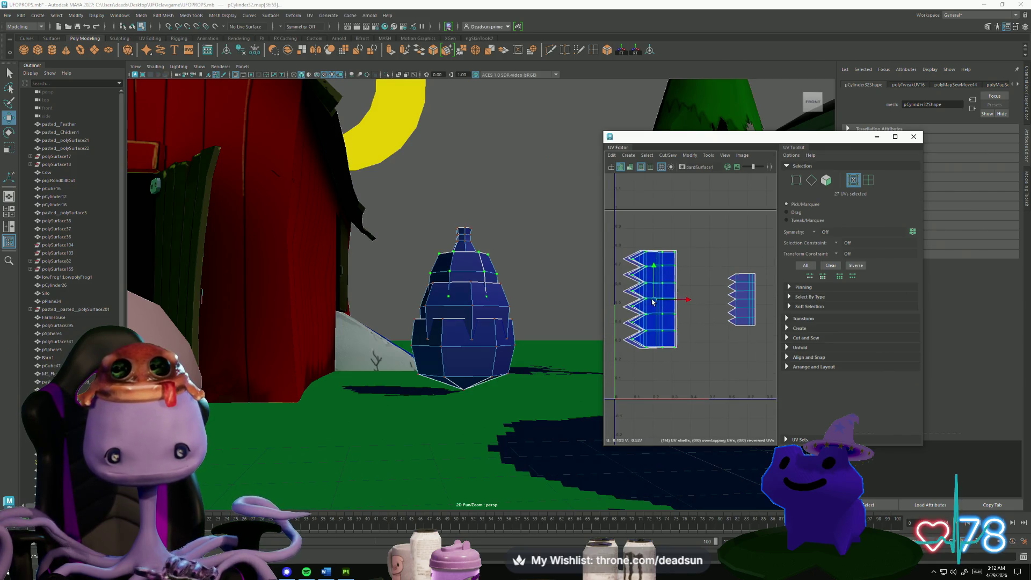
Place the cap shell beside the stacked strips and select all UVs.
{"action": "left_click_drag", "start_coordinate": [711, 264], "coordinate": [773, 358]}
{"action": "mouse_move", "coordinate": [742, 299]}
{"action": "left_mouse_down"}
{"action": "mouse_move", "coordinate": [707, 299]}
{"action": "mouse_move", "coordinate": [694, 321]}
{"action": "left_mouse_up"}
{"action": "right_click_drag", "start_coordinate": [694, 321], "coordinate": [615, 320], "text": "alt"}
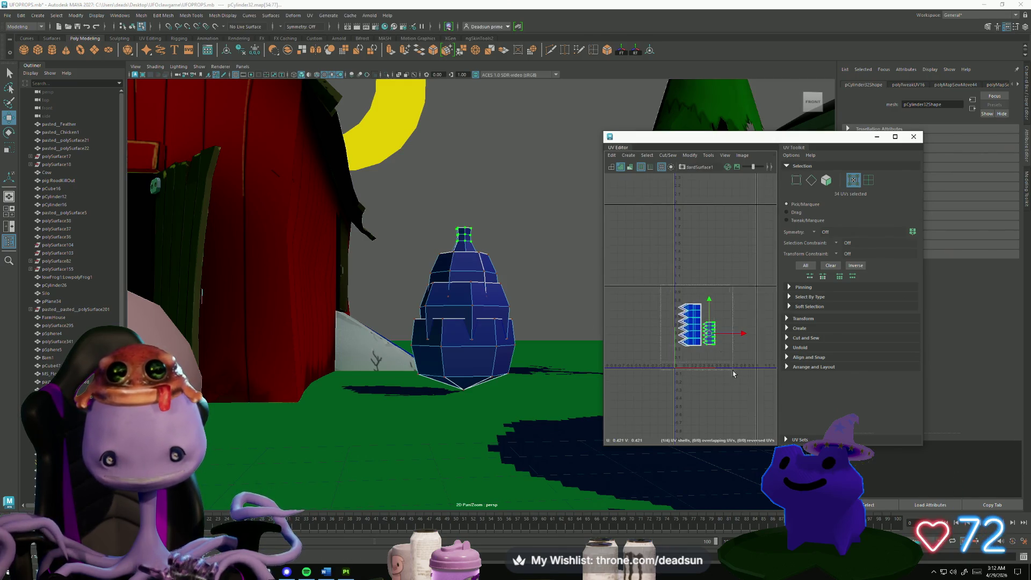
{"action": "mouse_move", "coordinate": [732, 370]}
{"action": "left_mouse_down"}
{"action": "mouse_move", "coordinate": [671, 298]}
{"action": "mouse_move", "coordinate": [713, 327]}
{"action": "left_mouse_up"}
{"action": "scroll", "coordinate": [696, 323], "scroll_direction": "up", "scroll_amount": 4}
Nudge a strip row, the top ring and the middle ring of UVs sideways into line.
{"action": "scroll", "coordinate": [700, 329], "scroll_direction": "up", "scroll_amount": 3}
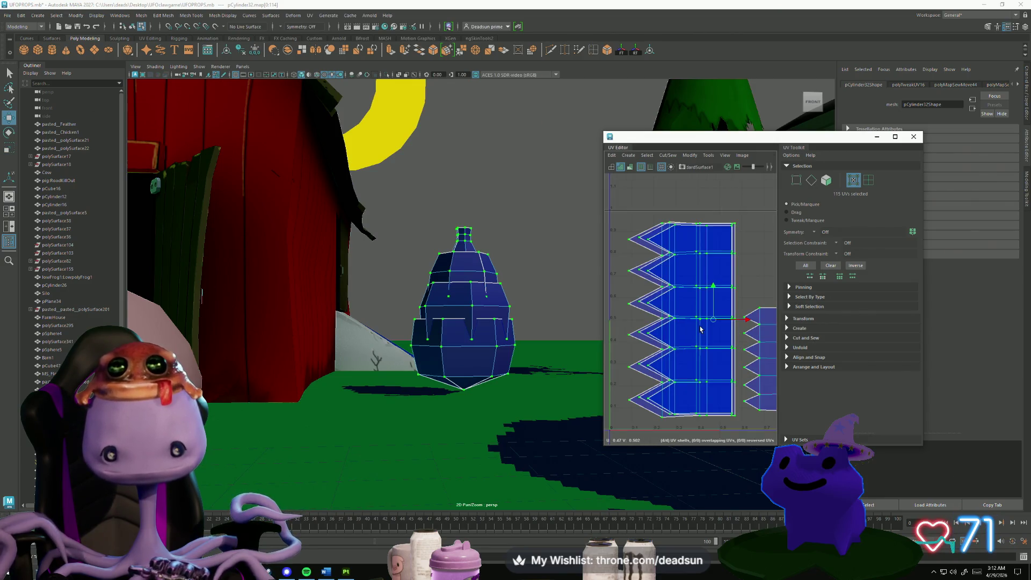
{"action": "scroll", "coordinate": [708, 319], "scroll_direction": "down", "scroll_amount": 2}
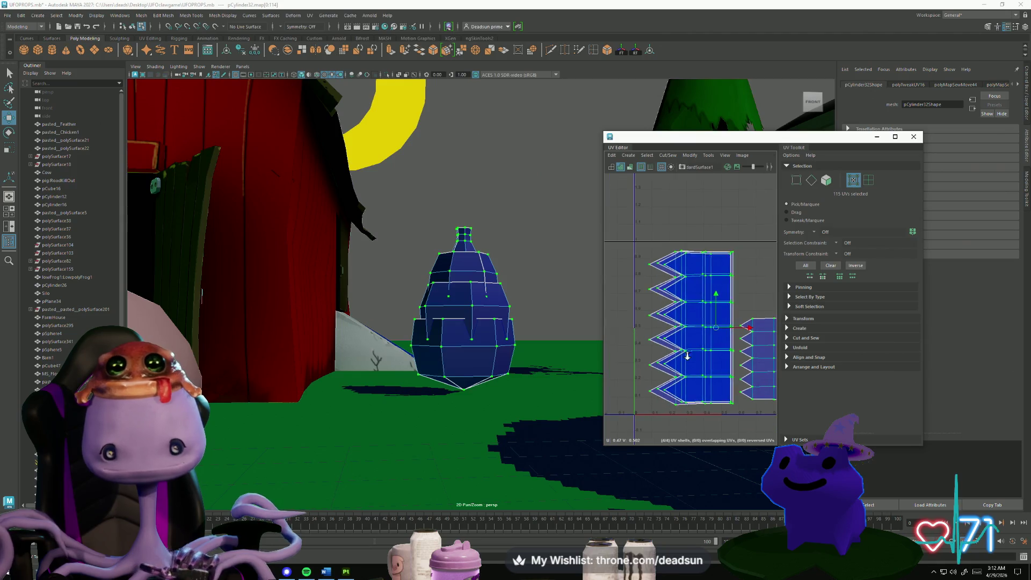
{"action": "left_click", "coordinate": [692, 327]}
{"action": "left_click_drag", "start_coordinate": [726, 328], "coordinate": [724, 329]}
{"action": "left_click_drag", "start_coordinate": [737, 245], "coordinate": [734, 280]}
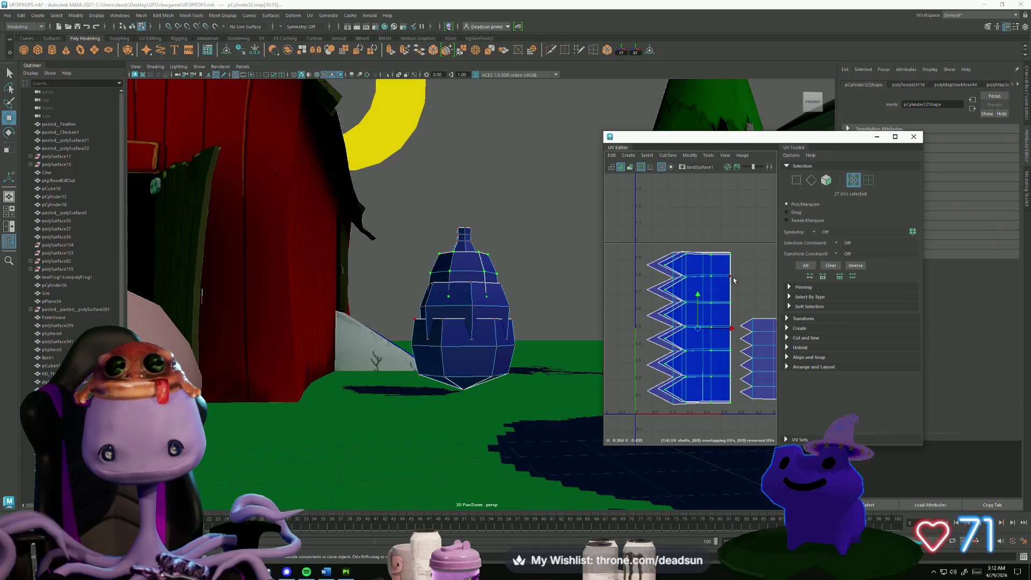
{"action": "left_click_drag", "start_coordinate": [734, 331], "coordinate": [732, 330]}
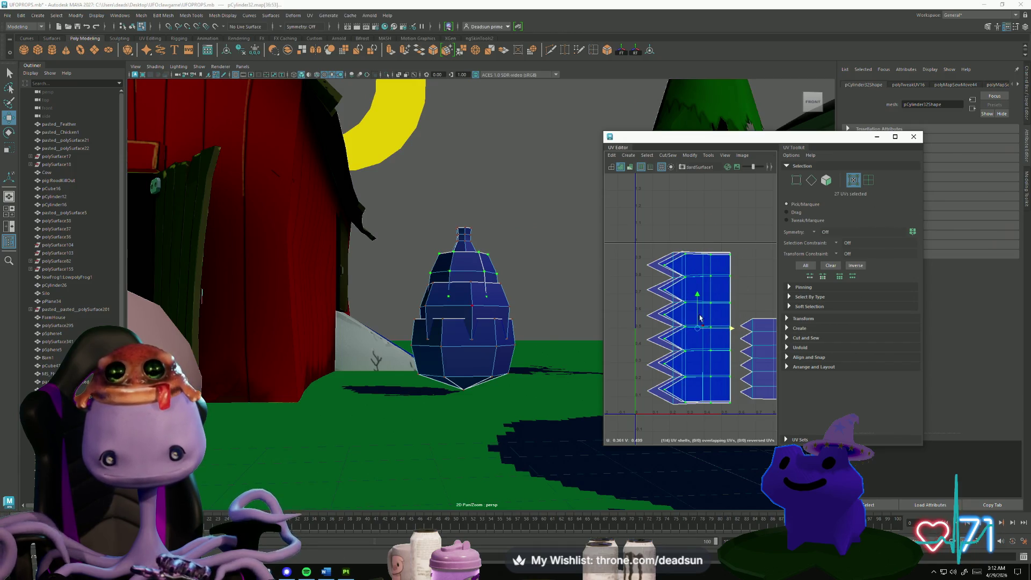
{"action": "left_click_drag", "start_coordinate": [642, 266], "coordinate": [723, 289]}
{"action": "left_click_drag", "start_coordinate": [725, 329], "coordinate": [726, 331]}
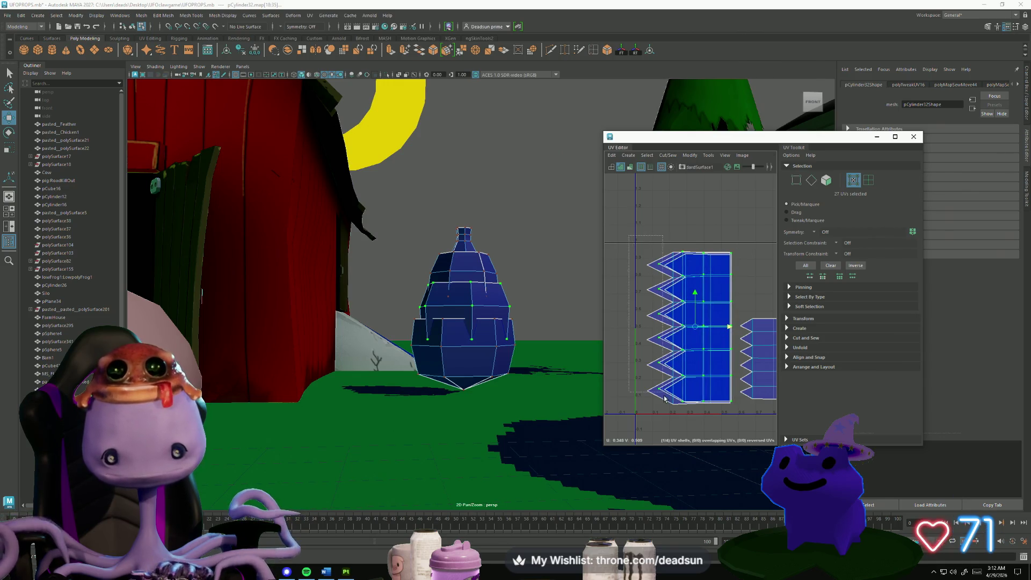
Try scaling the left-edge zigzag tip UVs flat, then undo it.
{"action": "left_click_drag", "start_coordinate": [642, 247], "coordinate": [665, 408]}
{"action": "key", "text": "r"}
{"action": "left_click_drag", "start_coordinate": [677, 330], "coordinate": [653, 334]}
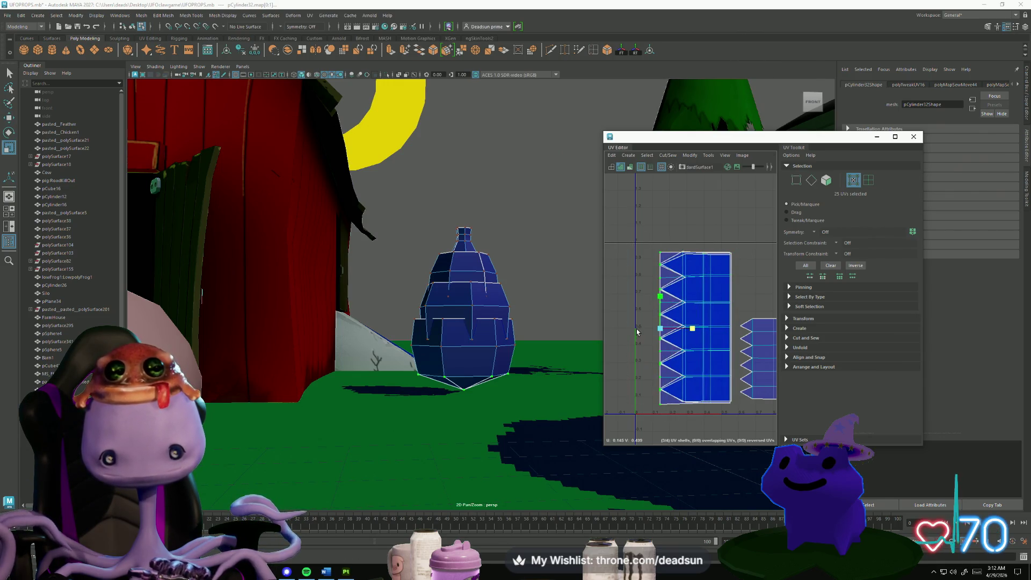
{"action": "key", "text": "ctrl+z"}
{"action": "scroll", "coordinate": [660, 278], "scroll_direction": "up", "scroll_amount": 3}
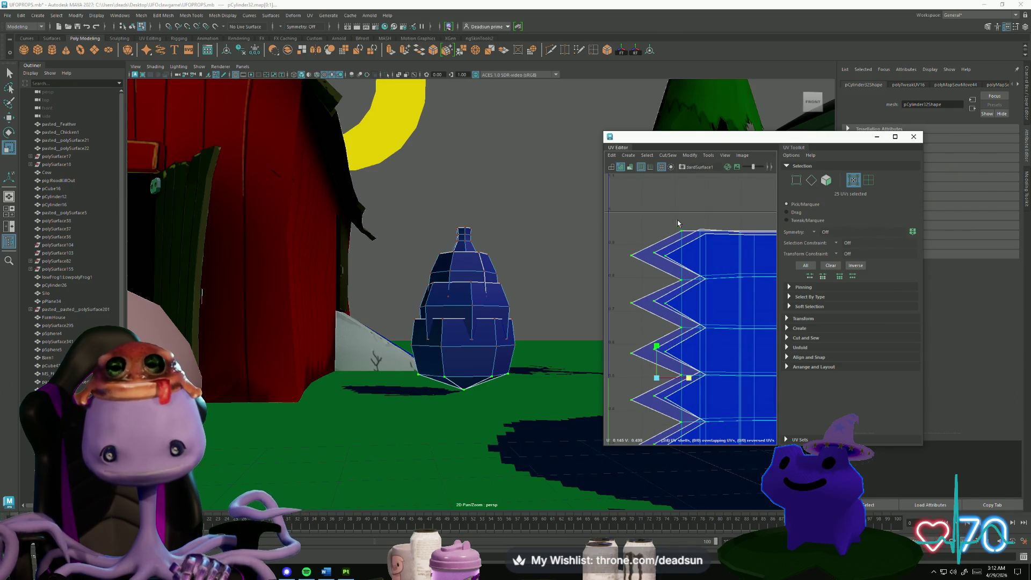
Select seven UVs along the zigzag edge and grow the selection to their neighbours.
{"action": "mouse_move", "coordinate": [676, 220]}
{"action": "left_mouse_down"}
{"action": "mouse_move", "coordinate": [696, 254]}
{"action": "mouse_move", "coordinate": [687, 272]}
{"action": "left_mouse_up"}
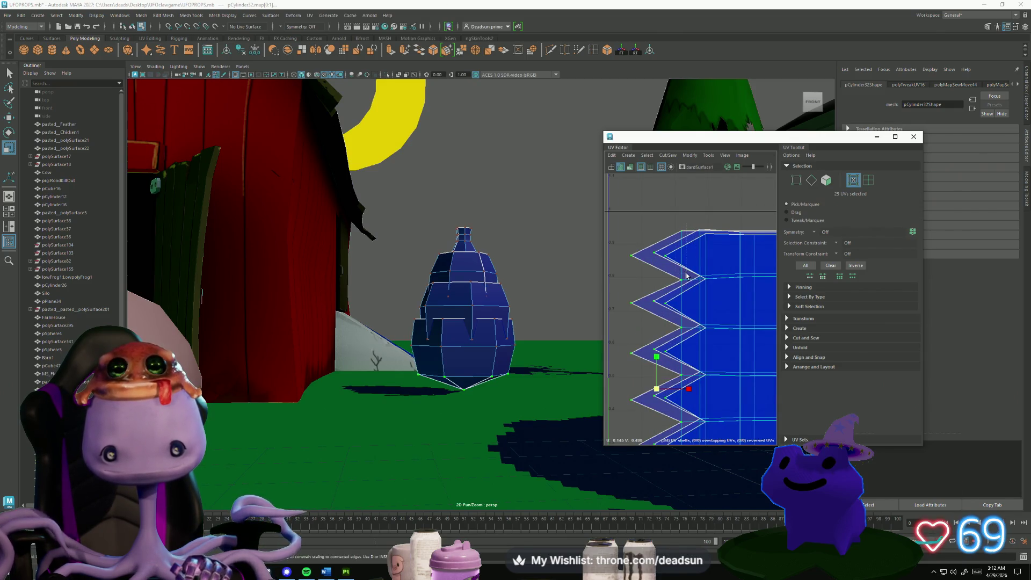
{"action": "scroll", "coordinate": [665, 338], "scroll_direction": "down", "scroll_amount": 2}
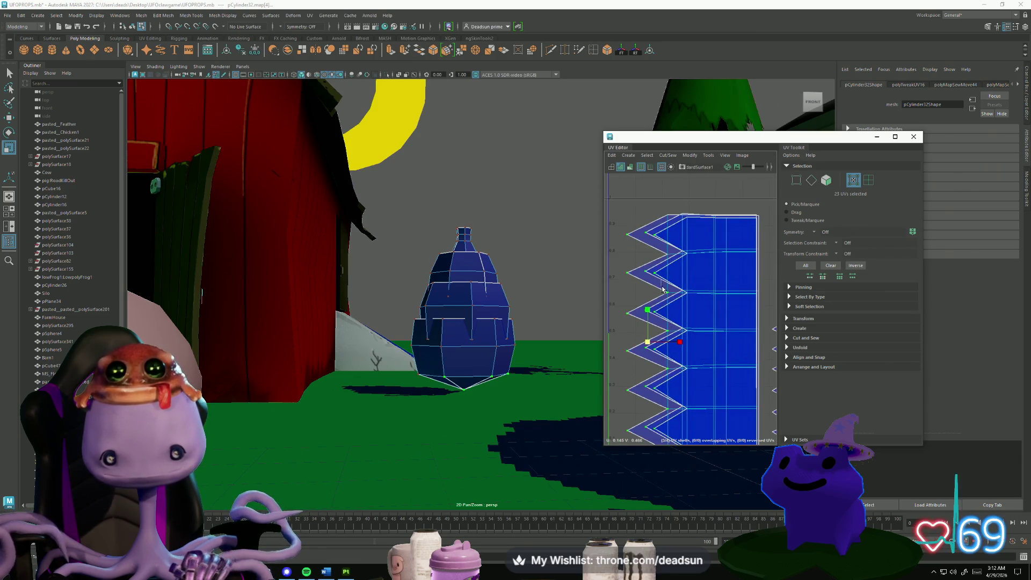
{"action": "middle_click_drag", "start_coordinate": [675, 393], "coordinate": [671, 334], "text": "alt"}
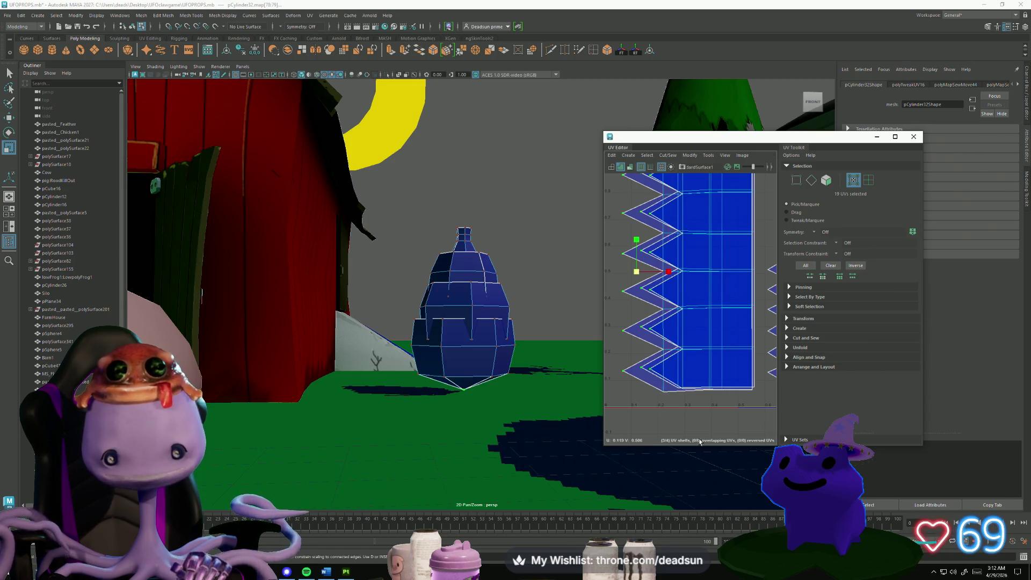
{"action": "scroll", "coordinate": [639, 381], "scroll_direction": "down", "scroll_amount": 3}
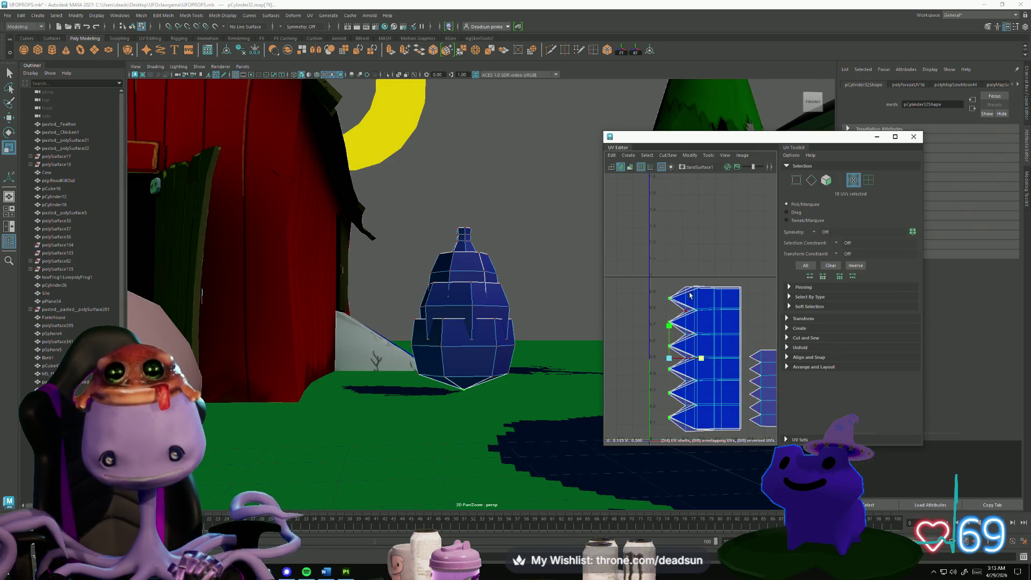
{"action": "left_click_drag", "start_coordinate": [689, 391], "coordinate": [688, 446]}
{"action": "scroll", "coordinate": [691, 396], "scroll_direction": "up", "scroll_amount": 3}
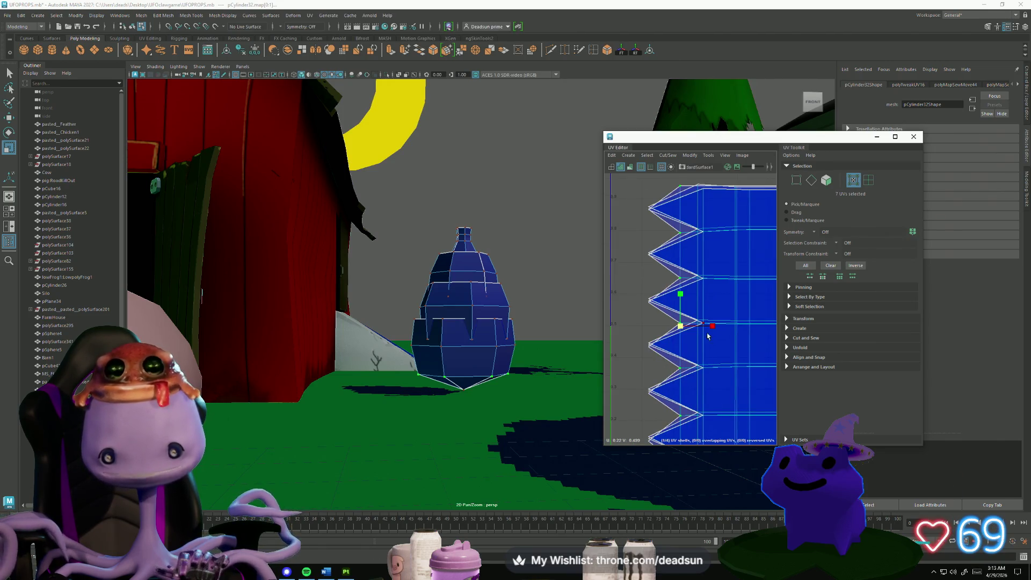
{"action": "scroll", "coordinate": [691, 395], "scroll_direction": "up", "scroll_amount": 3}
{"action": "scroll", "coordinate": [720, 363], "scroll_direction": "down", "scroll_amount": 5}
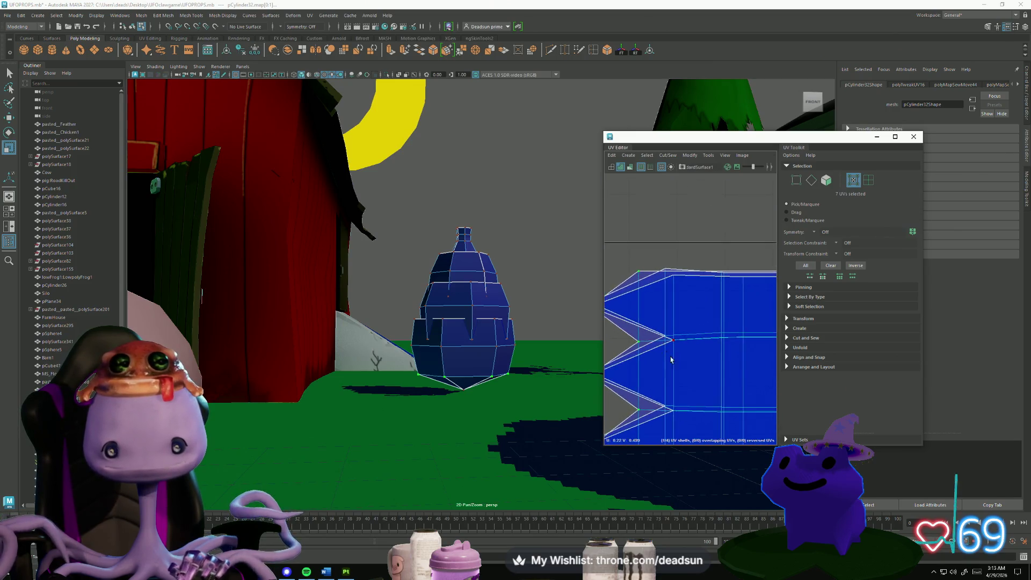
{"action": "key", "text": "shift+period"}
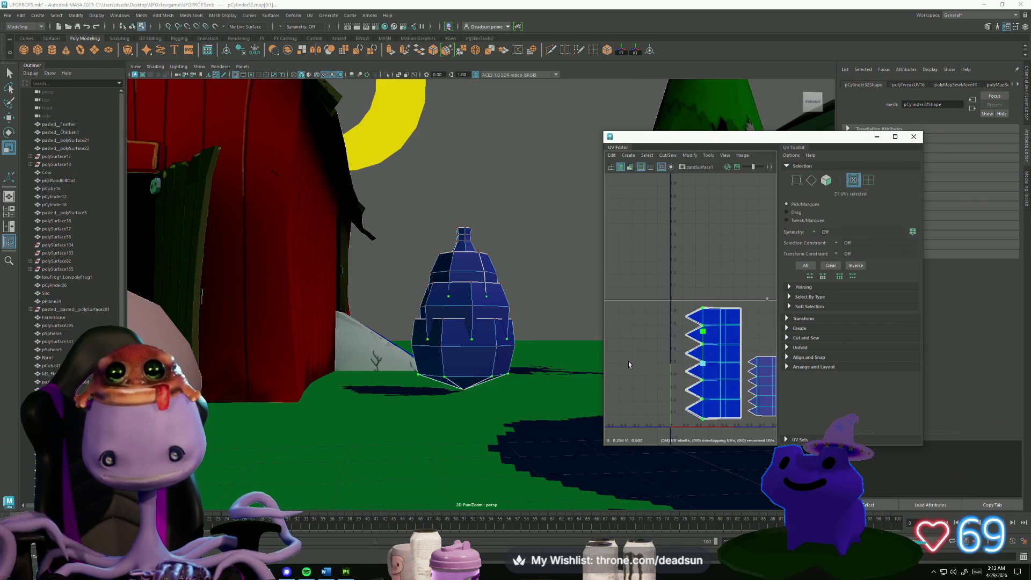
Straighten the UVs along the shell's top edge and upper-left zigzag tips.
{"action": "scroll", "coordinate": [690, 366], "scroll_direction": "up", "scroll_amount": 2}
{"action": "left_click_drag", "start_coordinate": [694, 264], "coordinate": [764, 293]}
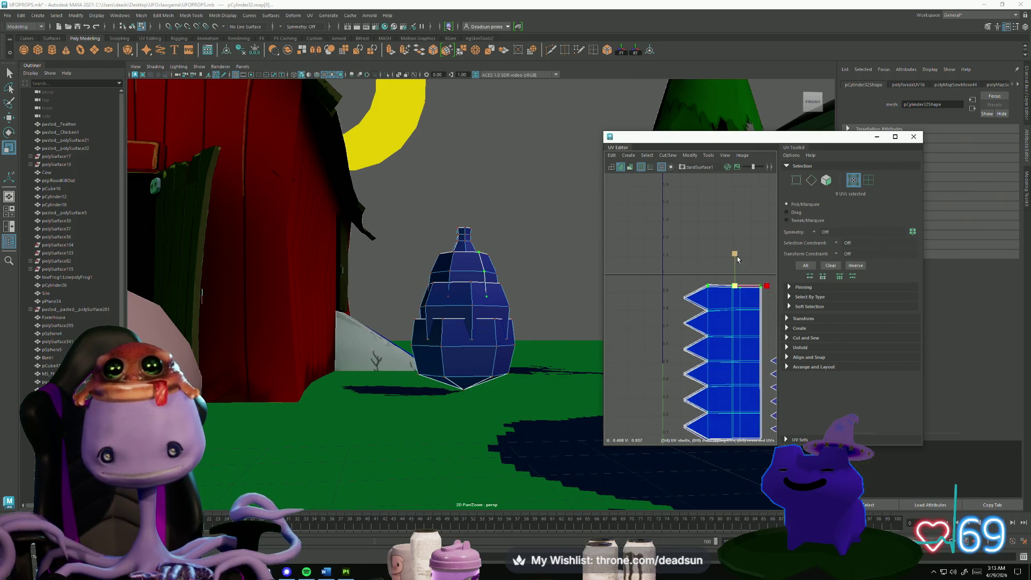
{"action": "left_click_drag", "start_coordinate": [668, 286], "coordinate": [694, 312]}
{"action": "left_click", "coordinate": [683, 266]}
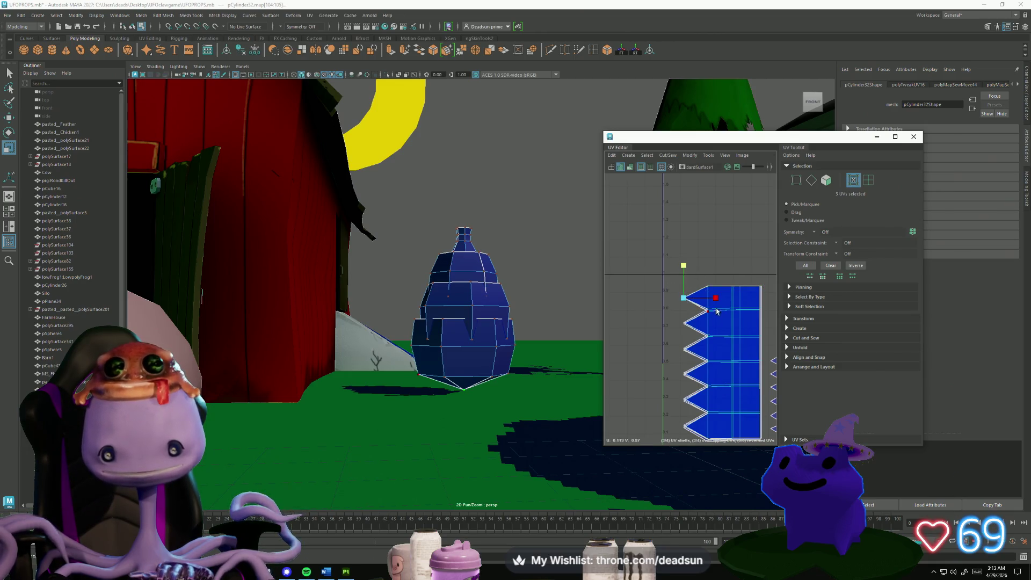
{"action": "left_click_drag", "start_coordinate": [703, 335], "coordinate": [703, 334]}
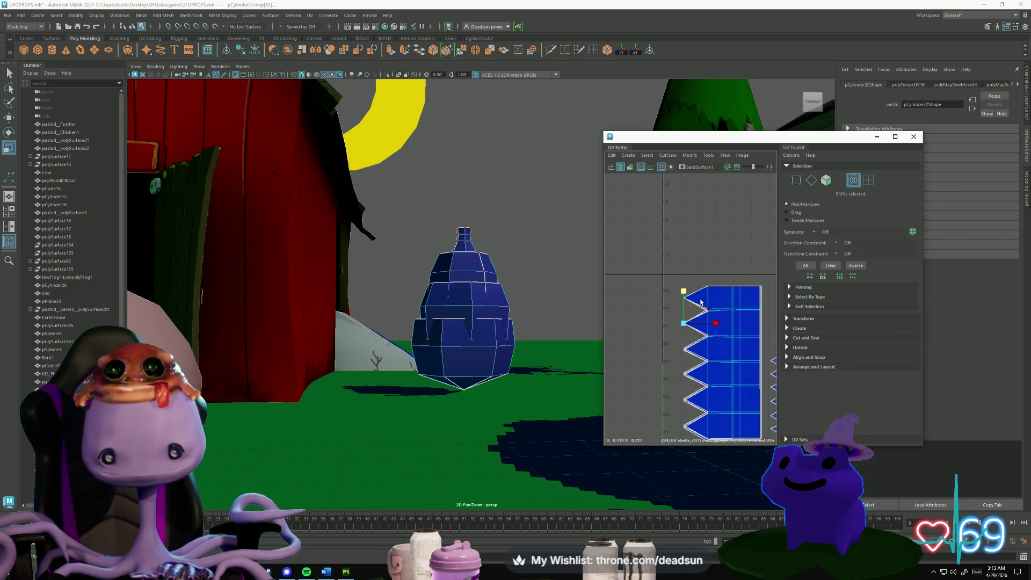
{"action": "left_click_drag", "start_coordinate": [770, 320], "coordinate": [770, 320]}
{"action": "mouse_move", "coordinate": [703, 327]}
{"action": "middle_mouse_down", "text": "alt"}
{"action": "mouse_move", "coordinate": [668, 302]}
{"action": "mouse_move", "coordinate": [640, 300]}
{"action": "middle_mouse_up", "text": "alt"}
{"action": "left_click_drag", "start_coordinate": [673, 314], "coordinate": [675, 313]}
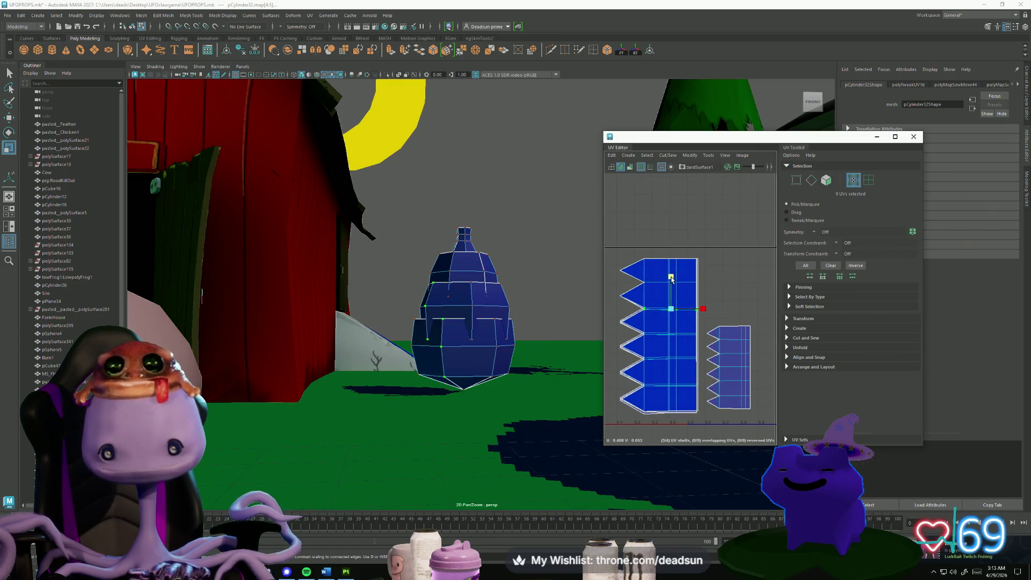
{"action": "left_click_drag", "start_coordinate": [672, 278], "coordinate": [671, 279]}
Line up the lower-left zigzag points and the horizontal UV rows between them.
{"action": "left_click_drag", "start_coordinate": [612, 321], "coordinate": [632, 318]}
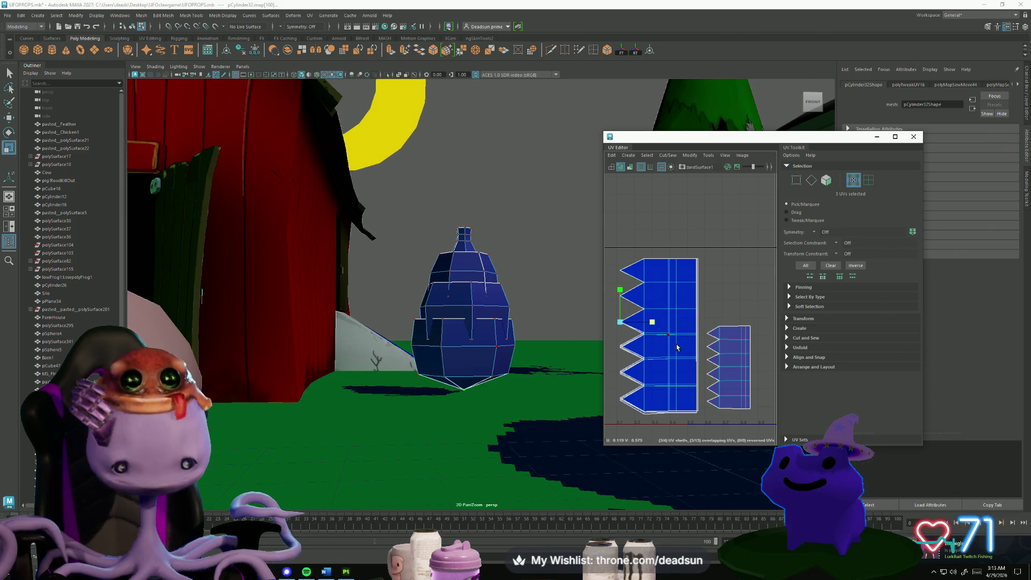
{"action": "left_click_drag", "start_coordinate": [675, 339], "coordinate": [639, 325]}
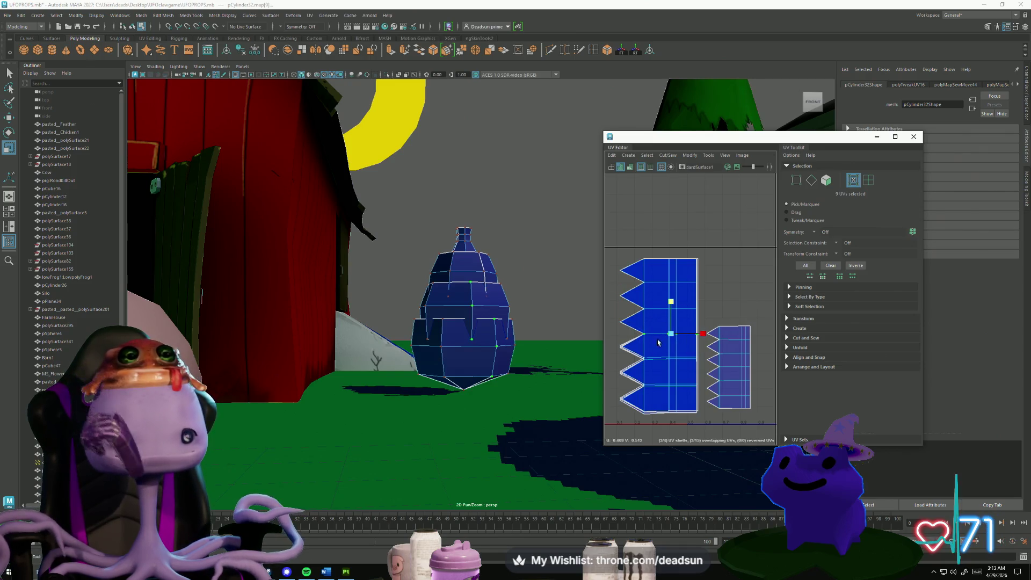
{"action": "left_click_drag", "start_coordinate": [612, 340], "coordinate": [632, 354]}
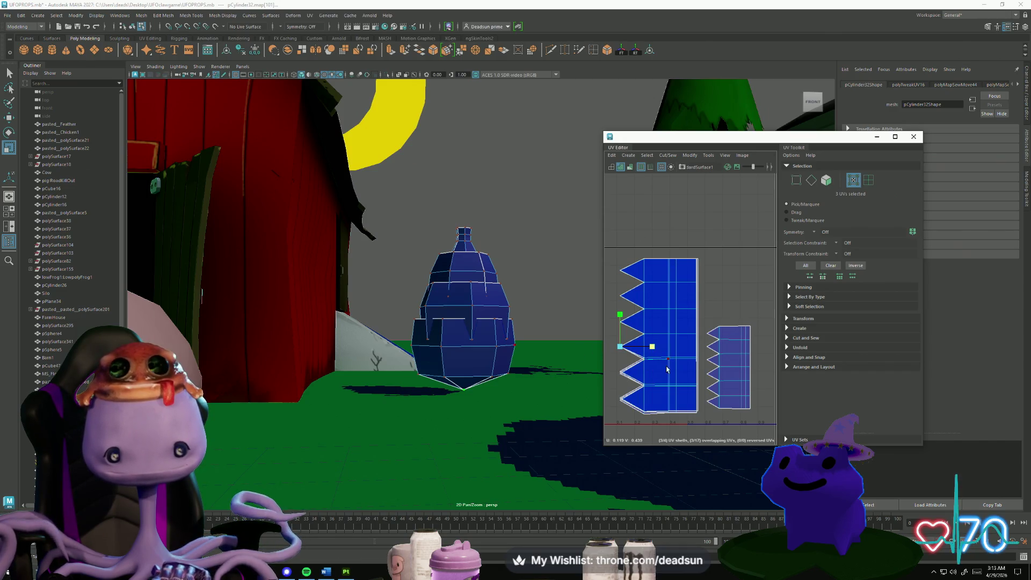
{"action": "left_click_drag", "start_coordinate": [704, 370], "coordinate": [652, 338]}
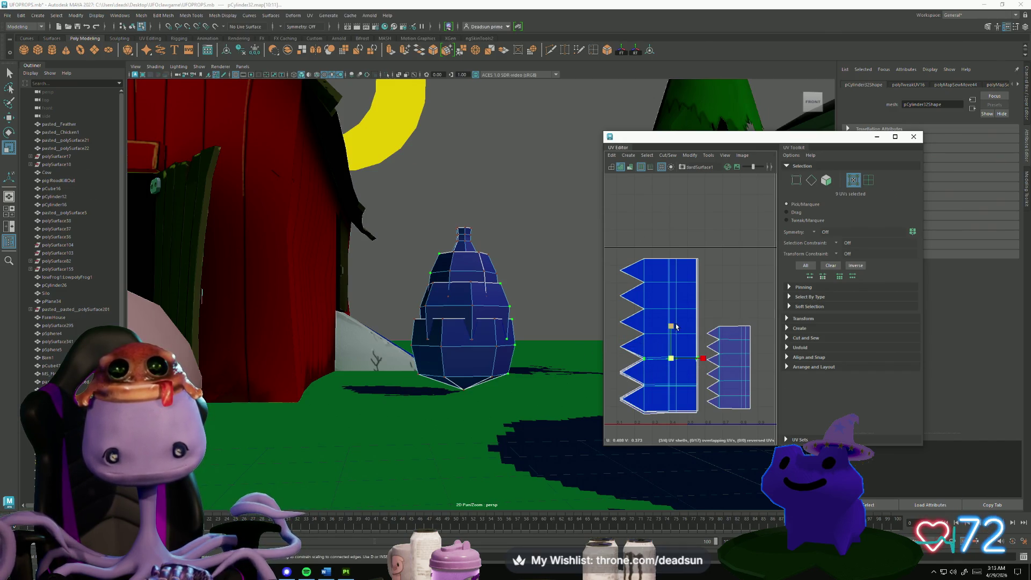
{"action": "left_click_drag", "start_coordinate": [630, 386], "coordinate": [629, 385]}
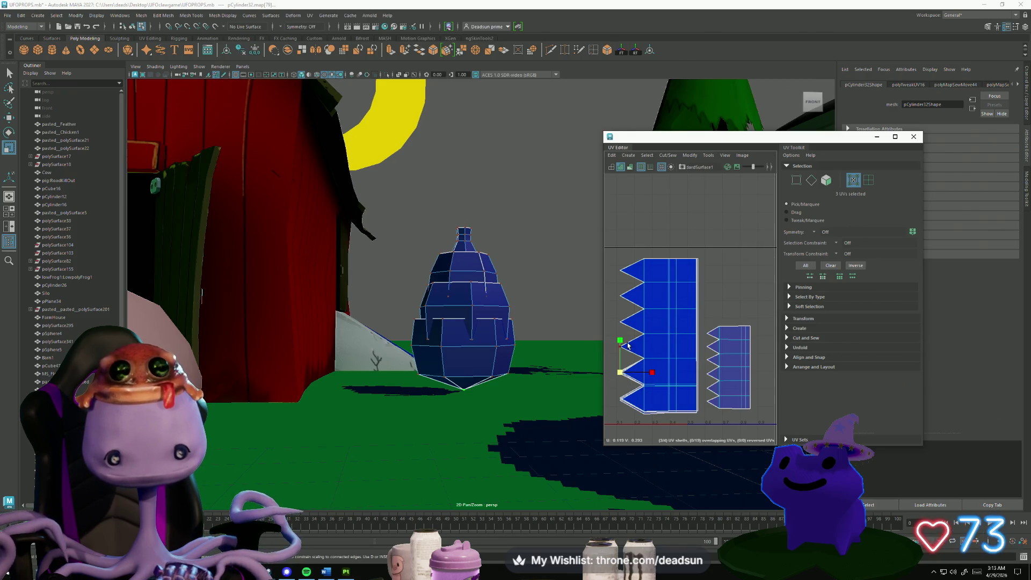
{"action": "left_click", "coordinate": [645, 385]}
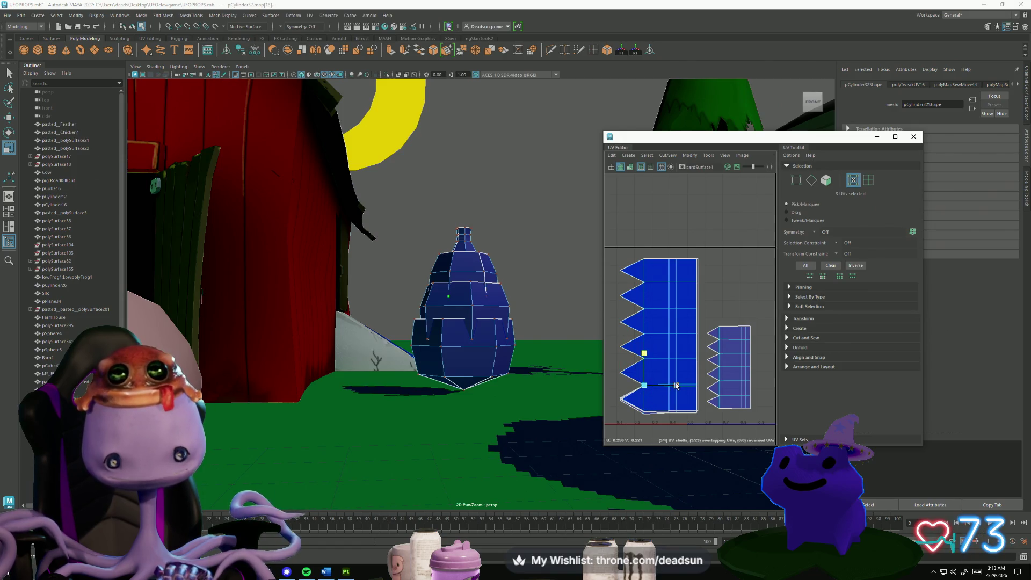
{"action": "left_click", "coordinate": [621, 399]}
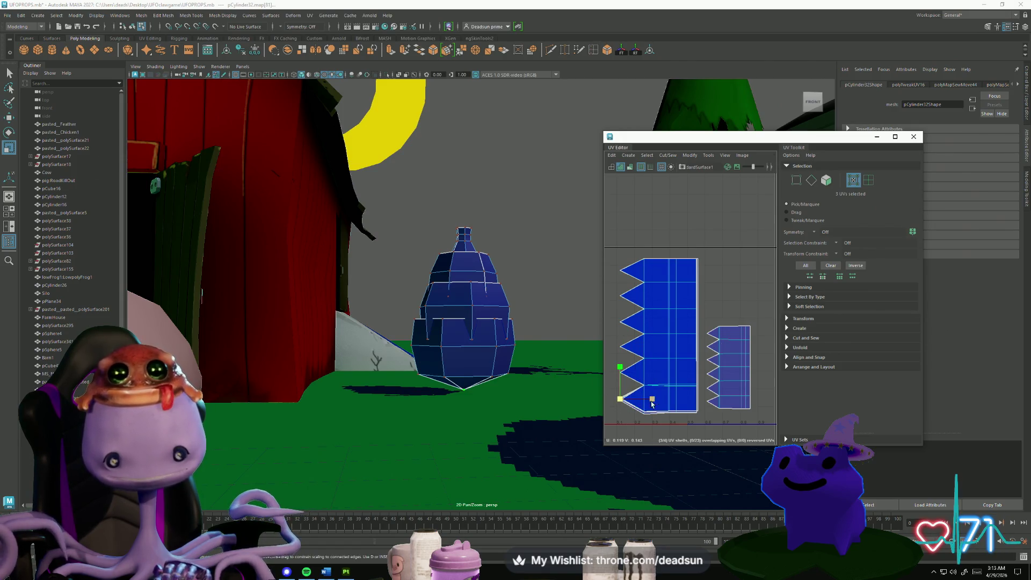
{"action": "key", "text": "q"}
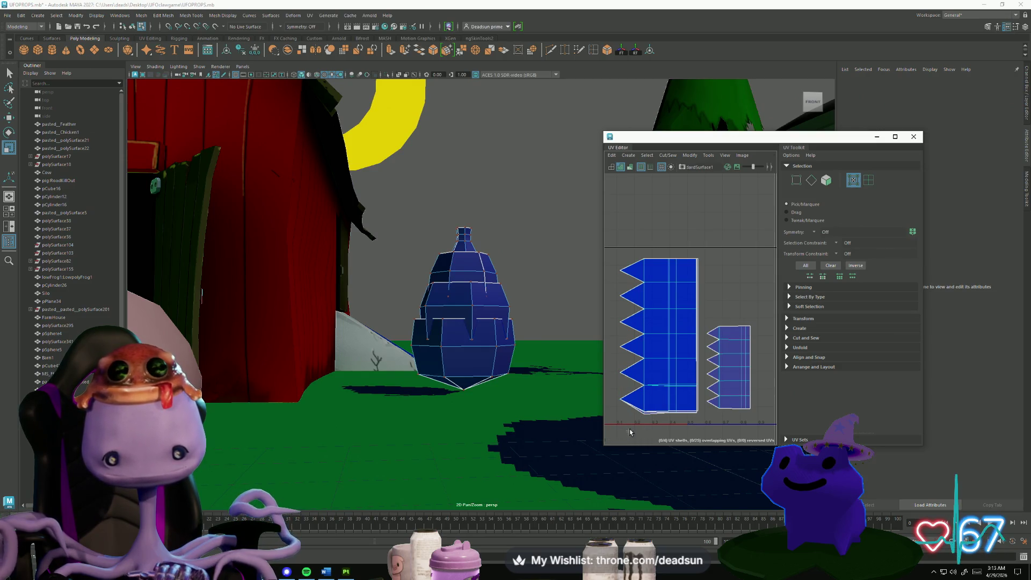
Level the bottom-edge UVs vertically and push the right-edge UVs further right.
{"action": "left_click_drag", "start_coordinate": [698, 429], "coordinate": [625, 401]}
{"action": "key", "text": "w"}
{"action": "left_click", "coordinate": [670, 380]}
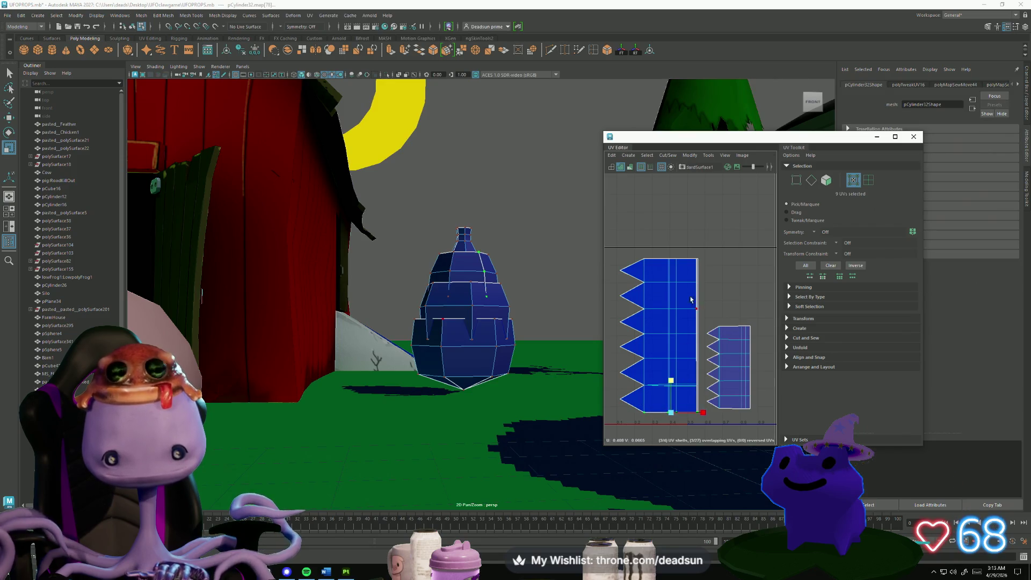
{"action": "left_click_drag", "start_coordinate": [686, 252], "coordinate": [706, 438]}
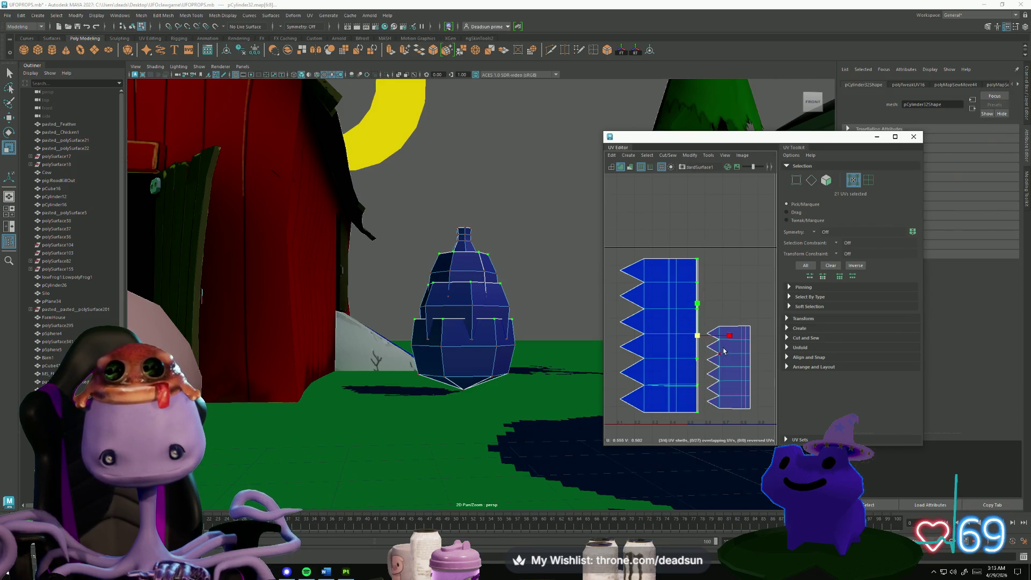
{"action": "left_click_drag", "start_coordinate": [693, 338], "coordinate": [654, 279]}
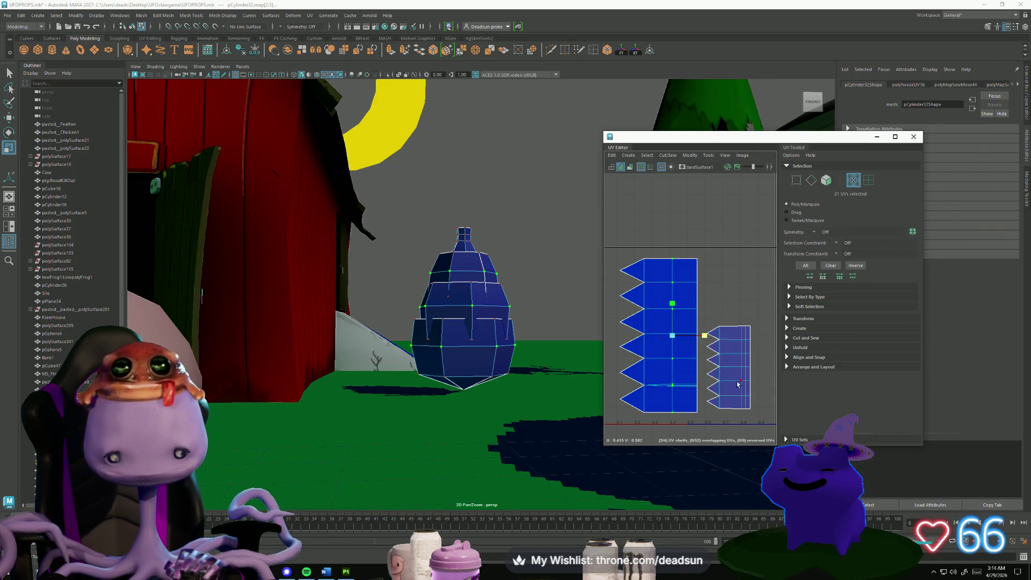
Scale the zigzag shell up slightly and place the small toothed shell up and right beside it.
{"action": "scroll", "coordinate": [738, 384], "scroll_direction": "down", "scroll_amount": 3}
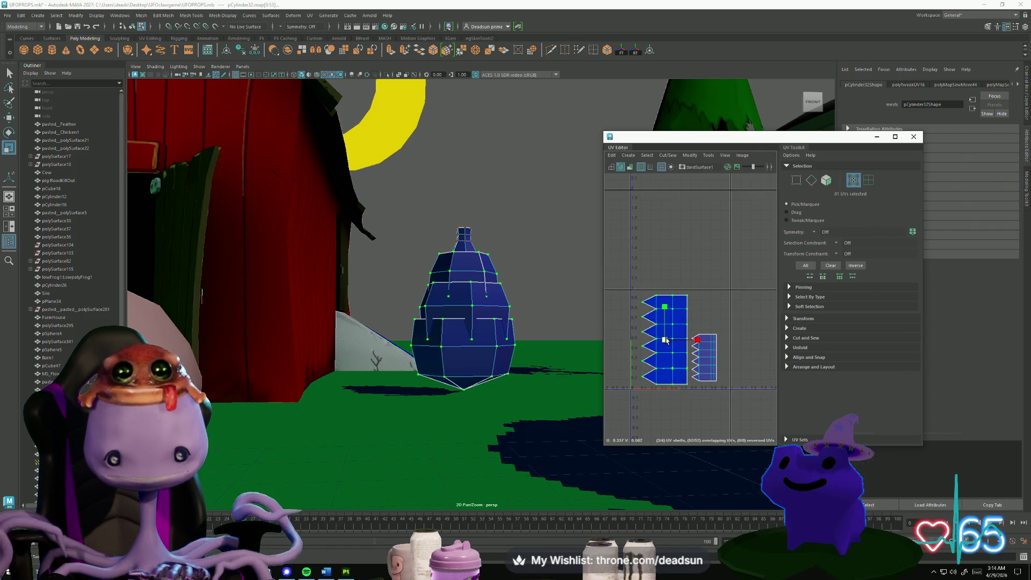
{"action": "left_click_drag", "start_coordinate": [670, 341], "coordinate": [691, 341]}
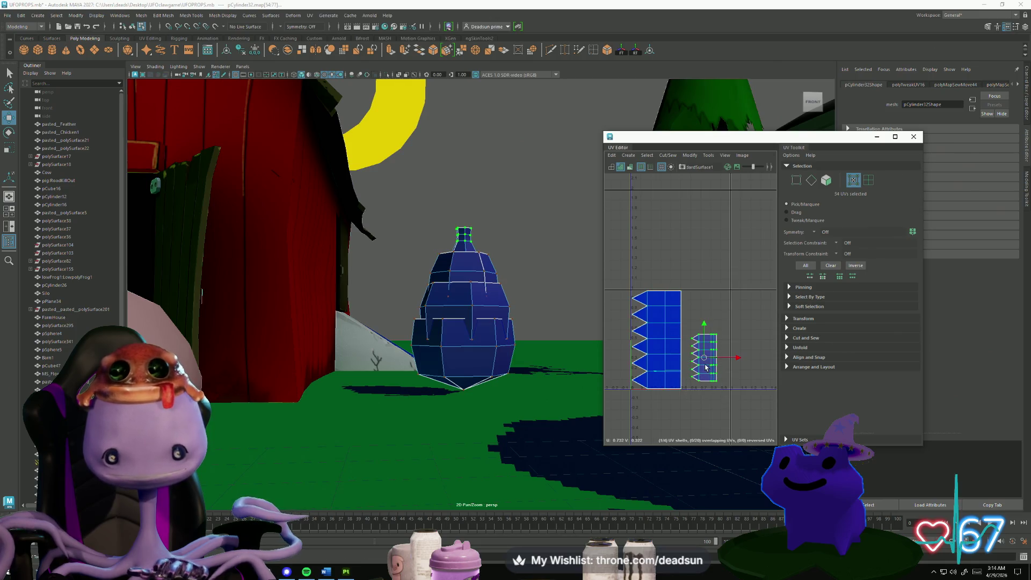
{"action": "left_click_drag", "start_coordinate": [705, 365], "coordinate": [713, 334]}
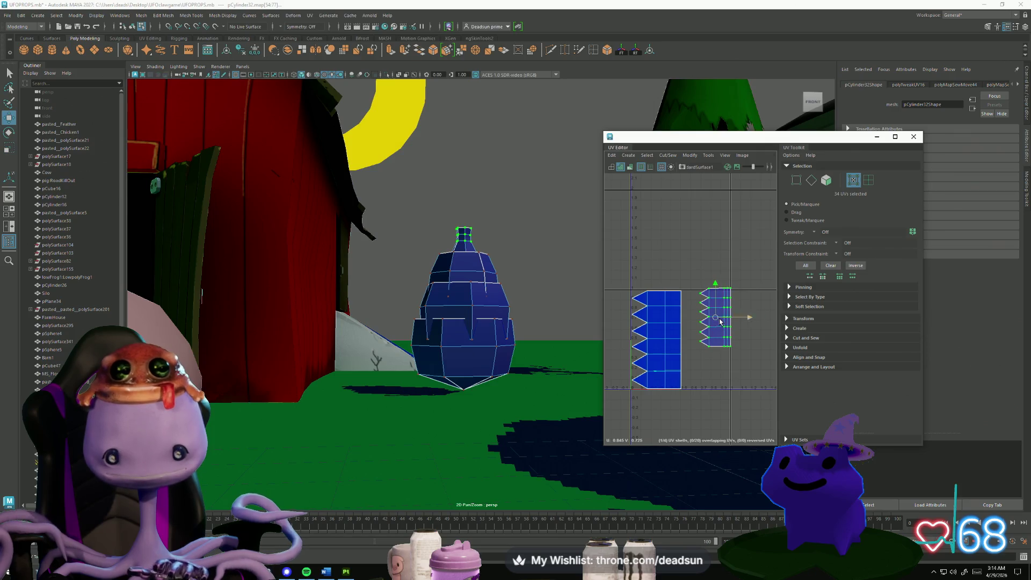
{"action": "left_click_drag", "start_coordinate": [715, 319], "coordinate": [713, 324]}
{"action": "mouse_move", "coordinate": [478, 357]}
{"action": "left_mouse_down", "text": "alt"}
{"action": "mouse_move", "coordinate": [470, 396]}
{"action": "mouse_move", "coordinate": [502, 410]}
{"action": "mouse_move", "coordinate": [509, 387]}
{"action": "mouse_move", "coordinate": [494, 353]}
{"action": "mouse_move", "coordinate": [478, 378]}
{"action": "mouse_move", "coordinate": [483, 426]}
{"action": "mouse_move", "coordinate": [507, 383]}
{"action": "mouse_move", "coordinate": [494, 353]}
{"action": "mouse_move", "coordinate": [453, 391]}
{"action": "mouse_move", "coordinate": [447, 323]}
{"action": "left_mouse_up", "text": "alt"}
{"action": "right_click", "coordinate": [447, 323]}
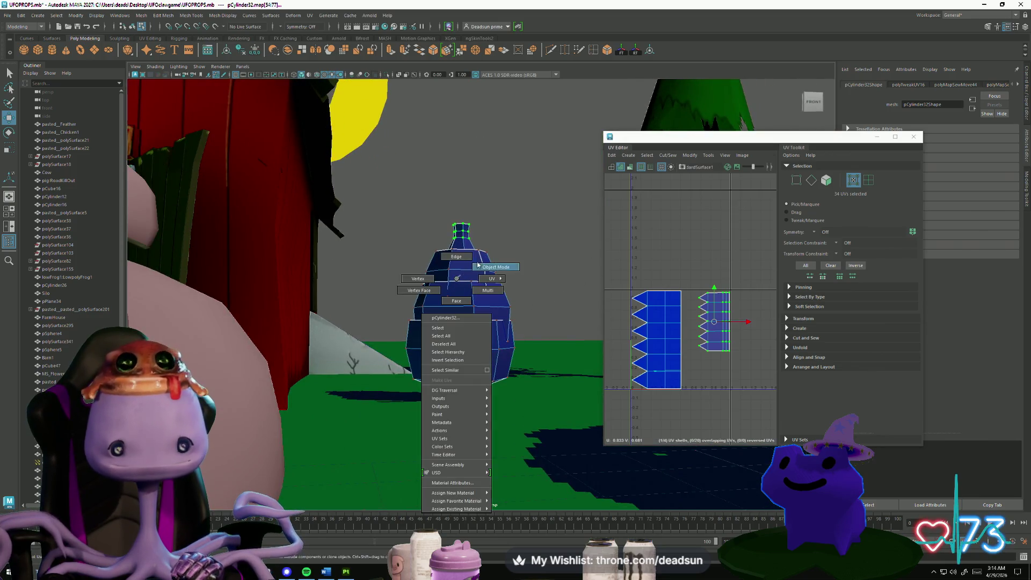
Return to Object Mode, deselect the rock, and select pCube48 beside the UFO.
{"action": "left_click", "coordinate": [525, 226]}
{"action": "mouse_move", "coordinate": [524, 225]}
{"action": "left_mouse_down", "text": "alt"}
{"action": "mouse_move", "coordinate": [479, 352]}
{"action": "mouse_move", "coordinate": [462, 314]}
{"action": "mouse_move", "coordinate": [470, 322]}
{"action": "left_mouse_up", "text": "alt"}
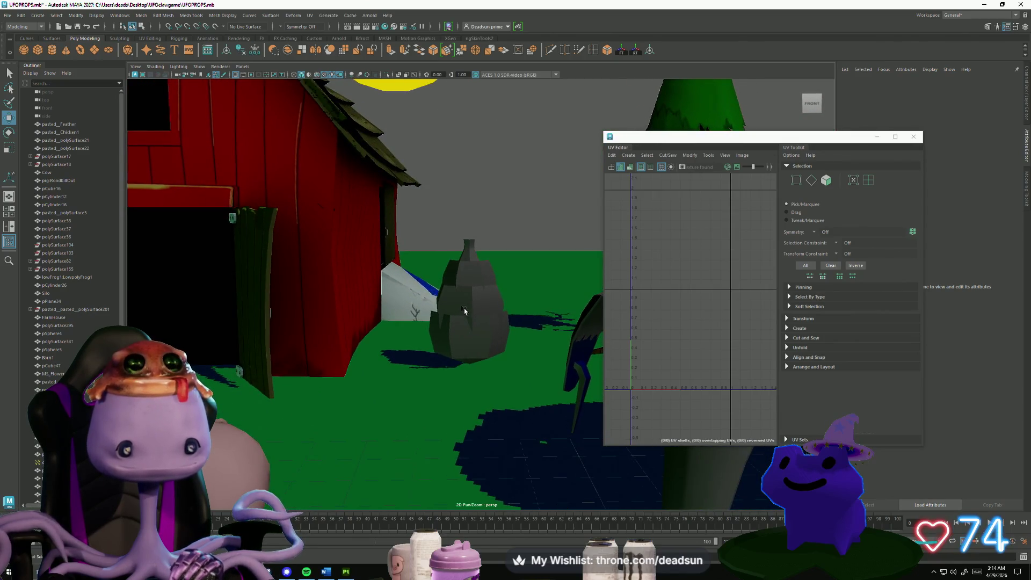
{"action": "left_click", "coordinate": [473, 332]}
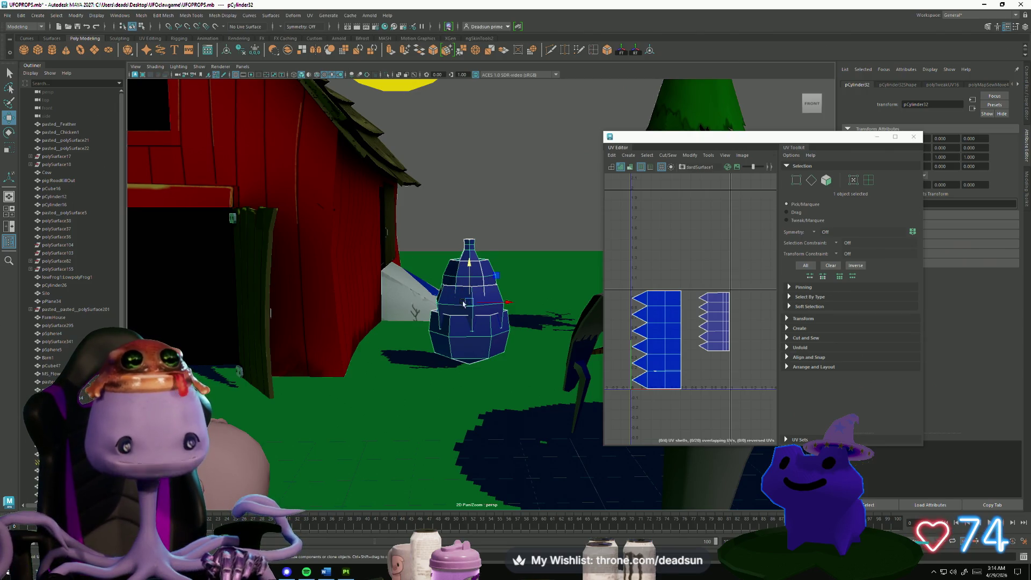
{"action": "mouse_move", "coordinate": [517, 263]}
{"action": "left_mouse_down", "text": "alt"}
{"action": "mouse_move", "coordinate": [499, 268]}
{"action": "mouse_move", "coordinate": [421, 238]}
{"action": "mouse_move", "coordinate": [450, 288]}
{"action": "mouse_move", "coordinate": [451, 274]}
{"action": "mouse_move", "coordinate": [433, 272]}
{"action": "mouse_move", "coordinate": [421, 302]}
{"action": "mouse_move", "coordinate": [438, 276]}
{"action": "mouse_move", "coordinate": [442, 285]}
{"action": "mouse_move", "coordinate": [595, 224]}
{"action": "left_mouse_up", "text": "alt"}
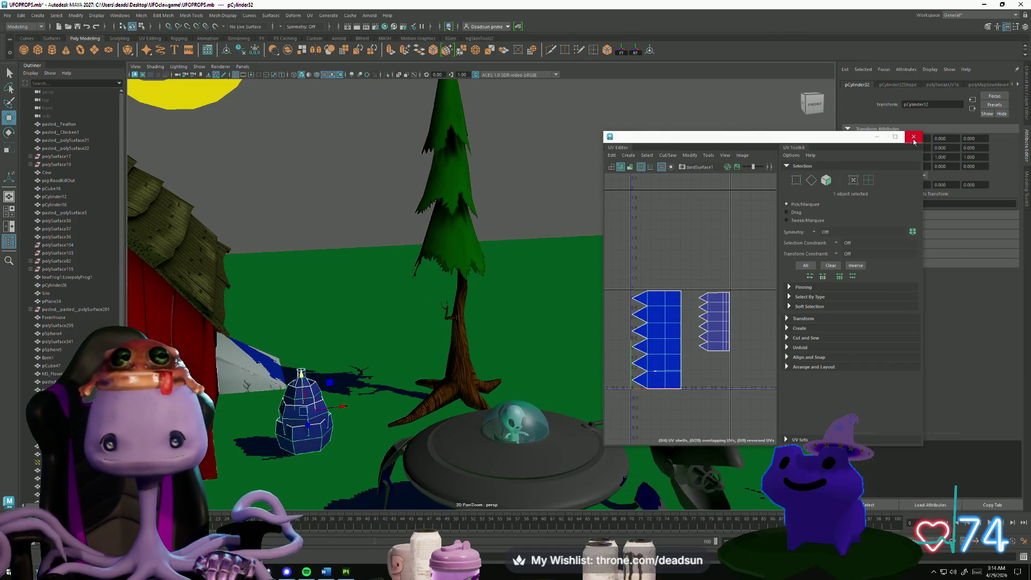
{"action": "mouse_move", "coordinate": [361, 311]}
{"action": "left_mouse_down", "text": "alt"}
{"action": "mouse_move", "coordinate": [460, 246]}
{"action": "mouse_move", "coordinate": [490, 295]}
{"action": "mouse_move", "coordinate": [488, 355]}
{"action": "mouse_move", "coordinate": [545, 292]}
{"action": "mouse_move", "coordinate": [462, 322]}
{"action": "mouse_move", "coordinate": [499, 330]}
{"action": "mouse_move", "coordinate": [383, 351]}
{"action": "left_mouse_up", "text": "alt"}
{"action": "left_click", "coordinate": [490, 295]}
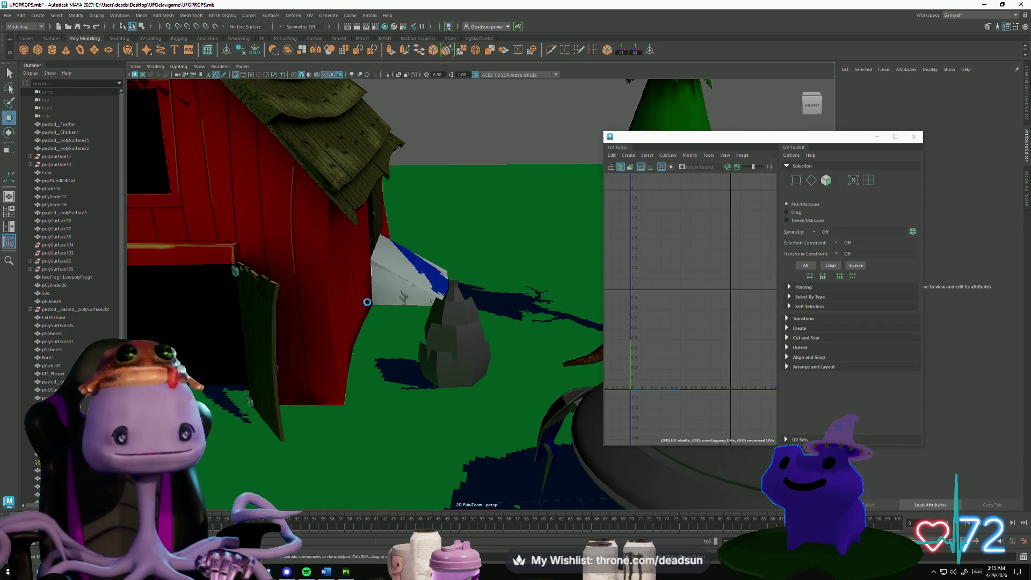
{"action": "scroll", "coordinate": [367, 302], "scroll_direction": "down", "scroll_amount": 10}
{"action": "left_click", "coordinate": [544, 430]}
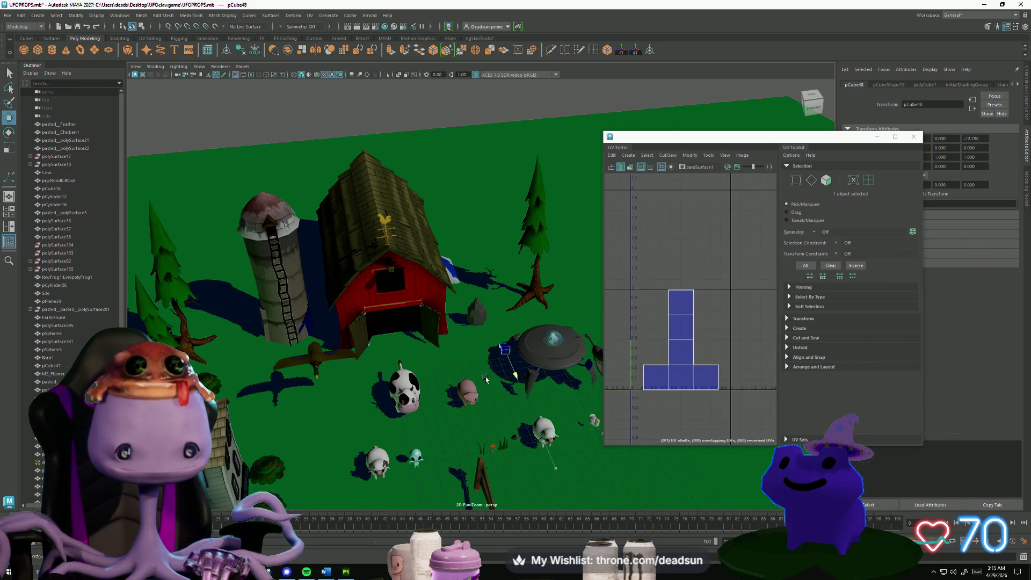
Frame the base cube and pick its top and front faces in Face mode.
{"action": "key", "text": "f"}
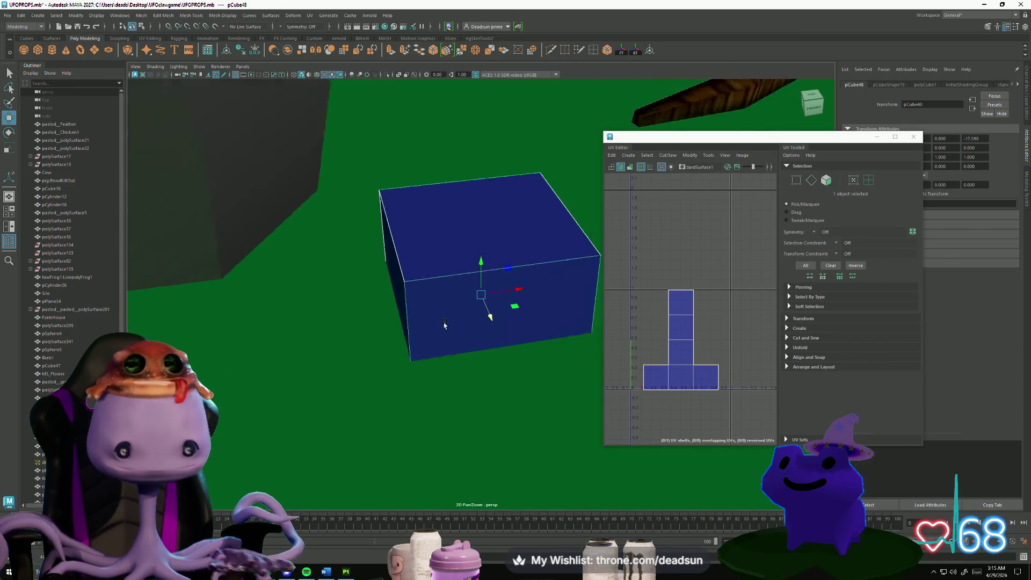
{"action": "scroll", "coordinate": [473, 301], "scroll_direction": "down", "scroll_amount": 3}
{"action": "right_click_drag", "start_coordinate": [467, 253], "coordinate": [466, 279]}
{"action": "left_click", "coordinate": [466, 256]}
{"action": "left_click", "coordinate": [465, 256]}
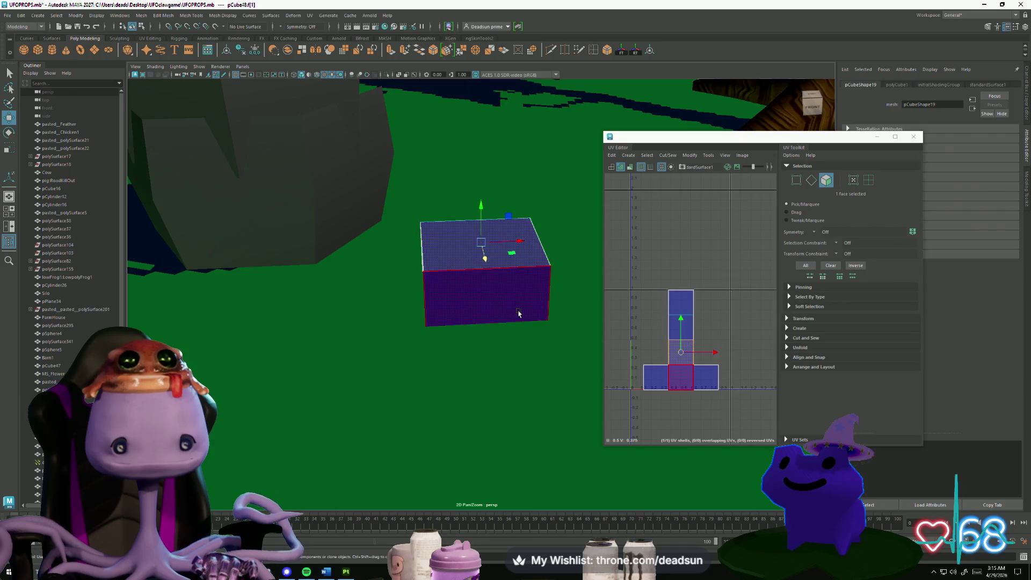
{"action": "left_click_drag", "start_coordinate": [465, 256], "coordinate": [485, 271], "text": "alt"}
{"action": "key", "text": "r"}
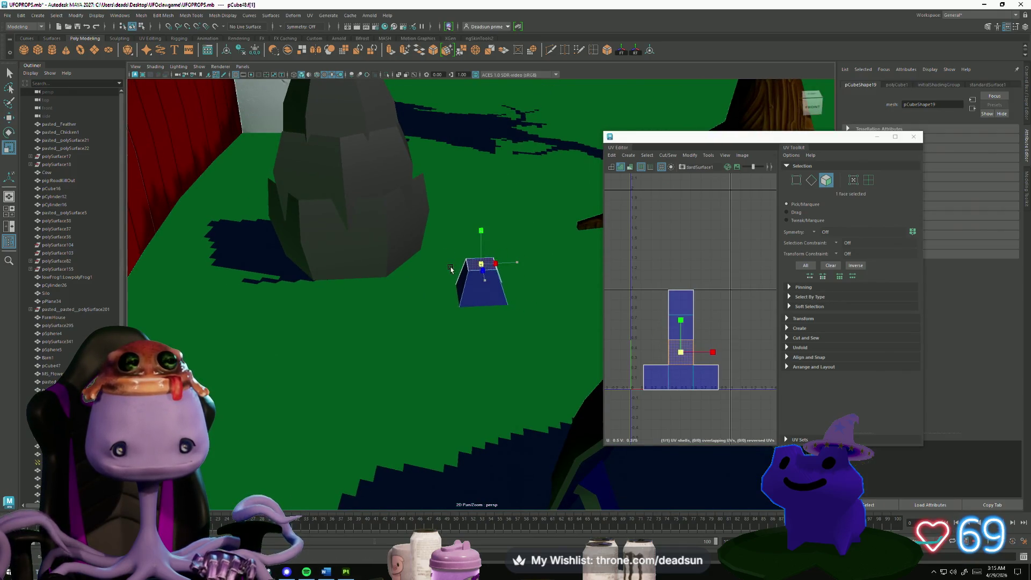
{"action": "mouse_move", "coordinate": [467, 321]}
{"action": "left_mouse_down", "text": "alt"}
{"action": "mouse_move", "coordinate": [465, 343]}
{"action": "mouse_move", "coordinate": [472, 338]}
{"action": "mouse_move", "coordinate": [478, 357]}
{"action": "mouse_move", "coordinate": [480, 330]}
{"action": "mouse_move", "coordinate": [555, 376]}
{"action": "left_mouse_up", "text": "alt"}
{"action": "left_click", "coordinate": [466, 331]}
{"action": "left_click", "coordinate": [459, 383]}
{"action": "left_click", "coordinate": [475, 317]}
Select all eight of the cube's vertices, leaving the base block in Vertex mode.
{"action": "key", "text": "w"}
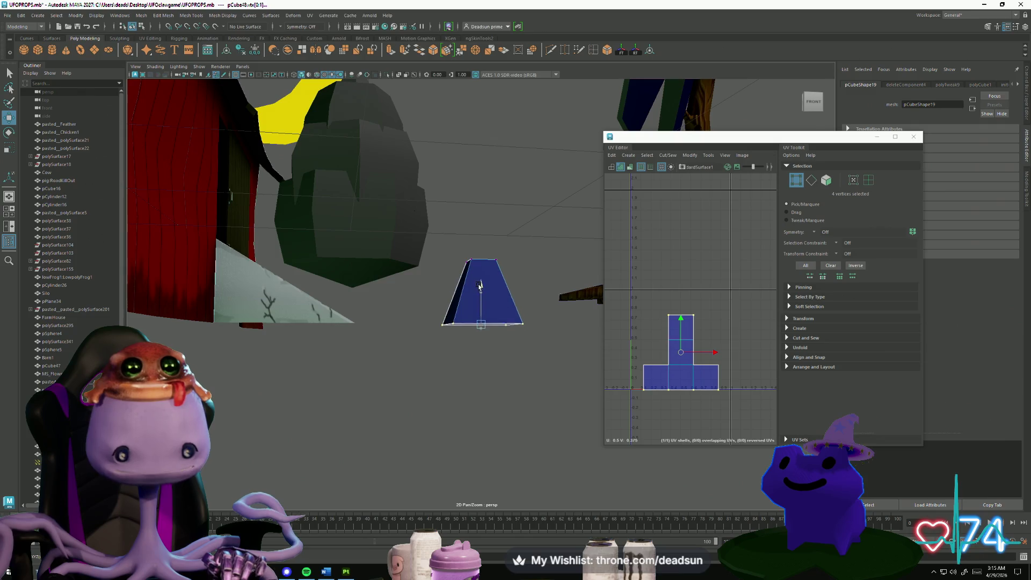
{"action": "left_click_drag", "start_coordinate": [468, 305], "coordinate": [442, 262], "text": "alt"}
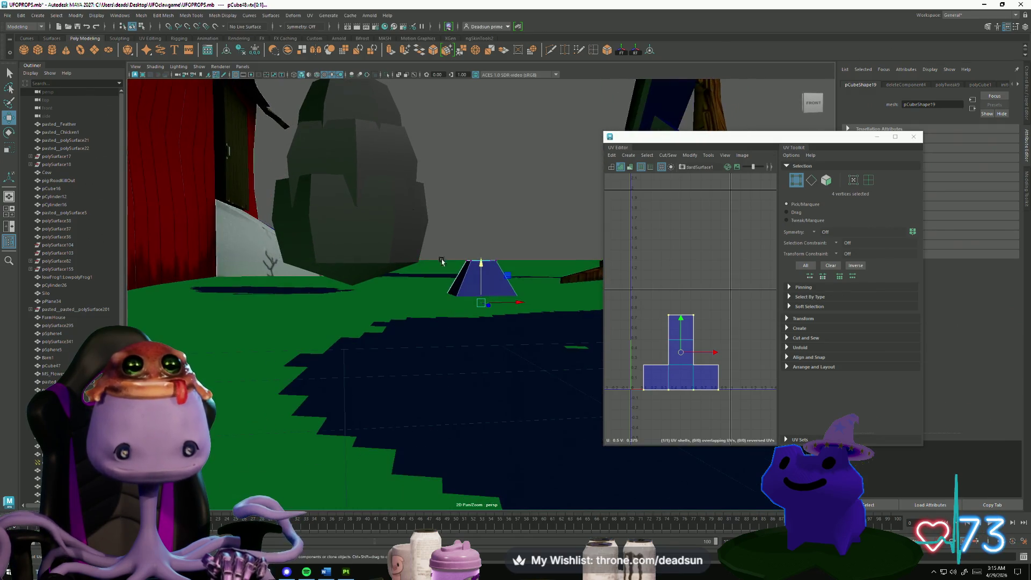
{"action": "left_click_drag", "start_coordinate": [546, 344], "coordinate": [547, 344]}
{"action": "left_click_drag", "start_coordinate": [547, 343], "coordinate": [531, 321], "text": "alt"}
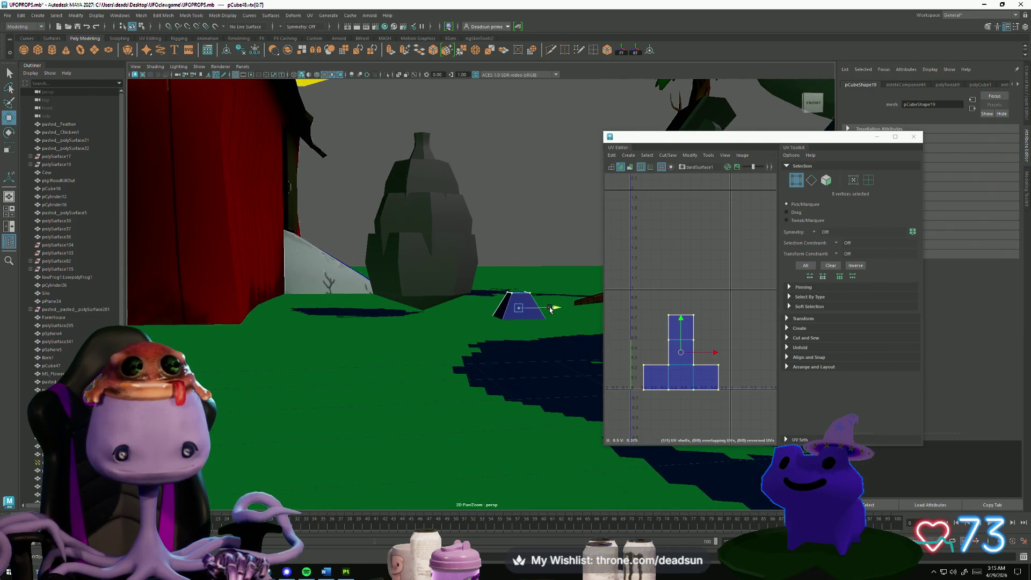
{"action": "mouse_move", "coordinate": [458, 318]}
{"action": "left_mouse_down", "text": "alt"}
{"action": "mouse_move", "coordinate": [444, 361]}
{"action": "mouse_move", "coordinate": [486, 367]}
{"action": "mouse_move", "coordinate": [445, 341]}
{"action": "mouse_move", "coordinate": [423, 309]}
{"action": "mouse_move", "coordinate": [420, 326]}
{"action": "mouse_move", "coordinate": [444, 357]}
{"action": "mouse_move", "coordinate": [428, 363]}
{"action": "mouse_move", "coordinate": [491, 368]}
{"action": "mouse_move", "coordinate": [499, 326]}
{"action": "mouse_move", "coordinate": [485, 357]}
{"action": "mouse_move", "coordinate": [473, 346]}
{"action": "mouse_move", "coordinate": [484, 348]}
{"action": "left_mouse_up", "text": "alt"}
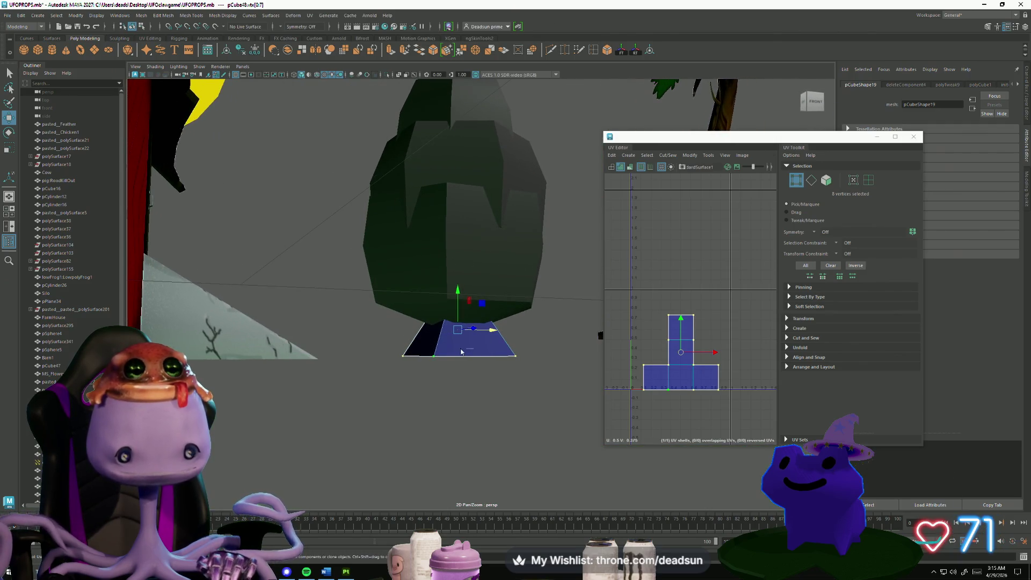
{"action": "mouse_move", "coordinate": [473, 326]}
{"action": "right_mouse_down"}
{"action": "mouse_move", "coordinate": [425, 347]}
{"action": "mouse_move", "coordinate": [426, 327]}
{"action": "right_mouse_up"}
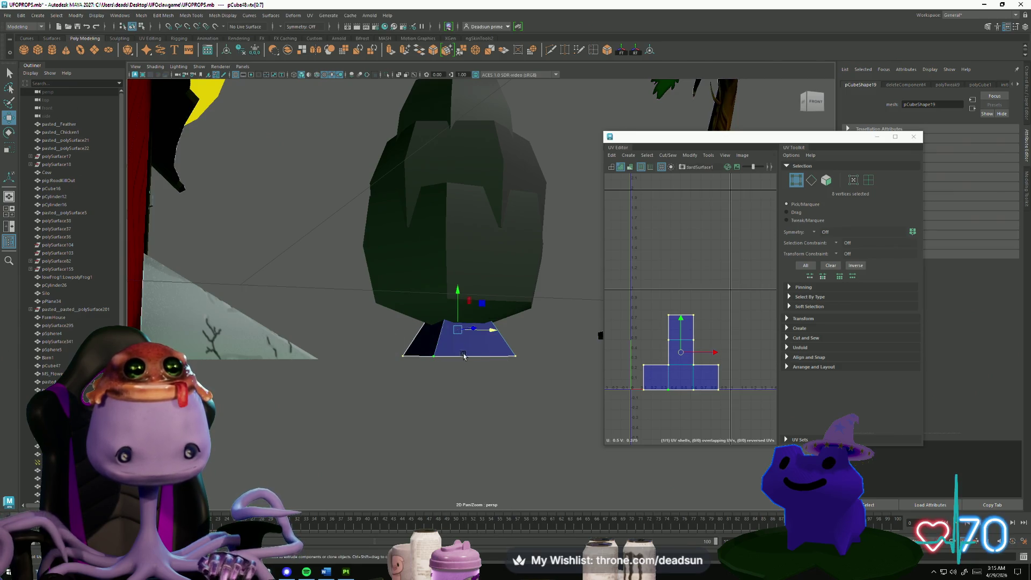
{"action": "mouse_move", "coordinate": [466, 360]}
{"action": "left_mouse_down", "text": "alt"}
{"action": "mouse_move", "coordinate": [435, 380]}
{"action": "mouse_move", "coordinate": [472, 330]}
{"action": "mouse_move", "coordinate": [480, 343]}
{"action": "mouse_move", "coordinate": [480, 319]}
{"action": "mouse_move", "coordinate": [455, 325]}
{"action": "left_mouse_up", "text": "alt"}
Select the vase and raise it slightly along Y above the base block.
{"action": "right_click_drag", "start_coordinate": [455, 325], "coordinate": [453, 352]}
{"action": "left_click_drag", "start_coordinate": [454, 352], "coordinate": [491, 368], "text": "alt"}
{"action": "mouse_move", "coordinate": [451, 341]}
{"action": "right_mouse_down"}
{"action": "mouse_move", "coordinate": [454, 352]}
{"action": "mouse_move", "coordinate": [564, 168]}
{"action": "right_mouse_up"}
{"action": "left_click", "coordinate": [564, 168]}
{"action": "mouse_move", "coordinate": [564, 168]}
{"action": "left_mouse_down", "text": "alt"}
{"action": "mouse_move", "coordinate": [467, 223]}
{"action": "mouse_move", "coordinate": [478, 146]}
{"action": "left_mouse_up", "text": "alt"}
{"action": "left_click", "coordinate": [471, 124]}
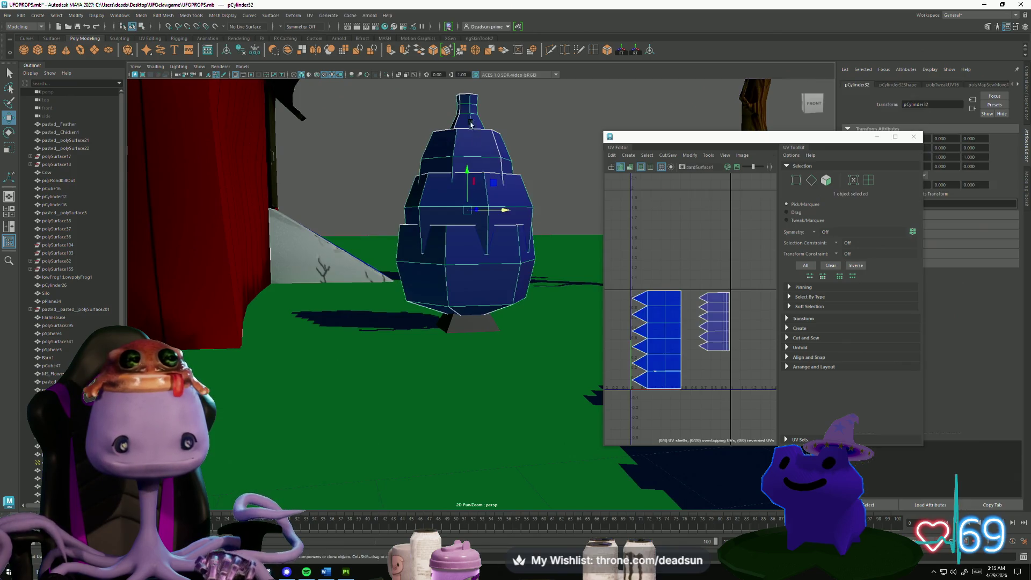
{"action": "left_click", "coordinate": [467, 318]}
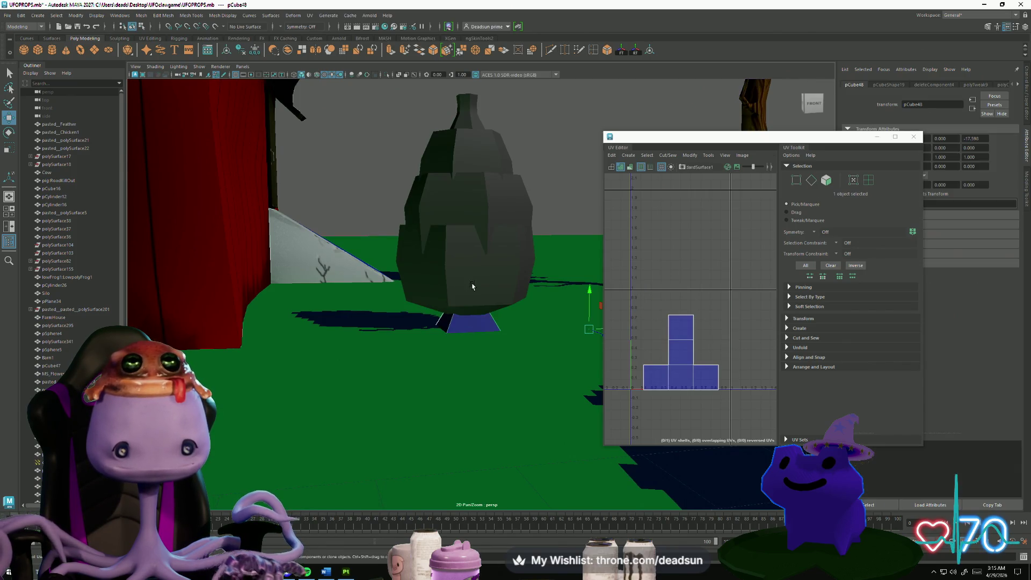
{"action": "left_click", "coordinate": [476, 217], "text": "shift"}
{"action": "left_click_drag", "start_coordinate": [468, 167], "coordinate": [472, 160]}
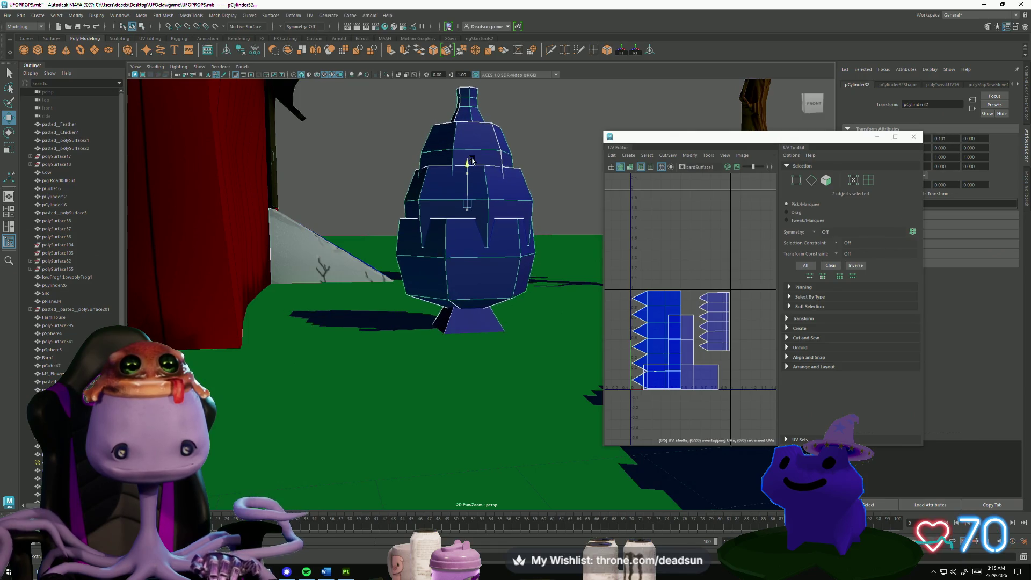
Select the base block's top face in Face mode from a top-down view.
{"action": "middle_click_drag", "start_coordinate": [517, 180], "coordinate": [528, 181], "text": "alt"}
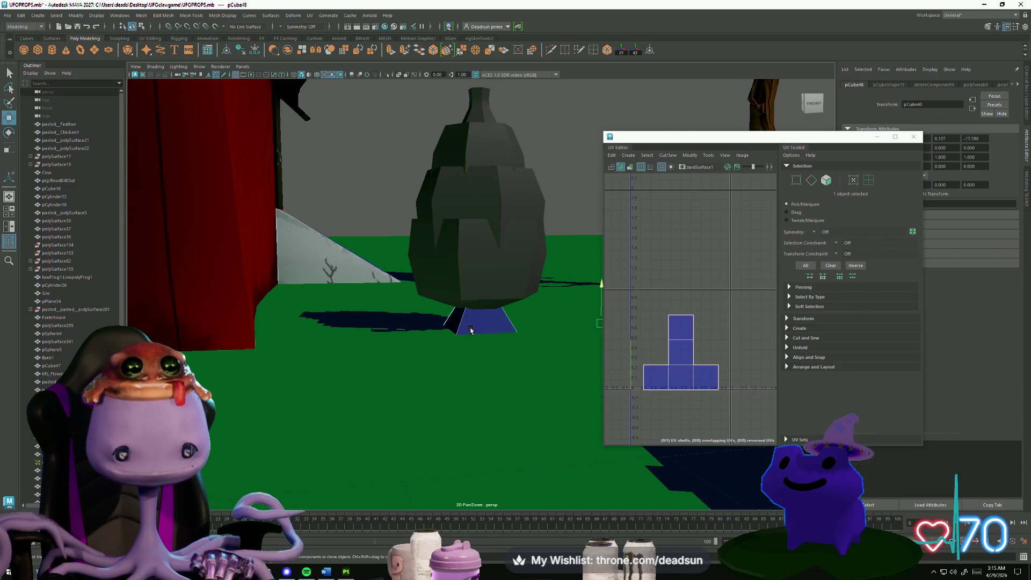
{"action": "left_click", "coordinate": [468, 322]}
{"action": "right_click_drag", "start_coordinate": [469, 322], "coordinate": [450, 306]}
{"action": "scroll", "coordinate": [473, 311], "scroll_direction": "up", "scroll_amount": 6}
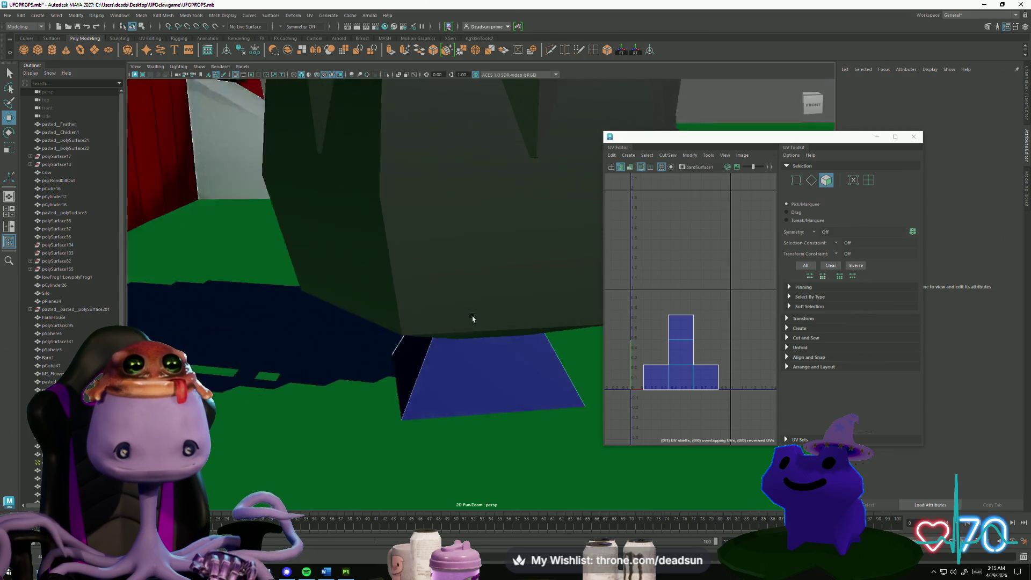
{"action": "mouse_move", "coordinate": [472, 322]}
{"action": "left_mouse_down", "text": "alt"}
{"action": "mouse_move", "coordinate": [467, 361]}
{"action": "mouse_move", "coordinate": [472, 351]}
{"action": "left_mouse_up", "text": "alt"}
{"action": "left_click", "coordinate": [486, 253]}
{"action": "mouse_move", "coordinate": [486, 253]}
{"action": "left_mouse_down", "text": "alt"}
{"action": "mouse_move", "coordinate": [408, 293]}
{"action": "mouse_move", "coordinate": [364, 300]}
{"action": "mouse_move", "coordinate": [489, 277]}
{"action": "mouse_move", "coordinate": [482, 274]}
{"action": "left_mouse_up", "text": "alt"}
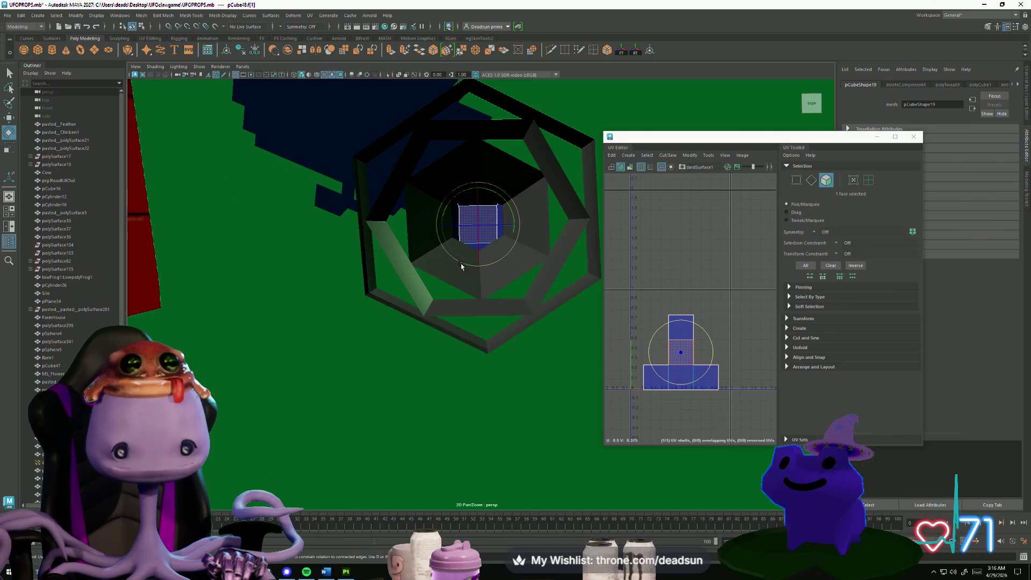
Extrude the base's top face and scale it inward so the base tapers toward the vase.
{"action": "mouse_move", "coordinate": [473, 270]}
{"action": "left_mouse_down", "text": "alt"}
{"action": "mouse_move", "coordinate": [461, 290]}
{"action": "mouse_move", "coordinate": [460, 226]}
{"action": "mouse_move", "coordinate": [478, 268]}
{"action": "mouse_move", "coordinate": [488, 247]}
{"action": "mouse_move", "coordinate": [433, 162]}
{"action": "left_mouse_up", "text": "alt"}
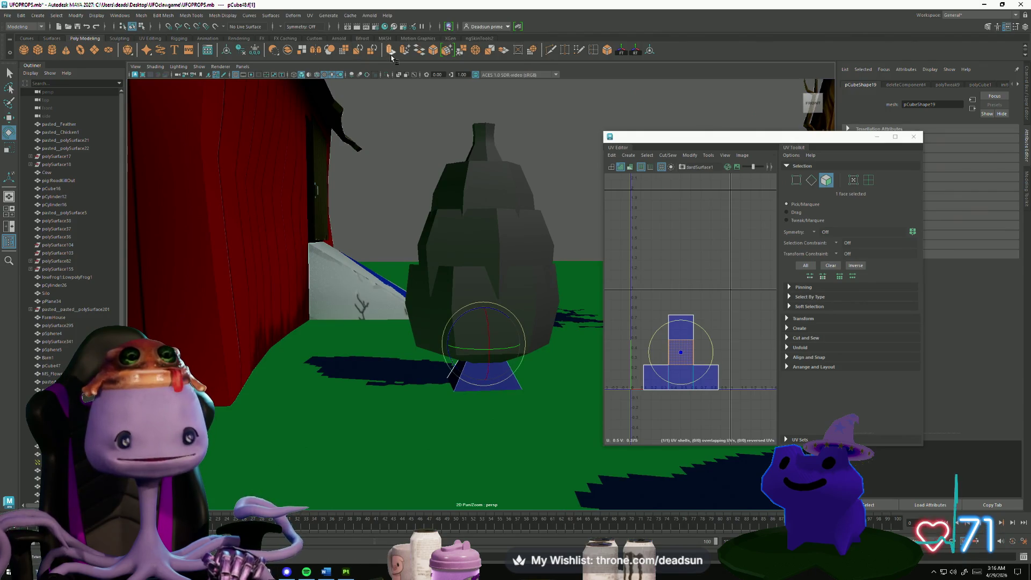
{"action": "key", "text": "t"}
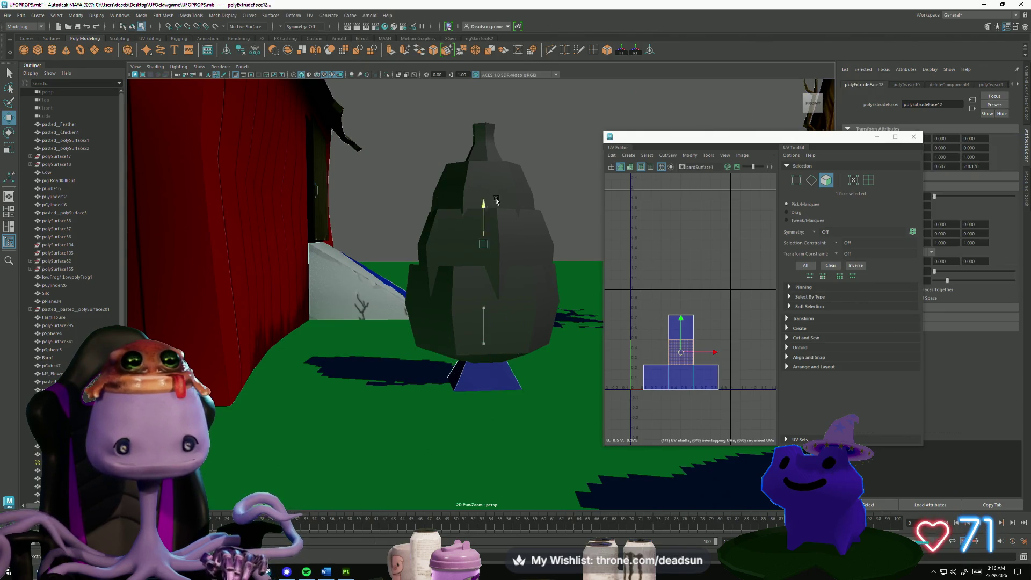
{"action": "mouse_move", "coordinate": [495, 115]}
{"action": "left_mouse_down"}
{"action": "mouse_move", "coordinate": [480, 111]}
{"action": "mouse_move", "coordinate": [441, 263]}
{"action": "mouse_move", "coordinate": [448, 209]}
{"action": "mouse_move", "coordinate": [517, 283]}
{"action": "mouse_move", "coordinate": [488, 350]}
{"action": "mouse_move", "coordinate": [437, 337]}
{"action": "mouse_move", "coordinate": [439, 322]}
{"action": "mouse_move", "coordinate": [461, 375]}
{"action": "mouse_move", "coordinate": [470, 349]}
{"action": "mouse_move", "coordinate": [346, 296]}
{"action": "mouse_move", "coordinate": [383, 304]}
{"action": "left_mouse_up"}
{"action": "left_click", "coordinate": [458, 343]}
Apply Mesh > Smooth to the base block in Object mode.
{"action": "right_click", "coordinate": [458, 344]}
{"action": "left_click", "coordinate": [483, 319]}
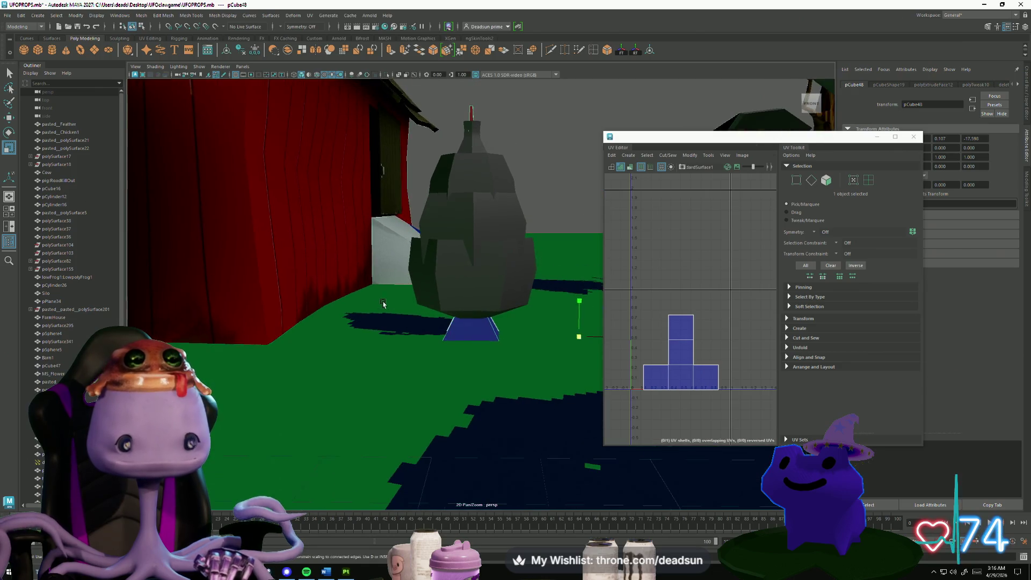
{"action": "left_click", "coordinate": [141, 15]}
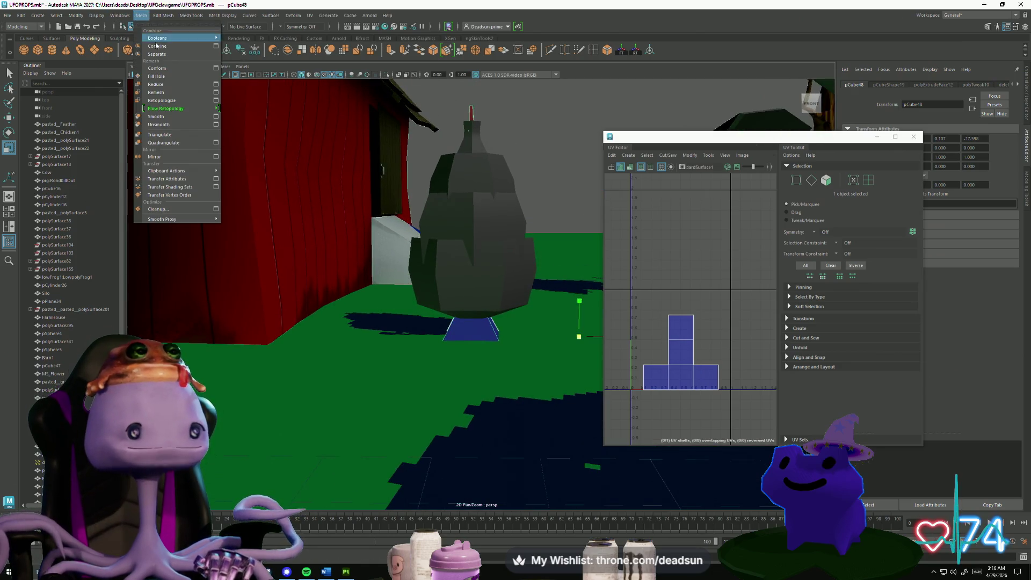
{"action": "left_click", "coordinate": [156, 116]}
{"action": "mouse_move", "coordinate": [429, 257]}
{"action": "left_mouse_down", "text": "alt"}
{"action": "mouse_move", "coordinate": [468, 257]}
{"action": "mouse_move", "coordinate": [469, 283]}
{"action": "left_mouse_up", "text": "alt"}
Select four side faces of the base and extrude them outward with Ctrl+E.
{"action": "right_click", "coordinate": [459, 329]}
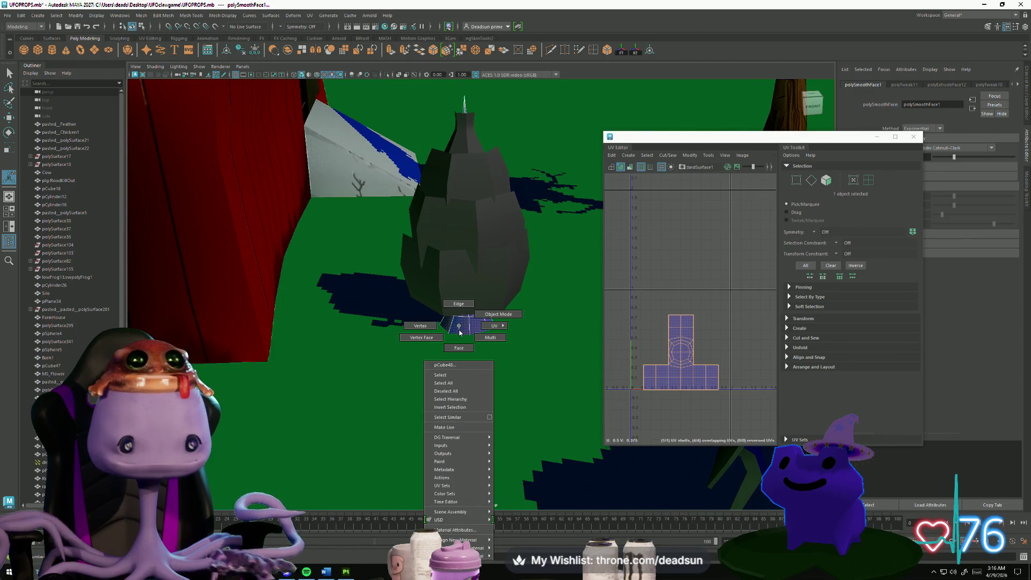
{"action": "left_click", "coordinate": [458, 348]}
{"action": "left_click", "coordinate": [461, 330]}
{"action": "left_click_drag", "start_coordinate": [461, 330], "coordinate": [457, 302], "text": "alt"}
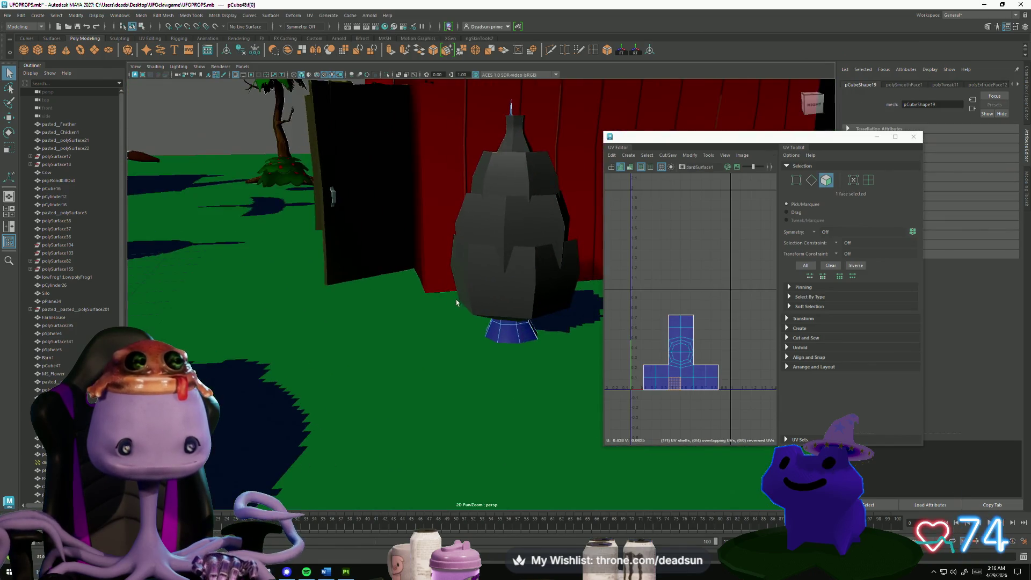
{"action": "left_click_drag", "start_coordinate": [521, 335], "coordinate": [510, 360], "text": "alt"}
{"action": "left_click", "coordinate": [510, 361], "text": "shift"}
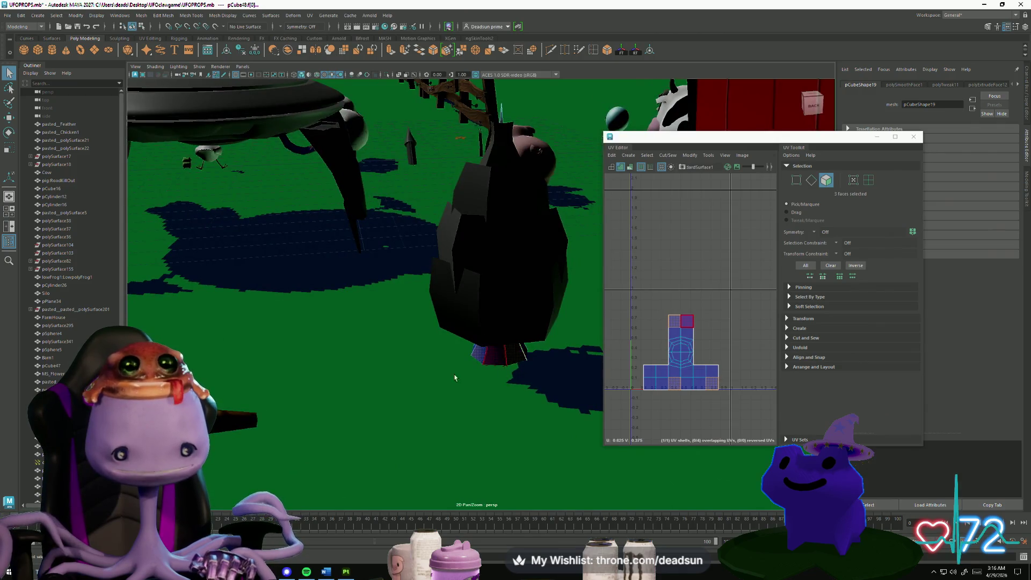
{"action": "mouse_move", "coordinate": [455, 378]}
{"action": "left_mouse_down", "text": "alt"}
{"action": "mouse_move", "coordinate": [291, 373]}
{"action": "mouse_move", "coordinate": [392, 345]}
{"action": "mouse_move", "coordinate": [391, 373]}
{"action": "mouse_move", "coordinate": [430, 346]}
{"action": "mouse_move", "coordinate": [398, 152]}
{"action": "left_mouse_up", "text": "alt"}
{"action": "left_click", "coordinate": [424, 330], "text": "shift"}
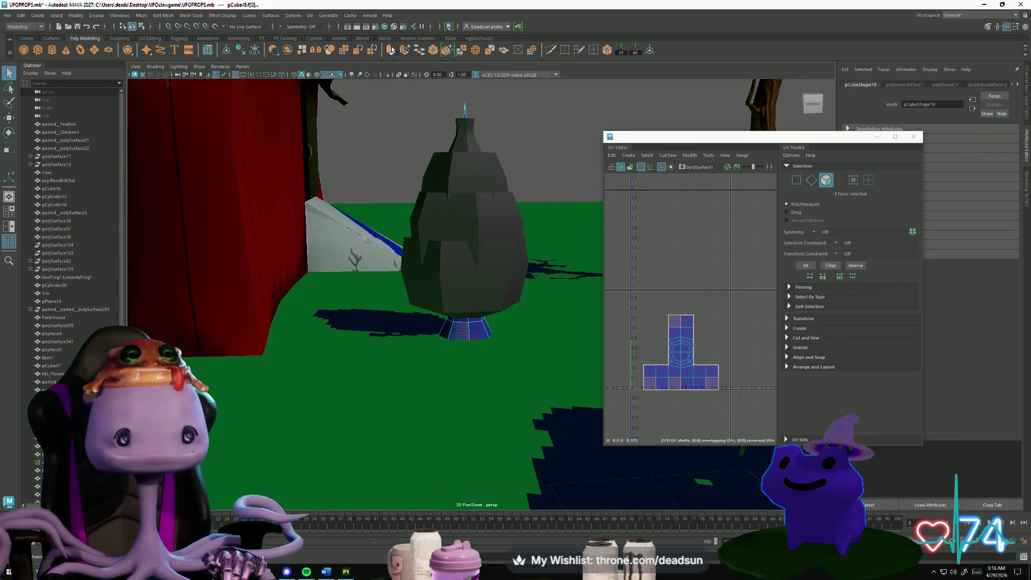
{"action": "key", "text": "ctrl+e"}
Inspect the extruded fins from below and pick a fin corner vertex in Vertex mode.
{"action": "left_click_drag", "start_coordinate": [457, 318], "coordinate": [533, 280], "text": "alt"}
{"action": "scroll", "coordinate": [489, 332], "scroll_direction": "up", "scroll_amount": 5}
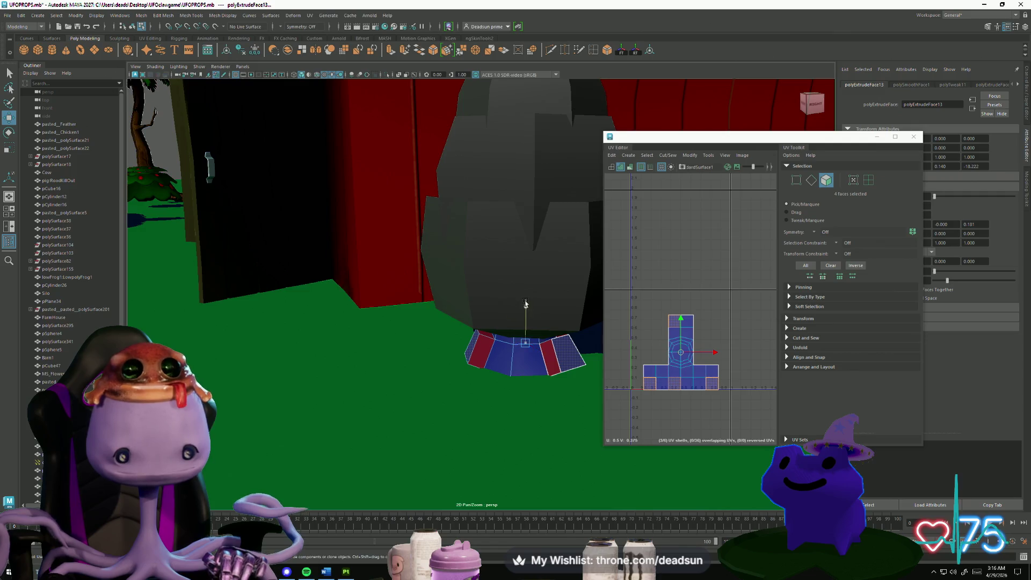
{"action": "left_click_drag", "start_coordinate": [526, 314], "coordinate": [493, 424], "text": "alt"}
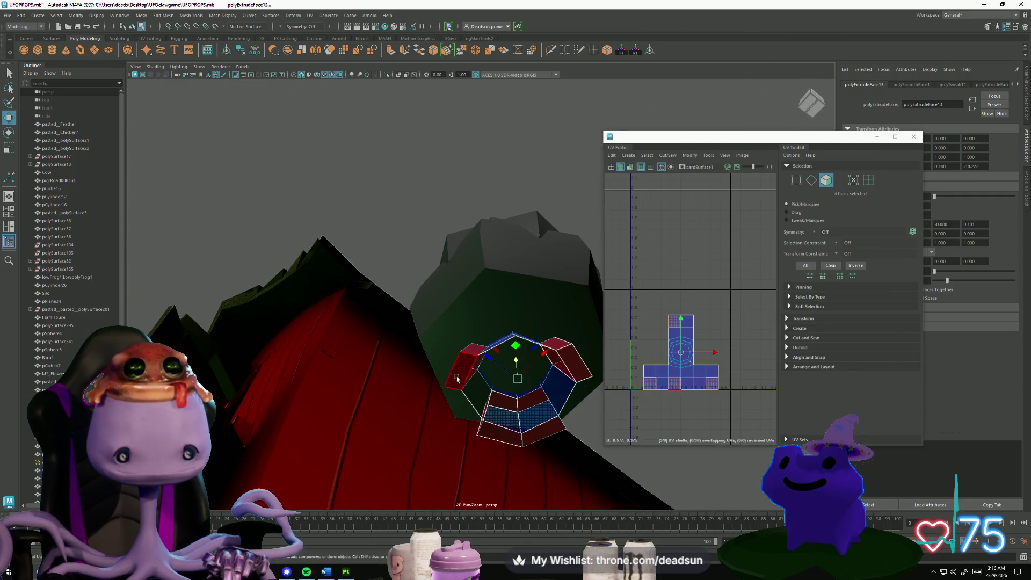
{"action": "left_click", "coordinate": [492, 424]}
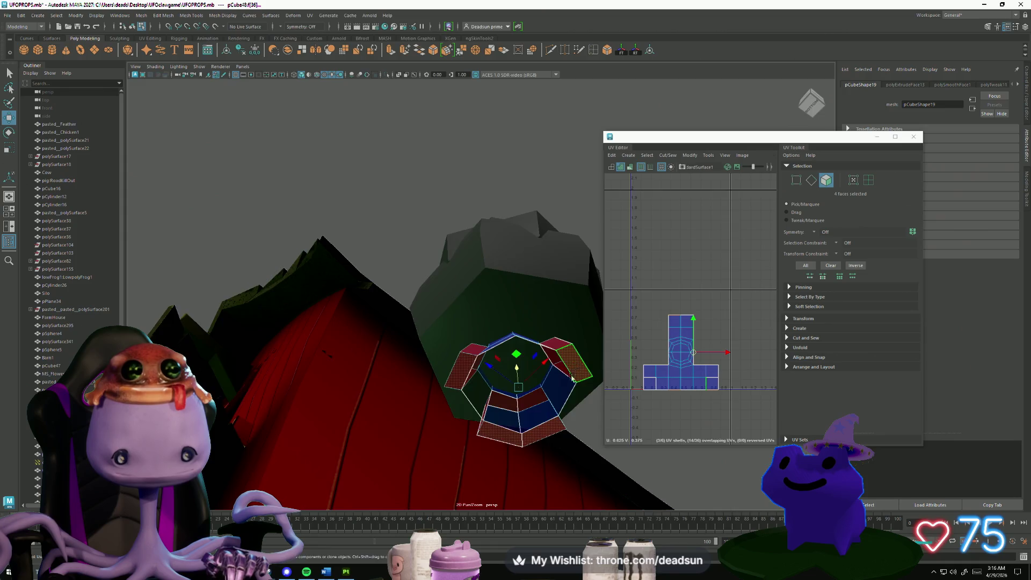
{"action": "left_click_drag", "start_coordinate": [571, 378], "coordinate": [435, 424], "text": "alt"}
{"action": "left_click", "coordinate": [475, 418]}
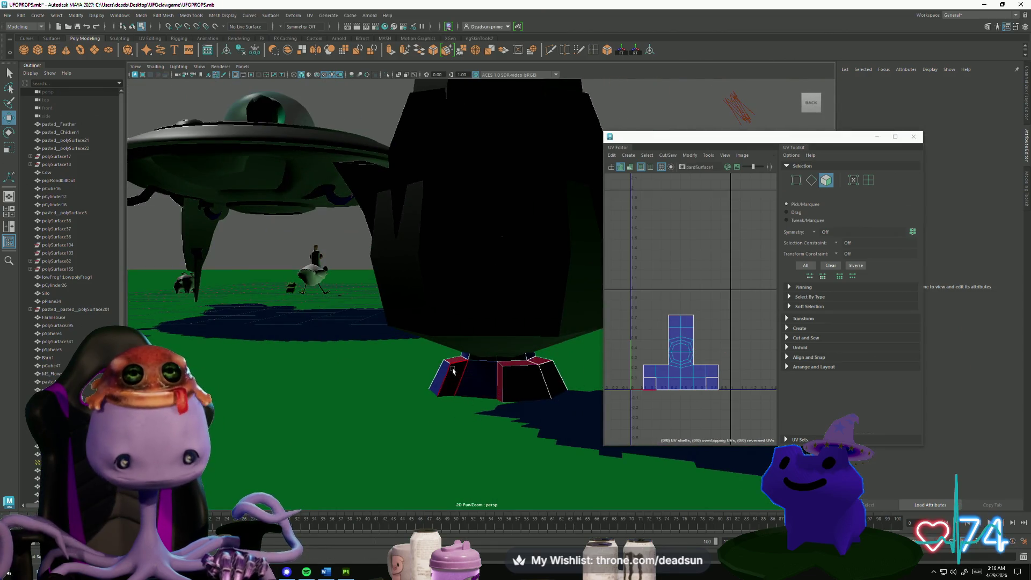
{"action": "right_click_drag", "start_coordinate": [446, 339], "coordinate": [447, 363]}
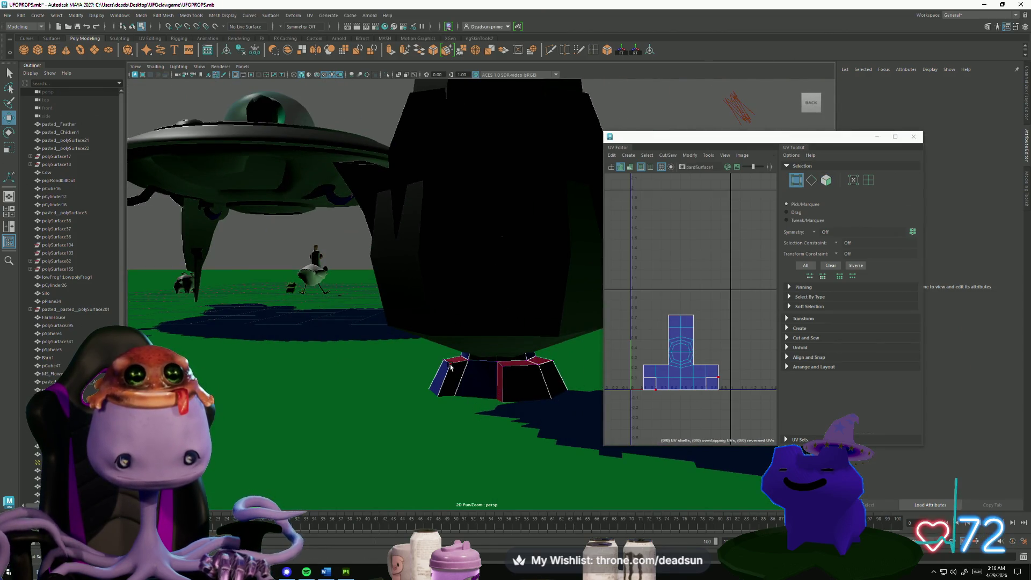
{"action": "left_click", "coordinate": [450, 367]}
{"action": "mouse_move", "coordinate": [450, 367]}
{"action": "left_mouse_down", "text": "alt"}
{"action": "mouse_move", "coordinate": [502, 388]}
{"action": "mouse_move", "coordinate": [475, 362]}
{"action": "mouse_move", "coordinate": [441, 365]}
{"action": "left_mouse_up", "text": "alt"}
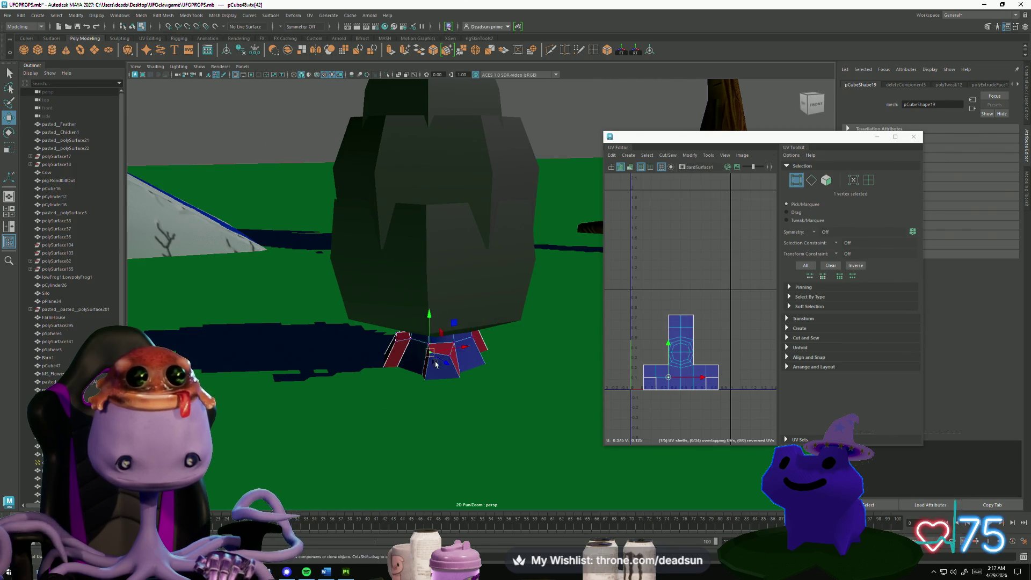
Select fin corner vertices around the base, undoing a bad vertex move.
{"action": "scroll", "coordinate": [427, 372], "scroll_direction": "up", "scroll_amount": 5}
{"action": "scroll", "coordinate": [427, 372], "scroll_direction": "down", "scroll_amount": 5}
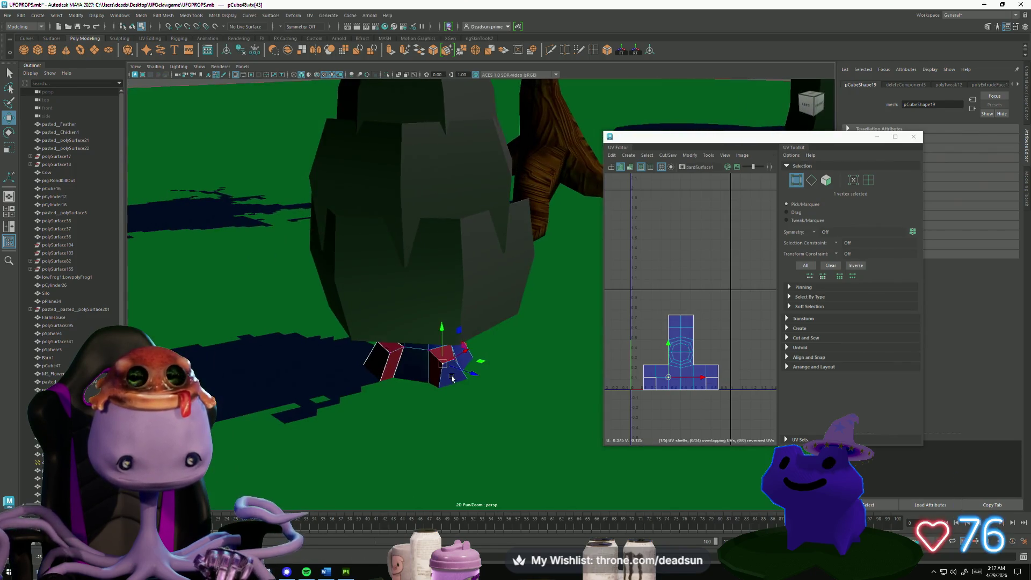
{"action": "mouse_move", "coordinate": [418, 381]}
{"action": "left_mouse_down", "text": "alt"}
{"action": "mouse_move", "coordinate": [391, 407]}
{"action": "mouse_move", "coordinate": [321, 377]}
{"action": "left_mouse_up", "text": "alt"}
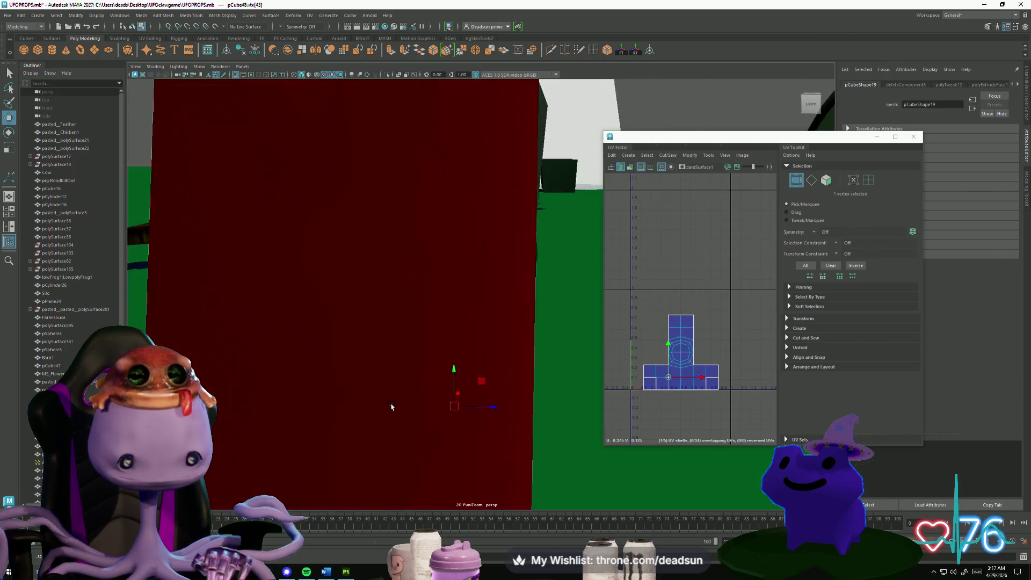
{"action": "scroll", "coordinate": [391, 406], "scroll_direction": "down", "scroll_amount": 5}
{"action": "left_click_drag", "start_coordinate": [341, 411], "coordinate": [339, 383], "text": "alt"}
{"action": "mouse_move", "coordinate": [344, 347]}
{"action": "left_mouse_down", "text": "alt"}
{"action": "mouse_move", "coordinate": [376, 398]}
{"action": "mouse_move", "coordinate": [424, 424]}
{"action": "left_mouse_up", "text": "alt"}
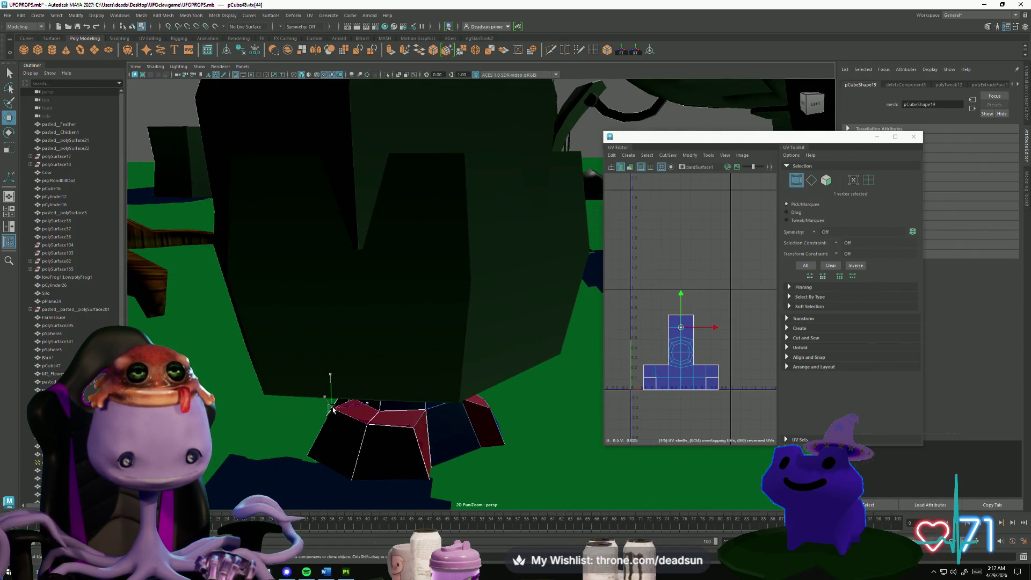
{"action": "left_click_drag", "start_coordinate": [349, 413], "coordinate": [331, 433], "text": "alt"}
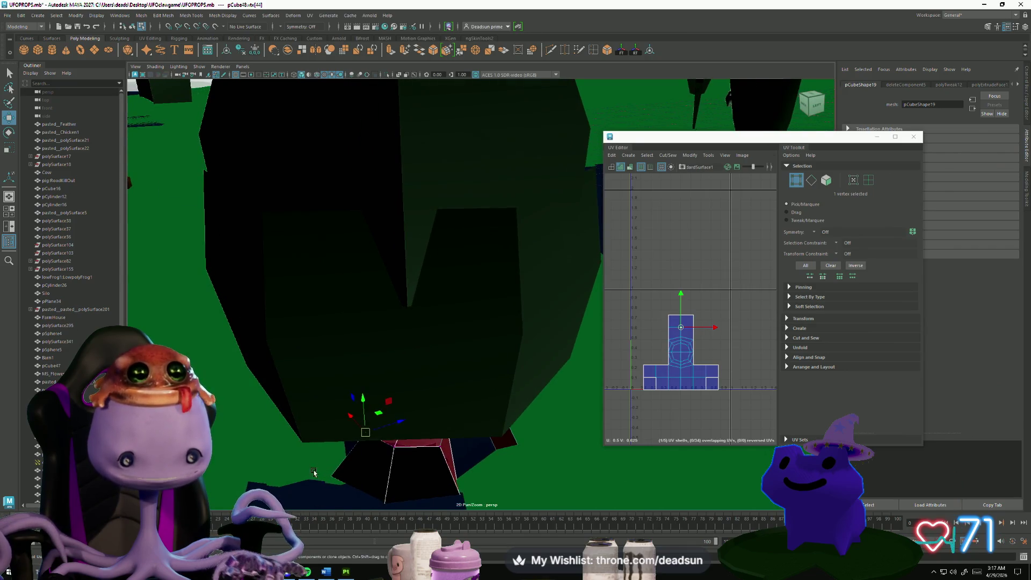
{"action": "mouse_move", "coordinate": [334, 494]}
{"action": "left_mouse_down"}
{"action": "mouse_move", "coordinate": [480, 466]}
{"action": "mouse_move", "coordinate": [449, 445]}
{"action": "left_mouse_up"}
{"action": "left_click", "coordinate": [390, 352]}
{"action": "mouse_move", "coordinate": [389, 352]}
{"action": "left_mouse_down", "text": "alt"}
{"action": "mouse_move", "coordinate": [445, 448]}
{"action": "mouse_move", "coordinate": [484, 421]}
{"action": "mouse_move", "coordinate": [483, 453]}
{"action": "mouse_move", "coordinate": [487, 408]}
{"action": "mouse_move", "coordinate": [519, 467]}
{"action": "mouse_move", "coordinate": [441, 431]}
{"action": "left_mouse_up", "text": "alt"}
{"action": "left_click", "coordinate": [505, 440]}
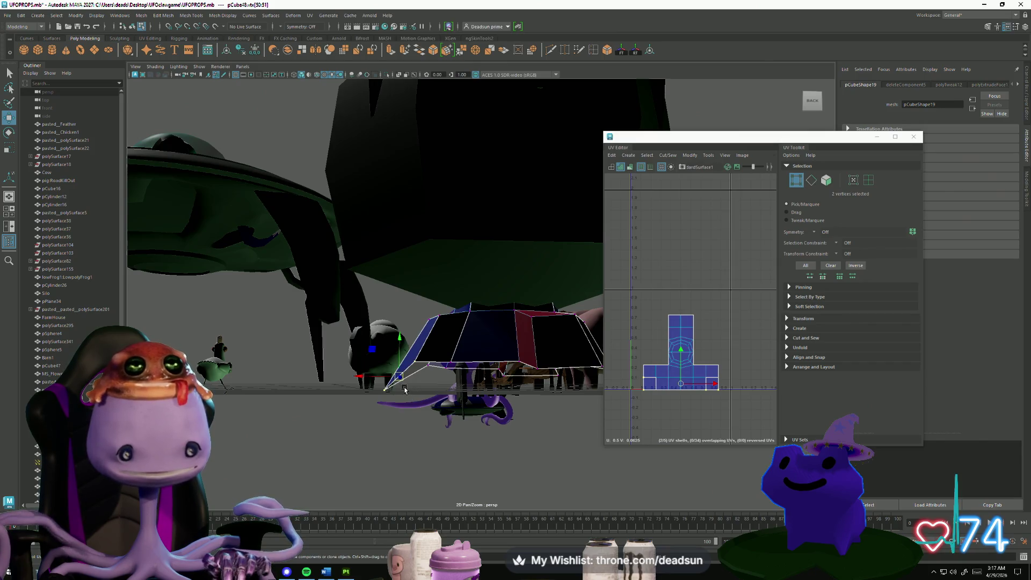
{"action": "key", "text": "ctrl+z"}
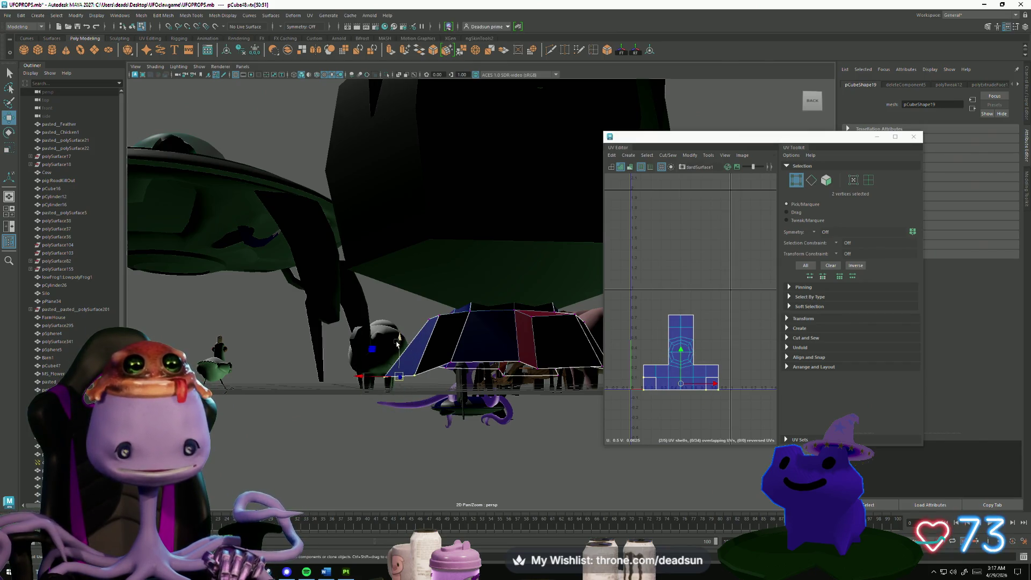
Slide the fin's bottom and top-left vertices outward to the left along X.
{"action": "mouse_move", "coordinate": [398, 342]}
{"action": "left_mouse_down", "text": "alt"}
{"action": "mouse_move", "coordinate": [396, 371]}
{"action": "mouse_move", "coordinate": [398, 347]}
{"action": "left_mouse_up", "text": "alt"}
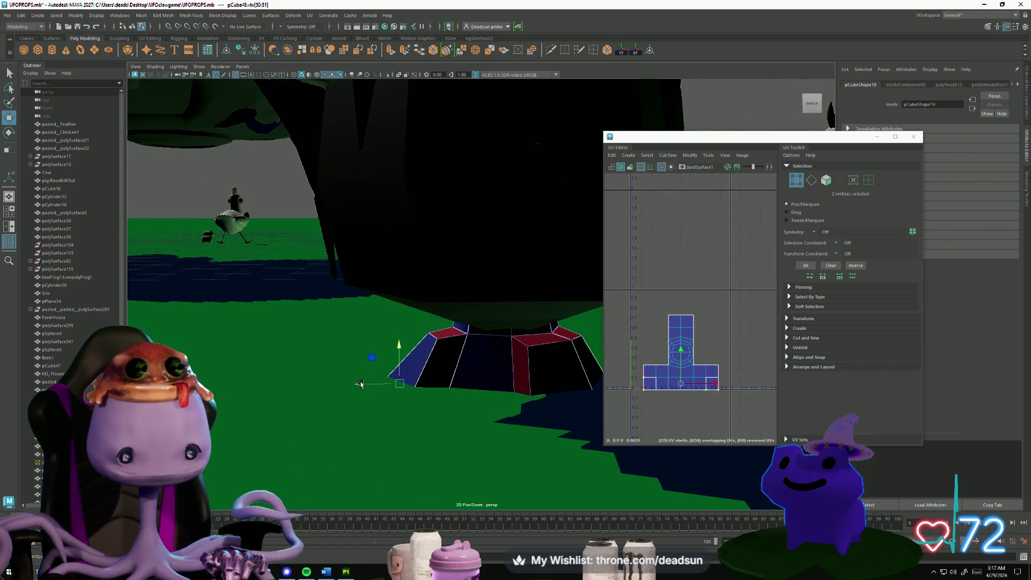
{"action": "left_click_drag", "start_coordinate": [360, 383], "coordinate": [352, 384]}
{"action": "left_click", "coordinate": [438, 341]}
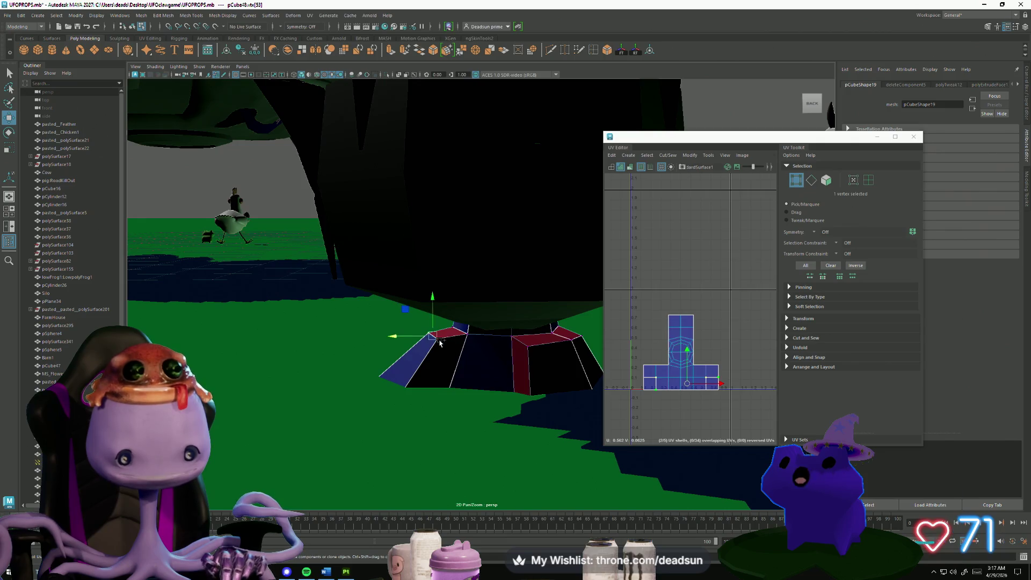
{"action": "mouse_move", "coordinate": [398, 342]}
{"action": "left_mouse_down"}
{"action": "mouse_move", "coordinate": [384, 344]}
{"action": "mouse_move", "coordinate": [424, 316]}
{"action": "mouse_move", "coordinate": [477, 373]}
{"action": "mouse_move", "coordinate": [388, 391]}
{"action": "left_mouse_up"}
{"action": "left_click", "coordinate": [334, 339]}
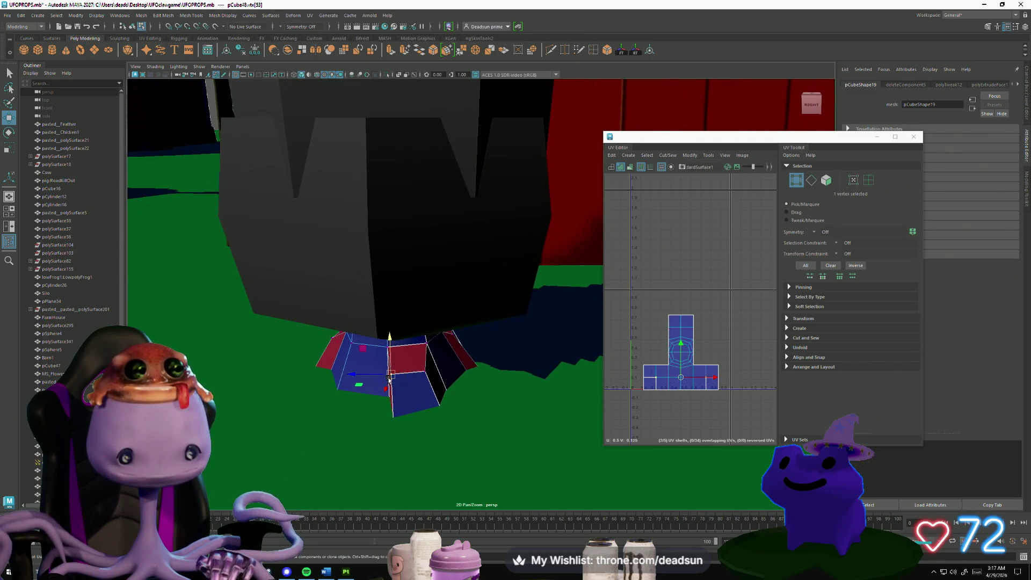
{"action": "mouse_move", "coordinate": [378, 378]}
{"action": "left_mouse_down", "text": "alt"}
{"action": "mouse_move", "coordinate": [340, 403]}
{"action": "mouse_move", "coordinate": [506, 430]}
{"action": "mouse_move", "coordinate": [400, 443]}
{"action": "mouse_move", "coordinate": [421, 430]}
{"action": "mouse_move", "coordinate": [382, 444]}
{"action": "mouse_move", "coordinate": [393, 420]}
{"action": "mouse_move", "coordinate": [416, 440]}
{"action": "mouse_move", "coordinate": [409, 446]}
{"action": "mouse_move", "coordinate": [440, 452]}
{"action": "mouse_move", "coordinate": [403, 430]}
{"action": "mouse_move", "coordinate": [375, 379]}
{"action": "left_mouse_up", "text": "alt"}
{"action": "left_click", "coordinate": [430, 407]}
Scale the bottom ring of base vertices flat to a single level.
{"action": "left_click_drag", "start_coordinate": [319, 351], "coordinate": [532, 402]}
{"action": "key", "text": "r"}
{"action": "left_click_drag", "start_coordinate": [432, 321], "coordinate": [436, 415]}
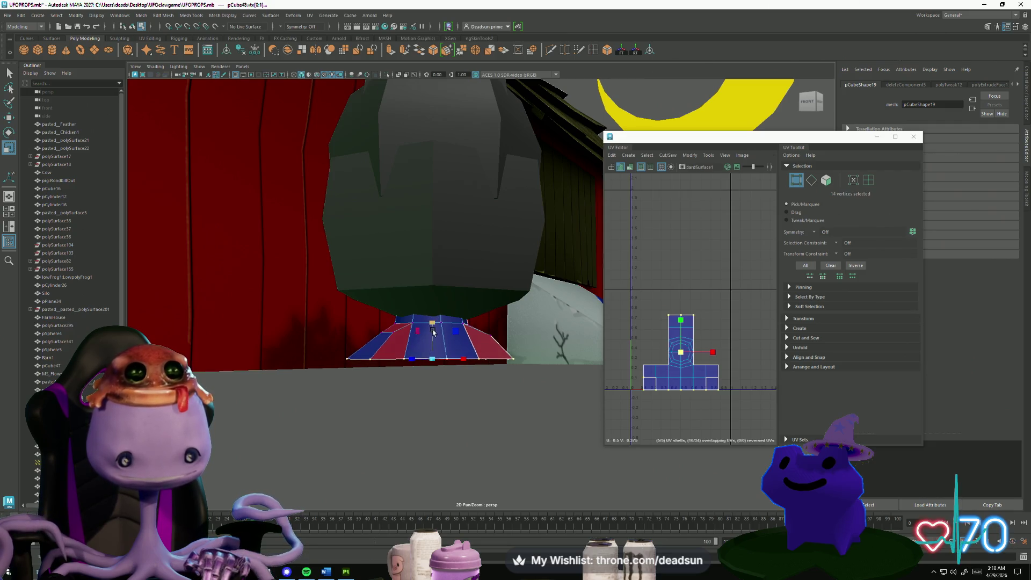
{"action": "key", "text": "w"}
Switch the finned base back to Object Mode and orbit around it.
{"action": "left_click_drag", "start_coordinate": [433, 332], "coordinate": [434, 326], "text": "alt"}
{"action": "left_click_drag", "start_coordinate": [476, 365], "coordinate": [443, 402], "text": "alt"}
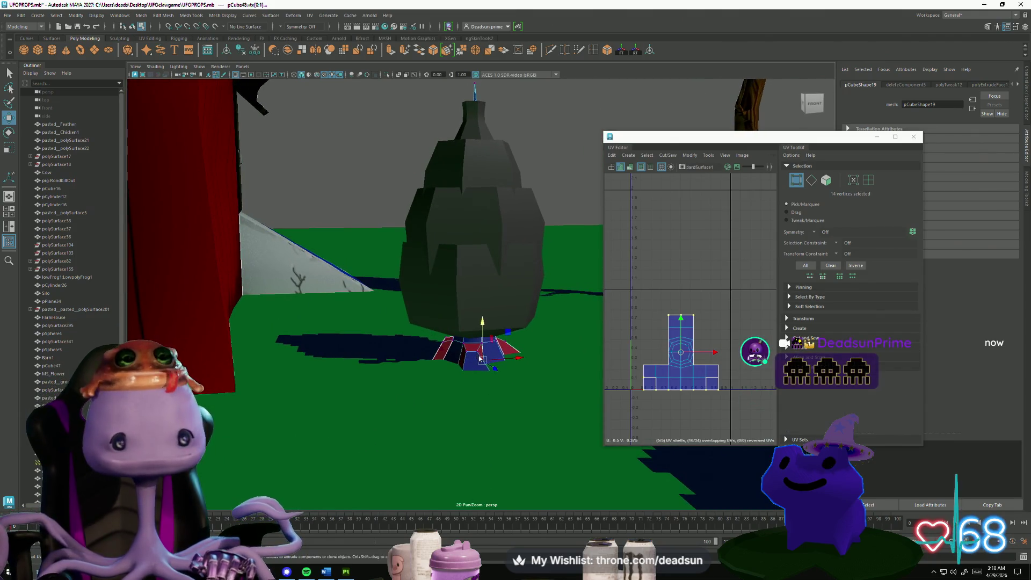
{"action": "right_click_drag", "start_coordinate": [477, 330], "coordinate": [492, 315]}
{"action": "mouse_move", "coordinate": [462, 344]}
{"action": "left_mouse_down", "text": "alt"}
{"action": "mouse_move", "coordinate": [438, 368]}
{"action": "mouse_move", "coordinate": [410, 371]}
{"action": "mouse_move", "coordinate": [438, 330]}
{"action": "left_mouse_up", "text": "alt"}
{"action": "left_click", "coordinate": [410, 352]}
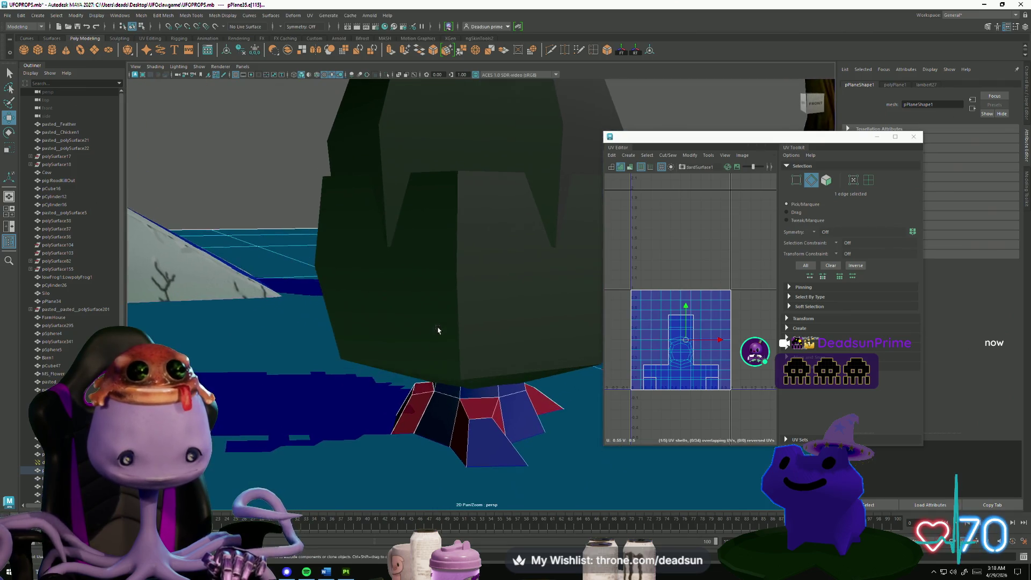
{"action": "right_click_drag", "start_coordinate": [437, 330], "coordinate": [430, 317]}
{"action": "mouse_move", "coordinate": [408, 376]}
{"action": "left_mouse_down", "text": "alt"}
{"action": "mouse_move", "coordinate": [354, 426]}
{"action": "mouse_move", "coordinate": [365, 402]}
{"action": "left_mouse_up", "text": "alt"}
{"action": "left_click", "coordinate": [408, 335]}
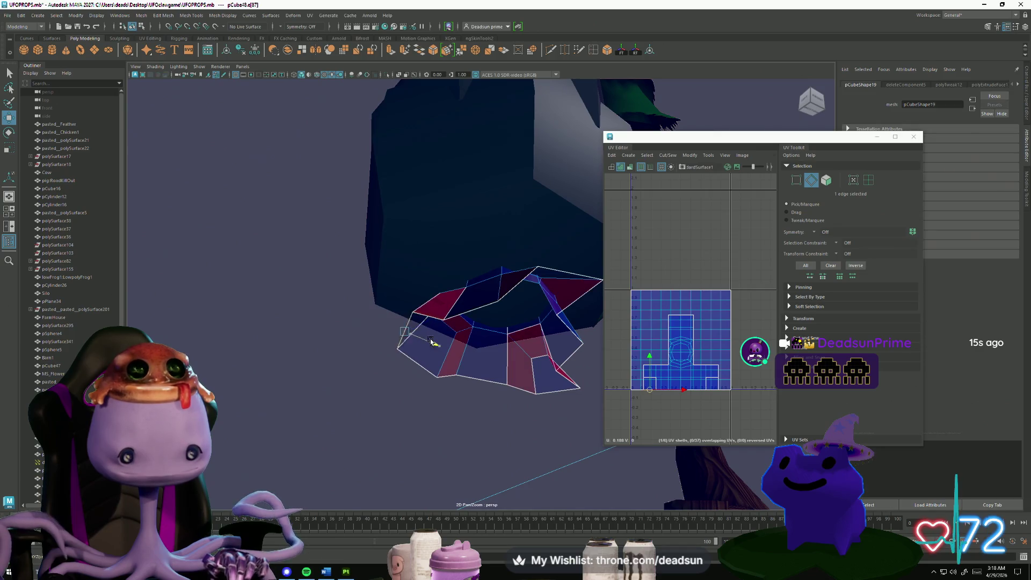
{"action": "mouse_move", "coordinate": [403, 329]}
{"action": "left_mouse_down", "text": "alt"}
{"action": "mouse_move", "coordinate": [400, 385]}
{"action": "mouse_move", "coordinate": [413, 392]}
{"action": "mouse_move", "coordinate": [430, 371]}
{"action": "left_mouse_up", "text": "alt"}
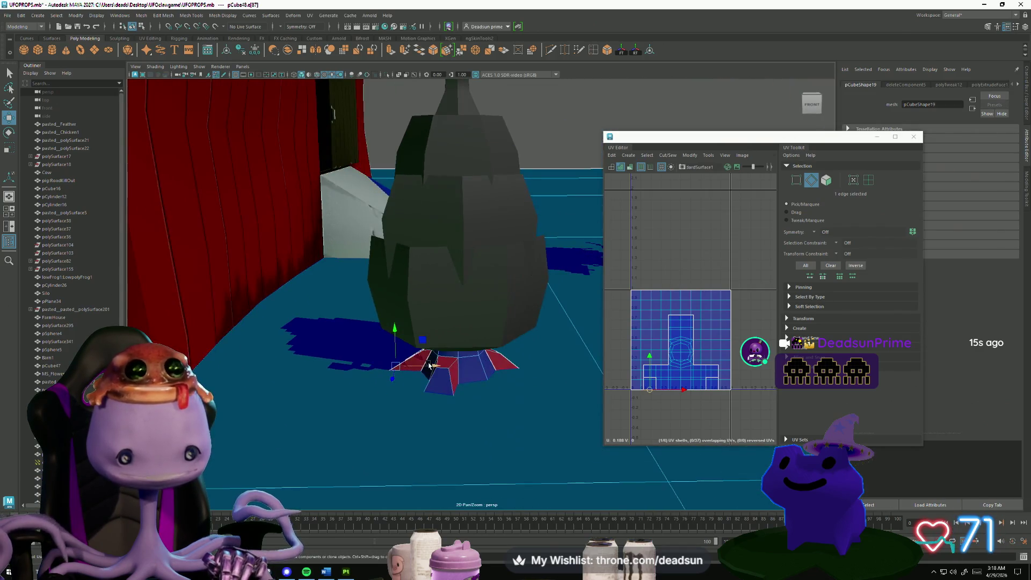
{"action": "right_click_drag", "start_coordinate": [456, 335], "coordinate": [486, 272]}
{"action": "mouse_move", "coordinate": [487, 273]}
{"action": "left_mouse_down", "text": "alt"}
{"action": "mouse_move", "coordinate": [403, 349]}
{"action": "mouse_move", "coordinate": [483, 327]}
{"action": "left_mouse_up", "text": "alt"}
{"action": "left_click", "coordinate": [484, 326]}
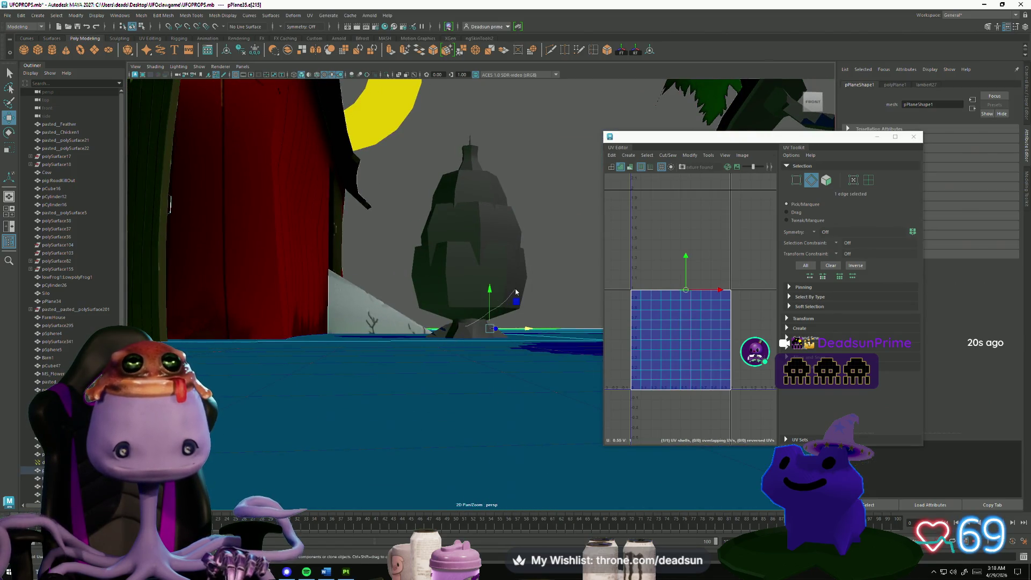
{"action": "right_click_drag", "start_coordinate": [484, 337], "coordinate": [484, 337]}
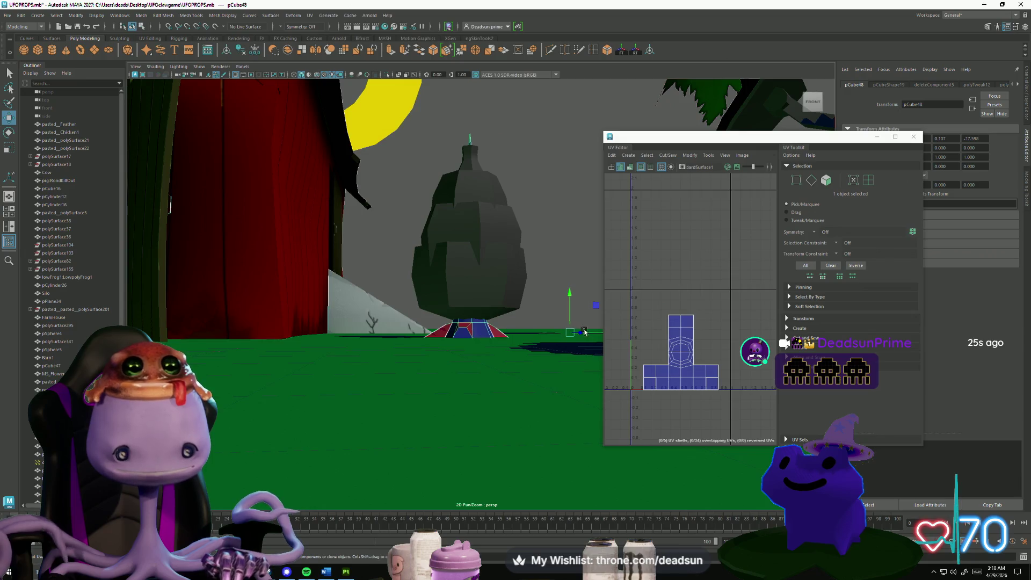
Bring the upright blue spire into view and insert a horizontal edge loop partway up it.
{"action": "mouse_move", "coordinate": [584, 332]}
{"action": "left_mouse_down", "text": "alt"}
{"action": "mouse_move", "coordinate": [501, 356]}
{"action": "mouse_move", "coordinate": [494, 384]}
{"action": "mouse_move", "coordinate": [448, 258]}
{"action": "left_mouse_up", "text": "alt"}
{"action": "left_click_drag", "start_coordinate": [408, 189], "coordinate": [436, 80], "text": "alt"}
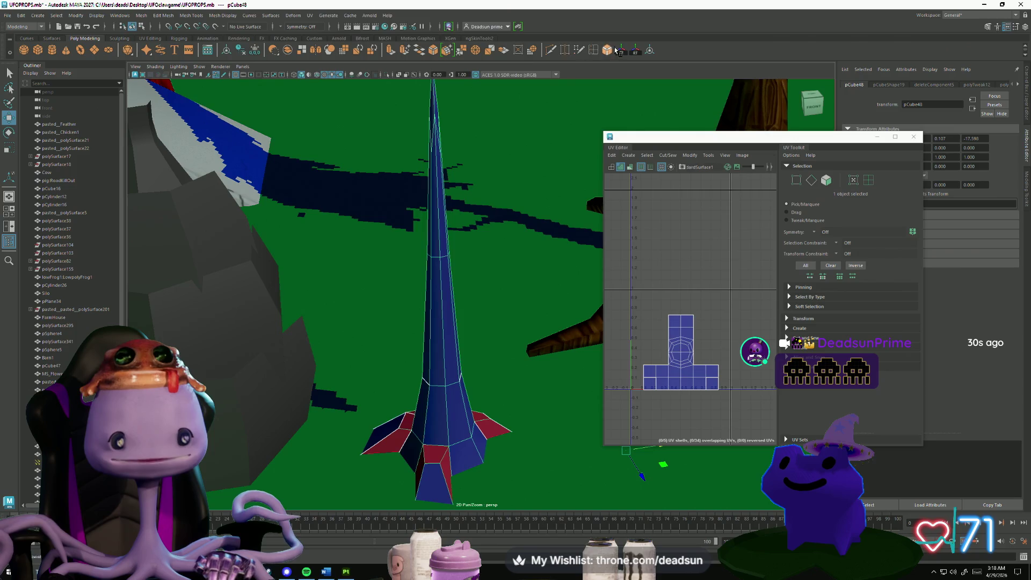
{"action": "left_click", "coordinate": [593, 50]}
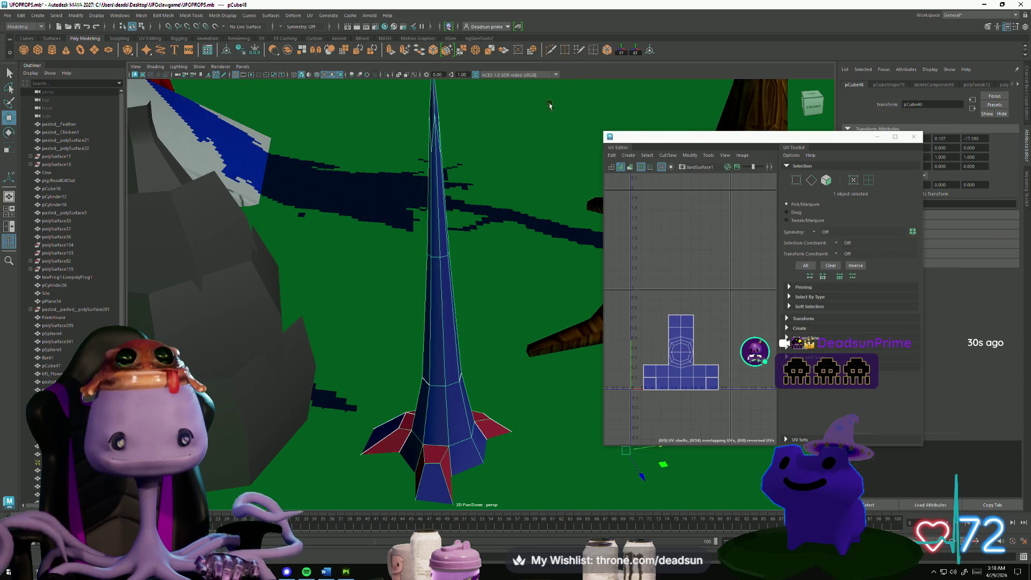
{"action": "left_click", "coordinate": [444, 270]}
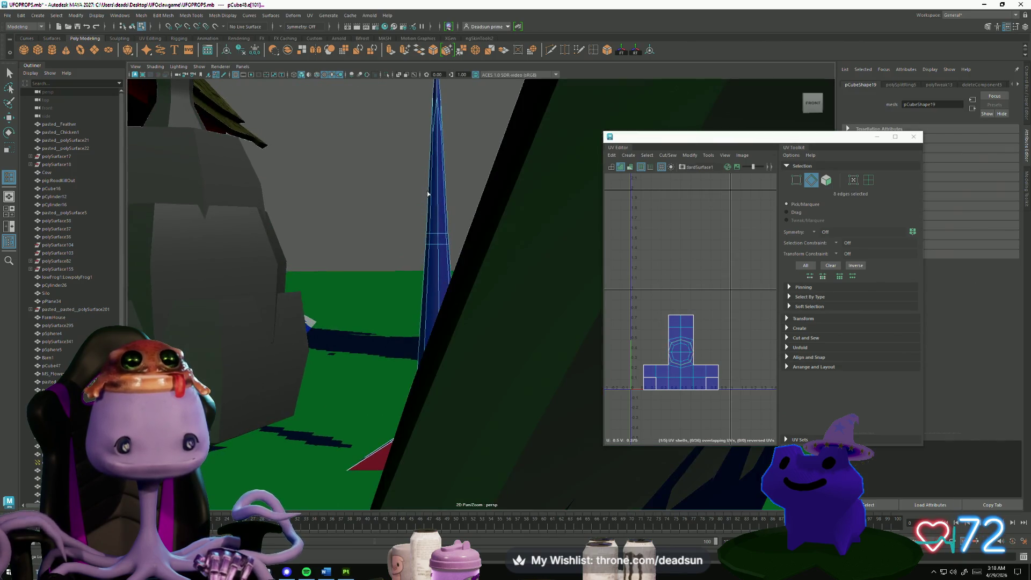
Select the new loop's vertex ring, then select several edges on the spire.
{"action": "key", "text": "q"}
{"action": "left_click", "coordinate": [396, 170]}
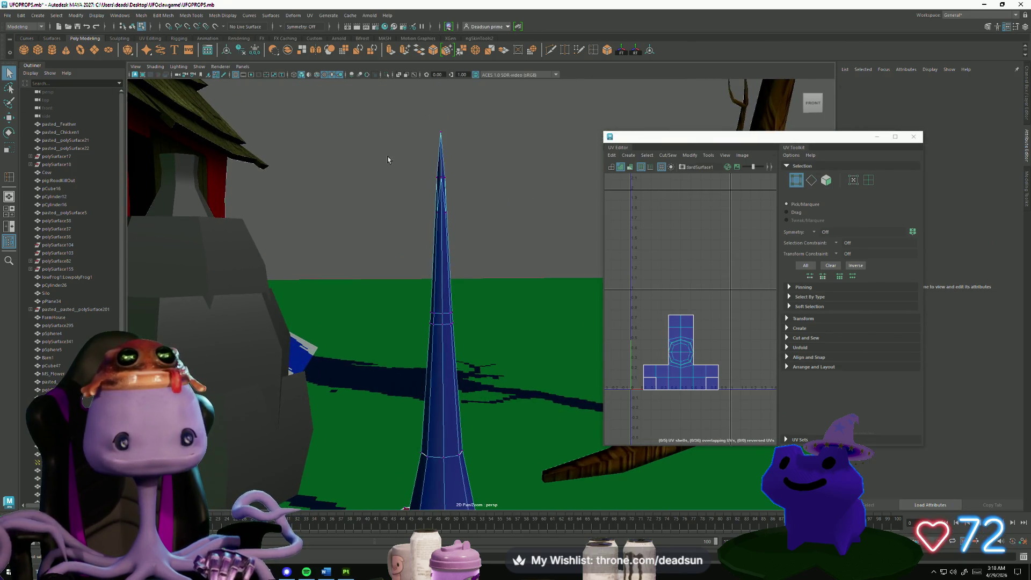
{"action": "key", "text": "r"}
{"action": "mouse_move", "coordinate": [469, 217]}
{"action": "left_mouse_down"}
{"action": "mouse_move", "coordinate": [419, 183]}
{"action": "mouse_move", "coordinate": [505, 350]}
{"action": "mouse_move", "coordinate": [404, 345]}
{"action": "mouse_move", "coordinate": [377, 361]}
{"action": "mouse_move", "coordinate": [448, 350]}
{"action": "left_mouse_up"}
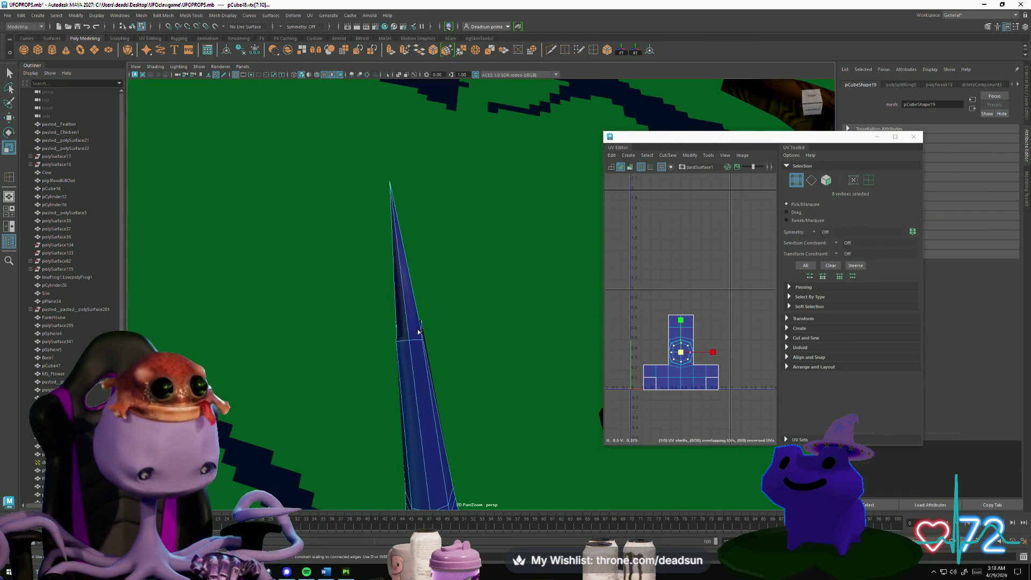
{"action": "key", "text": "F10"}
{"action": "scroll", "coordinate": [434, 342], "scroll_direction": "down", "scroll_amount": 10}
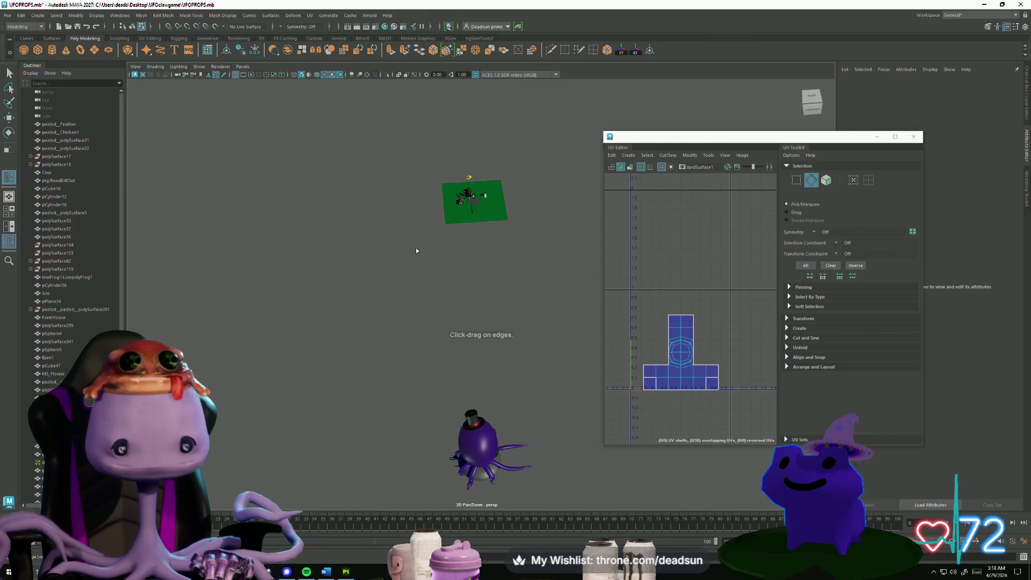
{"action": "left_click_drag", "start_coordinate": [473, 196], "coordinate": [466, 227]}
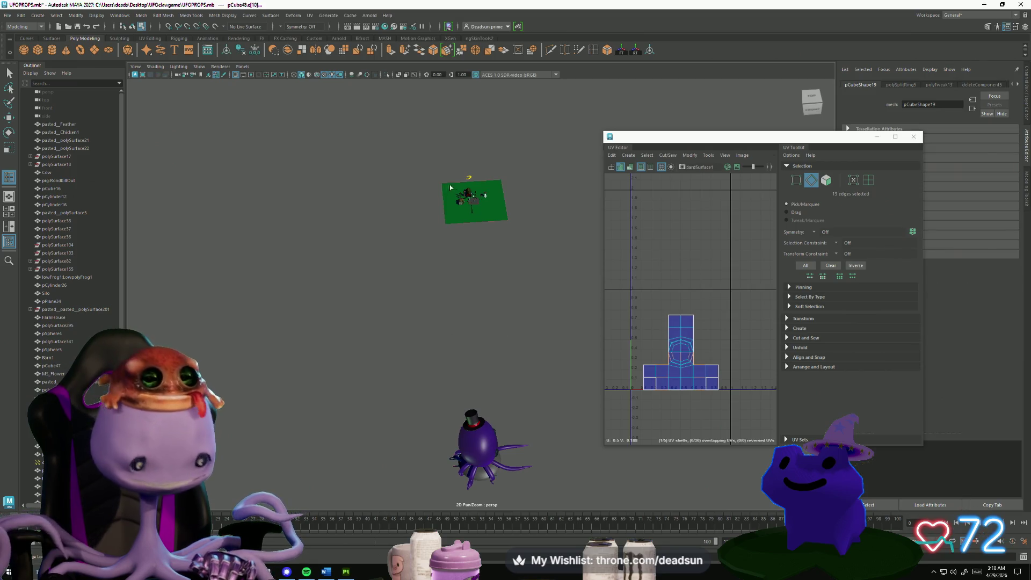
Frame the barn, then select and frame the spire from ground level and above.
{"action": "left_click", "coordinate": [470, 192]}
{"action": "key", "text": "f"}
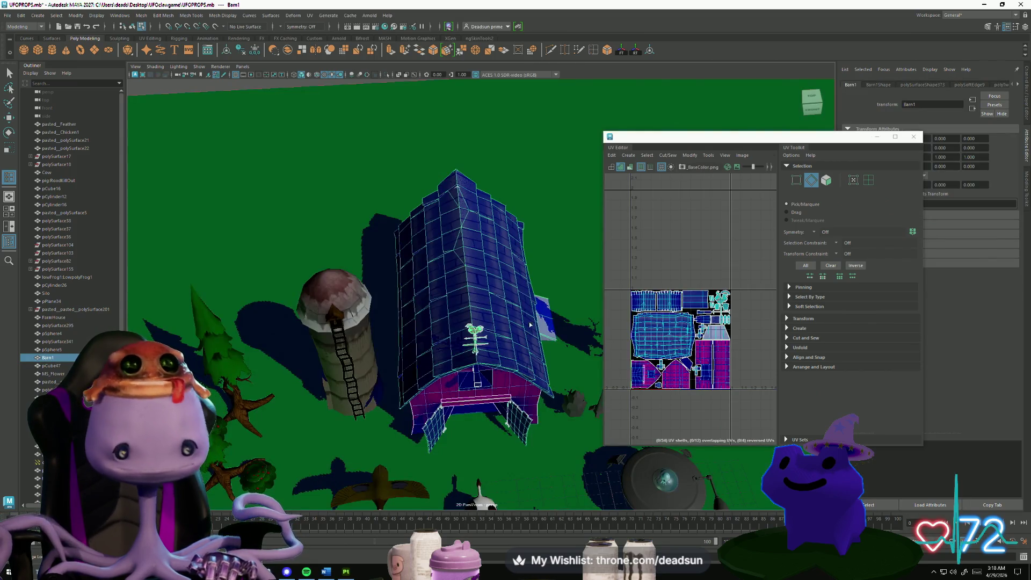
{"action": "left_click_drag", "start_coordinate": [561, 400], "coordinate": [430, 396], "text": "alt"}
{"action": "left_click", "coordinate": [444, 395]}
{"action": "key", "text": "f"}
{"action": "mouse_move", "coordinate": [437, 291]}
{"action": "left_mouse_down", "text": "alt"}
{"action": "mouse_move", "coordinate": [440, 314]}
{"action": "mouse_move", "coordinate": [415, 374]}
{"action": "mouse_move", "coordinate": [375, 408]}
{"action": "mouse_move", "coordinate": [467, 279]}
{"action": "mouse_move", "coordinate": [506, 352]}
{"action": "mouse_move", "coordinate": [529, 275]}
{"action": "left_mouse_up", "text": "alt"}
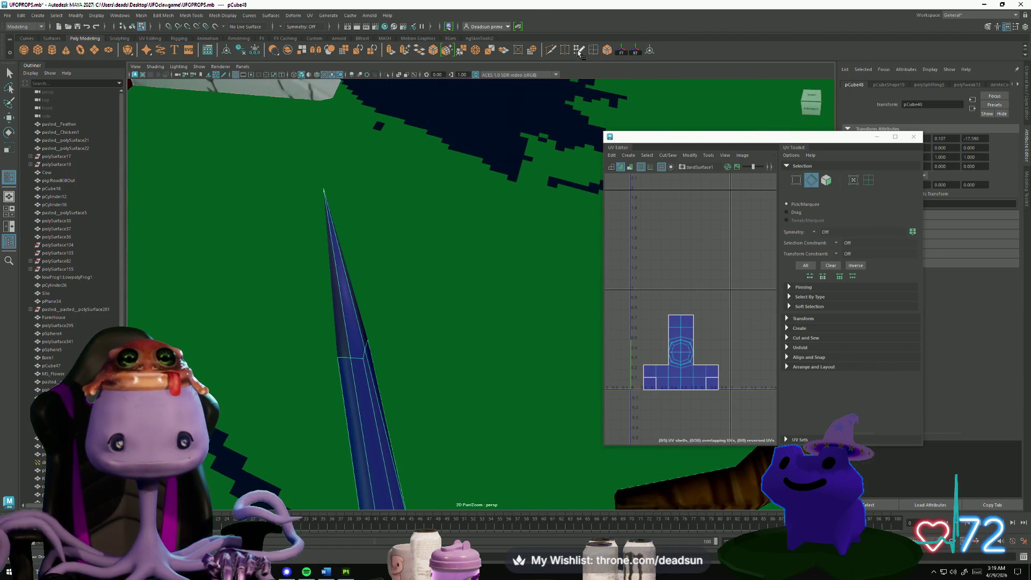
Reselect the spire and insert two more edge loops, one higher and one lower.
{"action": "mouse_move", "coordinate": [472, 301]}
{"action": "left_mouse_down", "text": "alt"}
{"action": "mouse_move", "coordinate": [458, 237]}
{"action": "mouse_move", "coordinate": [454, 283]}
{"action": "left_mouse_up", "text": "alt"}
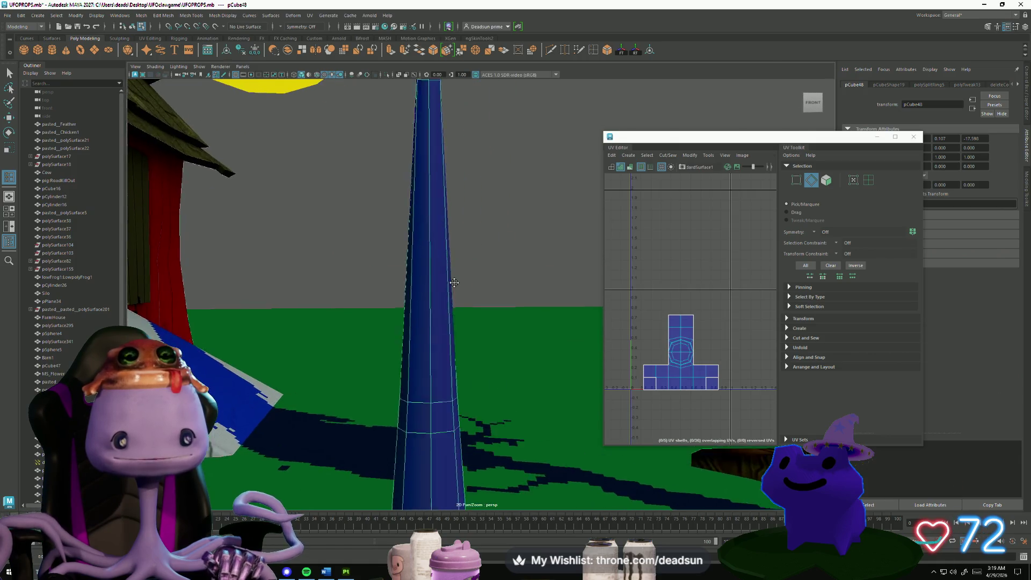
{"action": "middle_click_drag", "start_coordinate": [455, 283], "coordinate": [502, 180], "text": "alt"}
{"action": "left_click", "coordinate": [594, 51]}
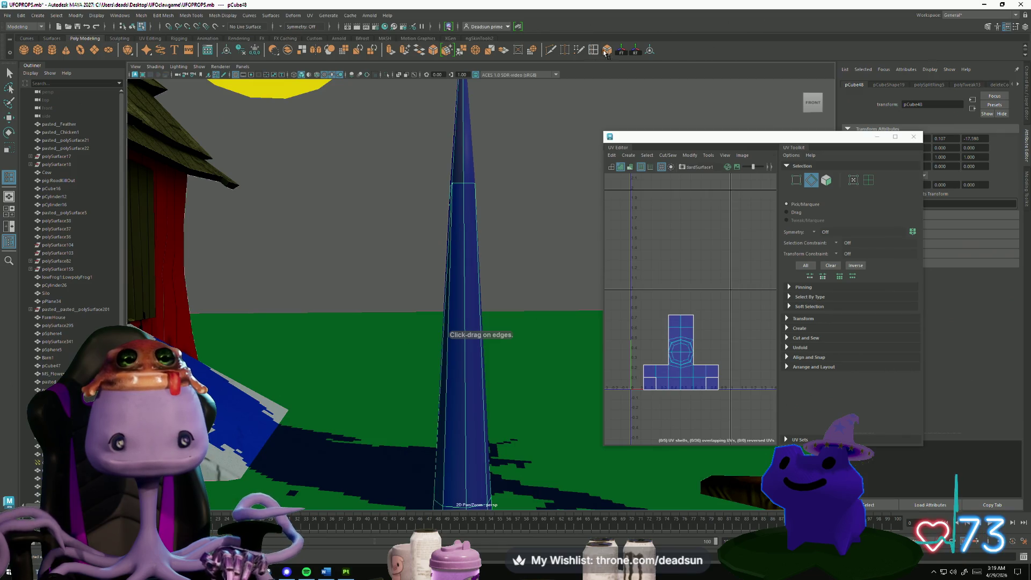
{"action": "left_click", "coordinate": [431, 235]}
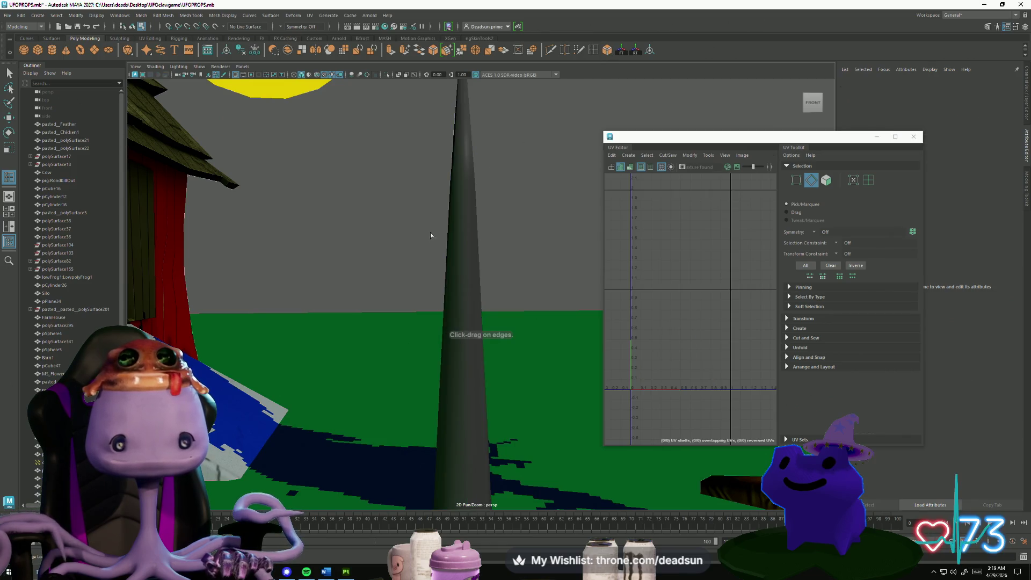
{"action": "left_click", "coordinate": [460, 249]}
{"action": "double_click", "coordinate": [596, 51]}
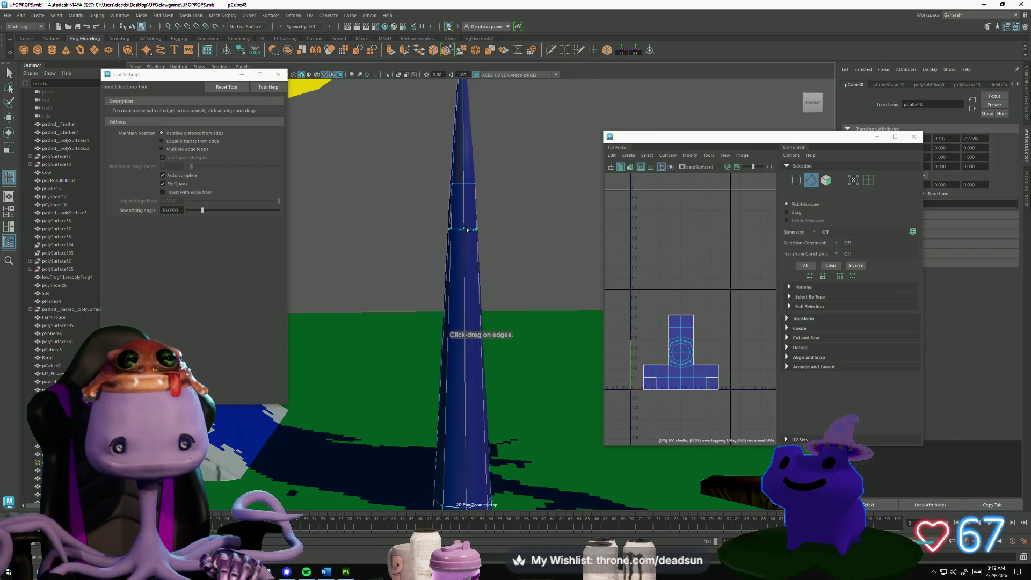
{"action": "left_click", "coordinate": [466, 230]}
{"action": "left_click", "coordinate": [466, 353]}
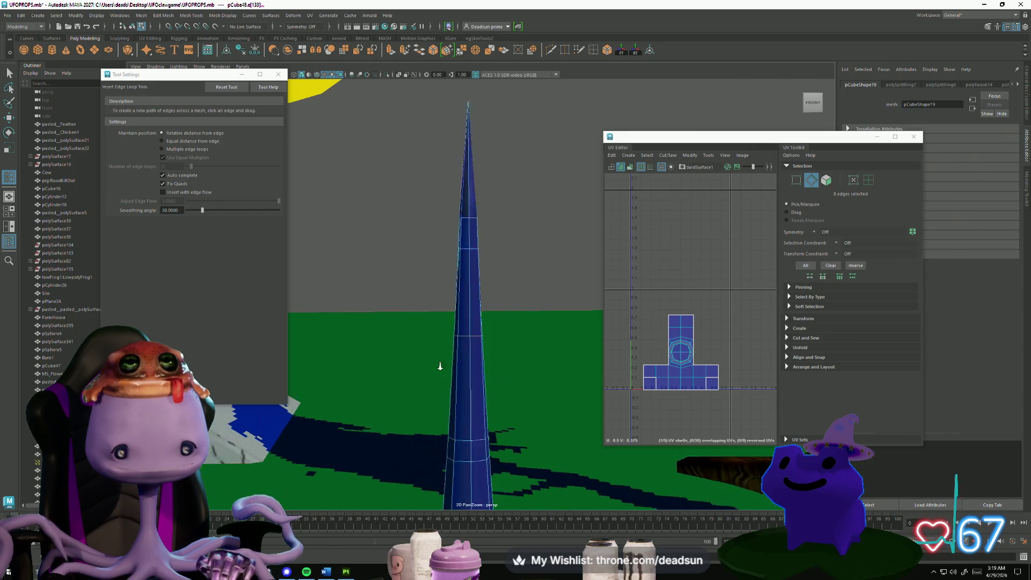
Push the new loop sideways along X, select lower edges, then the tip vertex.
{"action": "mouse_move", "coordinate": [442, 364]}
{"action": "left_mouse_down", "text": "alt"}
{"action": "mouse_move", "coordinate": [511, 348]}
{"action": "mouse_move", "coordinate": [499, 326]}
{"action": "left_mouse_up", "text": "alt"}
{"action": "key", "text": "w"}
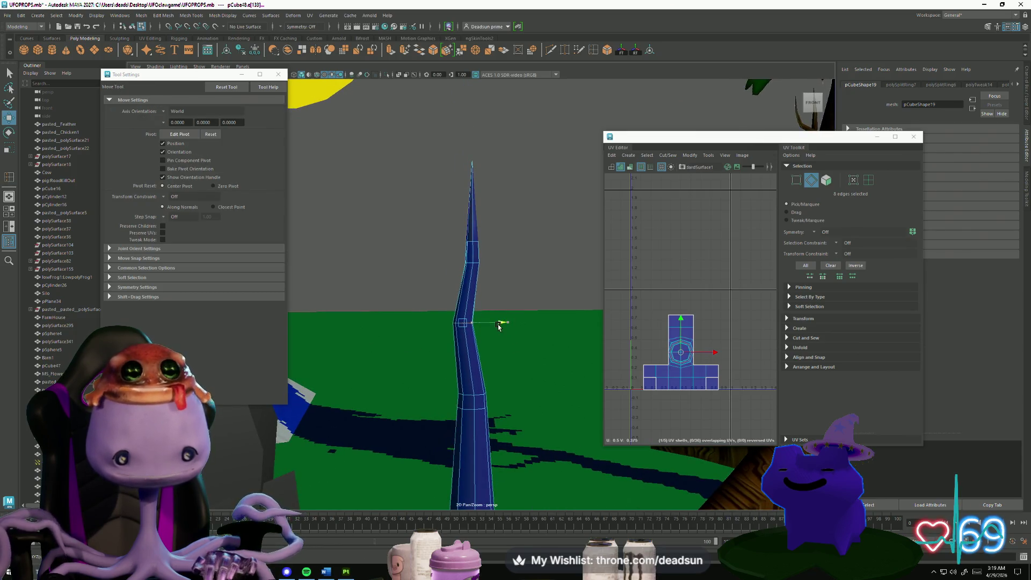
{"action": "mouse_move", "coordinate": [451, 359]}
{"action": "left_mouse_down", "text": "alt"}
{"action": "mouse_move", "coordinate": [518, 418]}
{"action": "mouse_move", "coordinate": [496, 434]}
{"action": "left_mouse_up", "text": "alt"}
{"action": "mouse_move", "coordinate": [392, 342]}
{"action": "left_mouse_down"}
{"action": "mouse_move", "coordinate": [458, 377]}
{"action": "mouse_move", "coordinate": [432, 348]}
{"action": "mouse_move", "coordinate": [464, 371]}
{"action": "mouse_move", "coordinate": [487, 355]}
{"action": "mouse_move", "coordinate": [451, 269]}
{"action": "left_mouse_up"}
{"action": "key", "text": "F9"}
{"action": "left_click", "coordinate": [441, 207]}
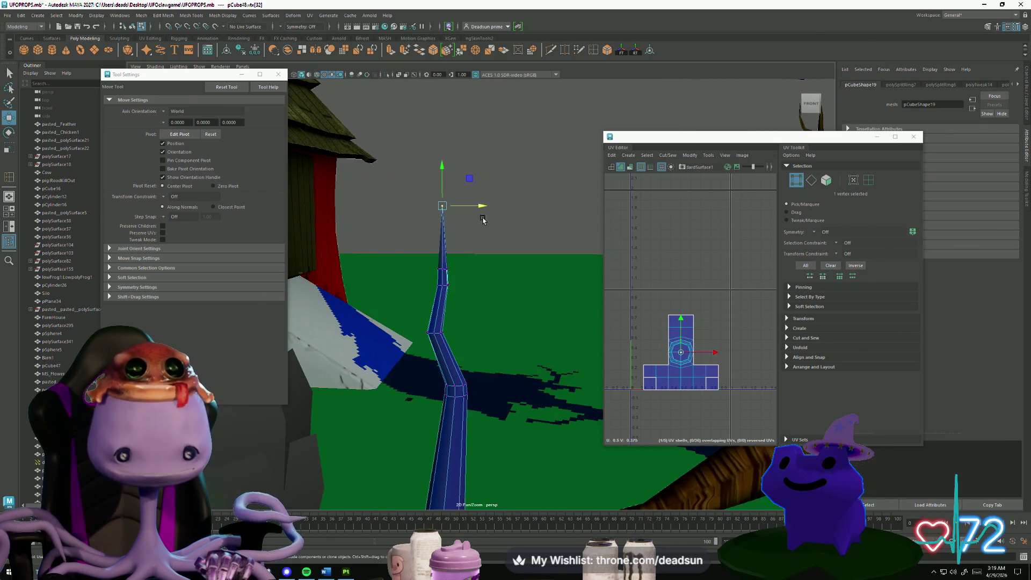
Shift the tip sideways and slice a first Multi-Cut across the spire's face.
{"action": "left_click_drag", "start_coordinate": [486, 207], "coordinate": [494, 207]}
{"action": "mouse_move", "coordinate": [431, 266]}
{"action": "left_mouse_down", "text": "alt"}
{"action": "mouse_move", "coordinate": [469, 323]}
{"action": "mouse_move", "coordinate": [370, 338]}
{"action": "mouse_move", "coordinate": [478, 253]}
{"action": "mouse_move", "coordinate": [417, 295]}
{"action": "mouse_move", "coordinate": [469, 304]}
{"action": "mouse_move", "coordinate": [541, 378]}
{"action": "mouse_move", "coordinate": [492, 401]}
{"action": "mouse_move", "coordinate": [505, 387]}
{"action": "mouse_move", "coordinate": [479, 359]}
{"action": "mouse_move", "coordinate": [550, 386]}
{"action": "mouse_move", "coordinate": [529, 384]}
{"action": "mouse_move", "coordinate": [598, 111]}
{"action": "left_mouse_up", "text": "alt"}
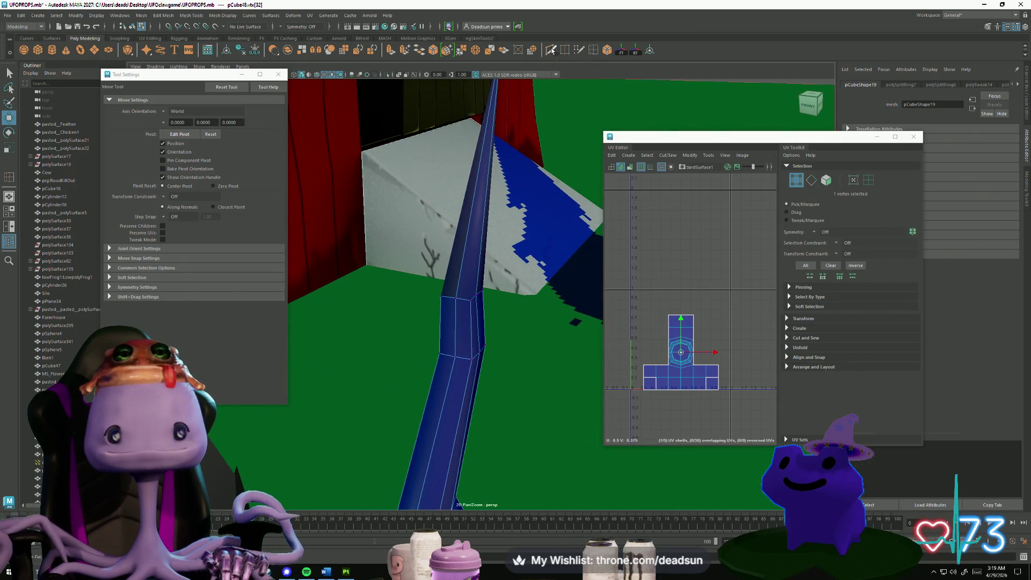
{"action": "right_click_drag", "start_coordinate": [447, 330], "coordinate": [465, 304], "text": "shift"}
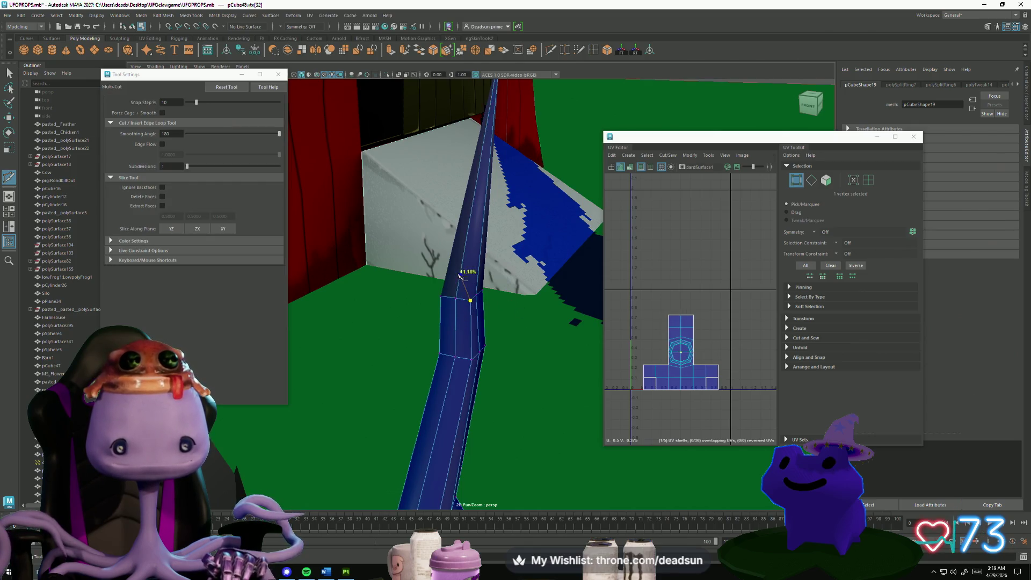
{"action": "left_click", "coordinate": [447, 296]}
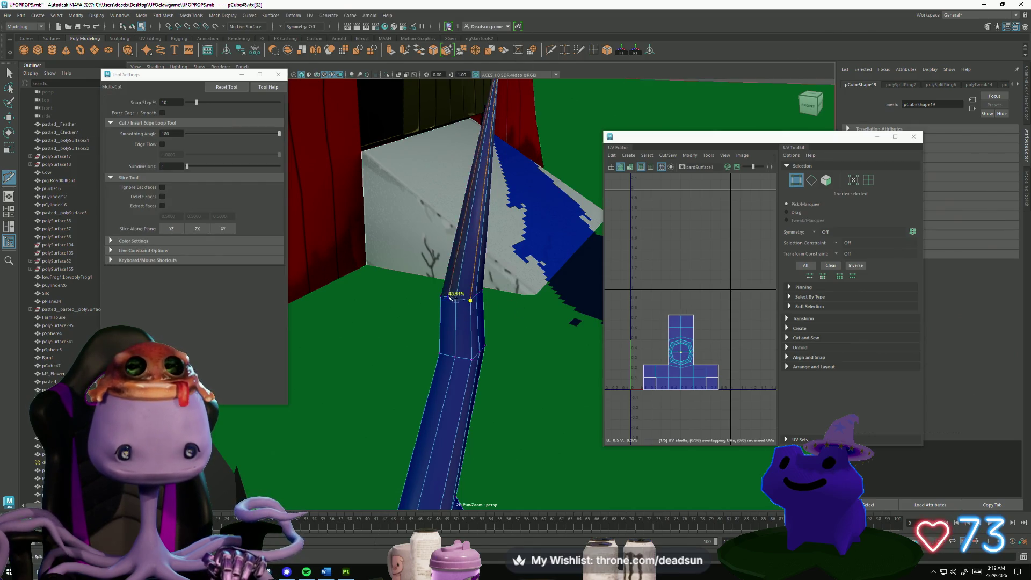
{"action": "key", "text": "Return"}
Slice a second cut at another bend and close the Tool Settings window.
{"action": "mouse_move", "coordinate": [400, 350]}
{"action": "left_mouse_down", "text": "alt"}
{"action": "mouse_move", "coordinate": [592, 385]}
{"action": "mouse_move", "coordinate": [483, 329]}
{"action": "left_mouse_up", "text": "alt"}
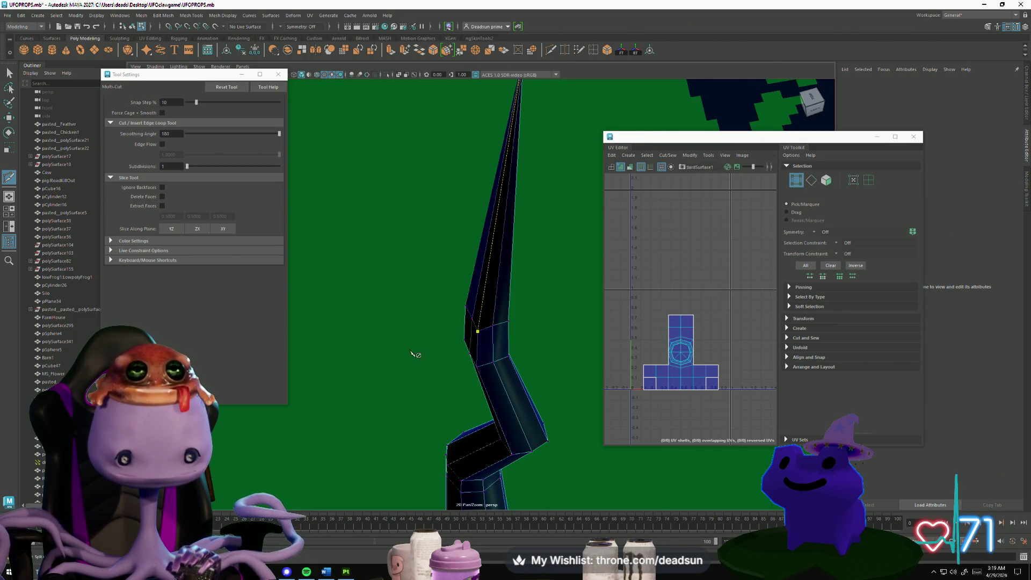
{"action": "left_click_drag", "start_coordinate": [414, 353], "coordinate": [484, 323], "text": "alt"}
{"action": "left_click", "coordinate": [521, 306]}
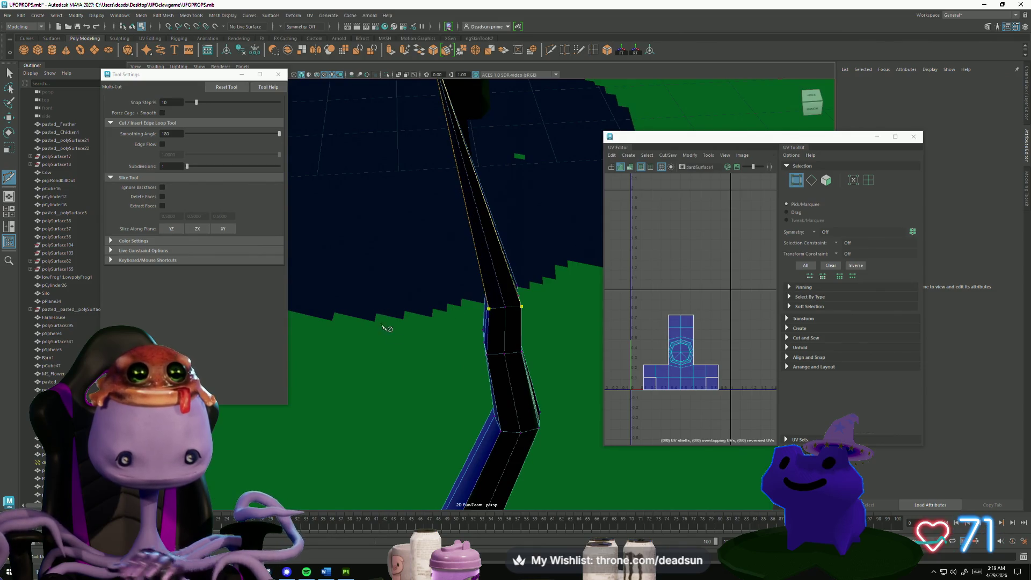
{"action": "key", "text": "Return"}
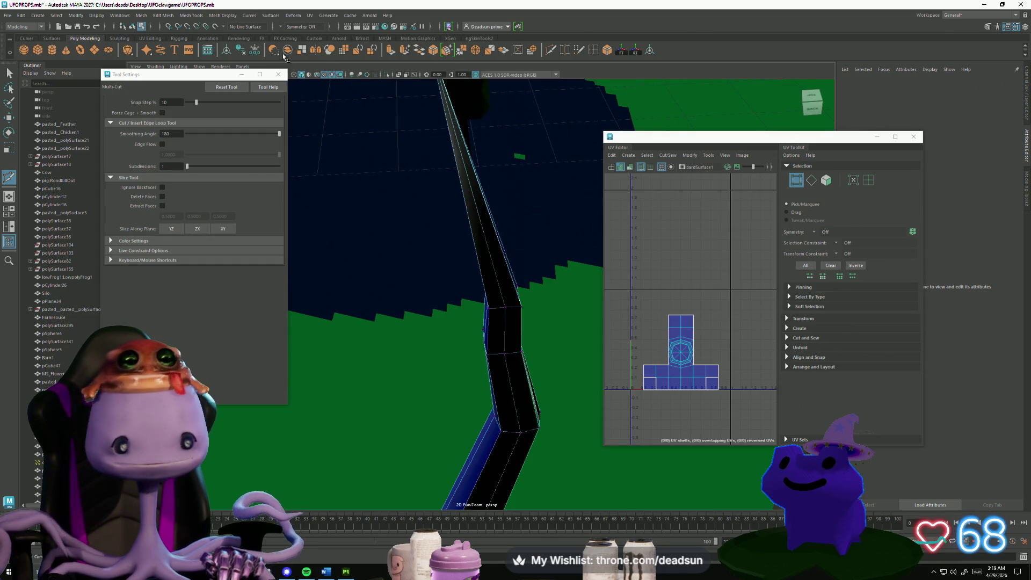
{"action": "left_click", "coordinate": [273, 79]}
{"action": "mouse_move", "coordinate": [507, 322]}
{"action": "left_mouse_down", "text": "alt"}
{"action": "mouse_move", "coordinate": [489, 343]}
{"action": "mouse_move", "coordinate": [507, 402]}
{"action": "mouse_move", "coordinate": [499, 384]}
{"action": "mouse_move", "coordinate": [511, 364]}
{"action": "mouse_move", "coordinate": [478, 372]}
{"action": "mouse_move", "coordinate": [276, 224]}
{"action": "left_mouse_up", "text": "alt"}
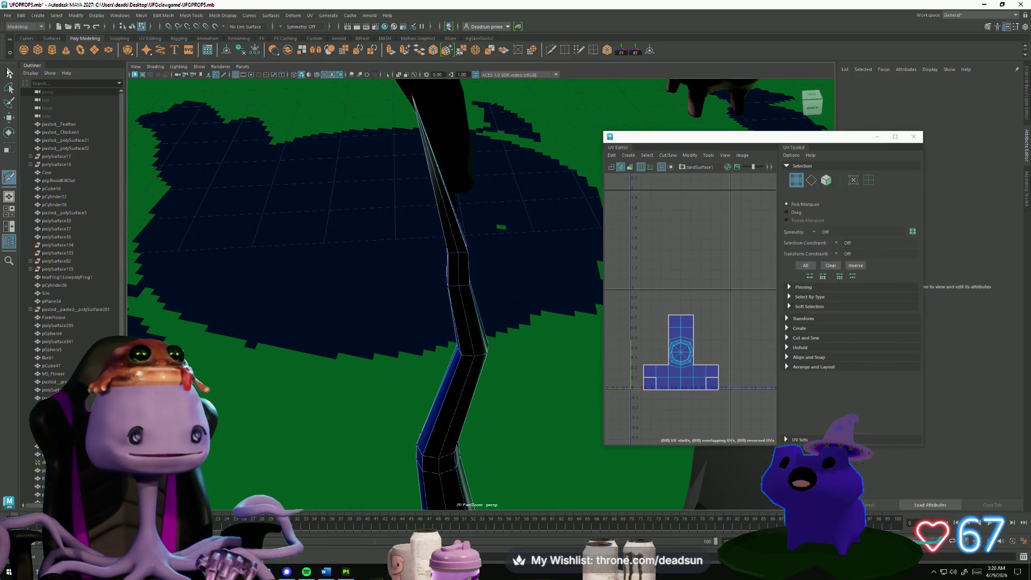
Select two vertices on the bent spire and scale them.
{"action": "left_click", "coordinate": [8, 72]}
{"action": "scroll", "coordinate": [460, 299], "scroll_direction": "up", "scroll_amount": 5}
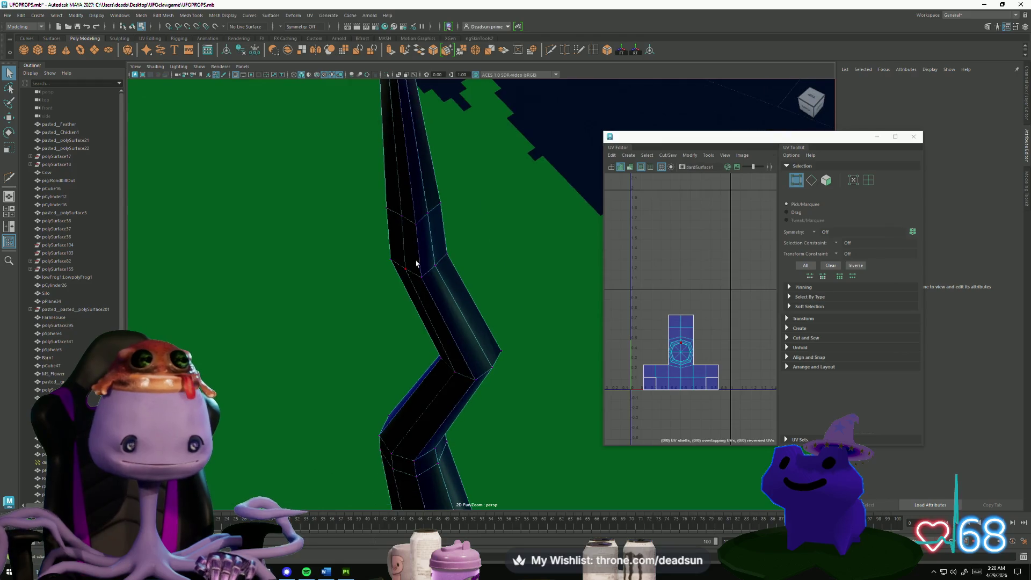
{"action": "left_click", "coordinate": [393, 260]}
{"action": "left_click", "coordinate": [388, 209], "text": "shift"}
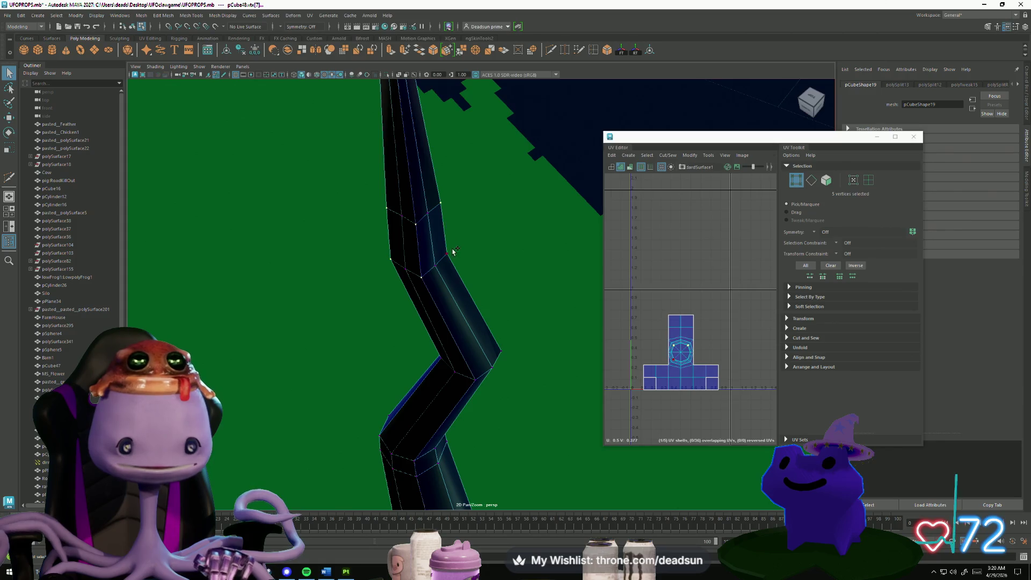
{"action": "left_click_drag", "start_coordinate": [421, 274], "coordinate": [477, 262], "text": "alt"}
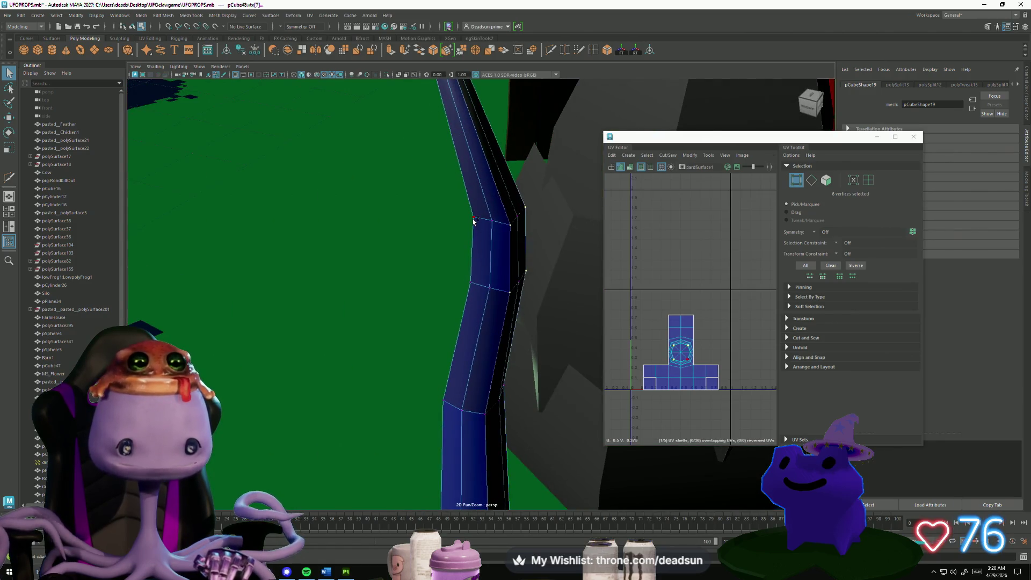
{"action": "key", "text": "r"}
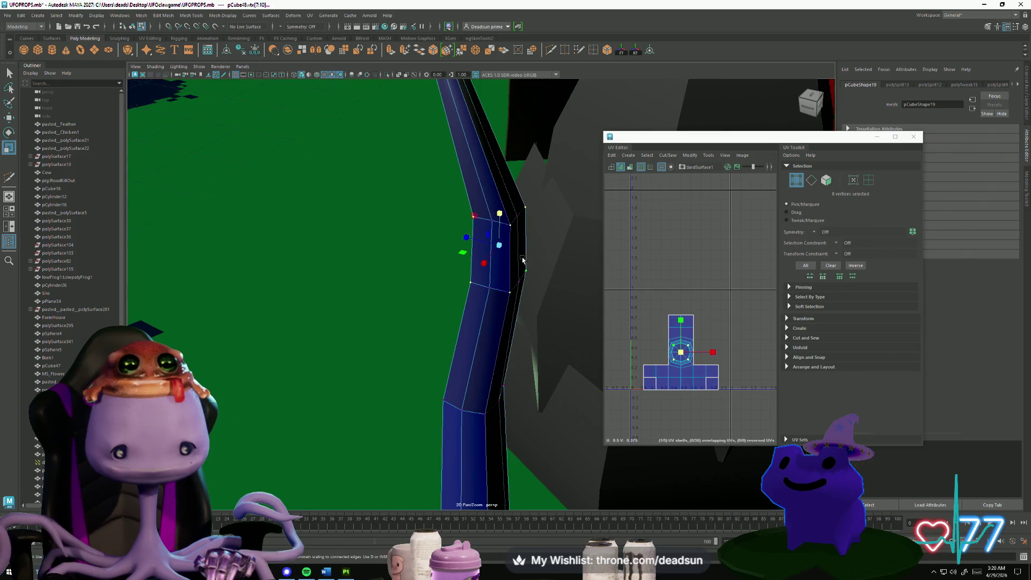
{"action": "left_click_drag", "start_coordinate": [476, 240], "coordinate": [453, 305], "text": "alt"}
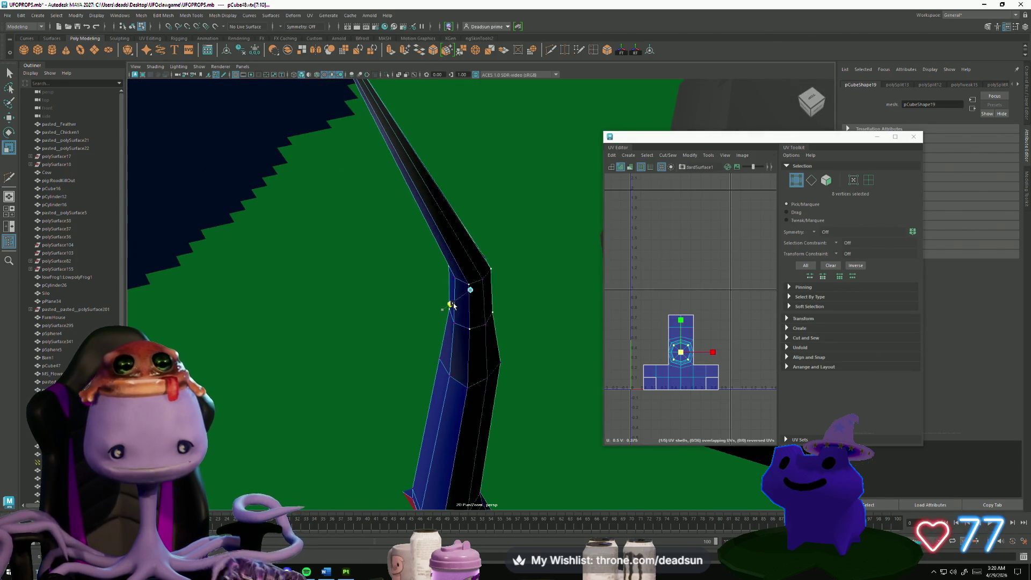
{"action": "mouse_move", "coordinate": [441, 348]}
{"action": "left_mouse_down", "text": "alt"}
{"action": "mouse_move", "coordinate": [571, 318]}
{"action": "mouse_move", "coordinate": [491, 360]}
{"action": "mouse_move", "coordinate": [449, 350]}
{"action": "left_mouse_up", "text": "alt"}
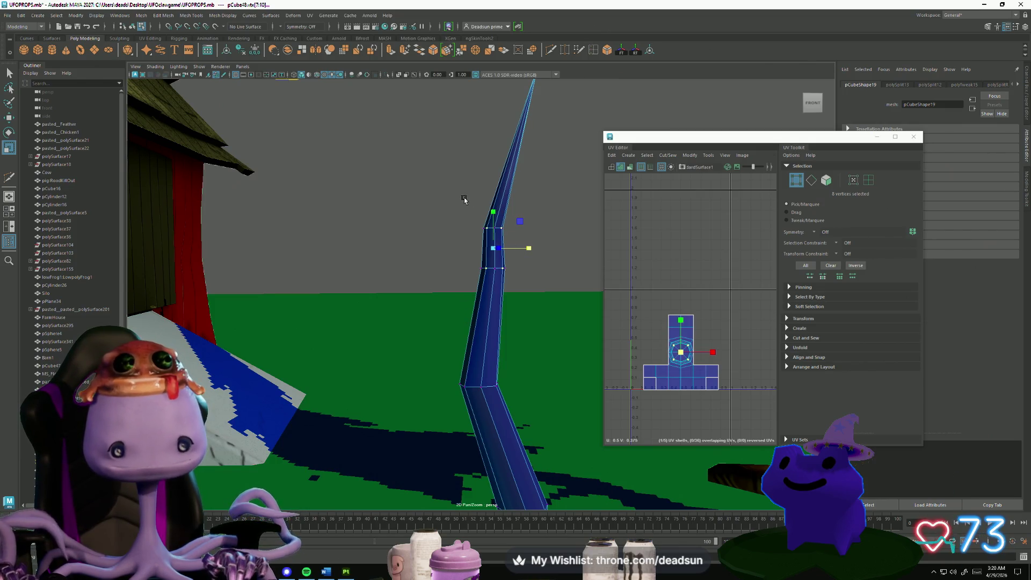
Select the upper vertex row and the 16-vertex middle ring, and rotate them into a curve.
{"action": "left_click_drag", "start_coordinate": [463, 197], "coordinate": [528, 236]}
{"action": "mouse_move", "coordinate": [533, 319]}
{"action": "left_mouse_down", "text": "alt"}
{"action": "mouse_move", "coordinate": [435, 333]}
{"action": "mouse_move", "coordinate": [288, 267]}
{"action": "mouse_move", "coordinate": [391, 256]}
{"action": "mouse_move", "coordinate": [436, 279]}
{"action": "left_mouse_up", "text": "alt"}
{"action": "left_click_drag", "start_coordinate": [470, 348], "coordinate": [469, 337]}
{"action": "key", "text": "e"}
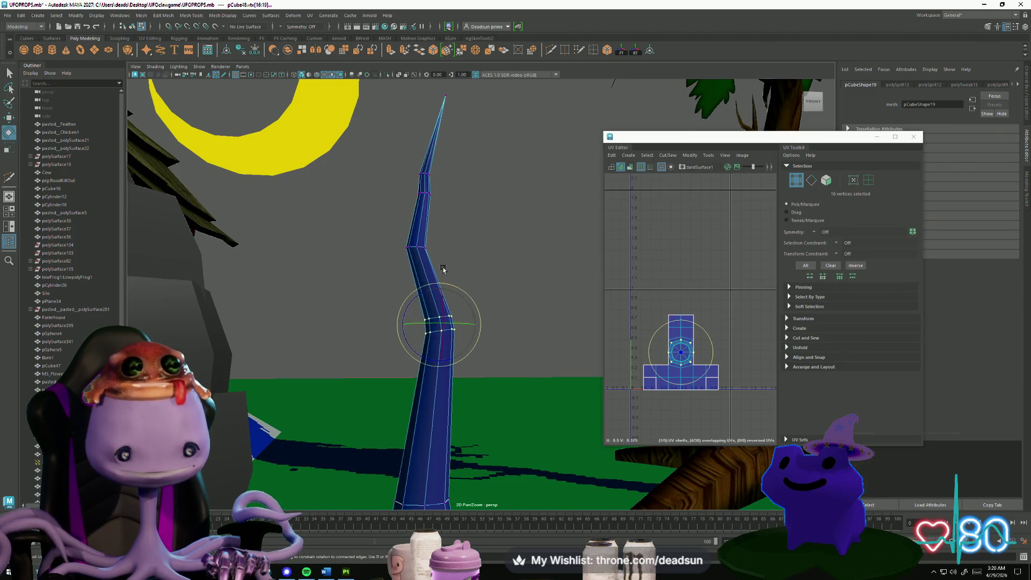
{"action": "left_click_drag", "start_coordinate": [443, 270], "coordinate": [438, 337], "text": "alt"}
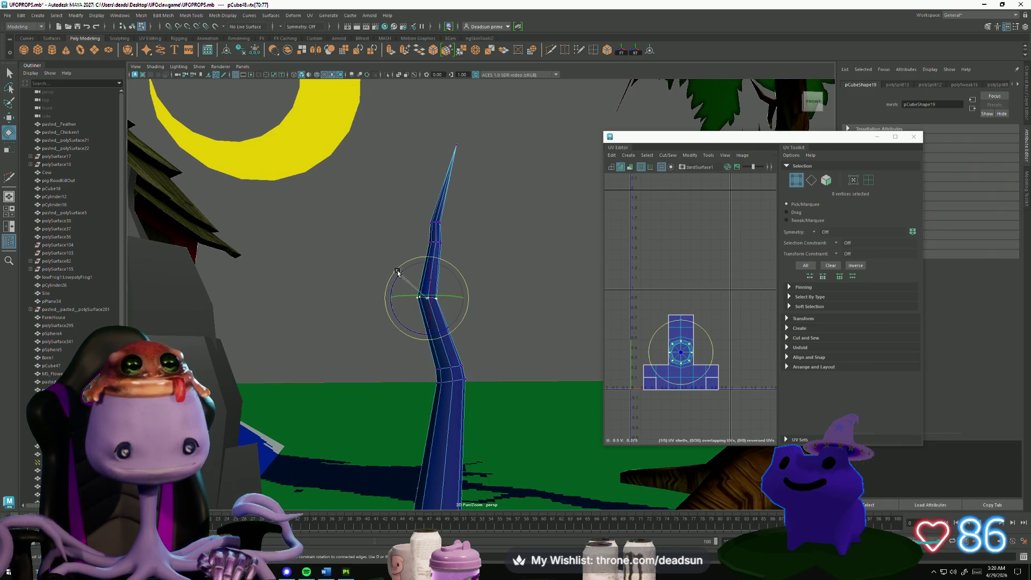
{"action": "mouse_move", "coordinate": [434, 270]}
{"action": "left_mouse_down", "text": "alt"}
{"action": "mouse_move", "coordinate": [430, 281]}
{"action": "mouse_move", "coordinate": [521, 345]}
{"action": "mouse_move", "coordinate": [439, 347]}
{"action": "mouse_move", "coordinate": [494, 329]}
{"action": "mouse_move", "coordinate": [465, 337]}
{"action": "mouse_move", "coordinate": [483, 341]}
{"action": "mouse_move", "coordinate": [559, 414]}
{"action": "mouse_move", "coordinate": [500, 314]}
{"action": "mouse_move", "coordinate": [514, 95]}
{"action": "left_mouse_up", "text": "alt"}
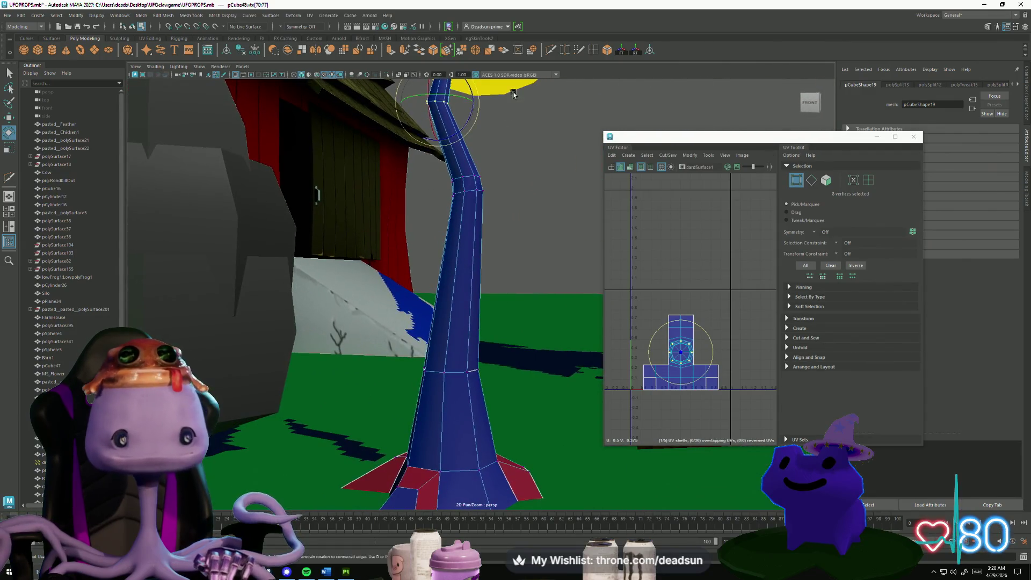
Slice a new horizontal edge loop across the spire with Multi-Cut.
{"action": "left_click", "coordinate": [552, 50]}
{"action": "left_click_drag", "start_coordinate": [542, 162], "coordinate": [529, 234], "text": "alt"}
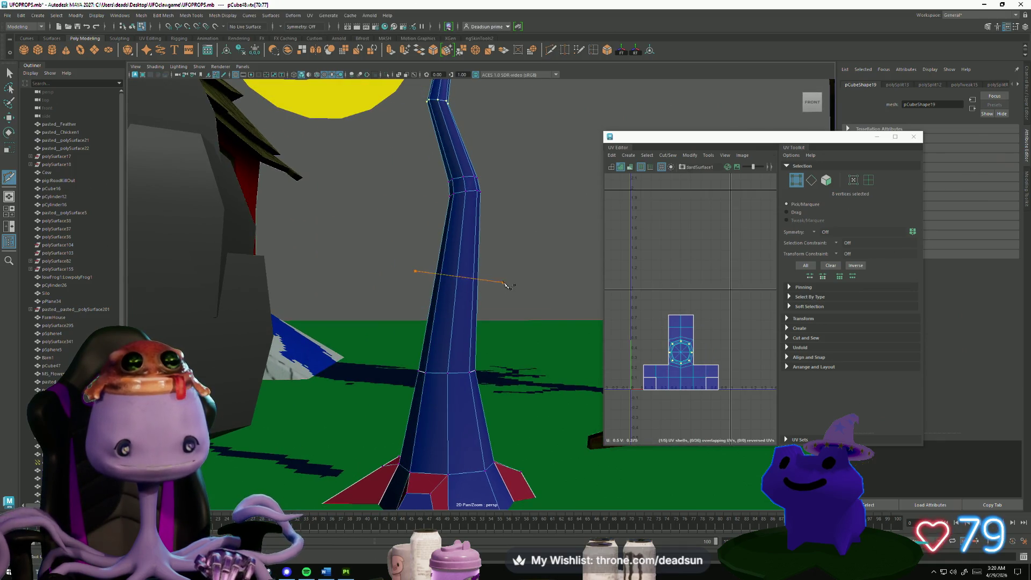
{"action": "left_click_drag", "start_coordinate": [525, 272], "coordinate": [525, 272]}
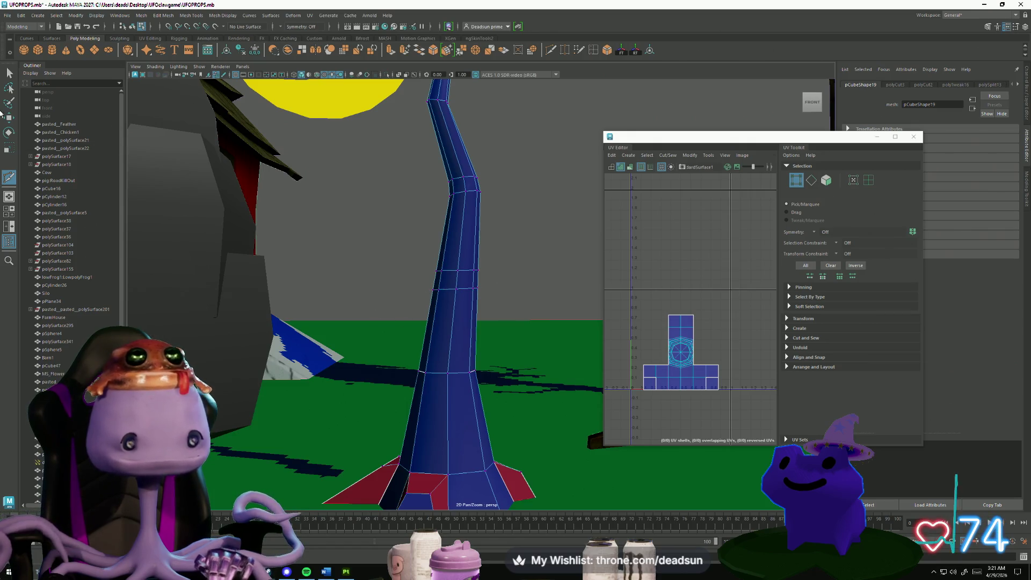
Select one trunk face, extrude it outward with Ctrl+E, and scale it.
{"action": "left_click", "coordinate": [9, 73]}
{"action": "left_click_drag", "start_coordinate": [408, 225], "coordinate": [432, 247], "text": "alt"}
{"action": "right_click_drag", "start_coordinate": [458, 282], "coordinate": [458, 303]}
{"action": "left_click", "coordinate": [457, 282]}
{"action": "mouse_move", "coordinate": [453, 290]}
{"action": "left_mouse_down", "text": "alt"}
{"action": "mouse_move", "coordinate": [444, 316]}
{"action": "mouse_move", "coordinate": [440, 269]}
{"action": "mouse_move", "coordinate": [425, 276]}
{"action": "mouse_move", "coordinate": [375, 264]}
{"action": "mouse_move", "coordinate": [389, 278]}
{"action": "left_mouse_up", "text": "alt"}
{"action": "key", "text": "ctrl+e"}
{"action": "key", "text": "r"}
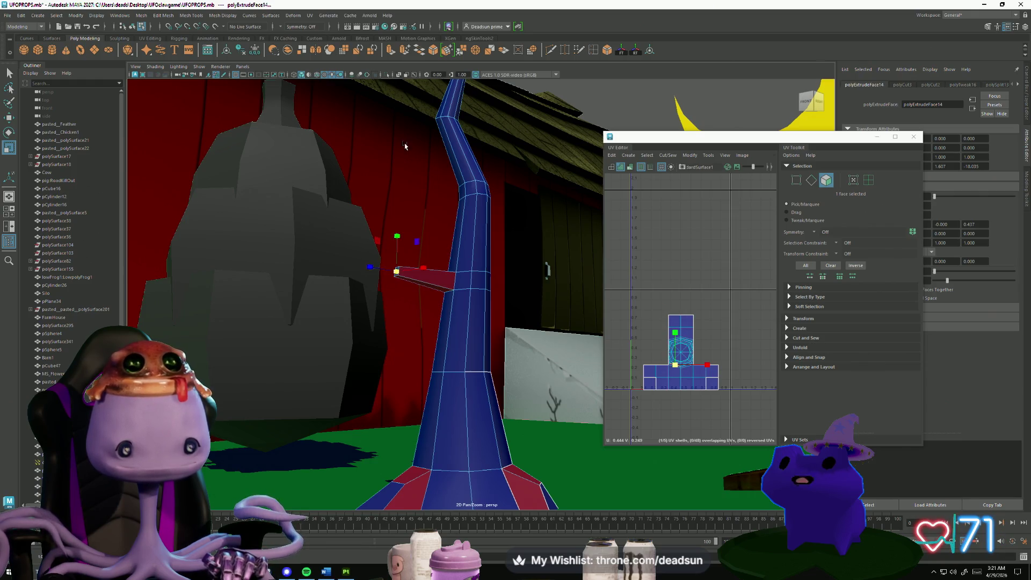
Extrude two more segments from the arm's end, scaling and moving it up to bend.
{"action": "left_click", "coordinate": [393, 51]}
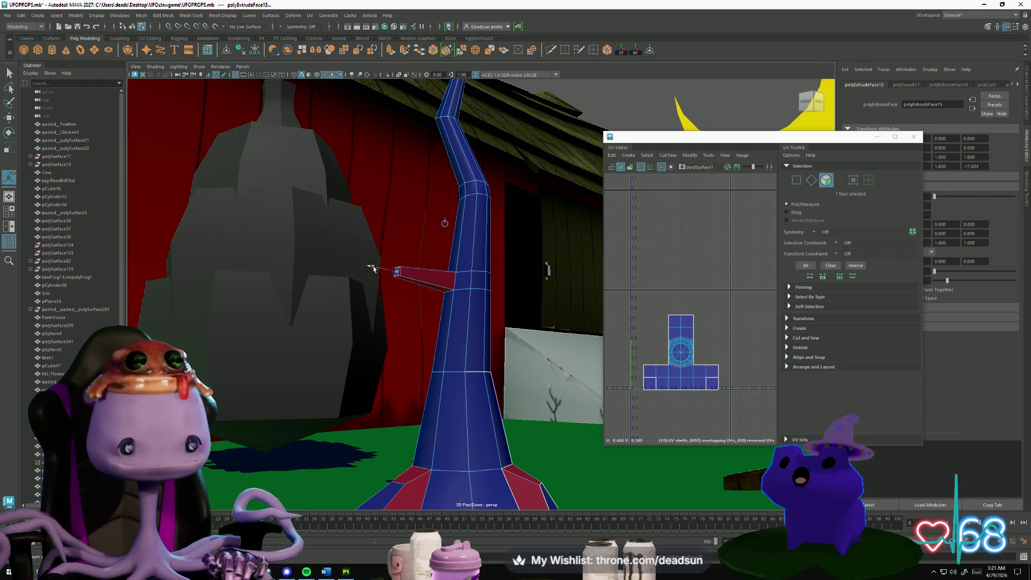
{"action": "mouse_move", "coordinate": [373, 268]}
{"action": "left_mouse_down"}
{"action": "mouse_move", "coordinate": [327, 263]}
{"action": "mouse_move", "coordinate": [355, 192]}
{"action": "left_mouse_up"}
{"action": "key", "text": "r"}
{"action": "key", "text": "w"}
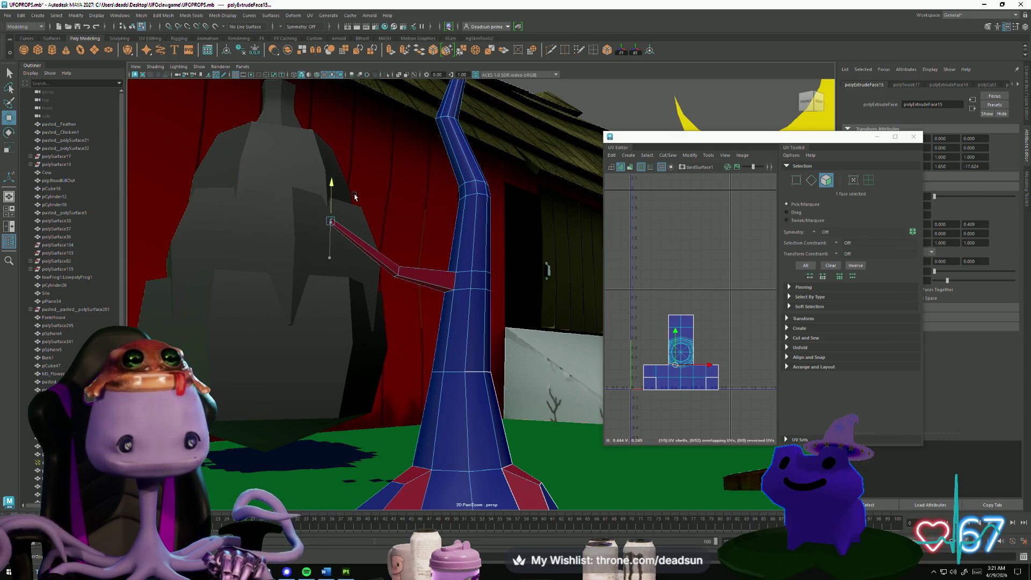
{"action": "mouse_move", "coordinate": [306, 218]}
{"action": "left_mouse_down"}
{"action": "mouse_move", "coordinate": [322, 222]}
{"action": "mouse_move", "coordinate": [273, 206]}
{"action": "left_mouse_up"}
{"action": "left_click", "coordinate": [390, 50]}
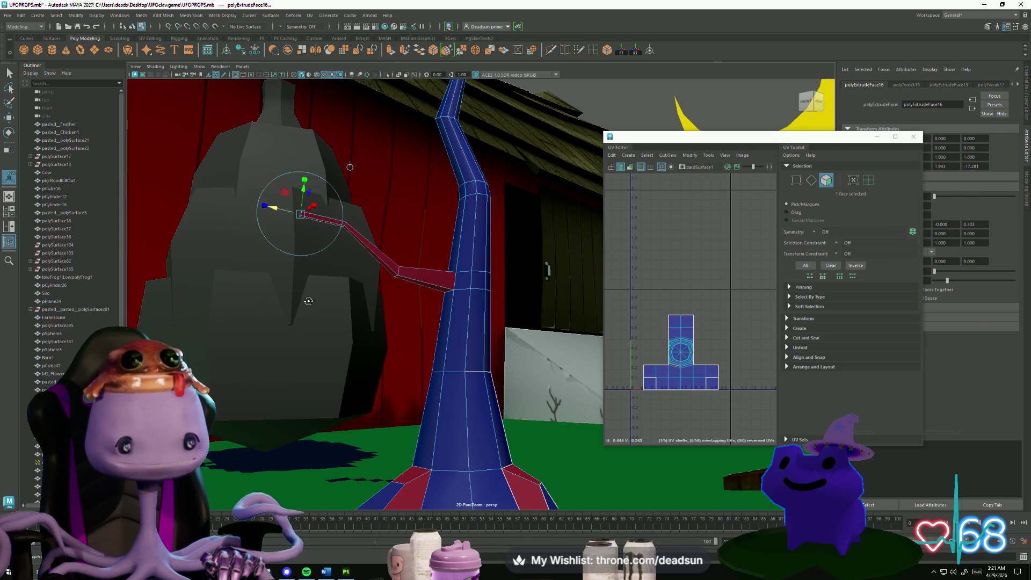
{"action": "left_click_drag", "start_coordinate": [308, 301], "coordinate": [458, 317], "text": "alt"}
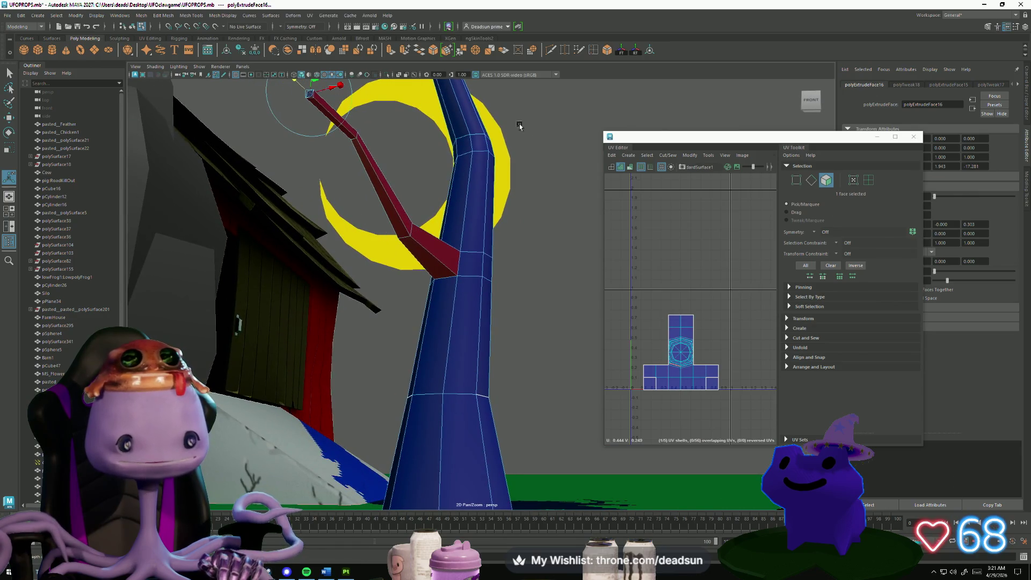
Insert an edge loop across the red arm and select a face on it.
{"action": "left_click", "coordinate": [552, 50]}
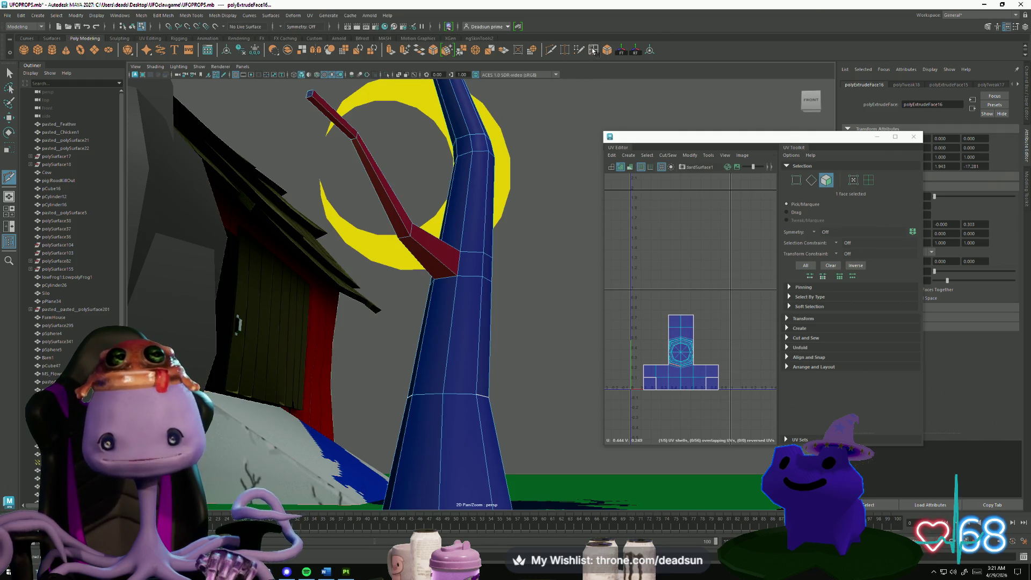
{"action": "left_click", "coordinate": [399, 219]}
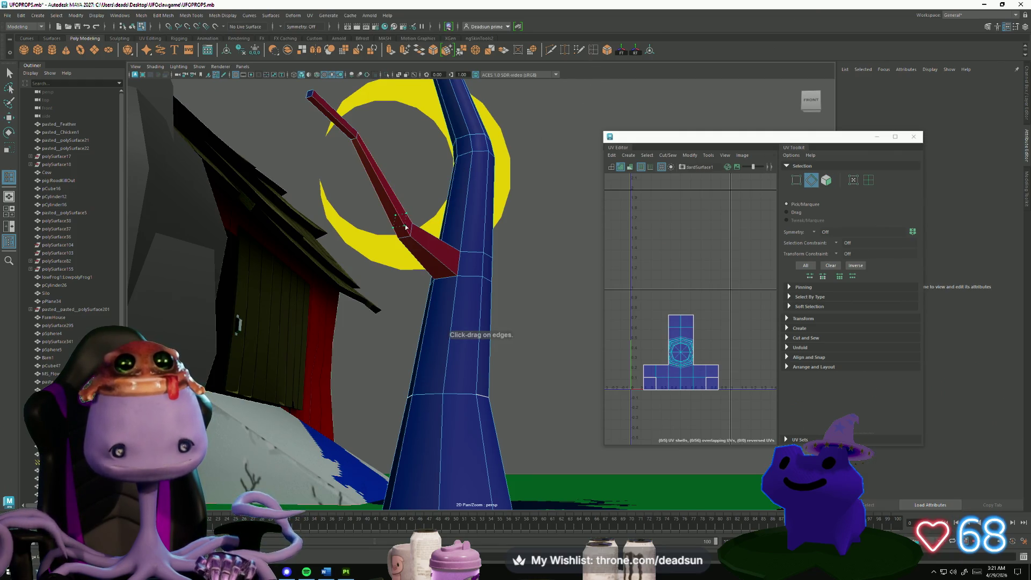
{"action": "left_click", "coordinate": [402, 225], "text": "ctrl"}
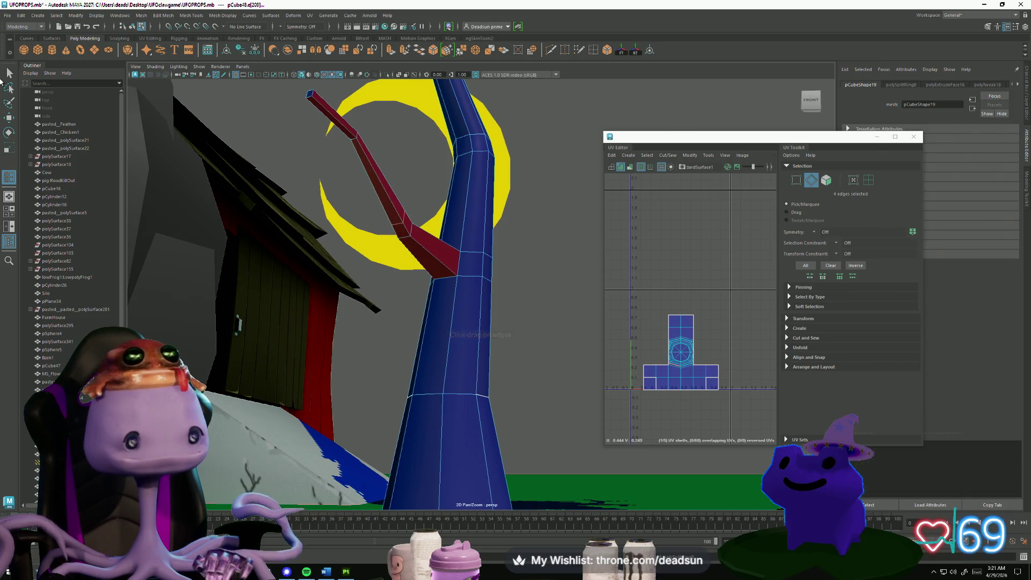
{"action": "left_click", "coordinate": [12, 74]}
{"action": "right_click_drag", "start_coordinate": [385, 172], "coordinate": [385, 215]}
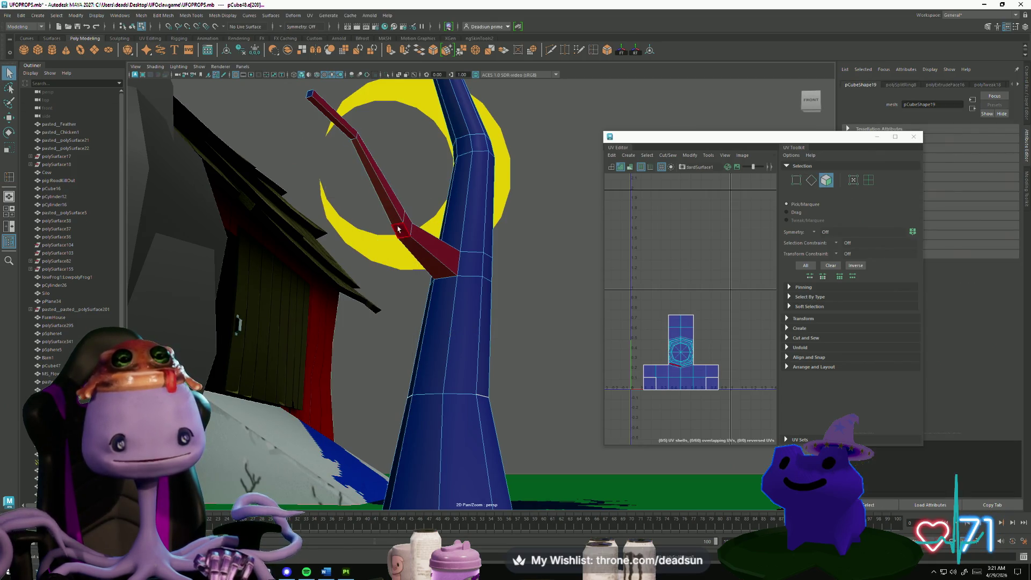
{"action": "left_click", "coordinate": [400, 231]}
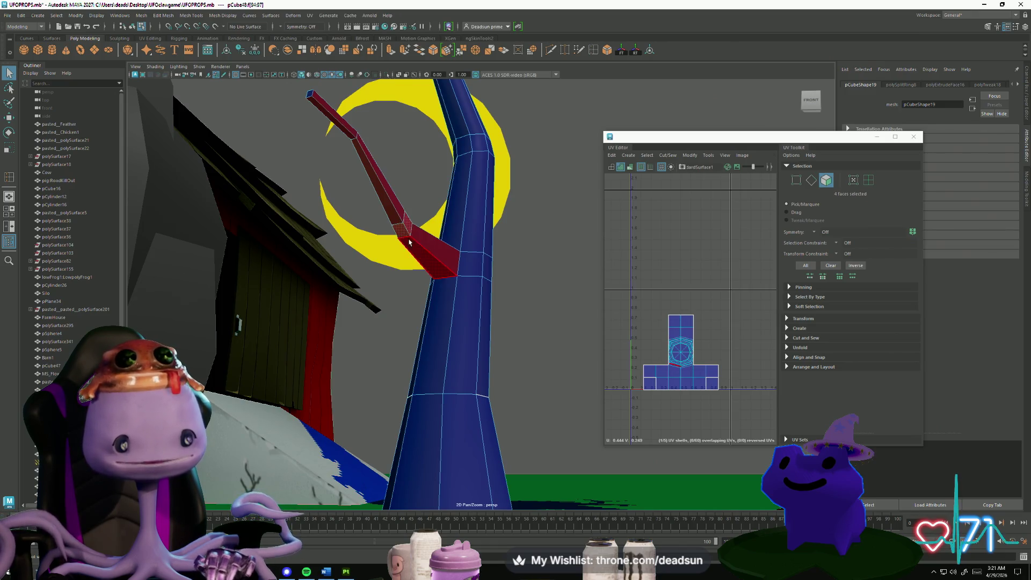
Rotate the arm faces and scale the tip face to taper the branch.
{"action": "key", "text": "e"}
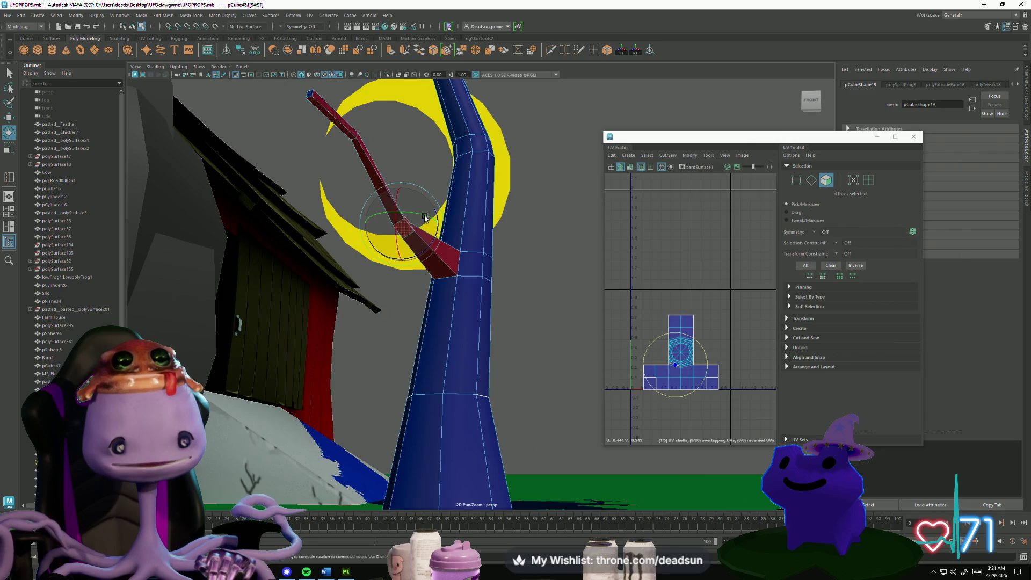
{"action": "left_click", "coordinate": [312, 98]}
{"action": "key", "text": "r"}
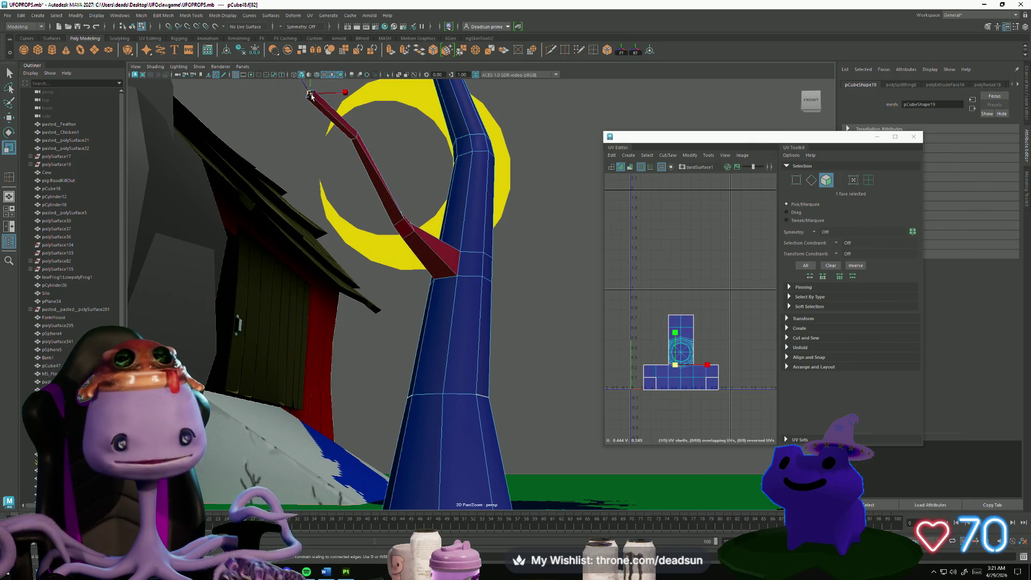
{"action": "mouse_move", "coordinate": [389, 209]}
{"action": "left_mouse_down", "text": "alt"}
{"action": "mouse_move", "coordinate": [376, 292]}
{"action": "mouse_move", "coordinate": [366, 285]}
{"action": "mouse_move", "coordinate": [345, 310]}
{"action": "mouse_move", "coordinate": [454, 330]}
{"action": "mouse_move", "coordinate": [416, 284]}
{"action": "mouse_move", "coordinate": [466, 59]}
{"action": "left_mouse_up", "text": "alt"}
{"action": "left_click", "coordinate": [375, 277]}
{"action": "left_click", "coordinate": [408, 317]}
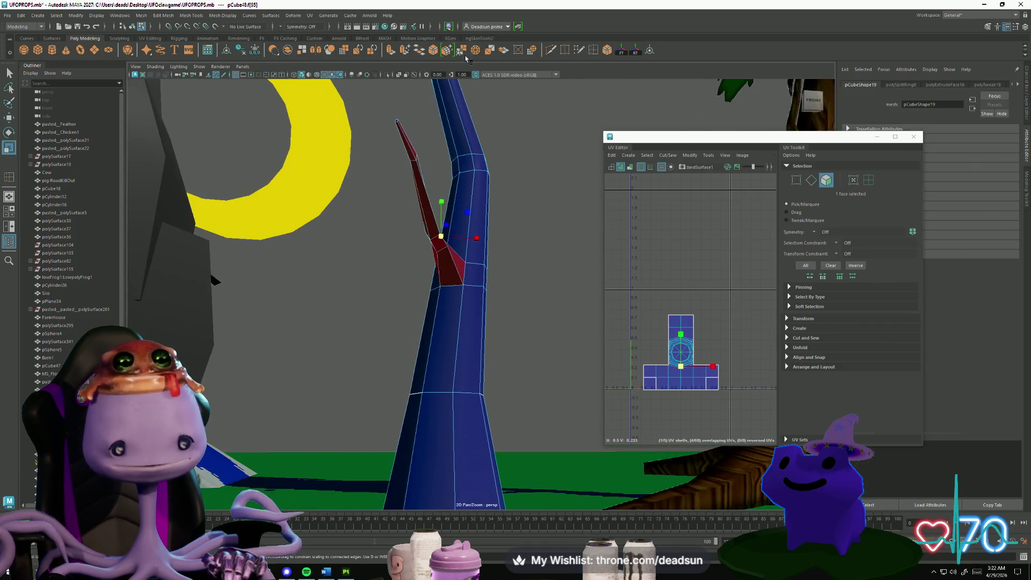
Extrude one more segment and shrink its end face to a point at the tip.
{"action": "left_click", "coordinate": [390, 50]}
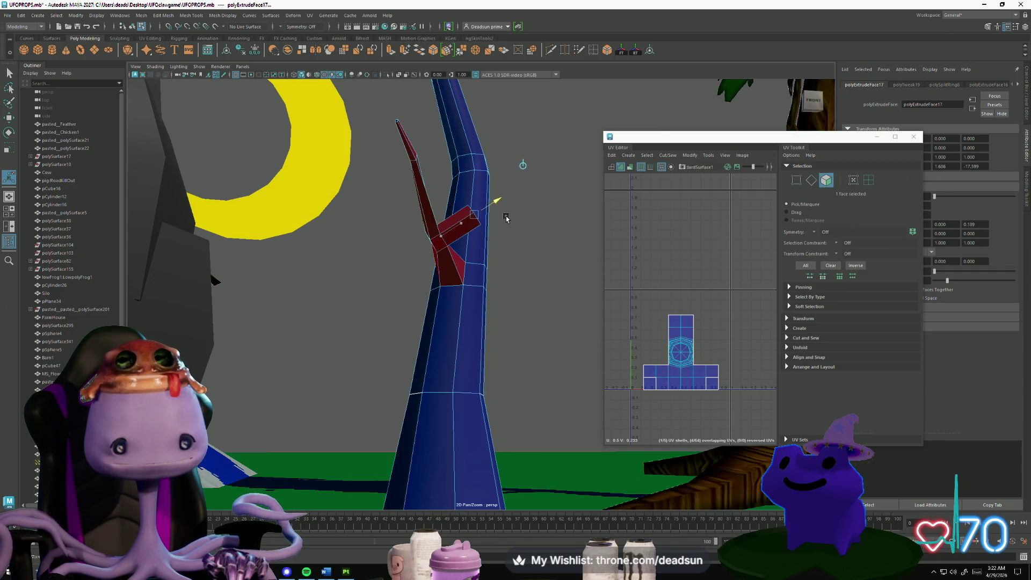
{"action": "mouse_move", "coordinate": [518, 216]}
{"action": "left_mouse_down"}
{"action": "mouse_move", "coordinate": [473, 215]}
{"action": "mouse_move", "coordinate": [393, 297]}
{"action": "mouse_move", "coordinate": [381, 191]}
{"action": "mouse_move", "coordinate": [344, 180]}
{"action": "mouse_move", "coordinate": [395, 230]}
{"action": "mouse_move", "coordinate": [387, 258]}
{"action": "mouse_move", "coordinate": [307, 258]}
{"action": "mouse_move", "coordinate": [276, 276]}
{"action": "mouse_move", "coordinate": [291, 280]}
{"action": "left_mouse_up"}
{"action": "key", "text": "r"}
{"action": "key", "text": "F8"}
Select the branch's end corner vertices and rotate them.
{"action": "left_click", "coordinate": [392, 178]}
{"action": "scroll", "coordinate": [290, 180], "scroll_direction": "up", "scroll_amount": 5}
{"action": "scroll", "coordinate": [290, 180], "scroll_direction": "down", "scroll_amount": 5}
{"action": "mouse_move", "coordinate": [213, 316]}
{"action": "left_mouse_down"}
{"action": "mouse_move", "coordinate": [203, 329]}
{"action": "mouse_move", "coordinate": [253, 344]}
{"action": "mouse_move", "coordinate": [279, 328]}
{"action": "left_mouse_up"}
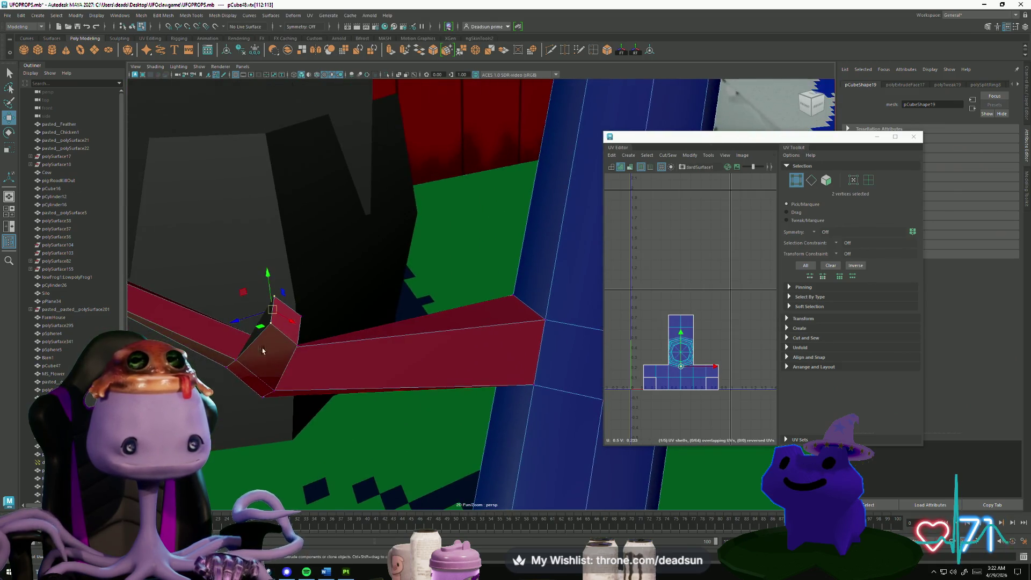
{"action": "left_click", "coordinate": [285, 321], "text": "shift"}
{"action": "key", "text": "e"}
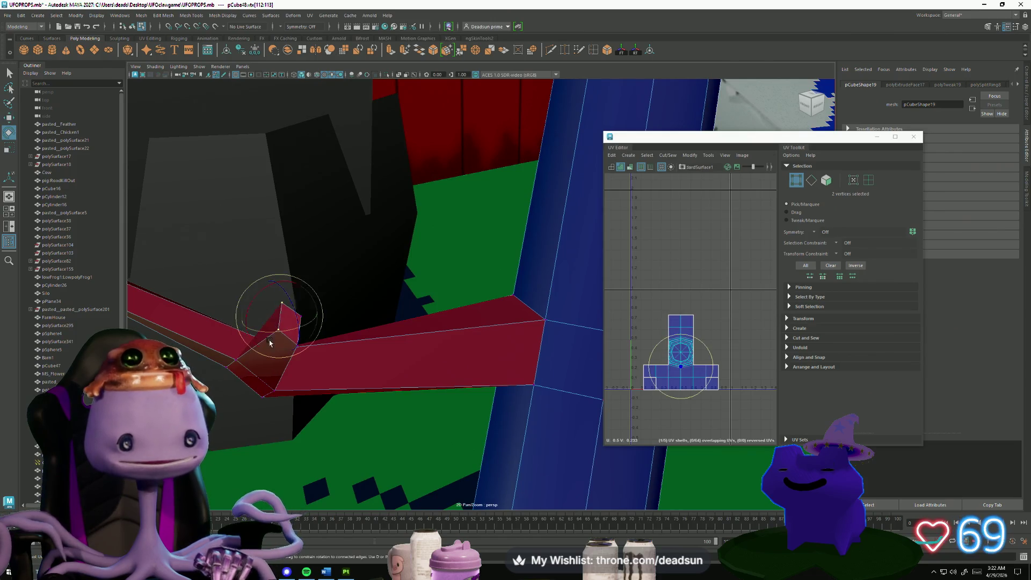
{"action": "mouse_move", "coordinate": [301, 357]}
{"action": "left_mouse_down", "text": "alt"}
{"action": "mouse_move", "coordinate": [240, 348]}
{"action": "mouse_move", "coordinate": [265, 360]}
{"action": "left_mouse_up", "text": "alt"}
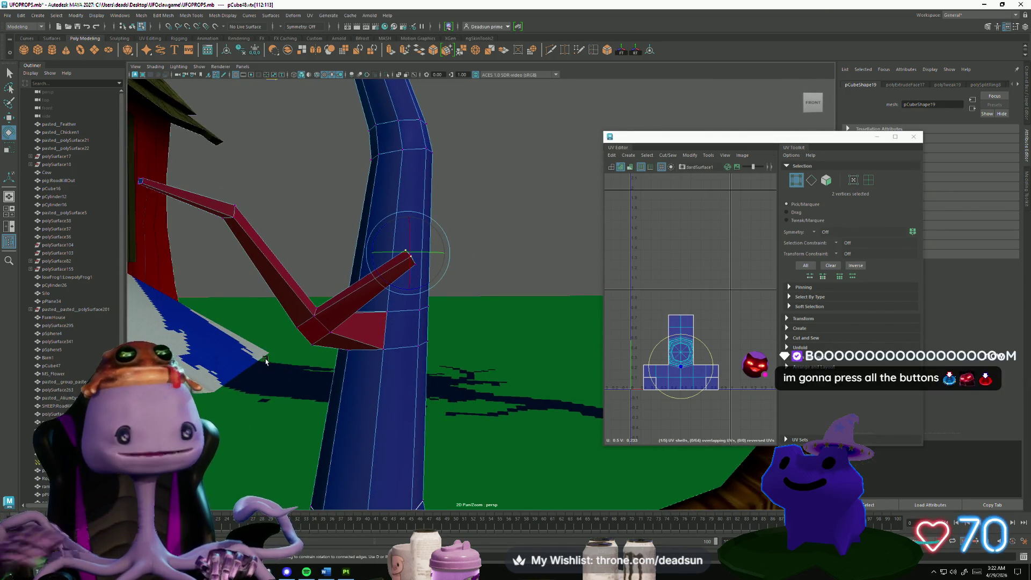
{"action": "mouse_move", "coordinate": [237, 344]}
{"action": "left_mouse_down", "text": "alt"}
{"action": "mouse_move", "coordinate": [490, 281]}
{"action": "mouse_move", "coordinate": [396, 302]}
{"action": "left_mouse_up", "text": "alt"}
Select a face on the red bracket and extrude it into a longer arm, rotating and scaling it.
{"action": "left_click", "coordinate": [463, 290]}
{"action": "right_click_drag", "start_coordinate": [345, 295], "coordinate": [346, 317]}
{"action": "left_click", "coordinate": [339, 286]}
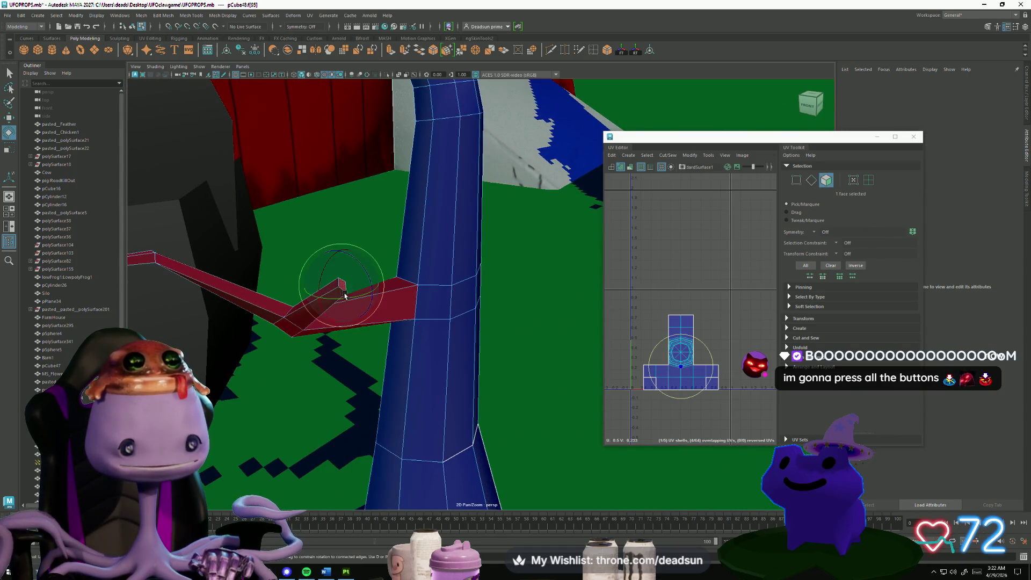
{"action": "mouse_move", "coordinate": [408, 330]}
{"action": "left_mouse_down", "text": "alt"}
{"action": "mouse_move", "coordinate": [437, 340]}
{"action": "mouse_move", "coordinate": [412, 75]}
{"action": "left_mouse_up", "text": "alt"}
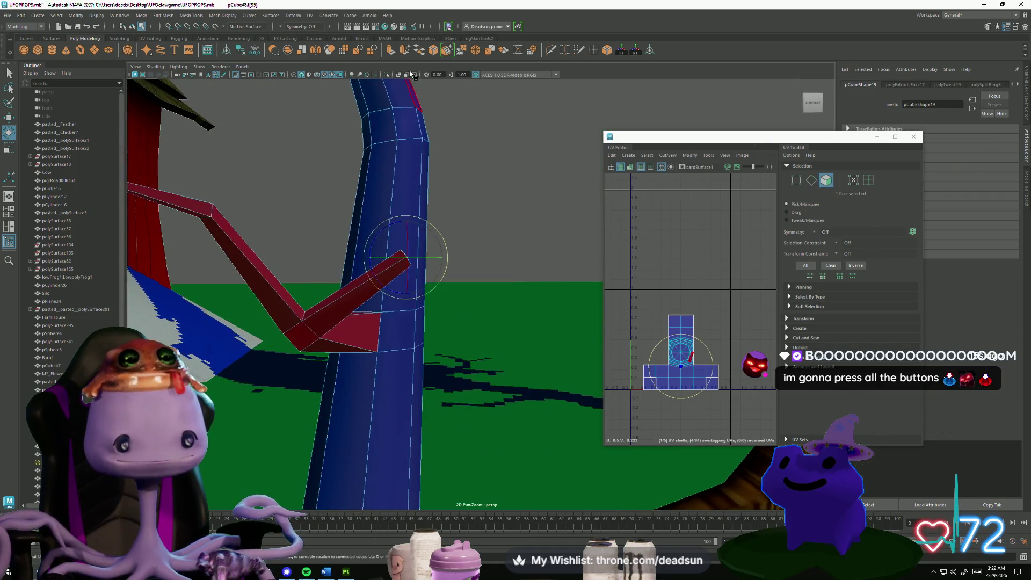
{"action": "left_click", "coordinate": [390, 49]}
{"action": "mouse_move", "coordinate": [439, 262]}
{"action": "left_mouse_down"}
{"action": "mouse_move", "coordinate": [545, 253]}
{"action": "mouse_move", "coordinate": [507, 251]}
{"action": "left_mouse_up"}
{"action": "key", "text": "e"}
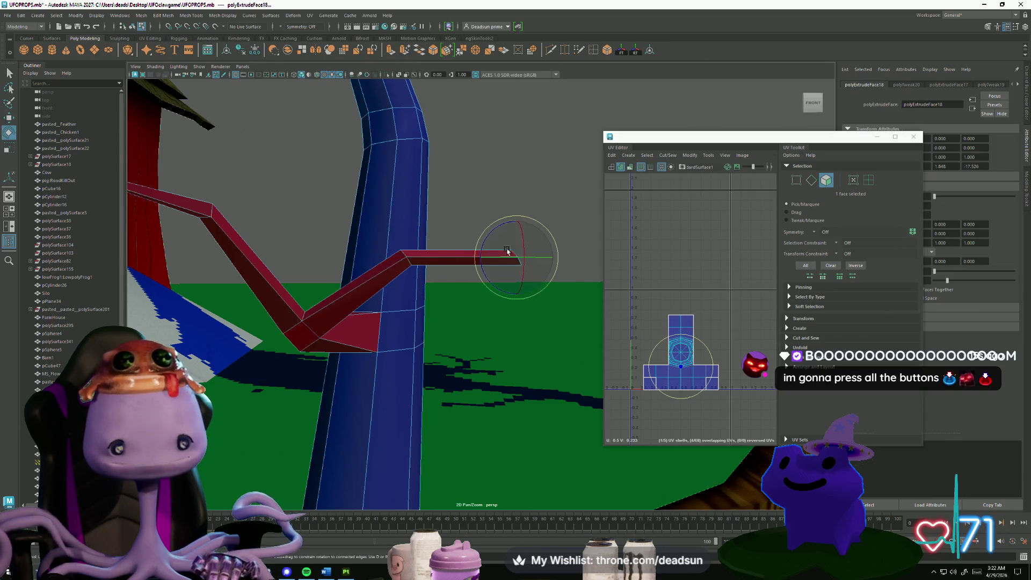
{"action": "key", "text": "r"}
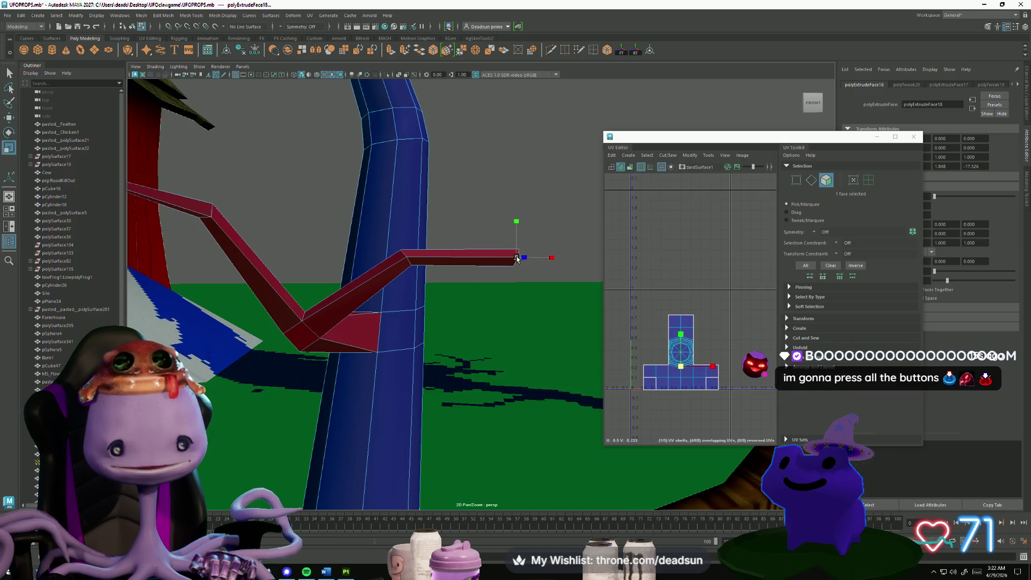
Move and scale the new arm's end face so it angles outward and up.
{"action": "mouse_move", "coordinate": [512, 263]}
{"action": "left_mouse_down", "text": "alt"}
{"action": "mouse_move", "coordinate": [339, 365]}
{"action": "mouse_move", "coordinate": [408, 333]}
{"action": "mouse_move", "coordinate": [448, 290]}
{"action": "left_mouse_up", "text": "alt"}
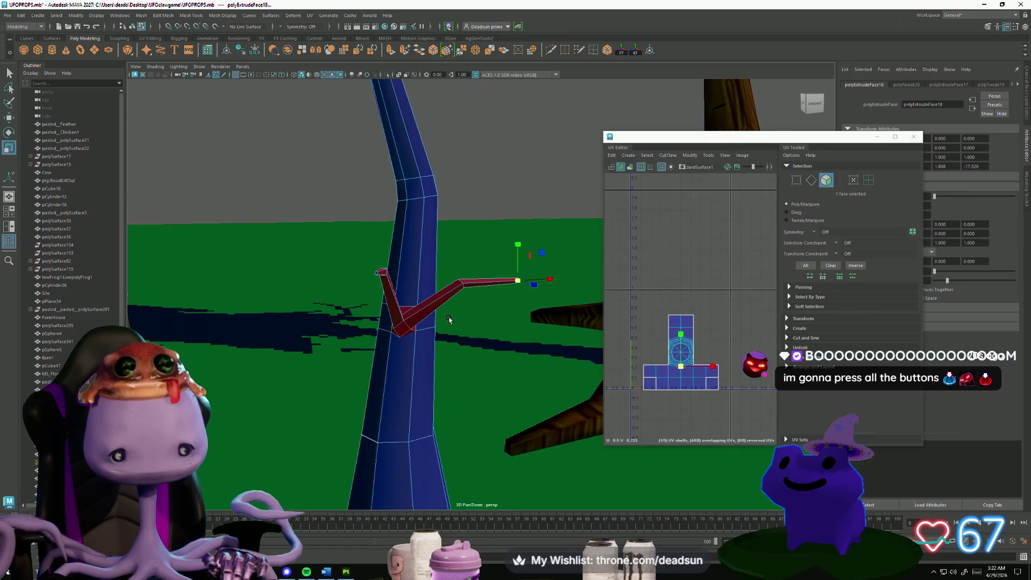
{"action": "key", "text": "w"}
{"action": "mouse_move", "coordinate": [514, 308]}
{"action": "left_mouse_down", "text": "alt"}
{"action": "mouse_move", "coordinate": [504, 348]}
{"action": "mouse_move", "coordinate": [486, 323]}
{"action": "left_mouse_up", "text": "alt"}
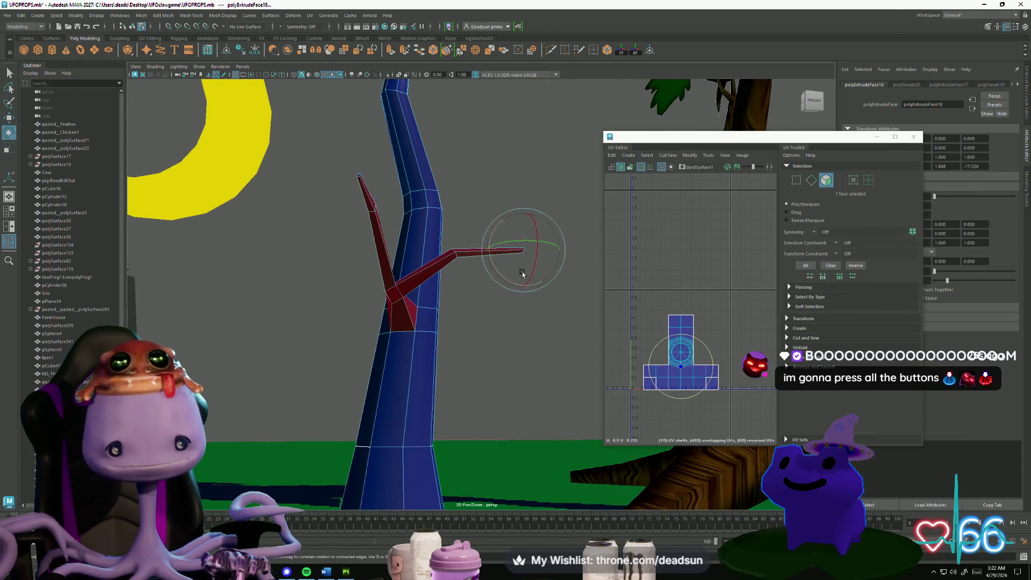
{"action": "key", "text": "r"}
{"action": "mouse_move", "coordinate": [478, 277]}
{"action": "left_mouse_down", "text": "alt"}
{"action": "mouse_move", "coordinate": [482, 315]}
{"action": "mouse_move", "coordinate": [480, 253]}
{"action": "left_mouse_up", "text": "alt"}
{"action": "right_click_drag", "start_coordinate": [481, 267], "coordinate": [453, 239]}
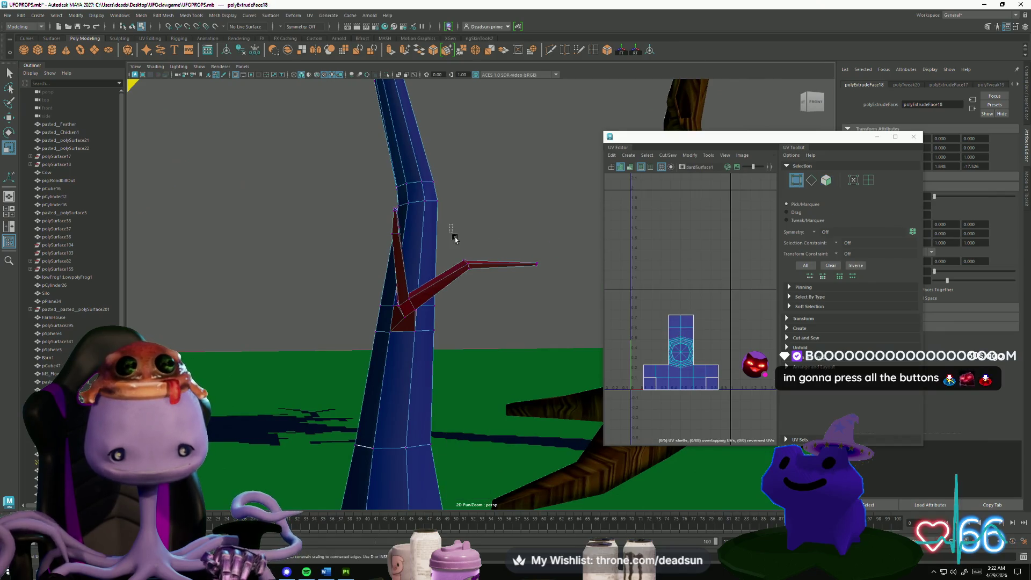
Select the ring of eight trunk vertices, then rotate and move them.
{"action": "mouse_move", "coordinate": [453, 236]}
{"action": "left_mouse_down"}
{"action": "mouse_move", "coordinate": [559, 297]}
{"action": "mouse_move", "coordinate": [465, 406]}
{"action": "left_mouse_up"}
{"action": "key", "text": "e"}
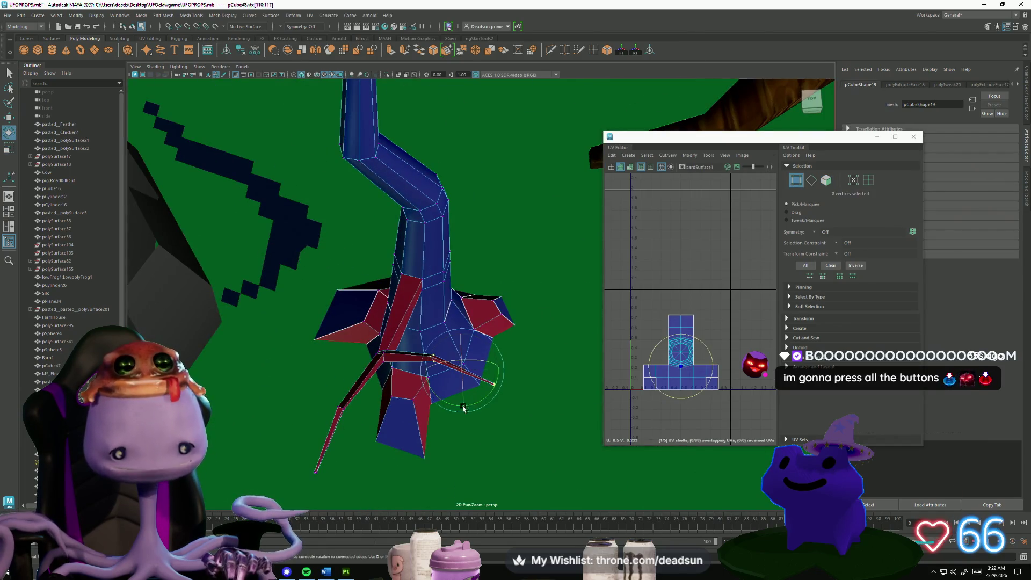
{"action": "key", "text": "w"}
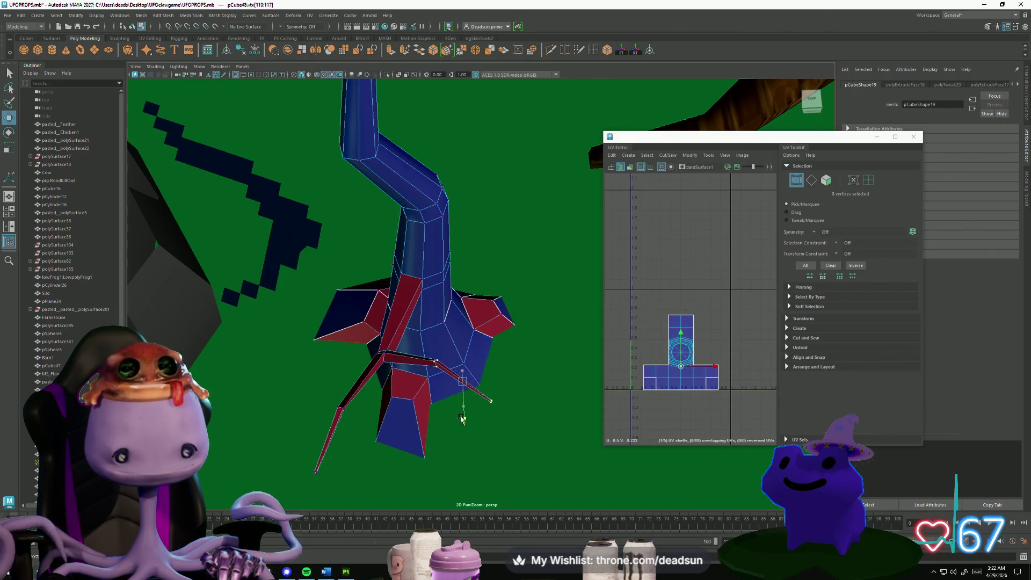
{"action": "mouse_move", "coordinate": [461, 419]}
{"action": "left_mouse_down", "text": "alt"}
{"action": "mouse_move", "coordinate": [379, 420]}
{"action": "mouse_move", "coordinate": [398, 376]}
{"action": "mouse_move", "coordinate": [395, 344]}
{"action": "mouse_move", "coordinate": [372, 424]}
{"action": "mouse_move", "coordinate": [392, 404]}
{"action": "mouse_move", "coordinate": [372, 320]}
{"action": "left_mouse_up", "text": "alt"}
Multi-Cut diagonal cuts and an edge loop into the trunk, committing each cut.
{"action": "left_click", "coordinate": [550, 50]}
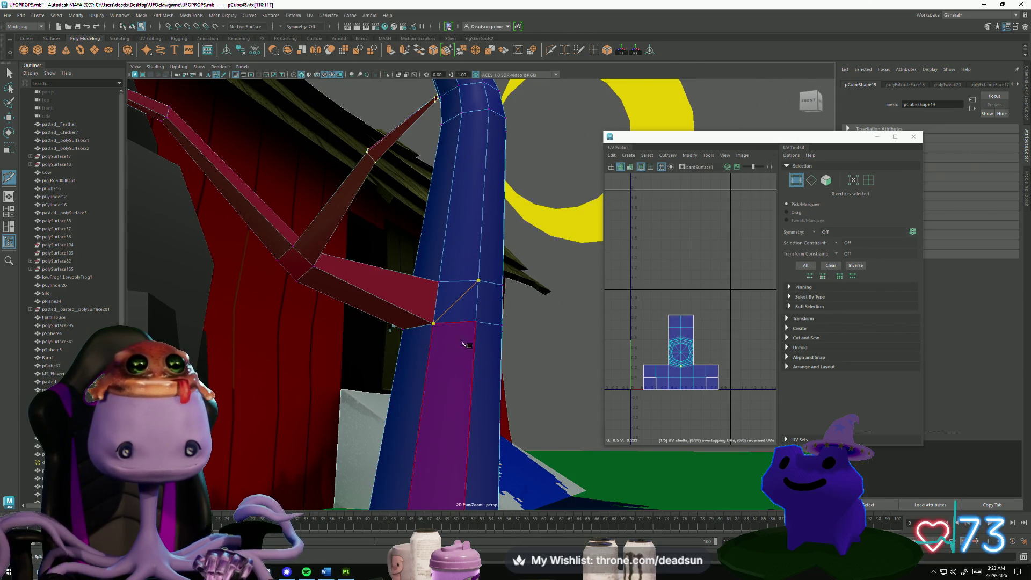
{"action": "key", "text": "Return"}
{"action": "left_click_drag", "start_coordinate": [427, 372], "coordinate": [515, 386], "text": "alt"}
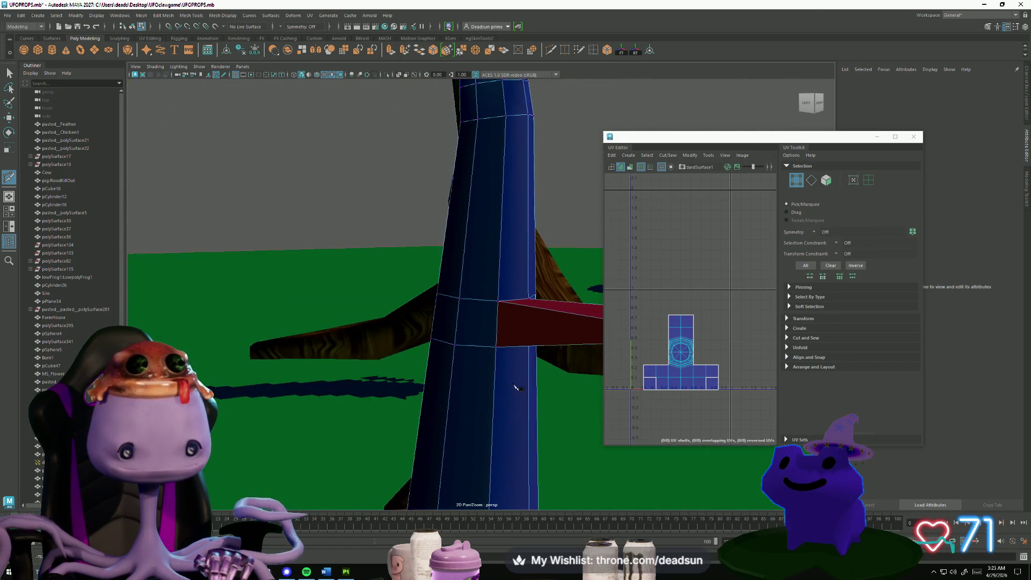
{"action": "key", "text": "Return"}
{"action": "left_click", "coordinate": [496, 347]}
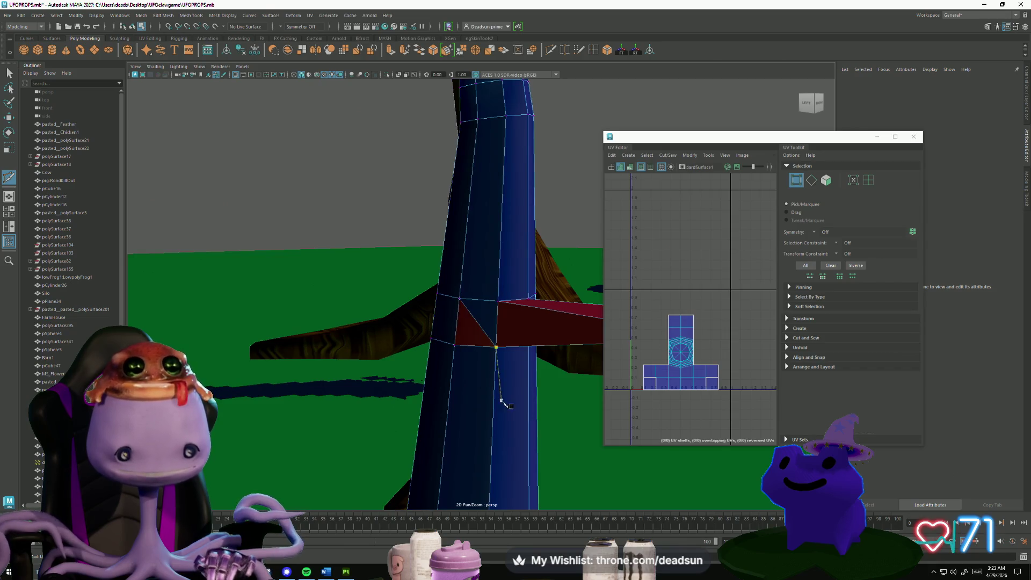
{"action": "left_click_drag", "start_coordinate": [517, 419], "coordinate": [466, 404], "text": "alt"}
{"action": "left_click", "coordinate": [466, 404], "text": "ctrl"}
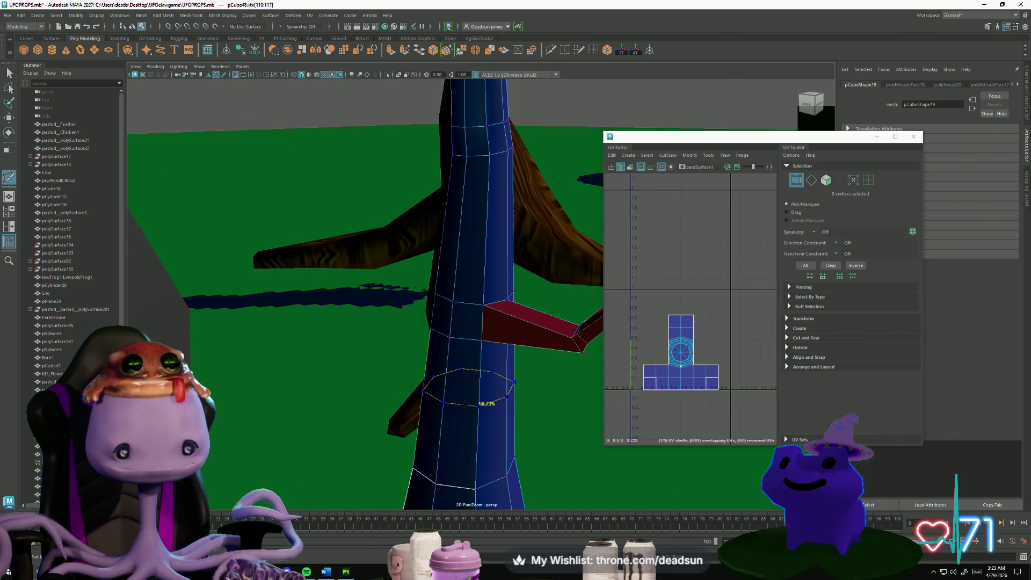
{"action": "left_click_drag", "start_coordinate": [533, 390], "coordinate": [478, 376], "text": "alt"}
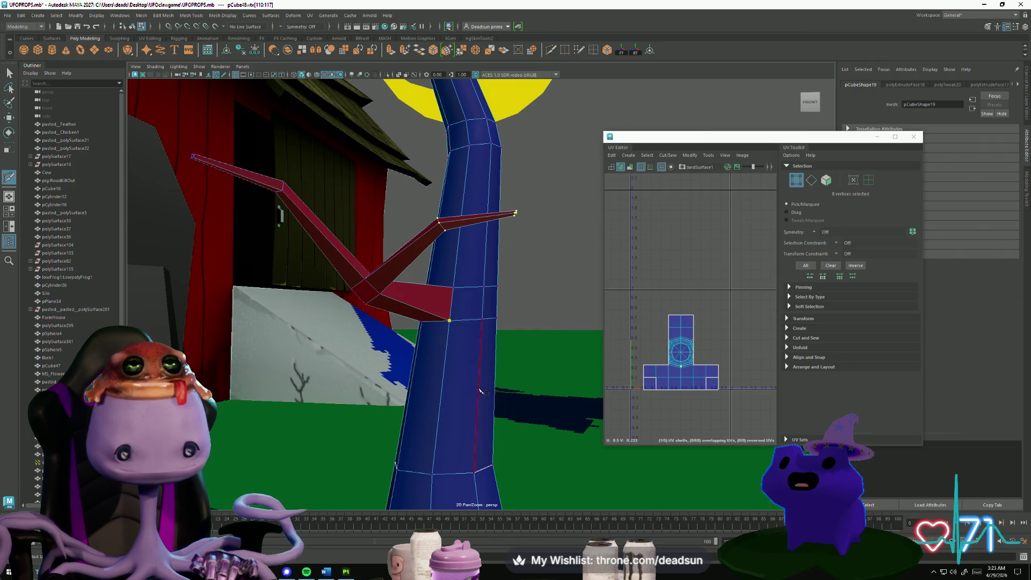
{"action": "left_click", "coordinate": [474, 472]}
{"action": "key", "text": "Return"}
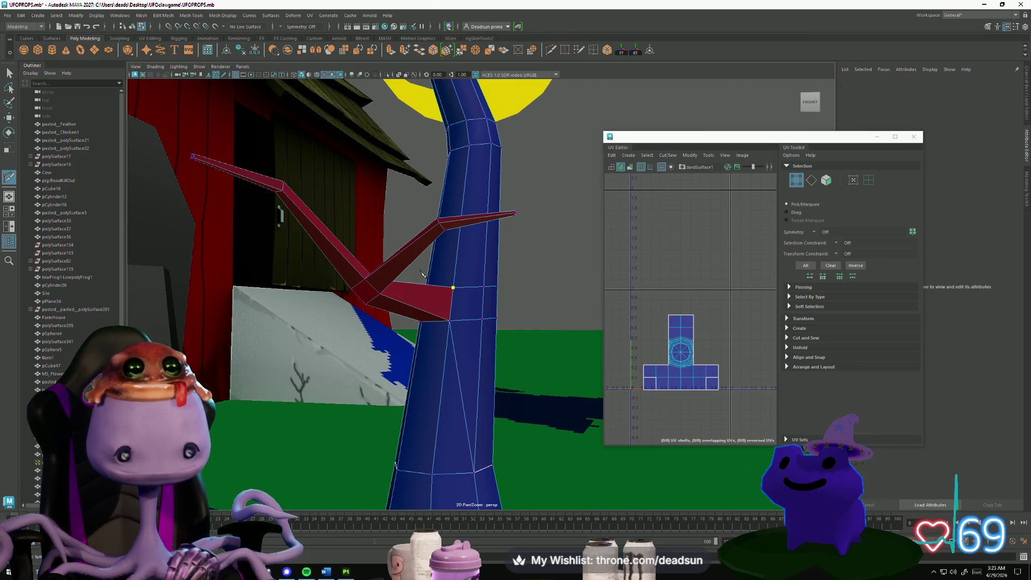
Add two more cuts between trunk vertices and edges, then exit Multi-Cut.
{"action": "left_click_drag", "start_coordinate": [529, 112], "coordinate": [486, 304], "text": "alt"}
{"action": "left_click", "coordinate": [489, 309]}
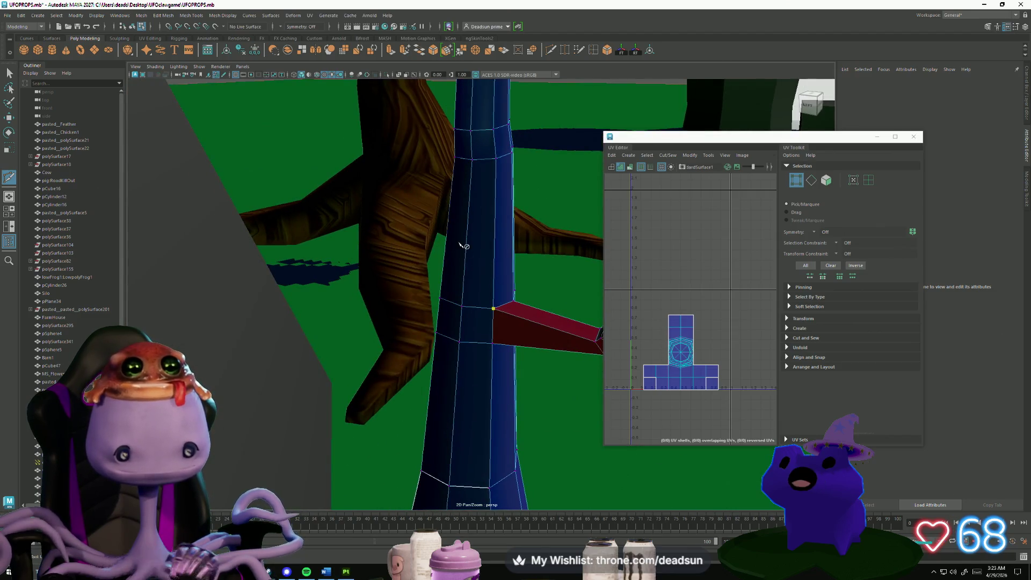
{"action": "left_click", "coordinate": [472, 160]}
{"action": "key", "text": "Return"}
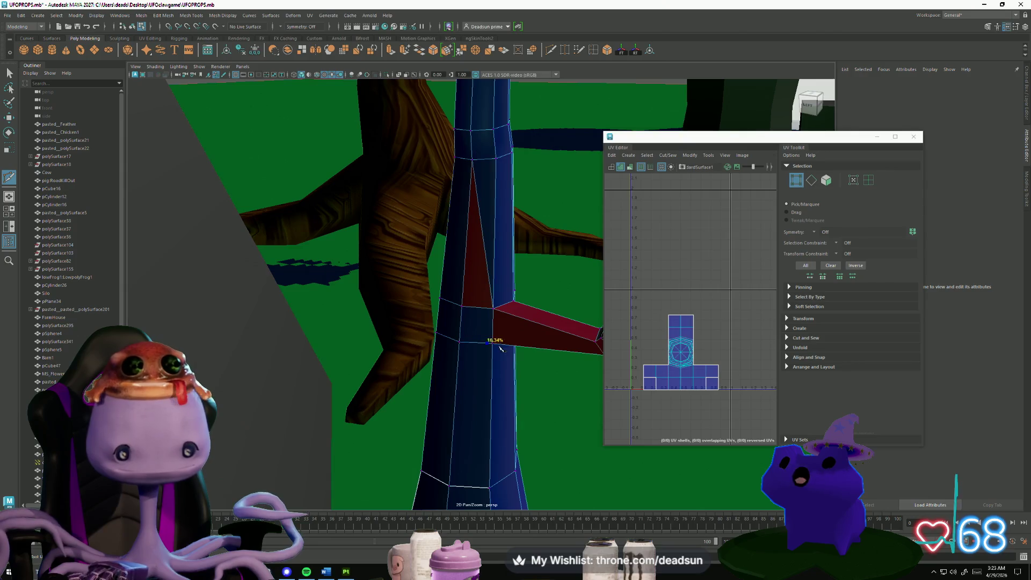
{"action": "left_click", "coordinate": [493, 343]}
{"action": "left_click", "coordinate": [449, 486]}
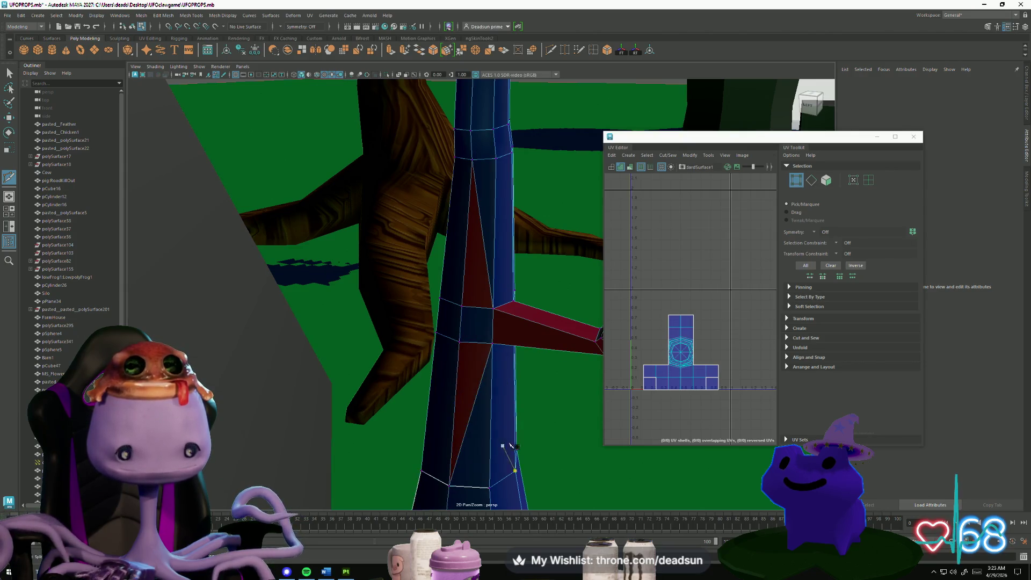
{"action": "key", "text": "q"}
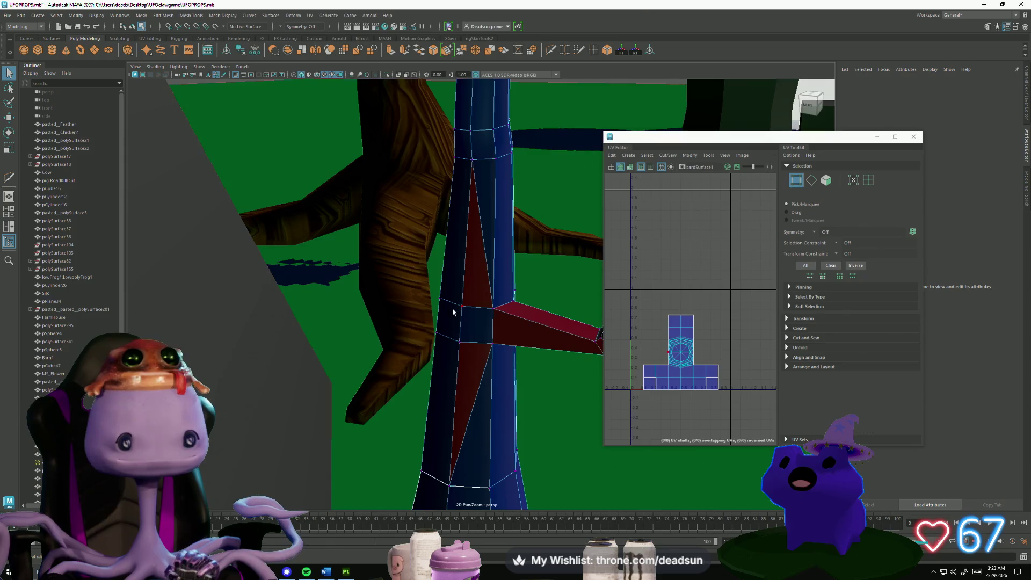
Select the loop of seven trunk edges, then sixteen trunk vertices, and deselect them.
{"action": "right_click_drag", "start_coordinate": [470, 309], "coordinate": [471, 276]}
{"action": "double_click", "coordinate": [466, 338]}
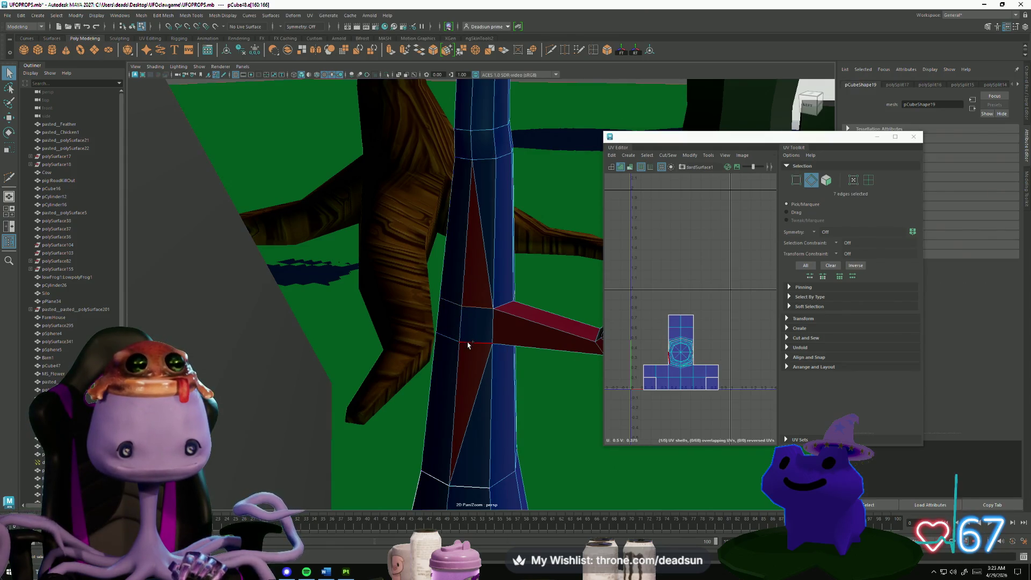
{"action": "left_click_drag", "start_coordinate": [543, 346], "coordinate": [481, 349], "text": "alt"}
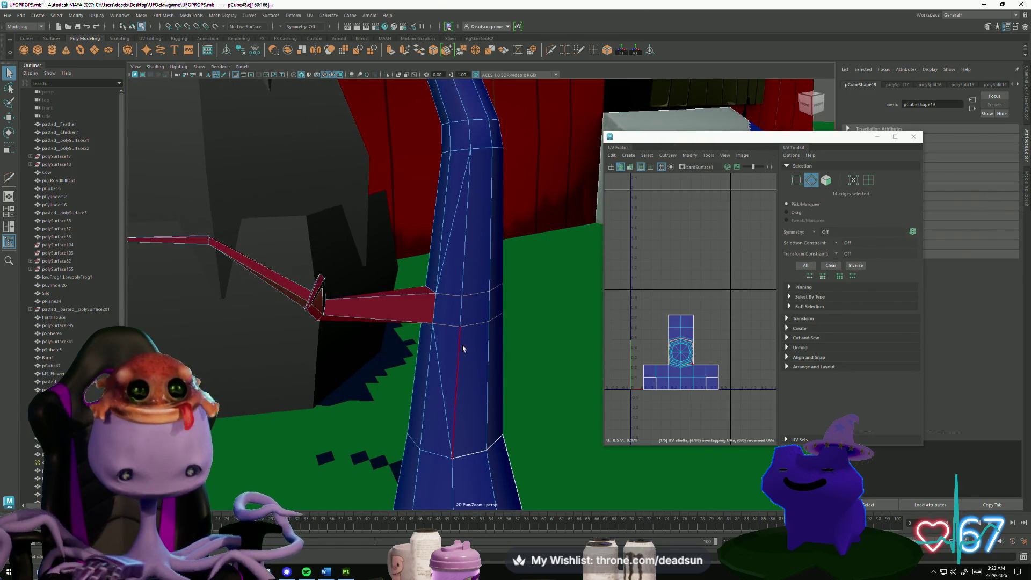
{"action": "key", "text": "F9"}
{"action": "left_click_drag", "start_coordinate": [465, 301], "coordinate": [422, 272], "text": "alt"}
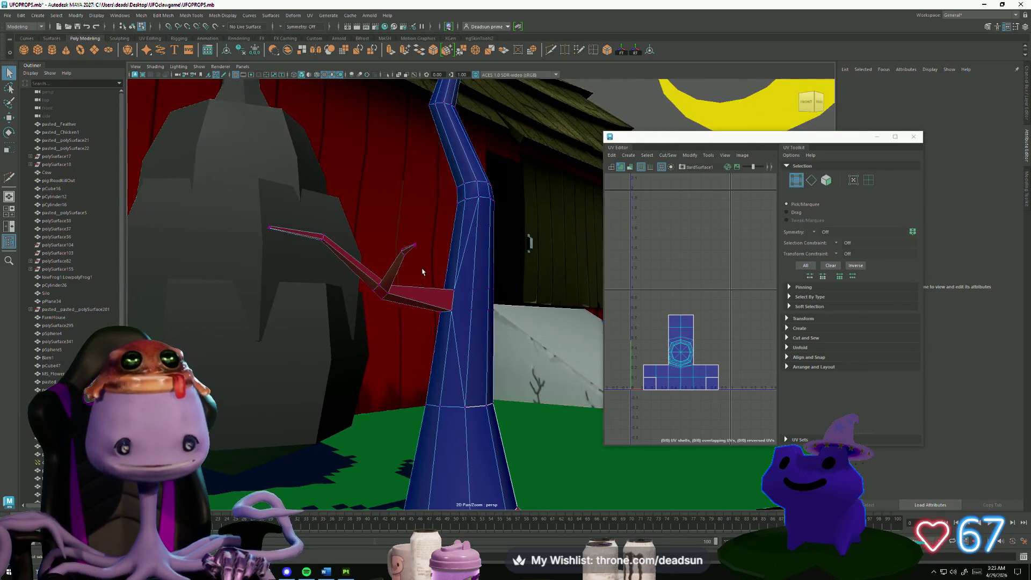
{"action": "left_click_drag", "start_coordinate": [553, 353], "coordinate": [553, 352]}
{"action": "left_click", "coordinate": [459, 341]}
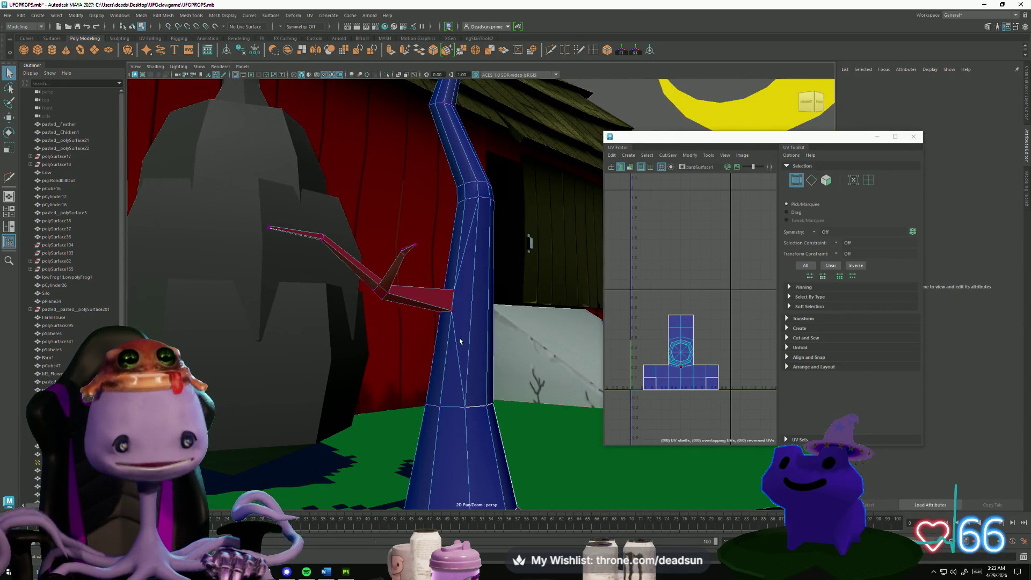
{"action": "mouse_move", "coordinate": [422, 357]}
{"action": "left_mouse_down", "text": "alt"}
{"action": "mouse_move", "coordinate": [478, 376]}
{"action": "mouse_move", "coordinate": [478, 354]}
{"action": "mouse_move", "coordinate": [442, 331]}
{"action": "mouse_move", "coordinate": [610, 337]}
{"action": "mouse_move", "coordinate": [456, 301]}
{"action": "mouse_move", "coordinate": [490, 366]}
{"action": "mouse_move", "coordinate": [593, 369]}
{"action": "left_mouse_up", "text": "alt"}
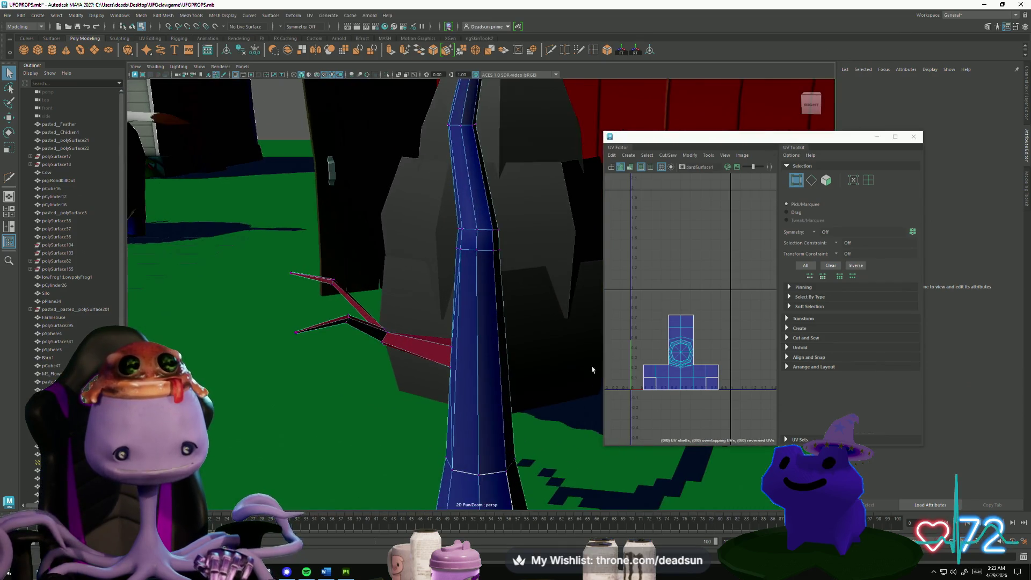
{"action": "left_click_drag", "start_coordinate": [445, 306], "coordinate": [550, 306], "text": "alt"}
{"action": "mouse_move", "coordinate": [453, 334]}
{"action": "left_mouse_down", "text": "alt"}
{"action": "mouse_move", "coordinate": [482, 261]}
{"action": "mouse_move", "coordinate": [397, 384]}
{"action": "mouse_move", "coordinate": [876, 360]}
{"action": "left_mouse_up", "text": "alt"}
{"action": "scroll", "coordinate": [496, 256], "scroll_direction": "down", "scroll_amount": 5}
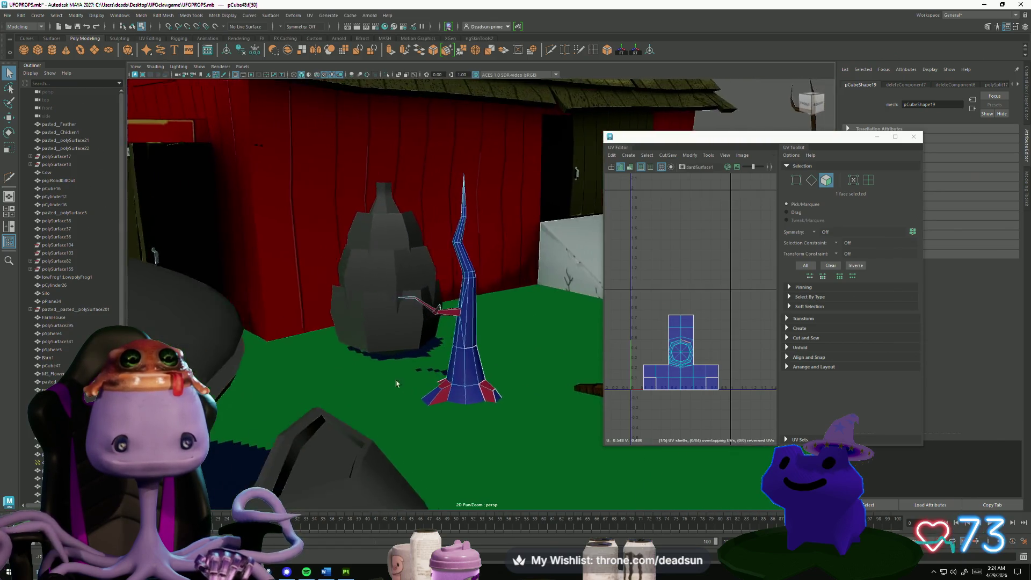
{"action": "scroll", "coordinate": [396, 384], "scroll_direction": "down", "scroll_amount": 5}
{"action": "scroll", "coordinate": [410, 349], "scroll_direction": "up", "scroll_amount": 5}
{"action": "mouse_move", "coordinate": [451, 410]}
{"action": "left_mouse_down", "text": "alt"}
{"action": "mouse_move", "coordinate": [300, 380]}
{"action": "mouse_move", "coordinate": [444, 424]}
{"action": "mouse_move", "coordinate": [350, 328]}
{"action": "mouse_move", "coordinate": [74, 287]}
{"action": "mouse_move", "coordinate": [392, 357]}
{"action": "mouse_move", "coordinate": [617, 312]}
{"action": "left_mouse_up", "text": "alt"}
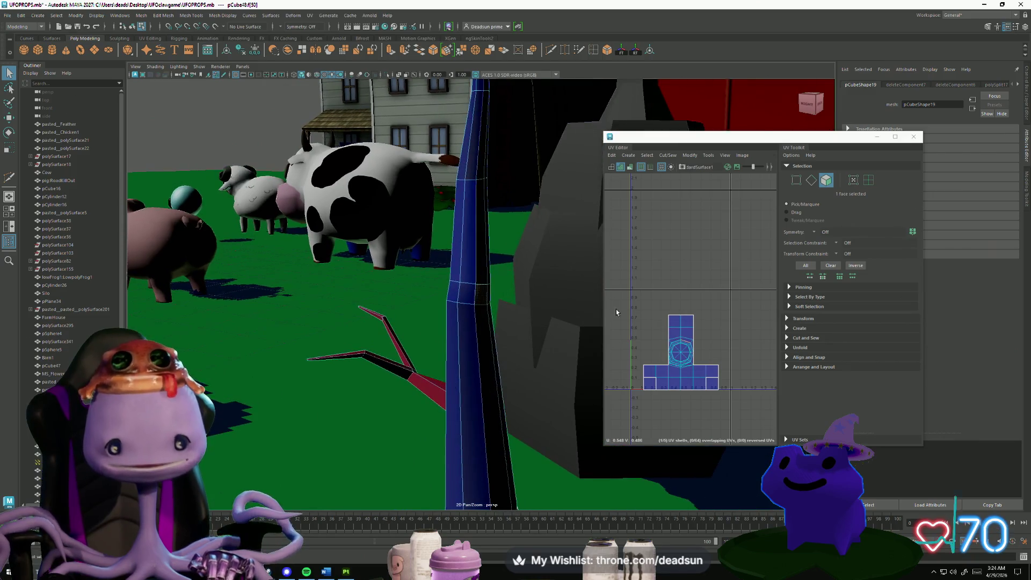
Close the UV Editor, extrude a trunk face rightward into a thin tapering arm, then extrude its end face again.
{"action": "left_click", "coordinate": [915, 138]}
{"action": "left_click_drag", "start_coordinate": [537, 269], "coordinate": [430, 220], "text": "alt"}
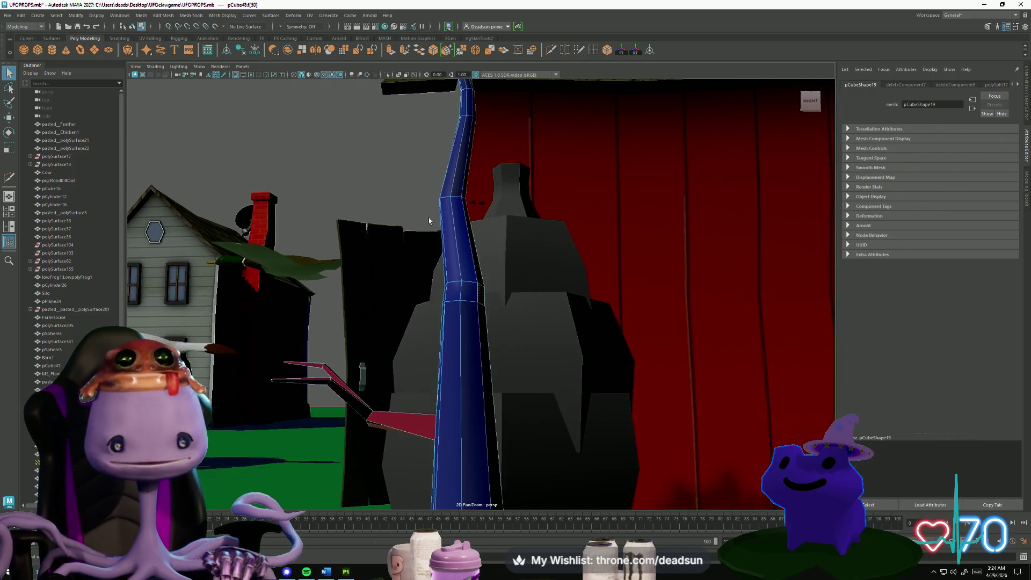
{"action": "key", "text": "ctrl+e"}
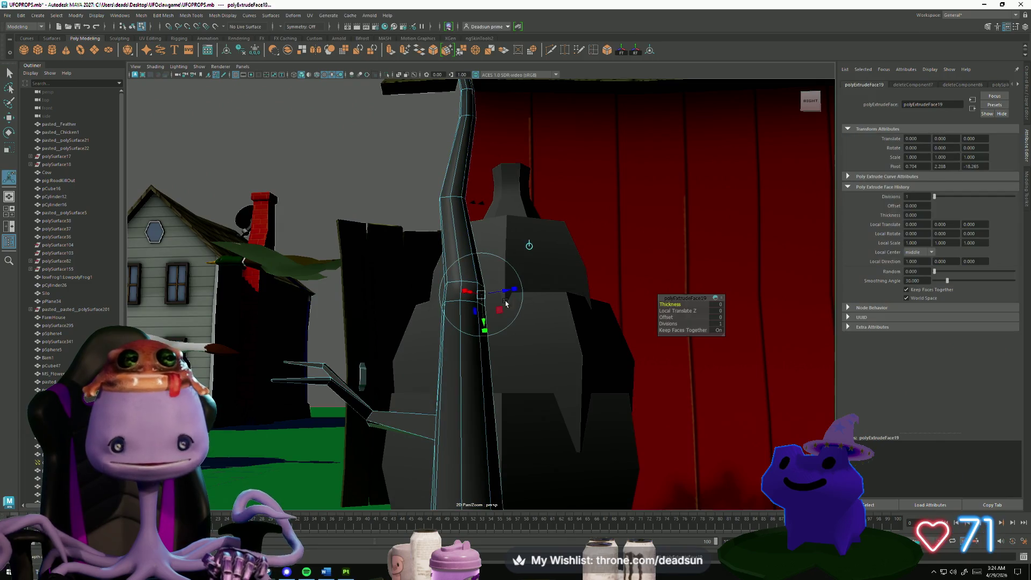
{"action": "mouse_move", "coordinate": [443, 295]}
{"action": "left_mouse_down"}
{"action": "mouse_move", "coordinate": [541, 293]}
{"action": "mouse_move", "coordinate": [491, 304]}
{"action": "left_mouse_up"}
{"action": "key", "text": "r"}
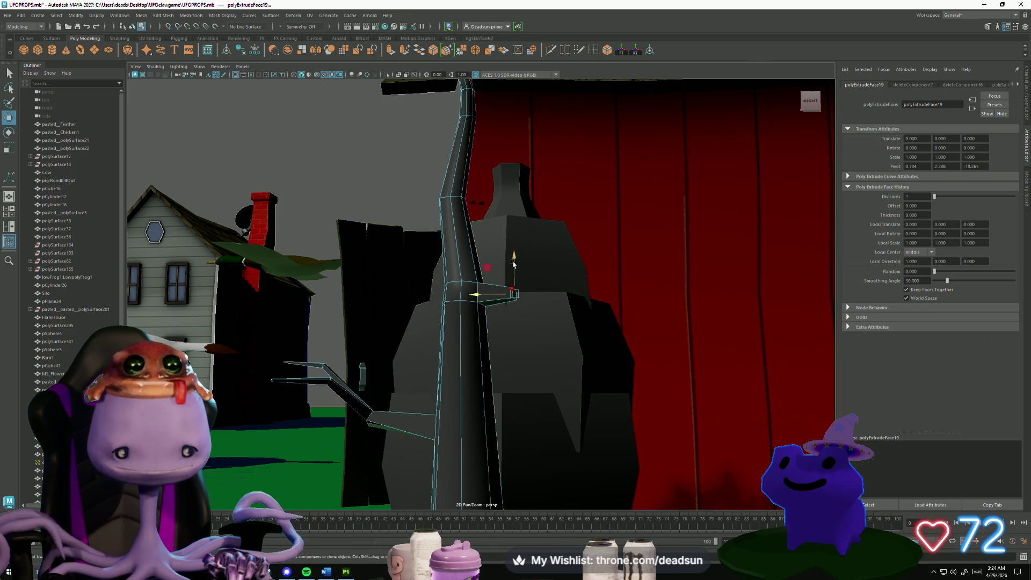
{"action": "mouse_move", "coordinate": [473, 292]}
{"action": "left_mouse_down"}
{"action": "mouse_move", "coordinate": [527, 297]}
{"action": "mouse_move", "coordinate": [548, 387]}
{"action": "mouse_move", "coordinate": [560, 274]}
{"action": "left_mouse_up"}
{"action": "mouse_move", "coordinate": [554, 309]}
{"action": "left_mouse_down", "text": "alt"}
{"action": "mouse_move", "coordinate": [547, 248]}
{"action": "mouse_move", "coordinate": [554, 266]}
{"action": "left_mouse_up", "text": "alt"}
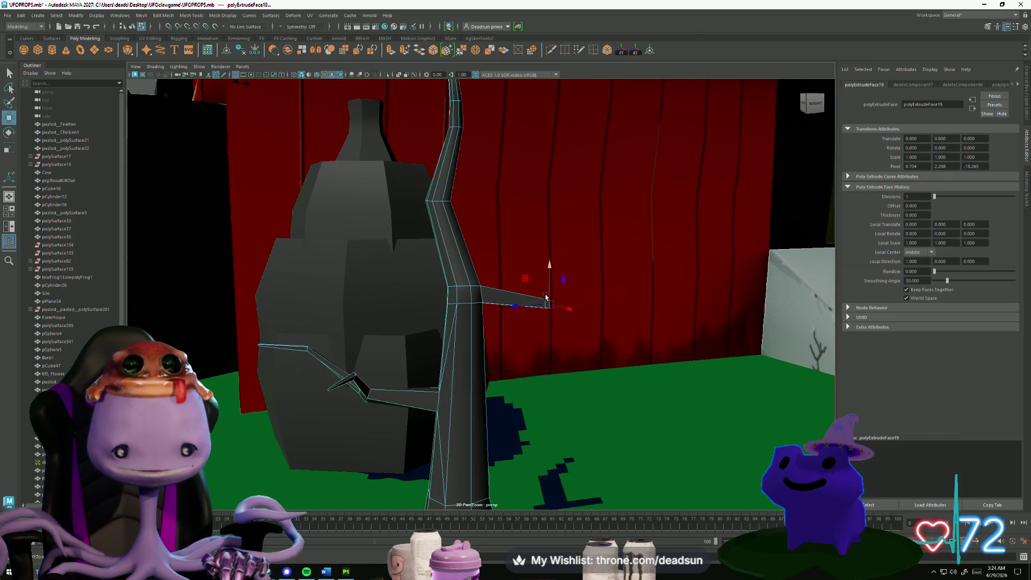
{"action": "left_click", "coordinate": [404, 51]}
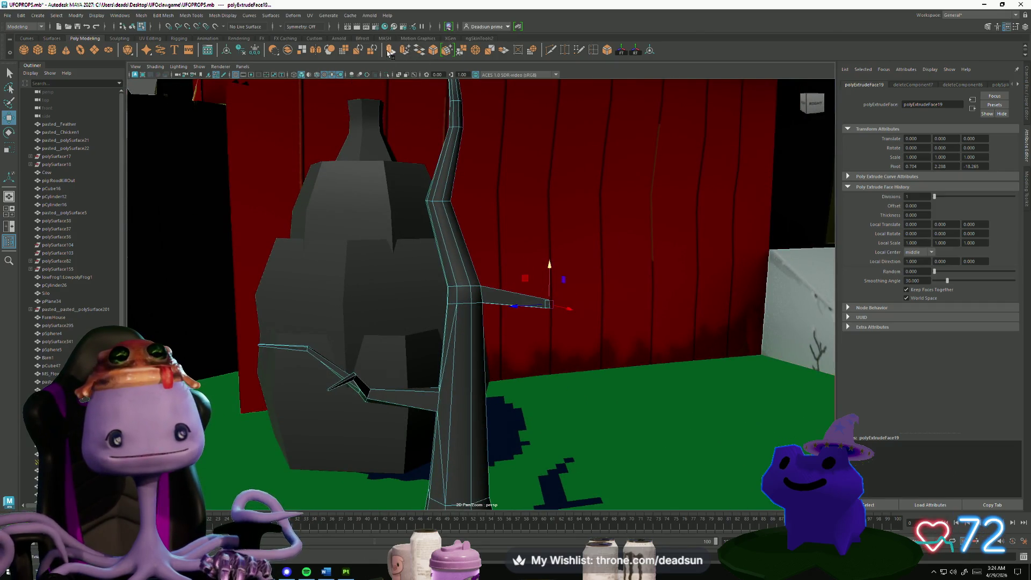